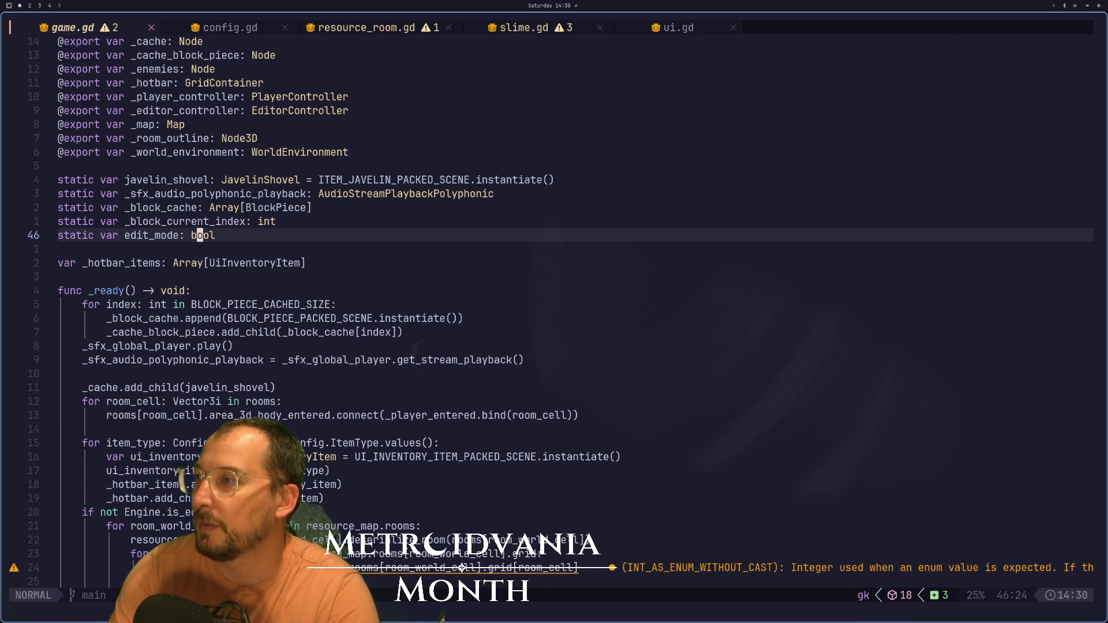
Step: Leave Neovim for workspace 2, where the Godot editor shows the game.tscn scene
key("Escape")
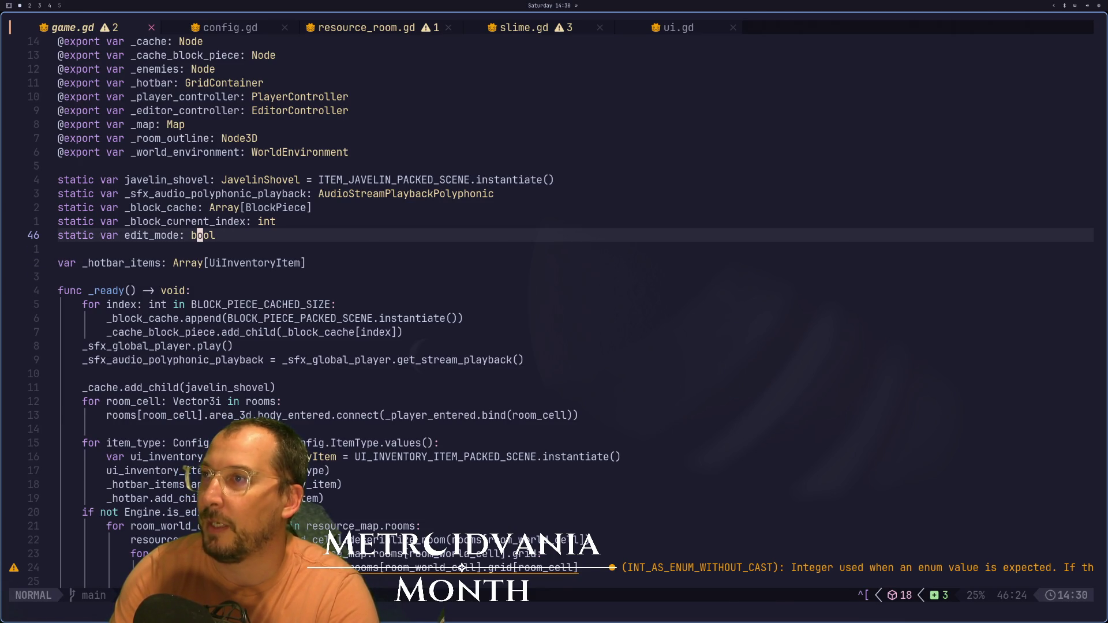
key("alt+Tab")
key("alt+Tab")
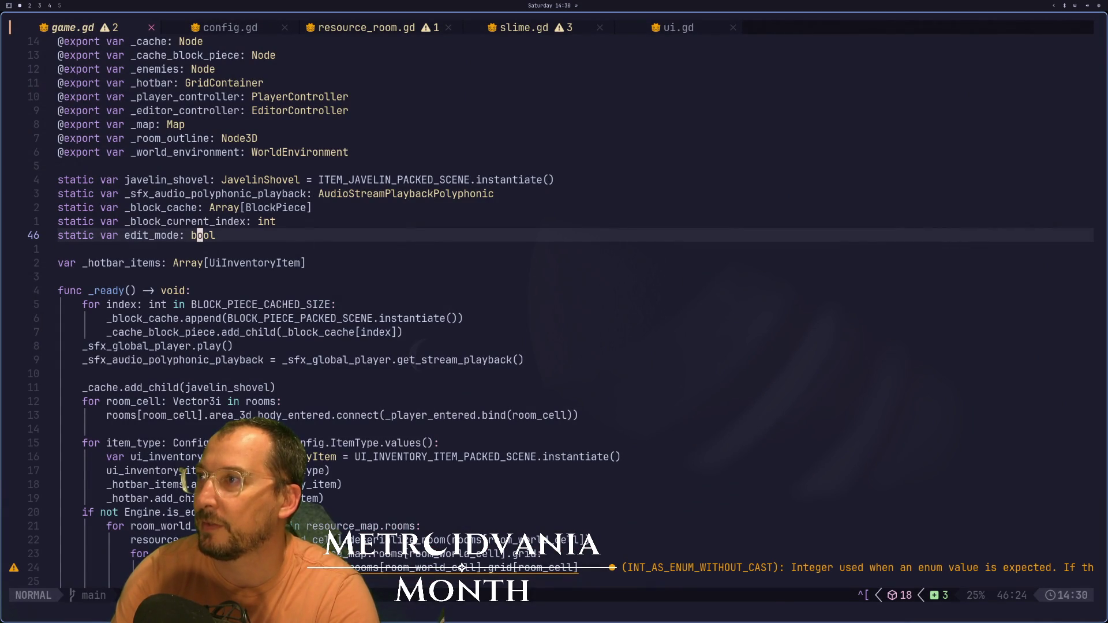
key("alt+Tab")
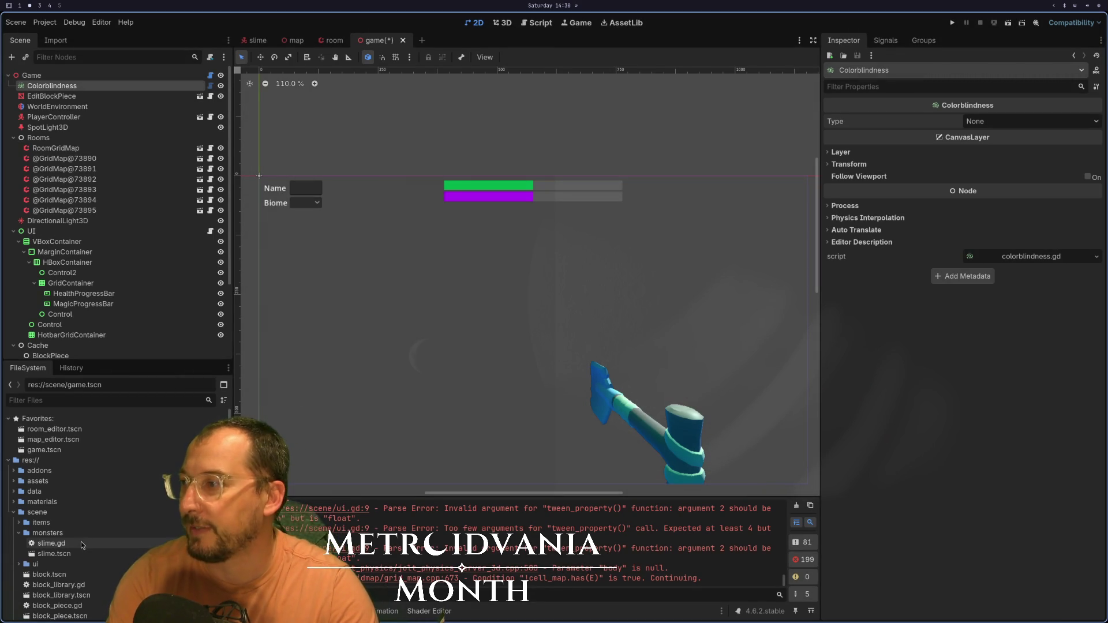
key("super+1")
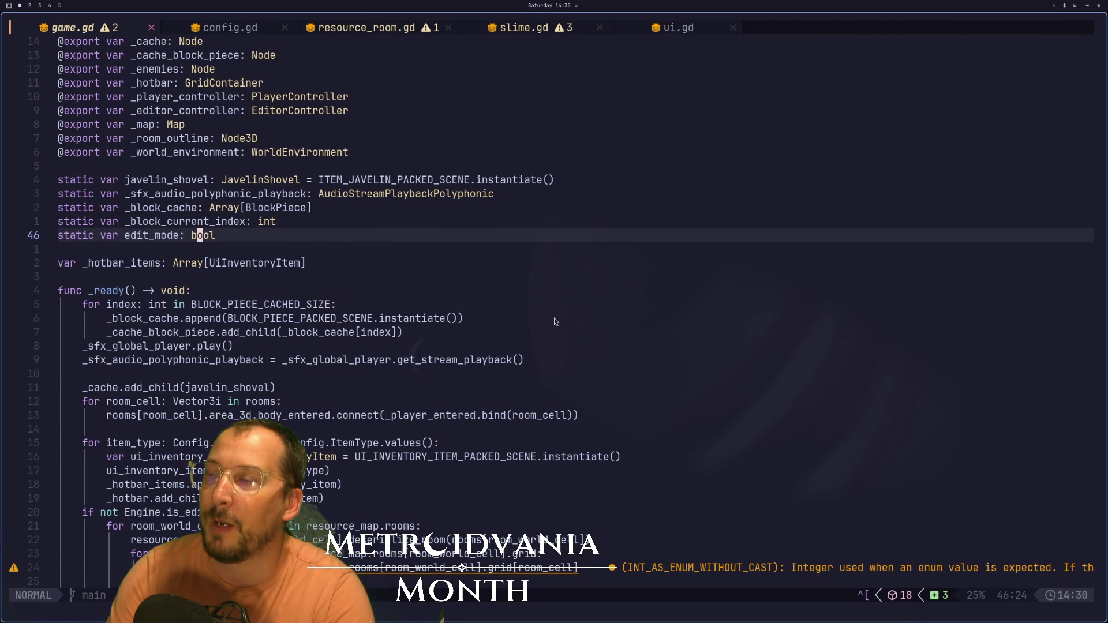
key("super+2")
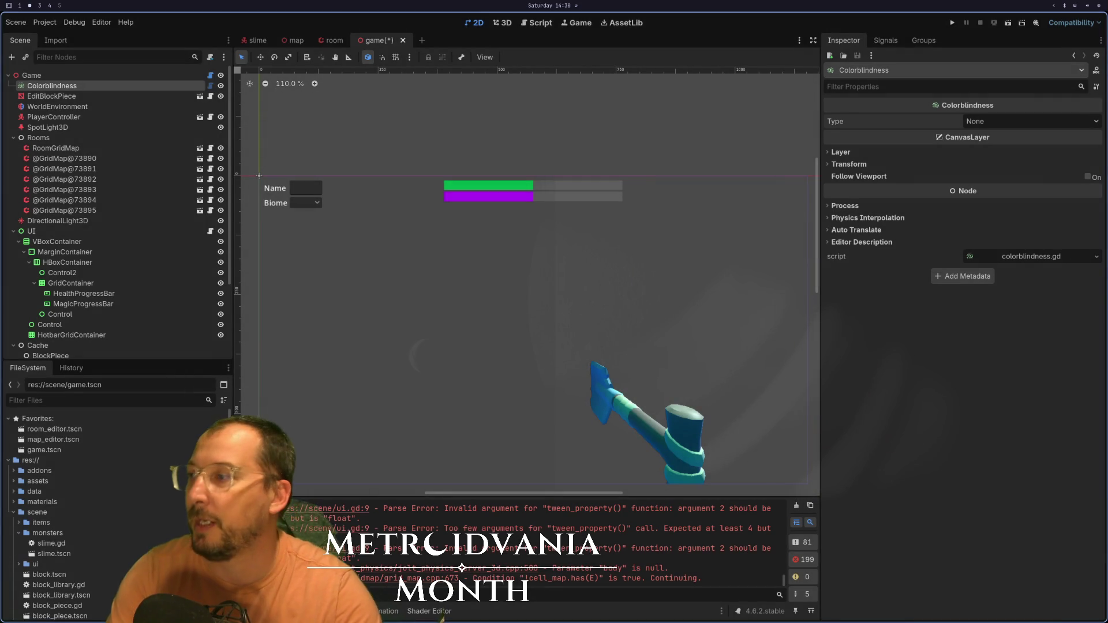
Step: Collapse the monsters, scene and data folders in FileSystem and expand scripts/resources
left_click(19, 533)
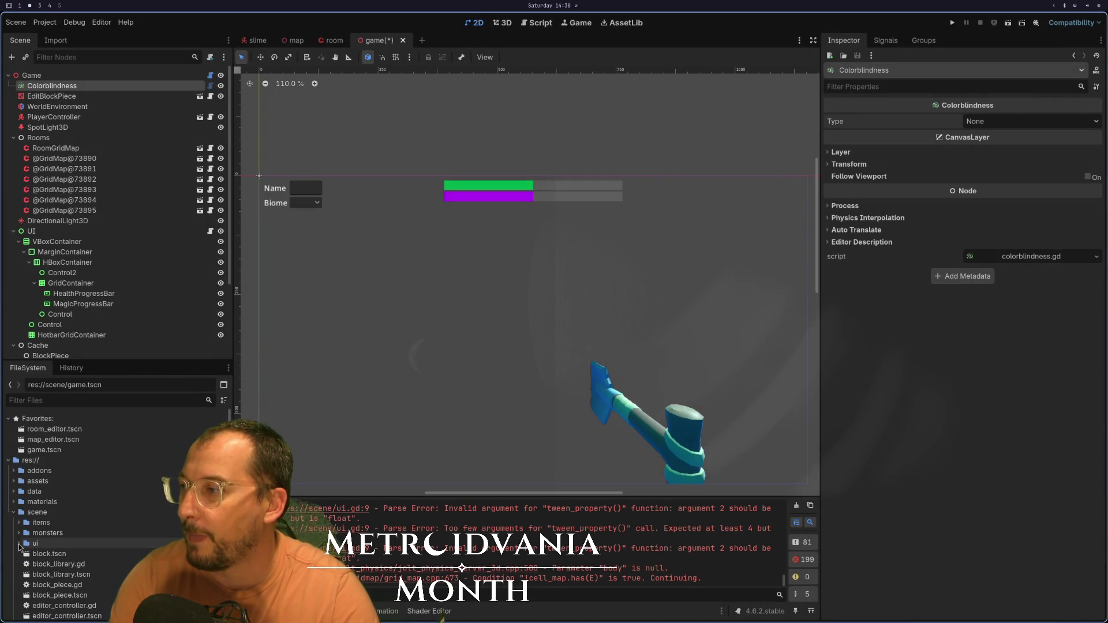
left_click(12, 511)
left_click(13, 522)
left_click(13, 491)
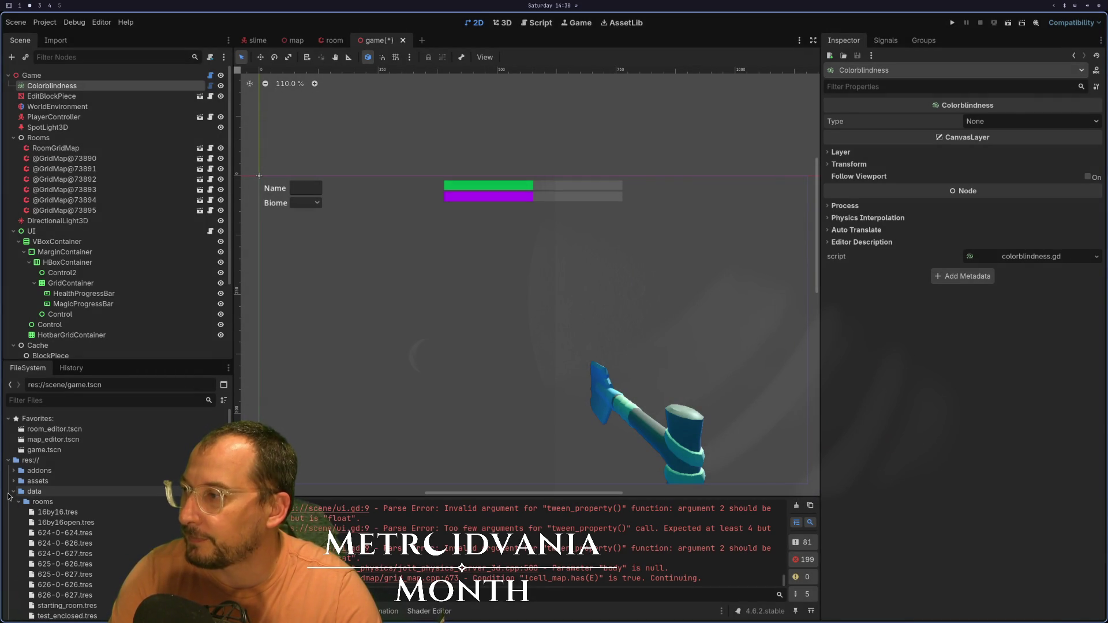
left_click(13, 501)
left_click(14, 502)
left_click(13, 481)
left_click(13, 481)
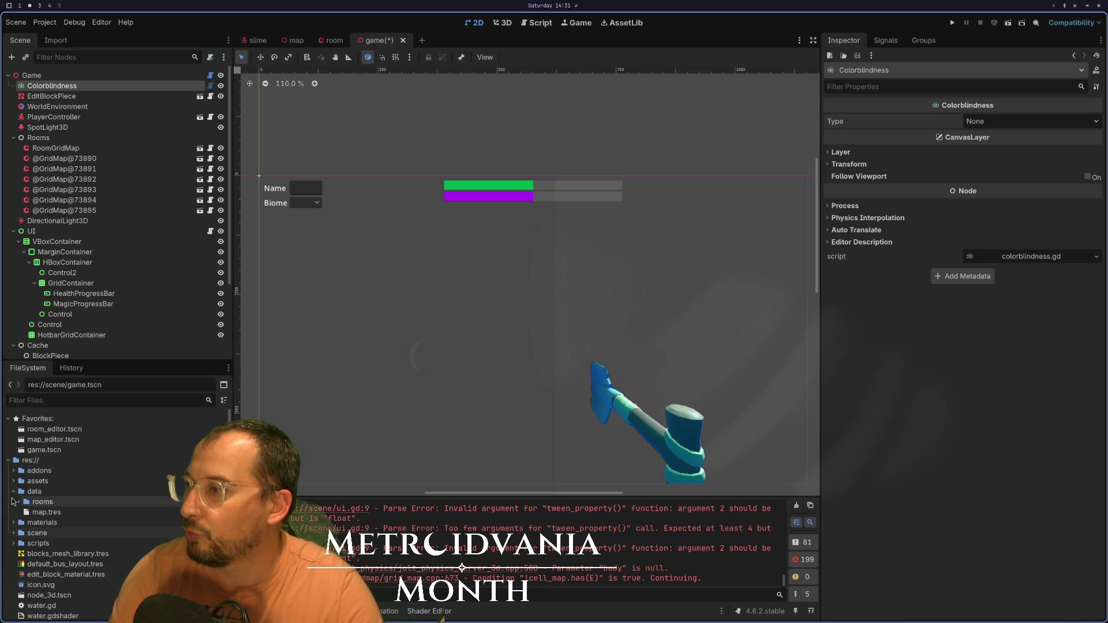
left_click(13, 522)
left_click(19, 542)
Step: Create a script named resource_player.gd with Resource as its inherited base class
right_click(37, 543)
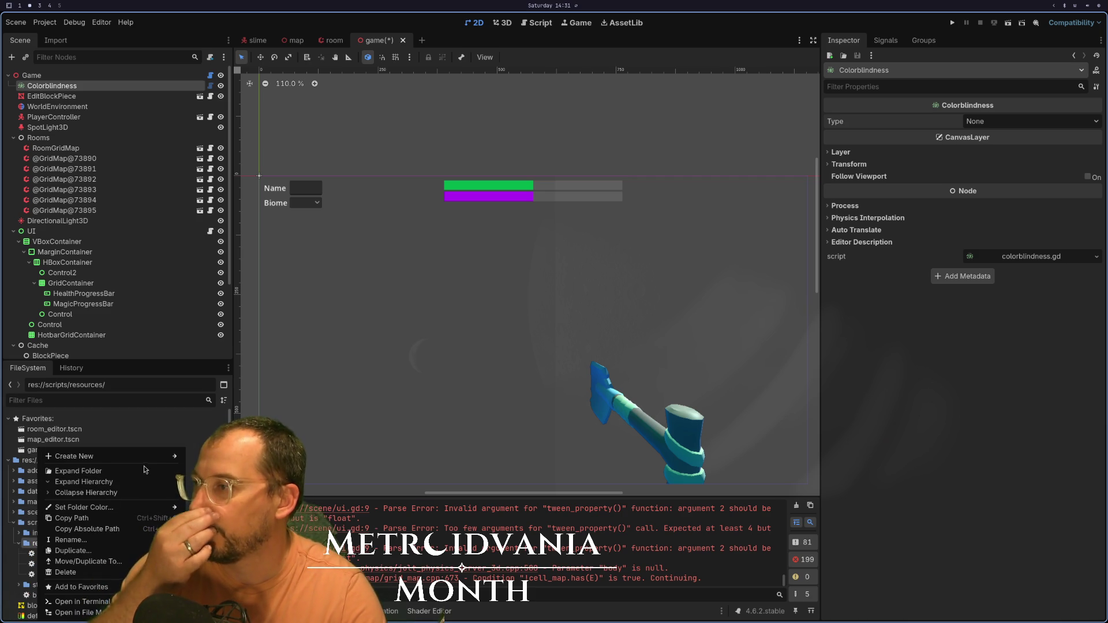
mouse_move(86, 456)
left_click(219, 478)
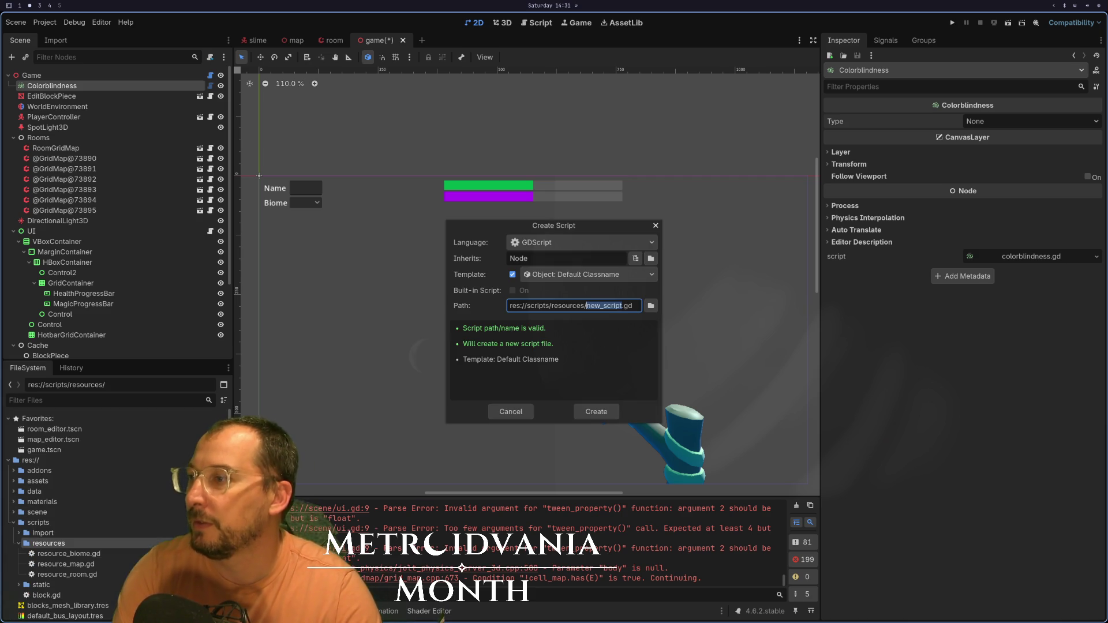
type("resource_")
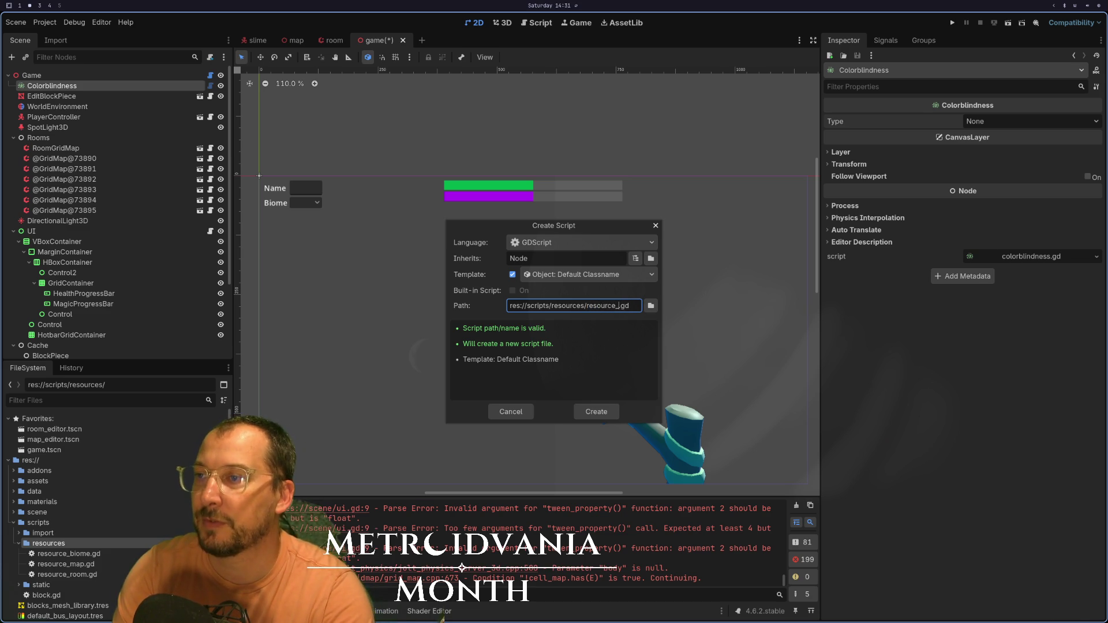
type("player")
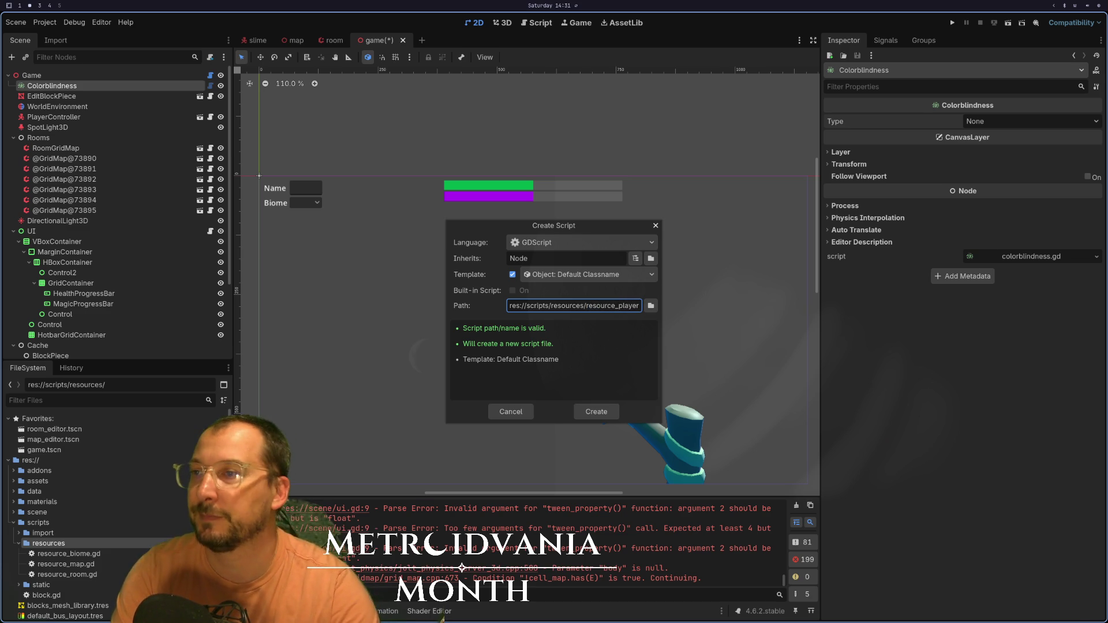
left_click(540, 257)
key("BackSpace")
key("BackSpace")
key("BackSpace")
type("Resorource")
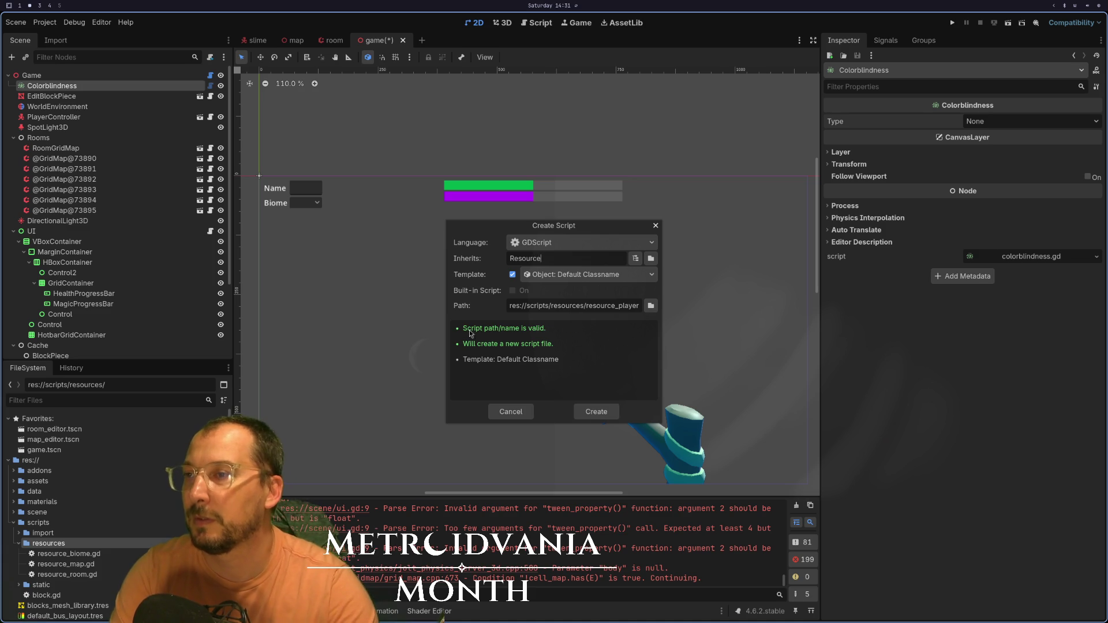
left_click(620, 305)
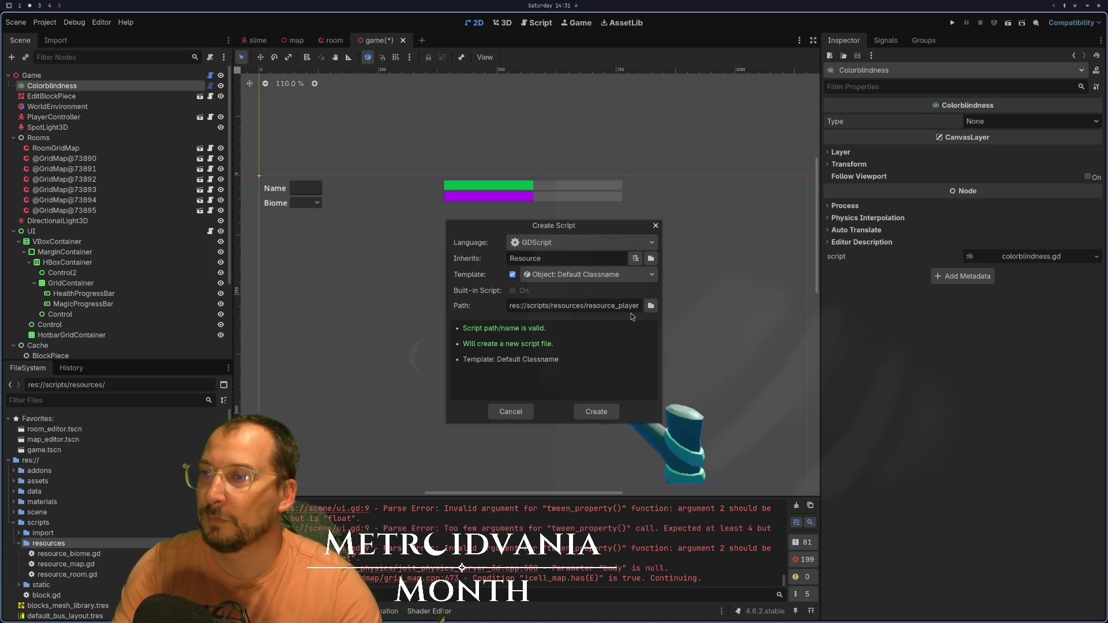
left_click(582, 413)
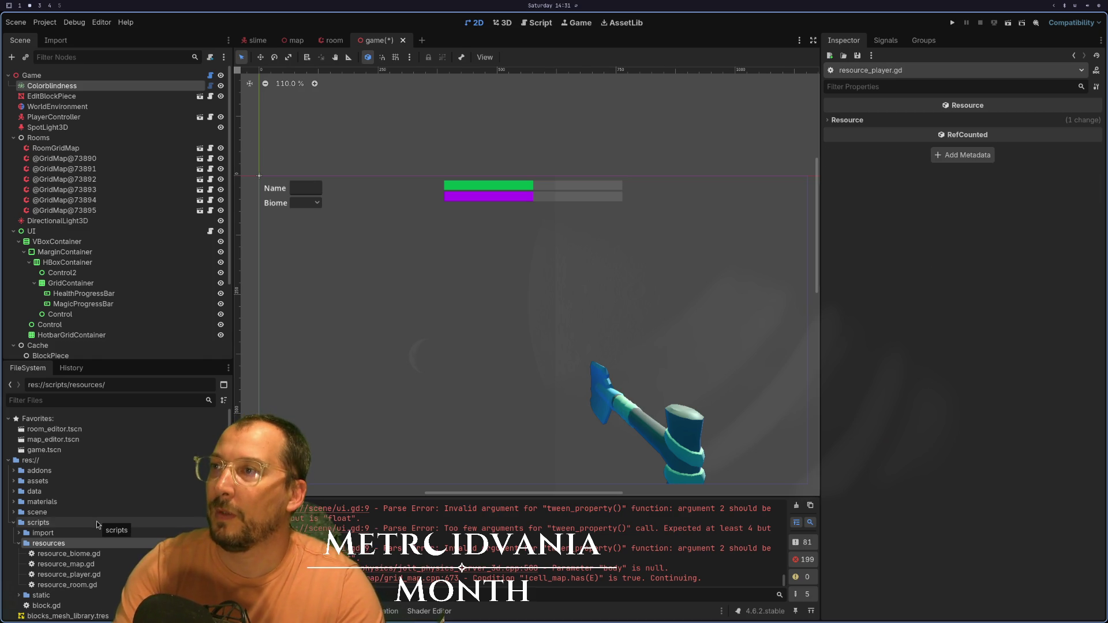
type("j")
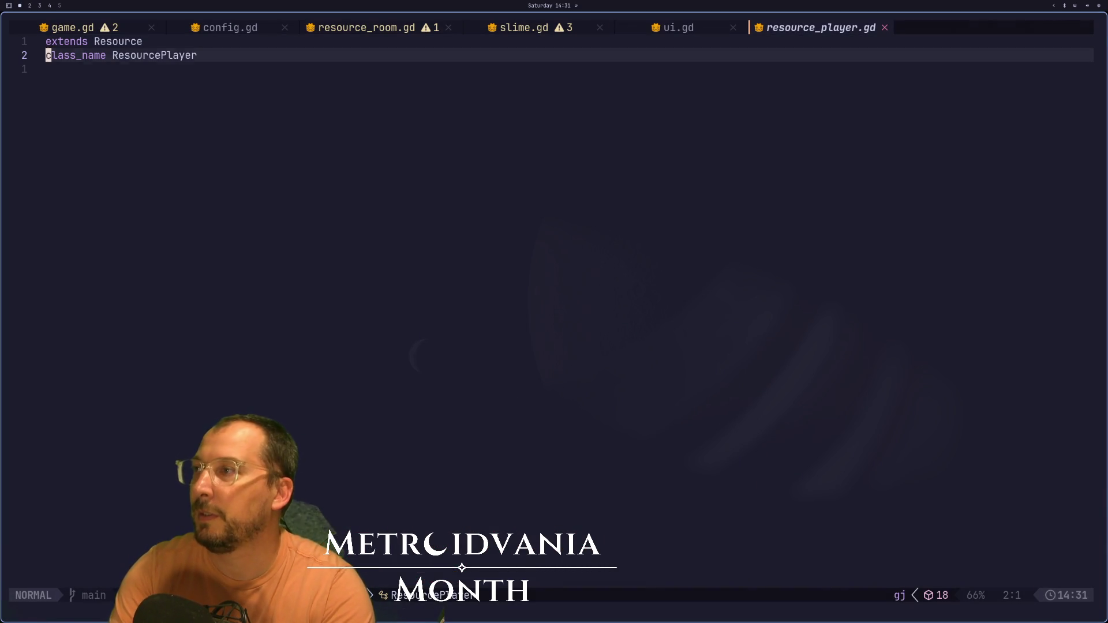
type("jo@expor")
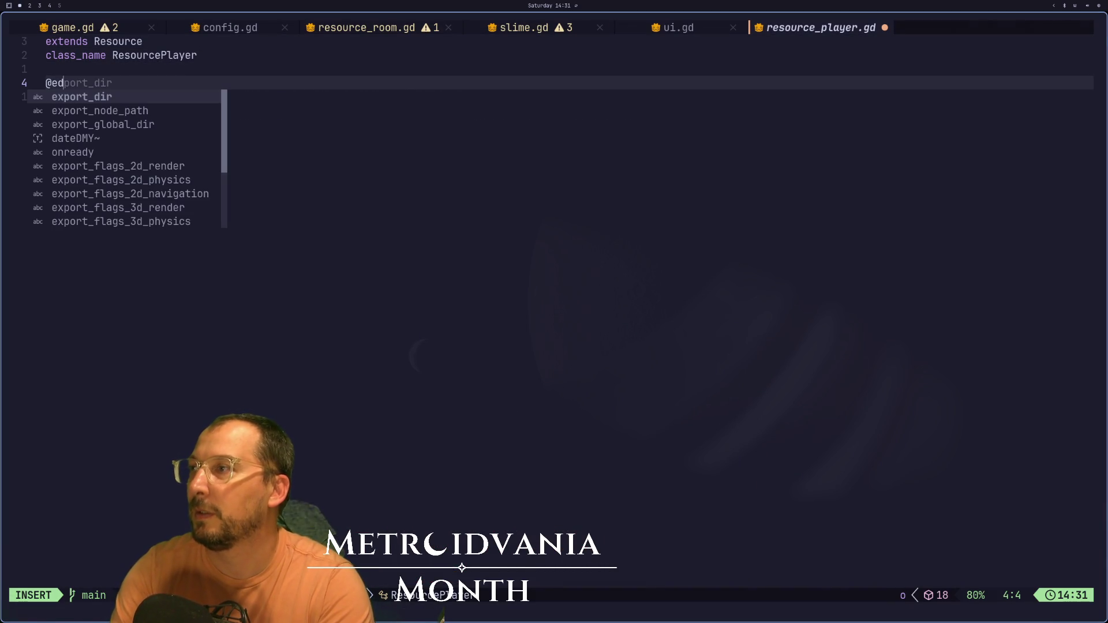
type("t var health")
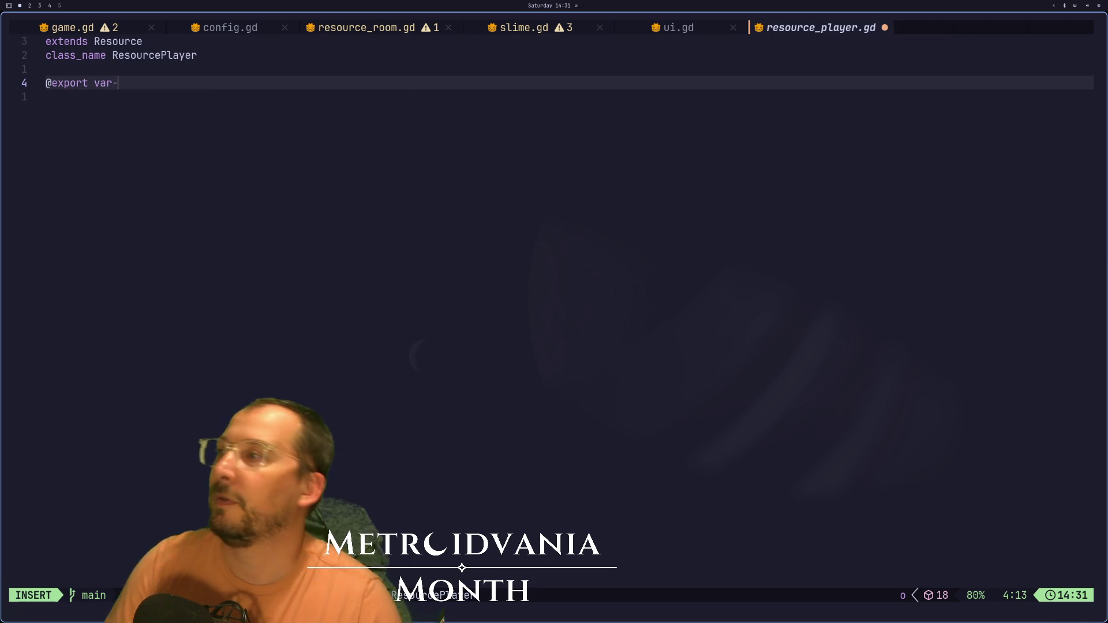
type(": i")
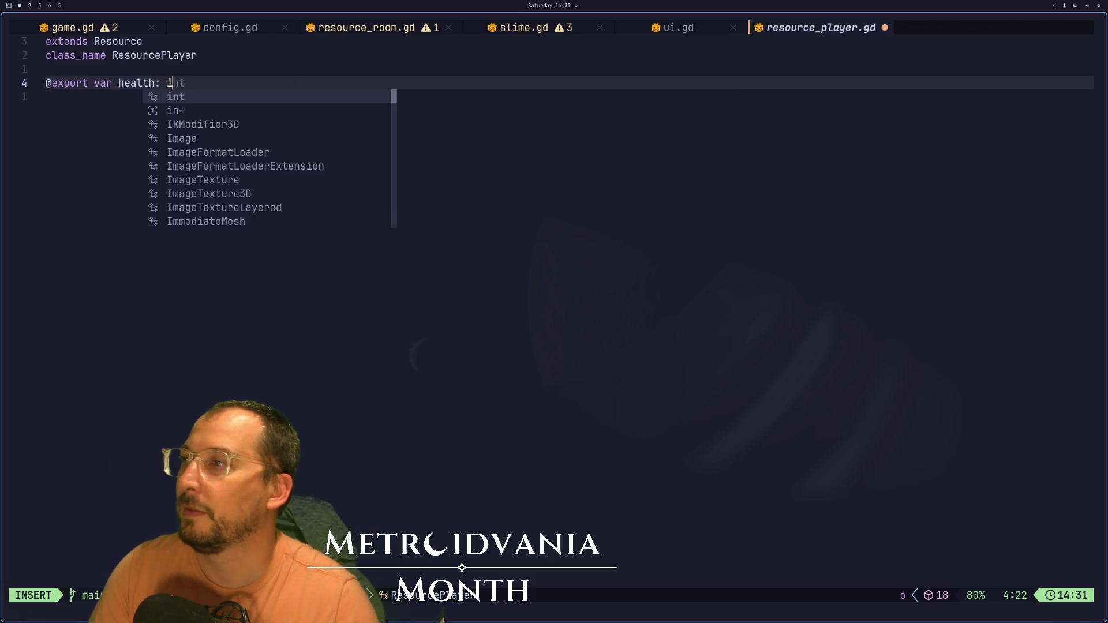
key("BackSpace")
type("float")
key("Return")
key("Escape")
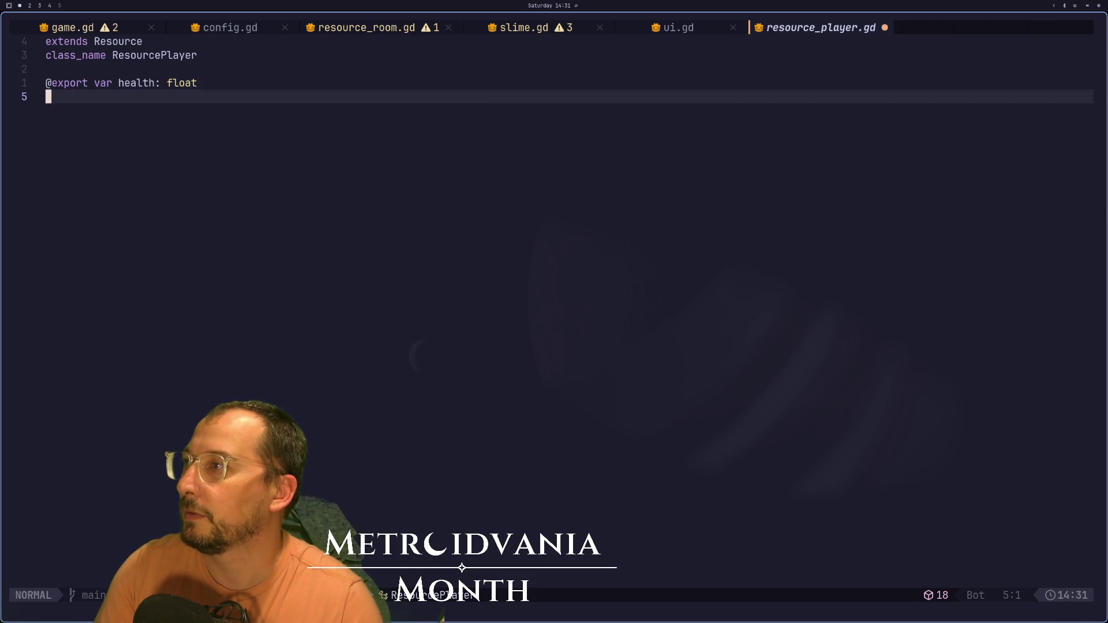
type("i@export ")
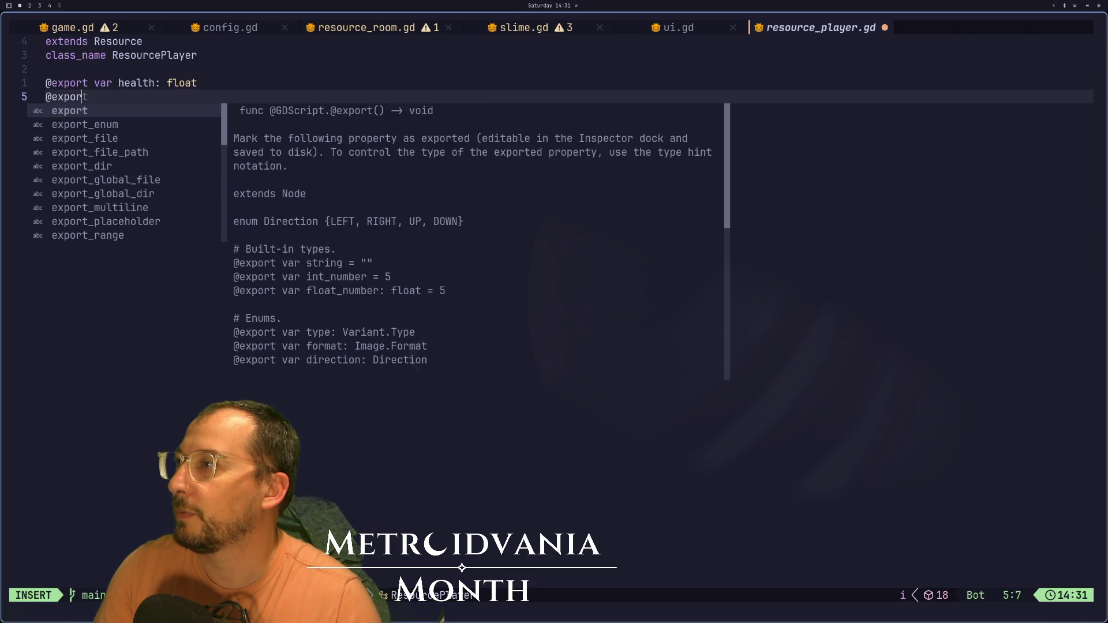
type("var ")
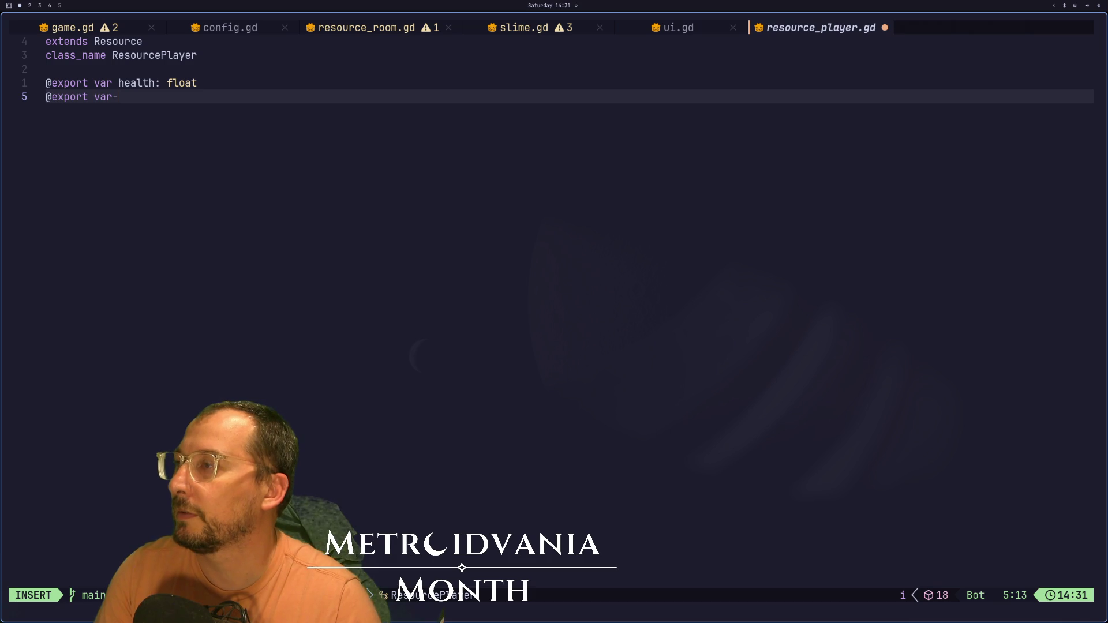
type("mana: float")
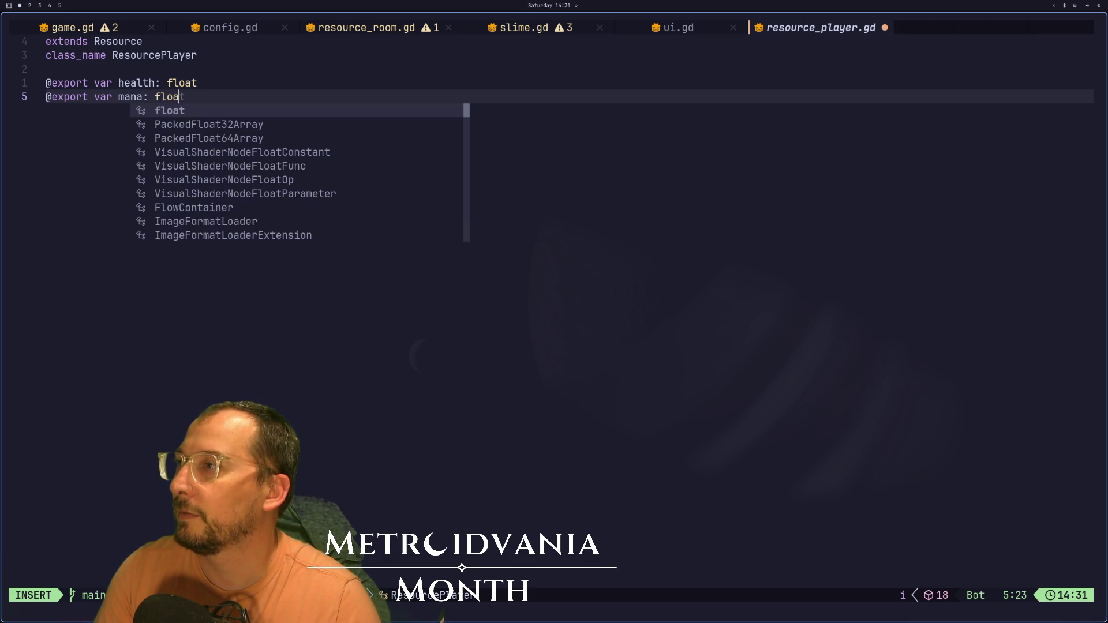
key("Escape")
type(":w")
key("Return")
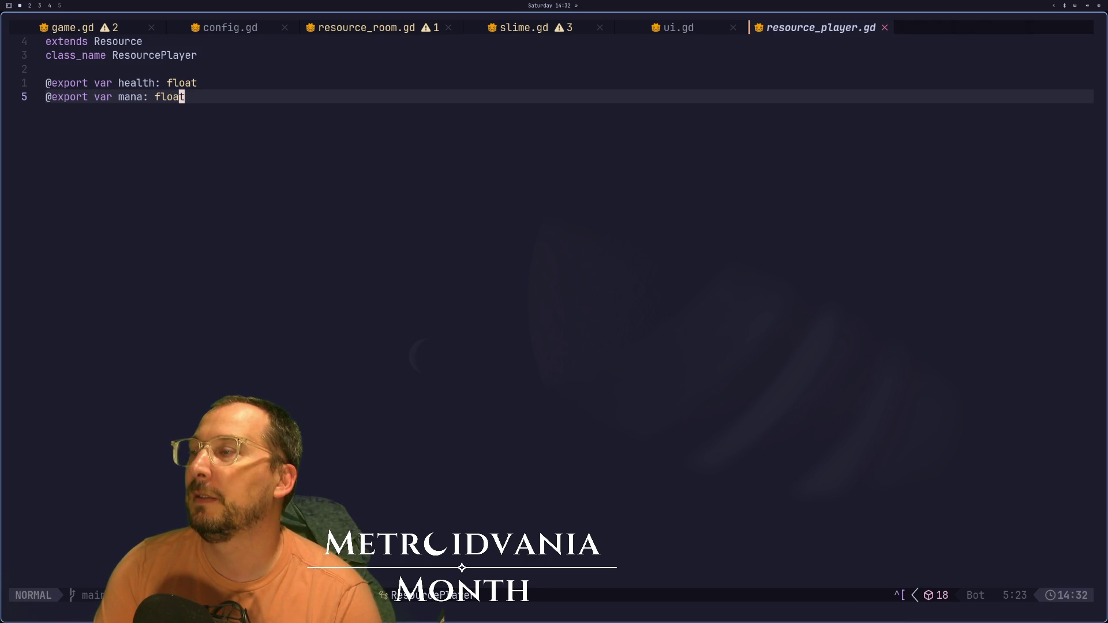
Step: Below the mana line, declare 'func hit(value: float) -> void:'
key("ctrl+6")
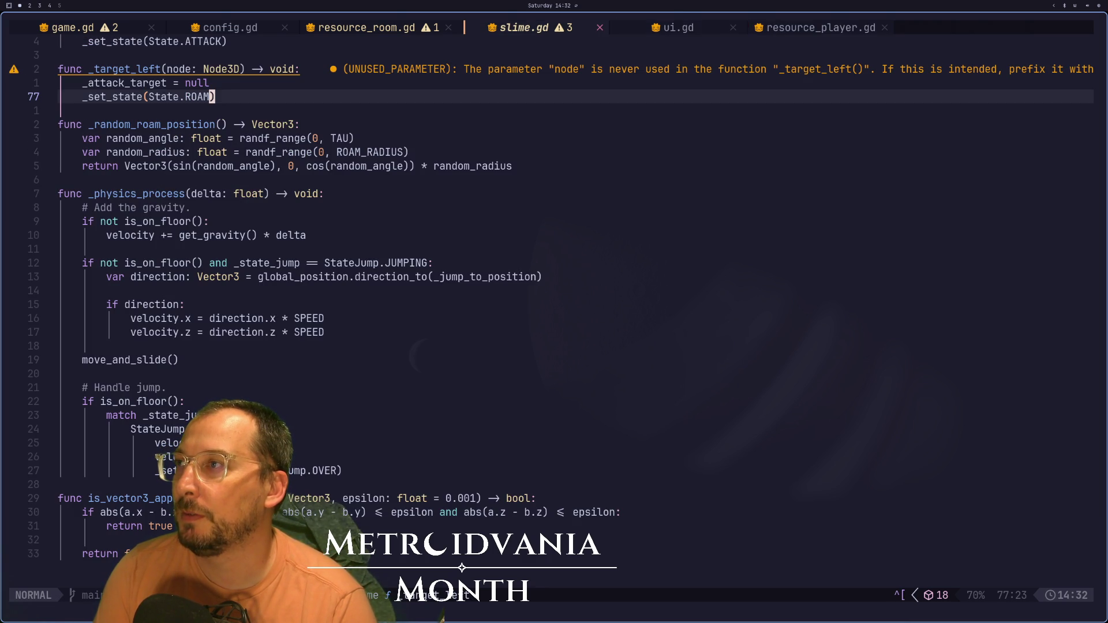
key("ctrl+o")
key("ctrl+o")
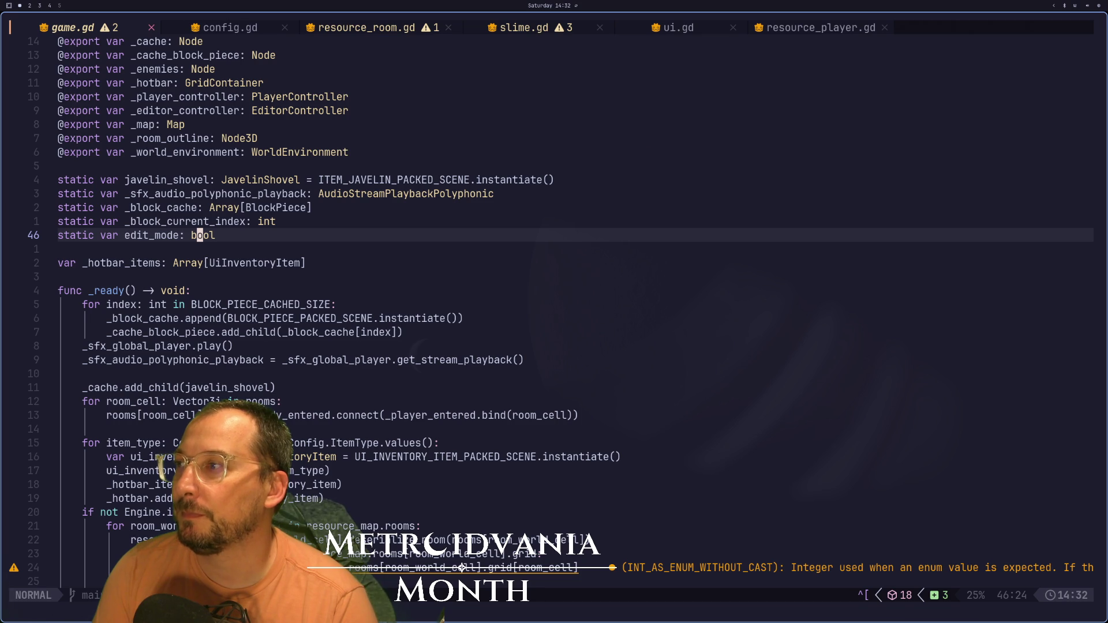
key("ctrl+o")
key("ctrl+o")
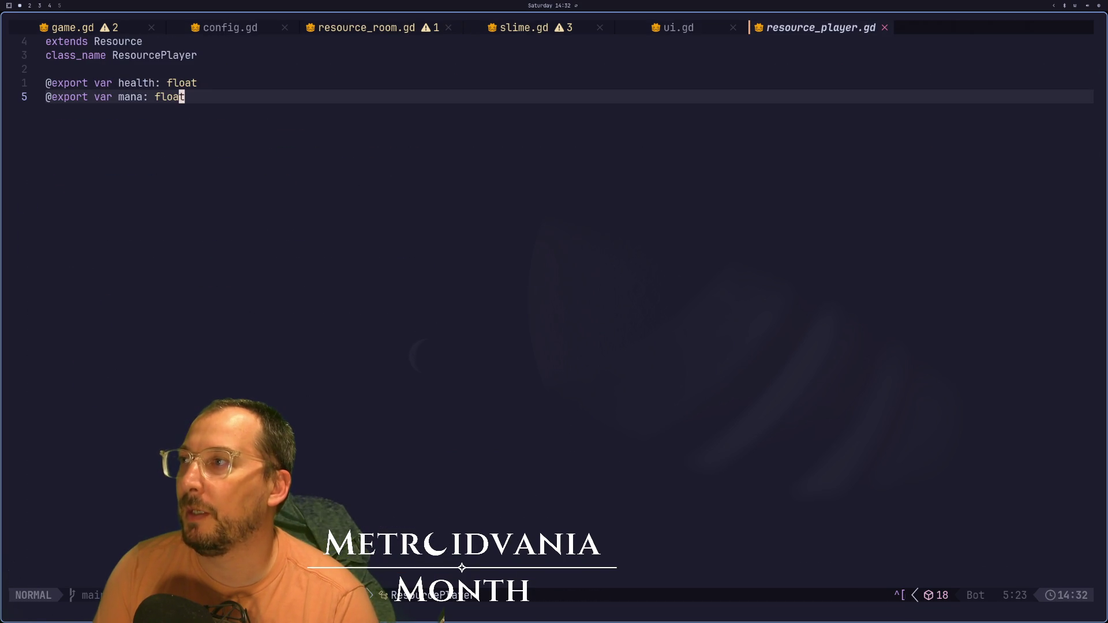
key("o")
key("Return")
type("set")
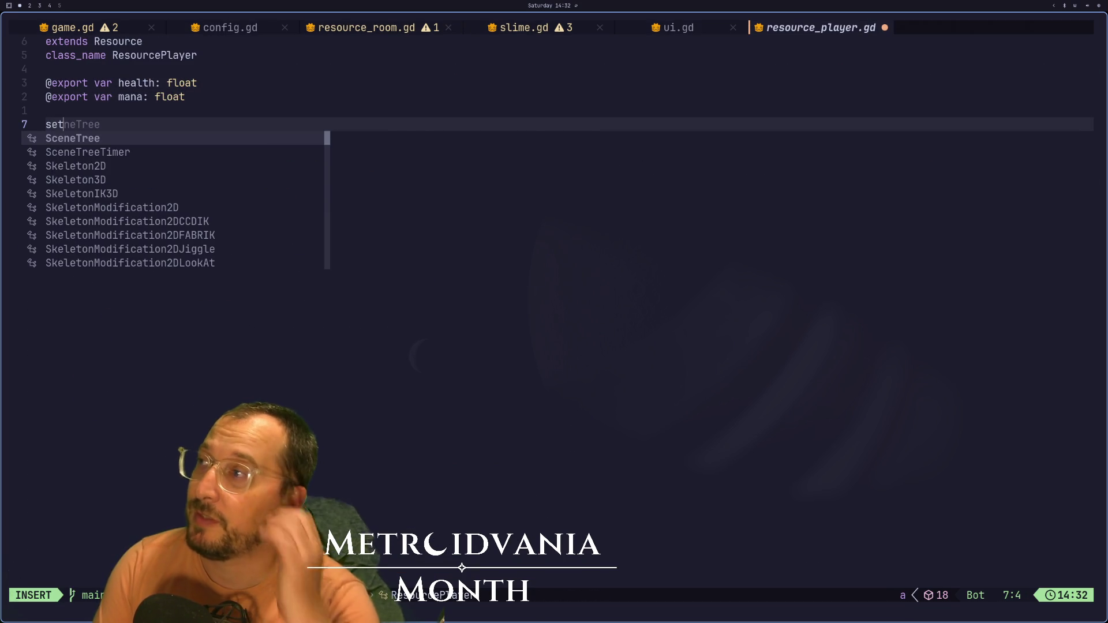
key("BackSpace")
key("BackSpace")
key("BackSpace")
type("func")
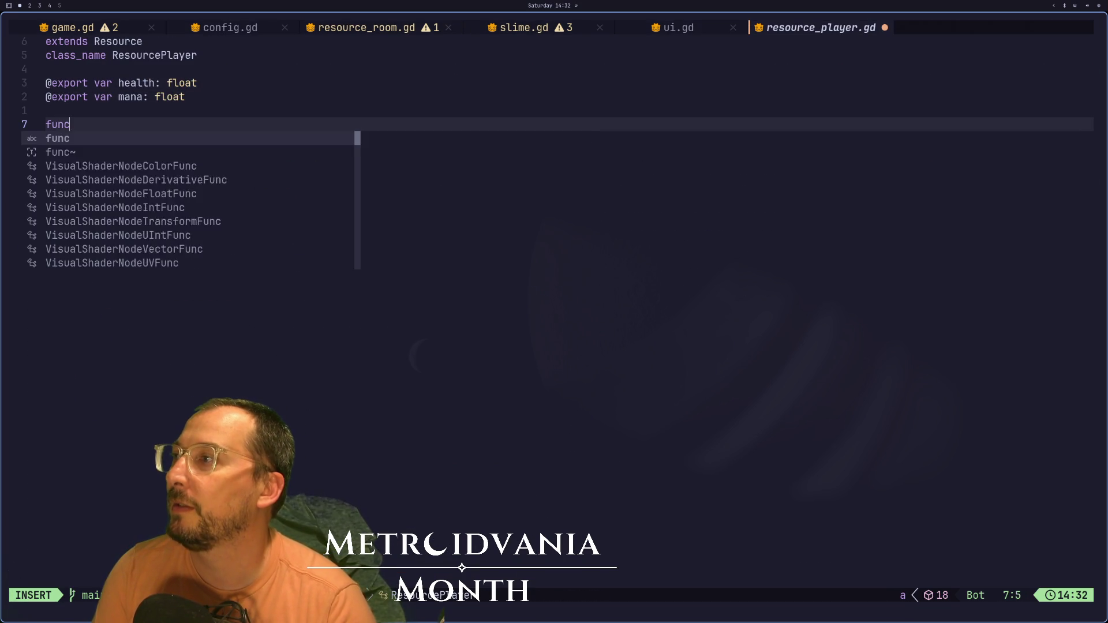
type(" set_")
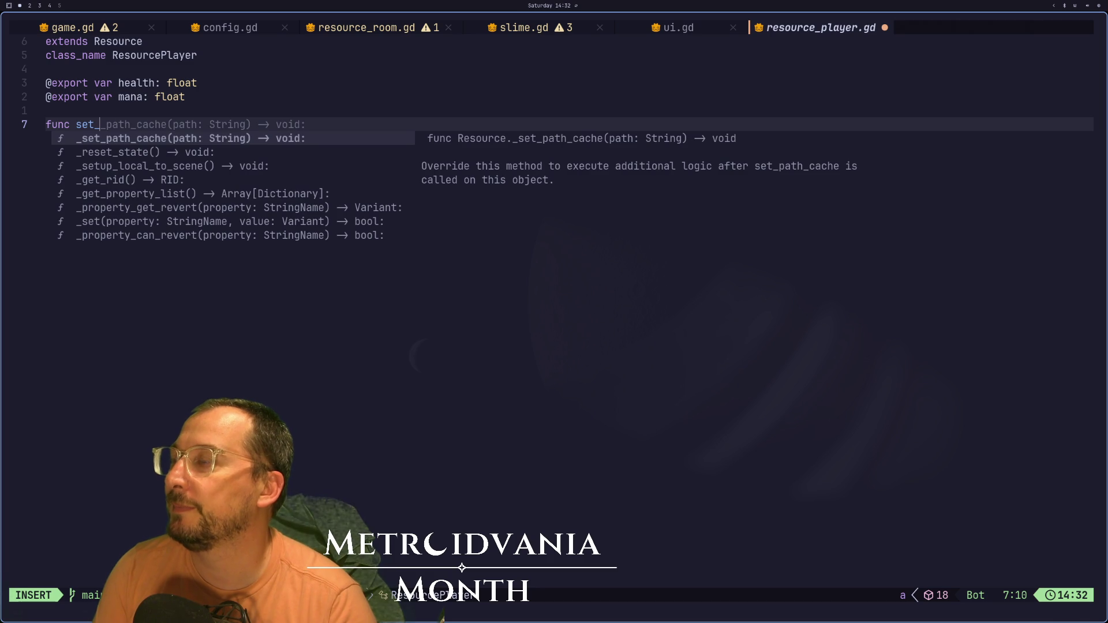
key("BackSpace")
key("BackSpace")
key("BackSpace")
type("hit(")
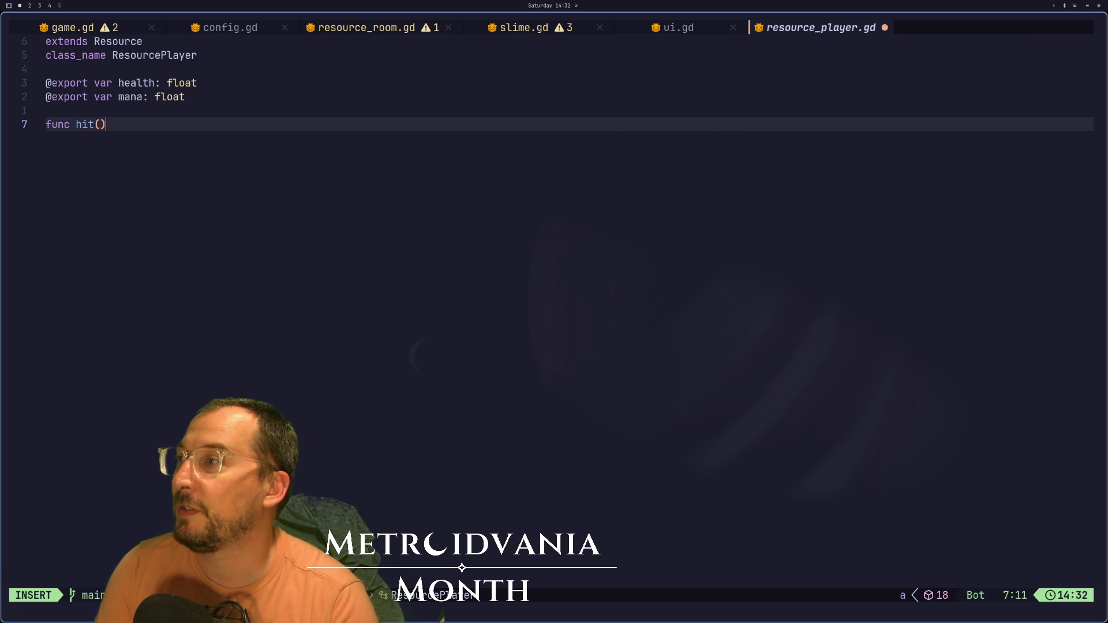
type("value: float")
key("Escape")
type("at) -")
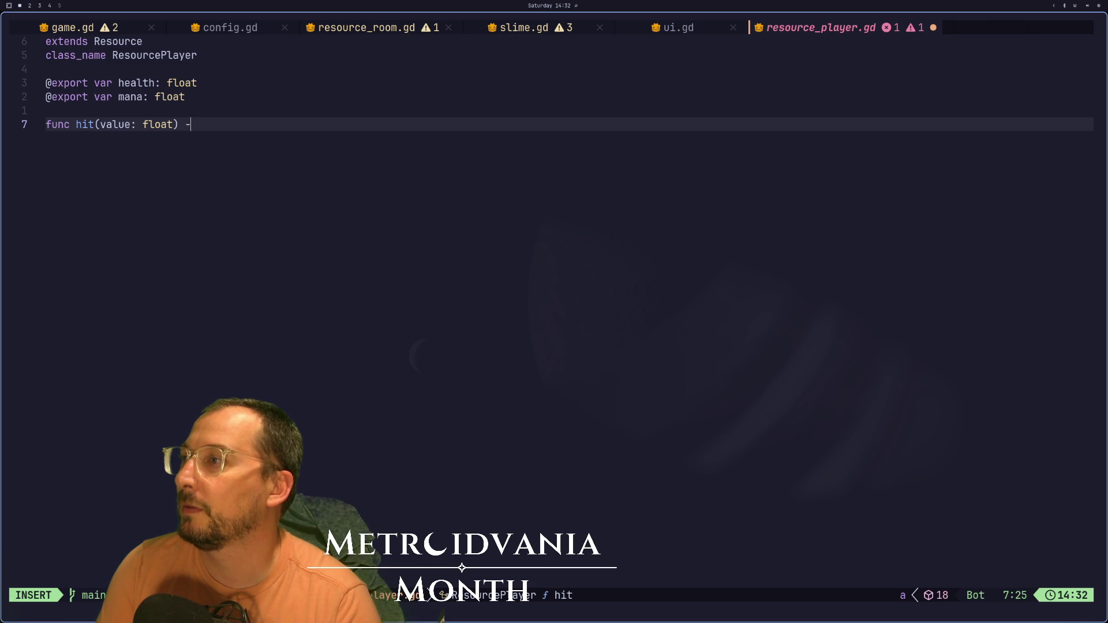
type("> v")
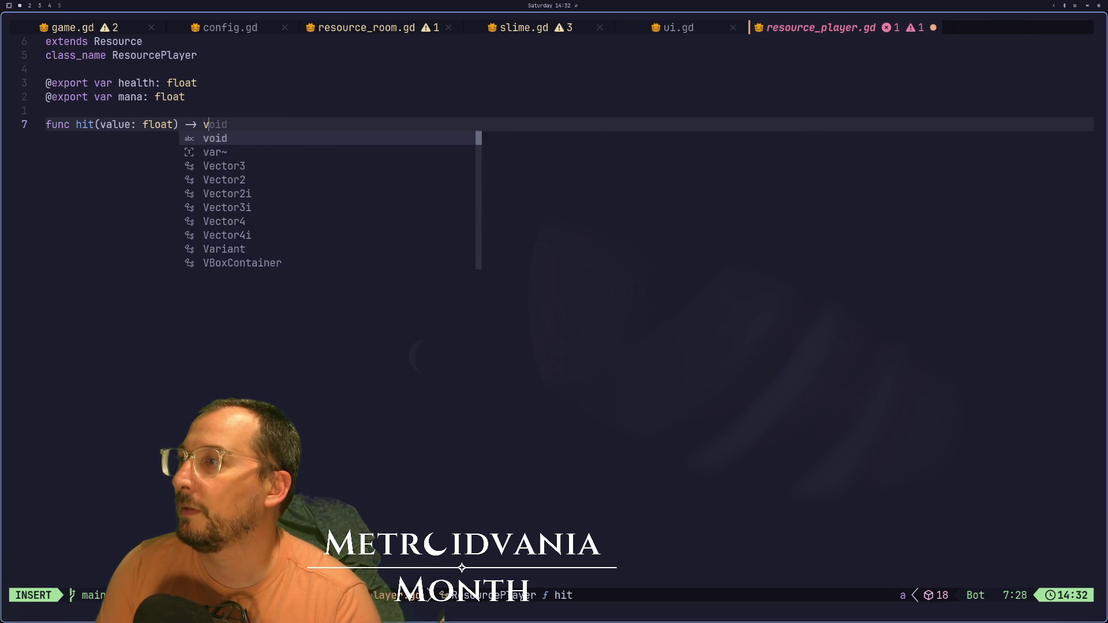
type("oid:")
key("Return")
Step: Draft the health update in hit, trying -=, min, clamp and range
type("health-=")
key("BackSpace")
type("=")
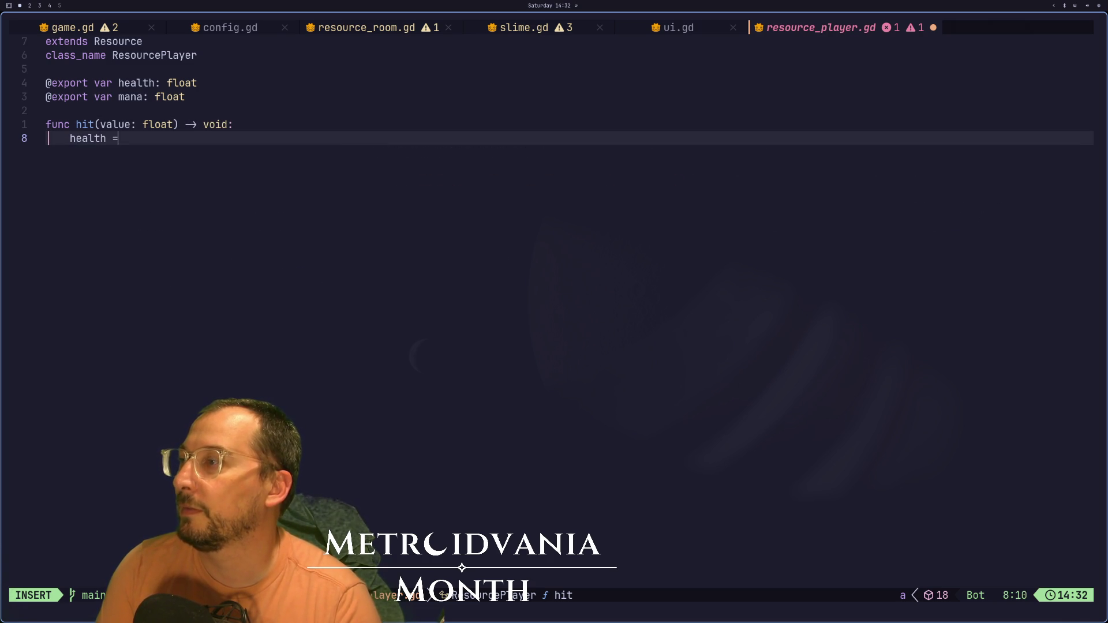
key("BackSpace")
type("-")
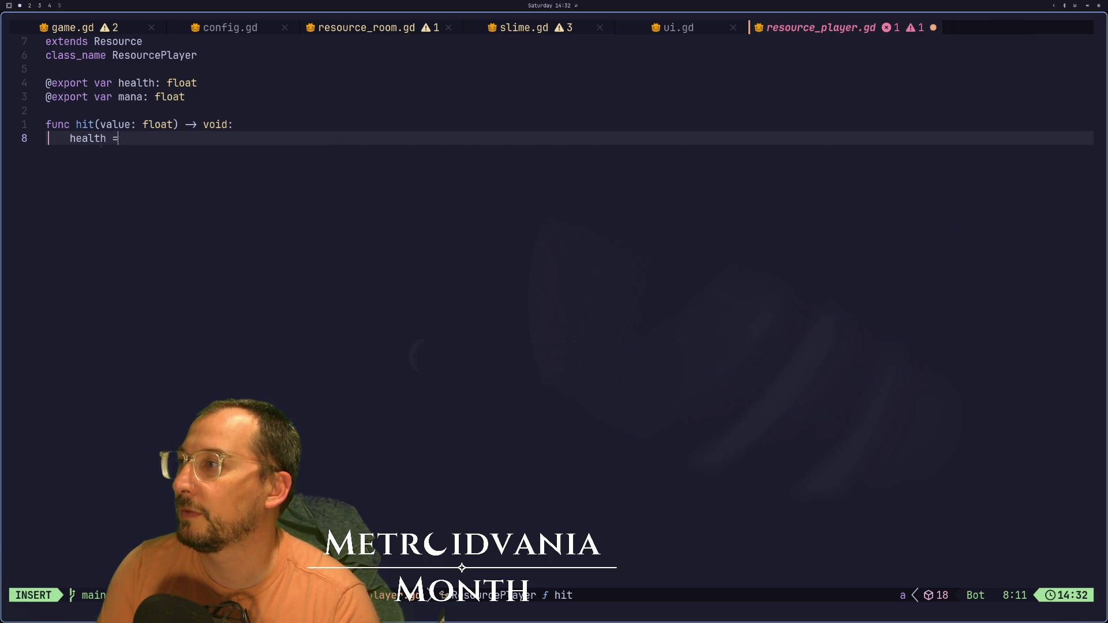
type("=")
key("BackSpace")
key("BackSpace")
type("=-")
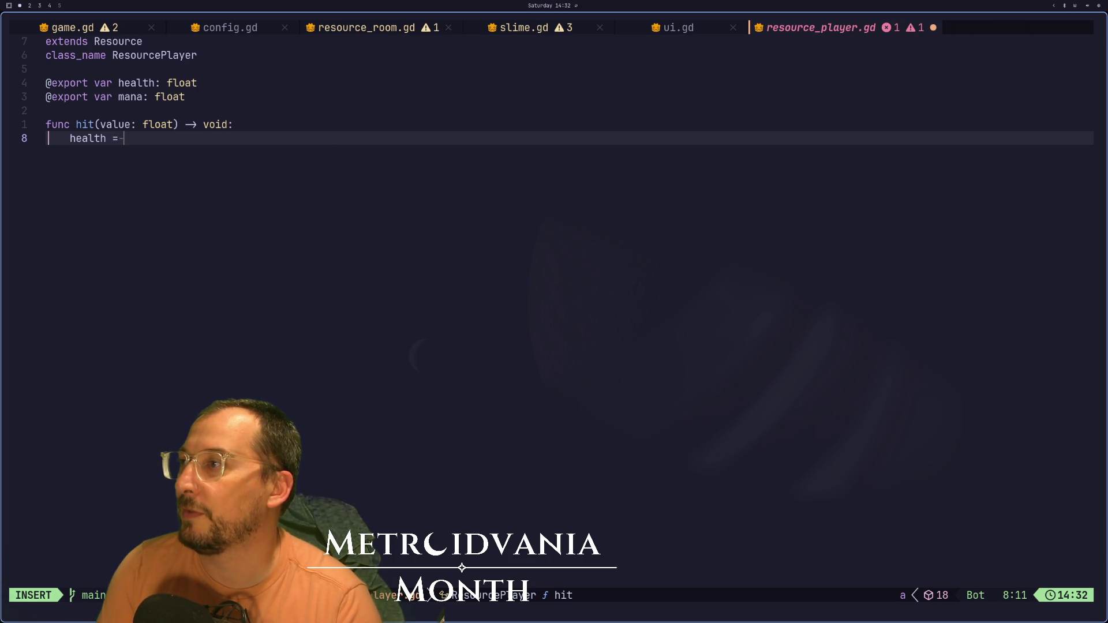
key("BackSpace")
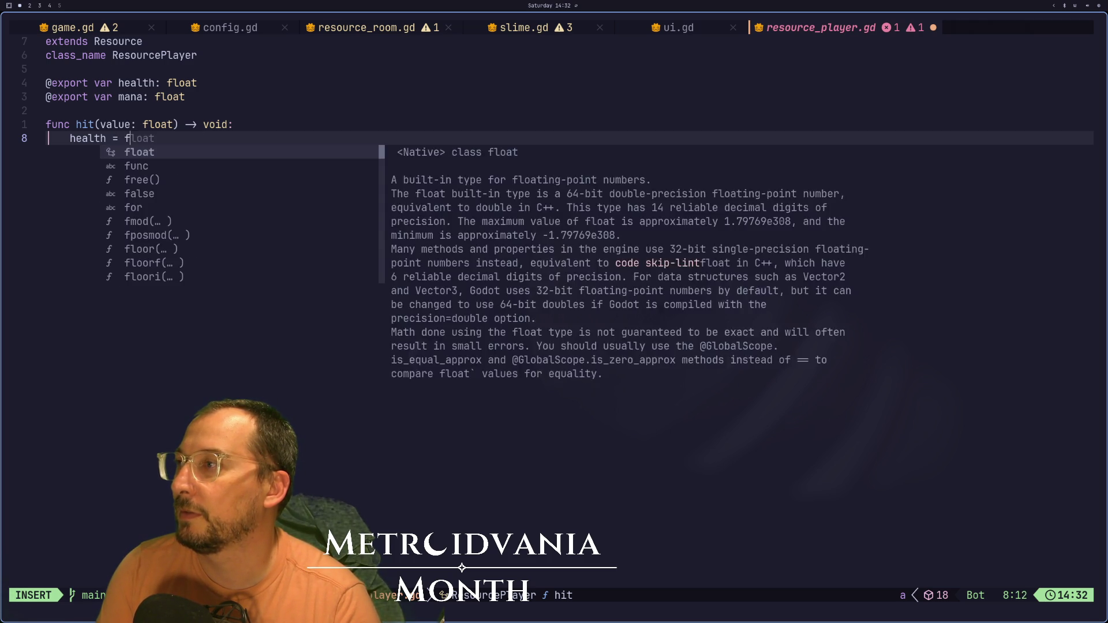
type("m")
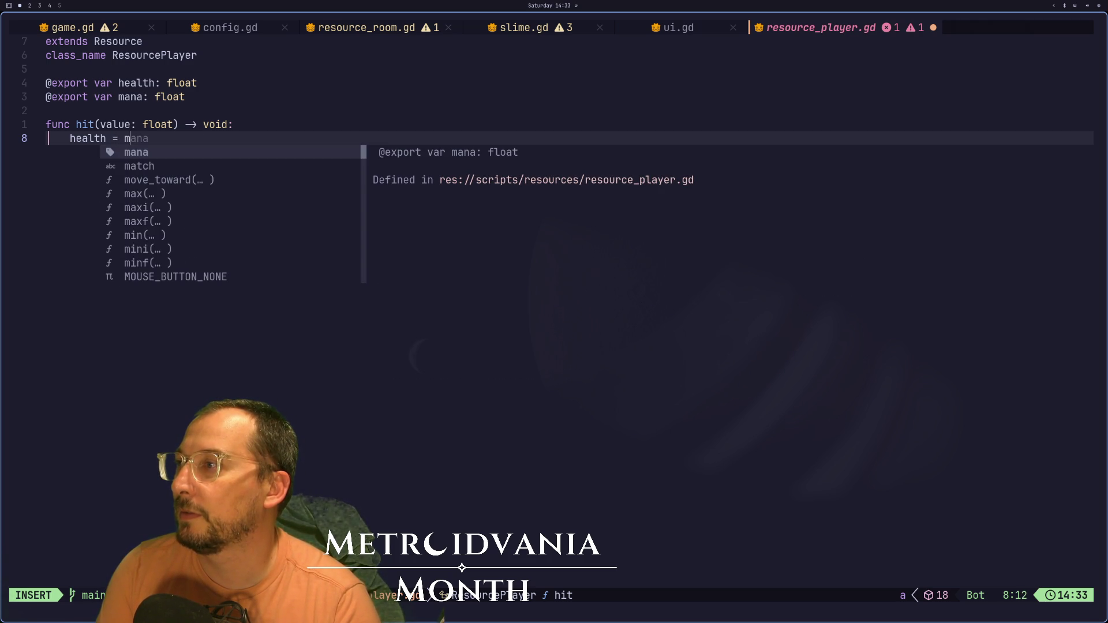
type("in")
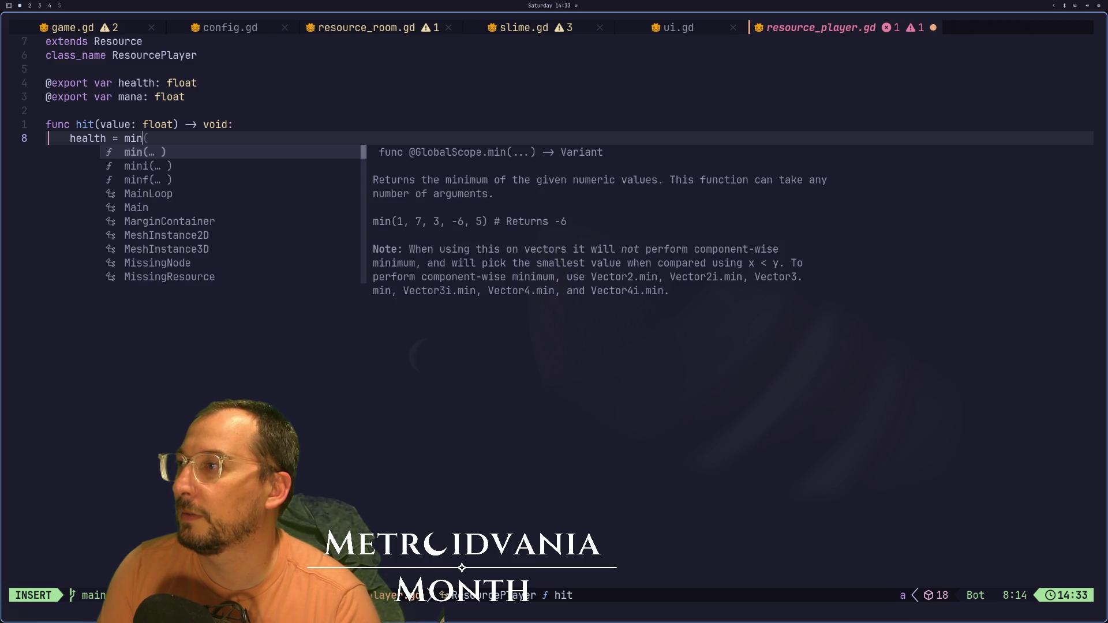
key("Return")
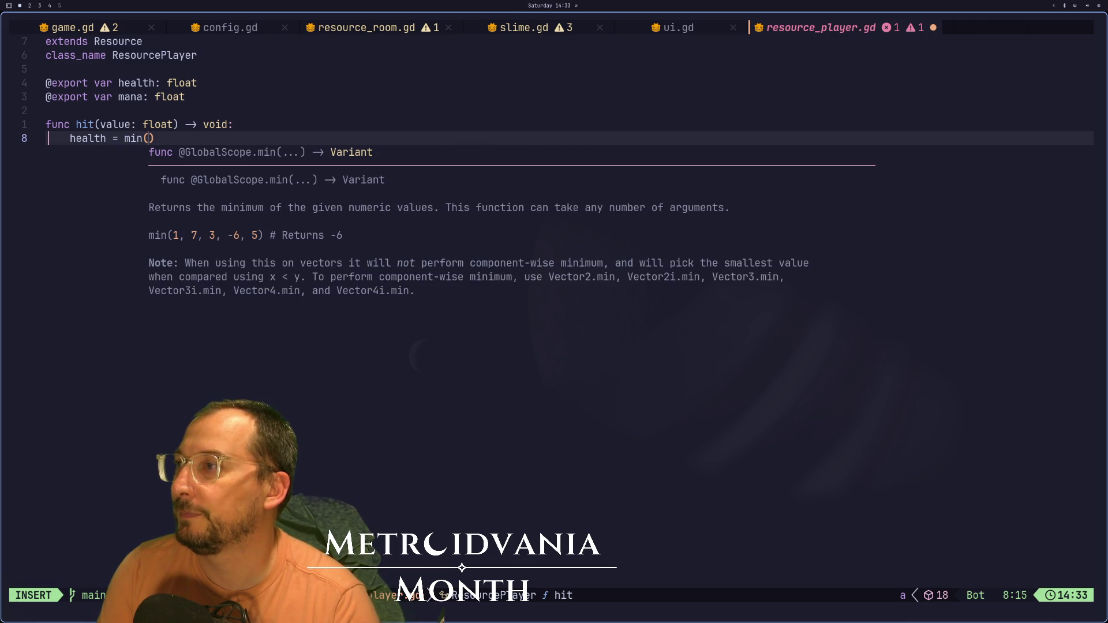
key("BackSpace")
key("BackSpace")
key("BackSpace")
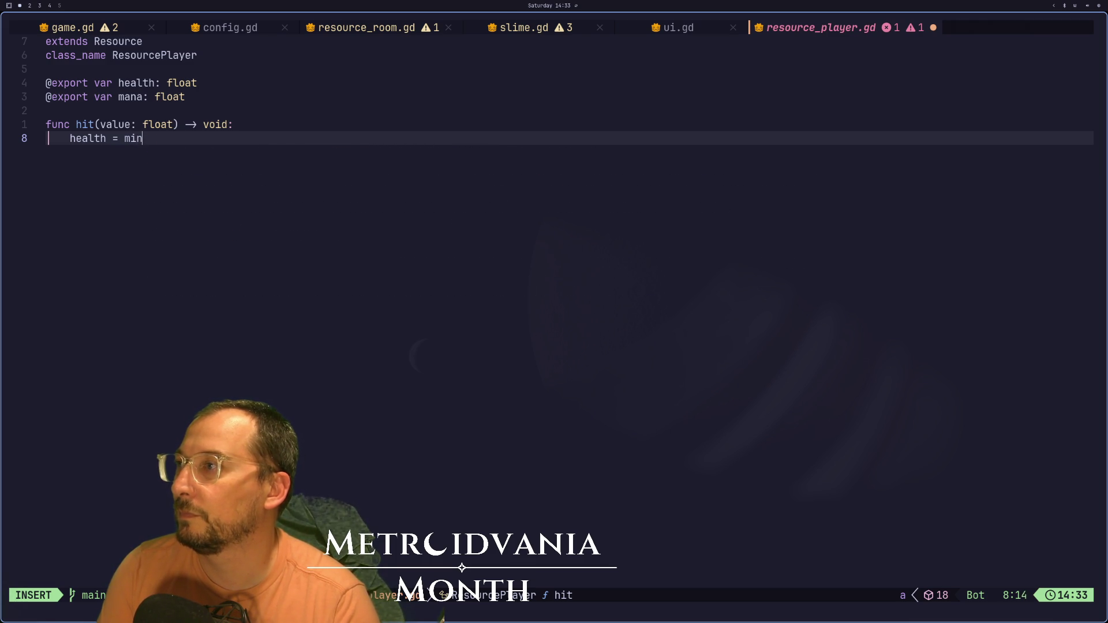
type("clamp")
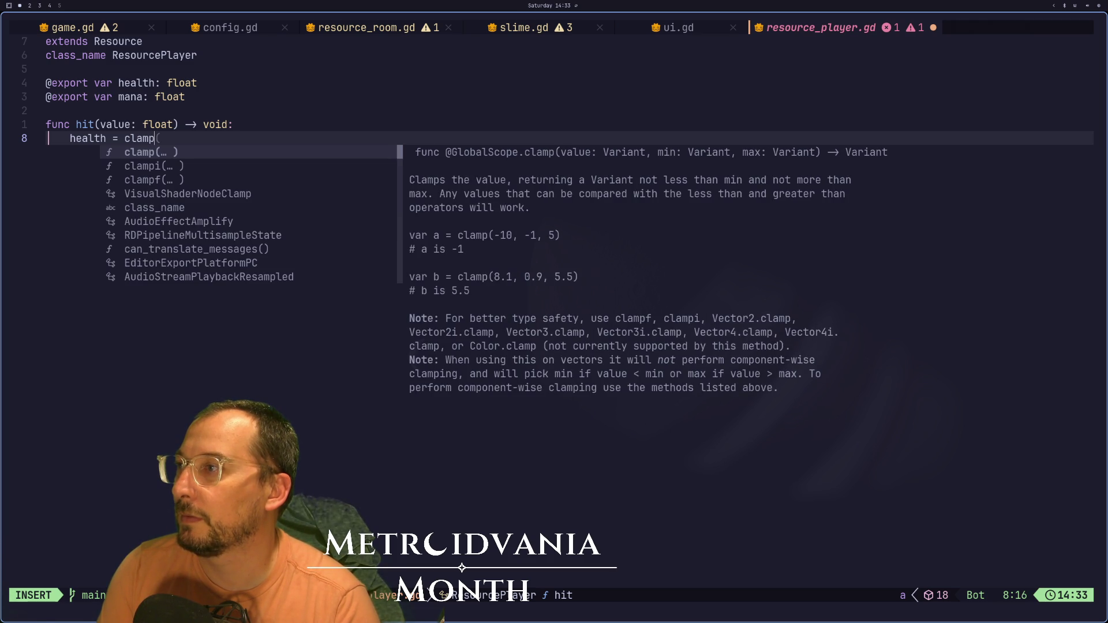
key("BackSpace")
key("BackSpace")
key("BackSpace")
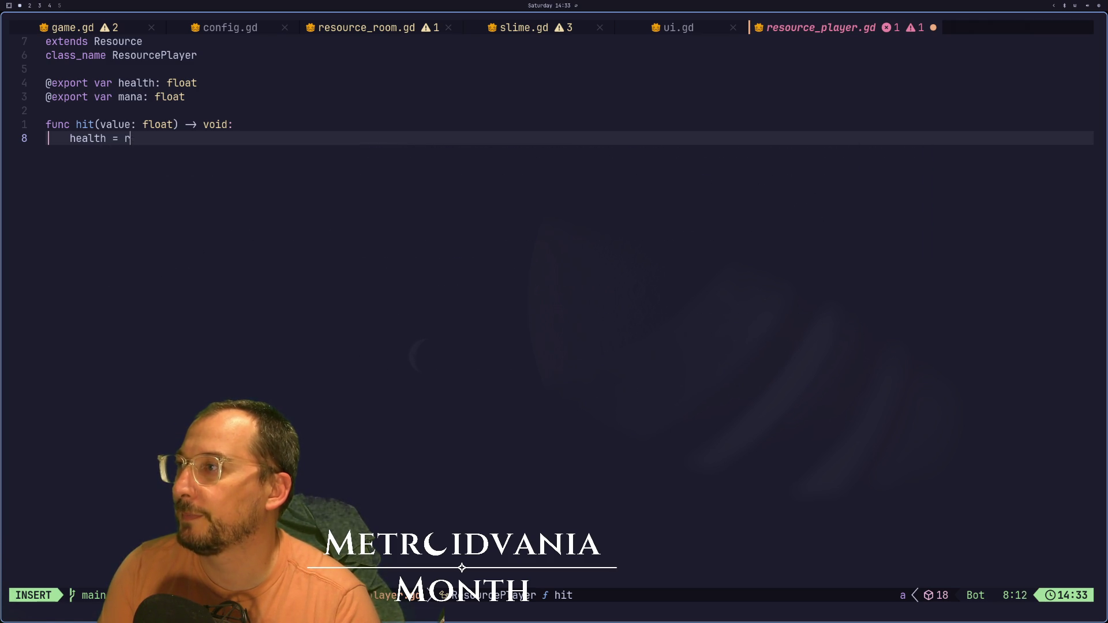
type("range")
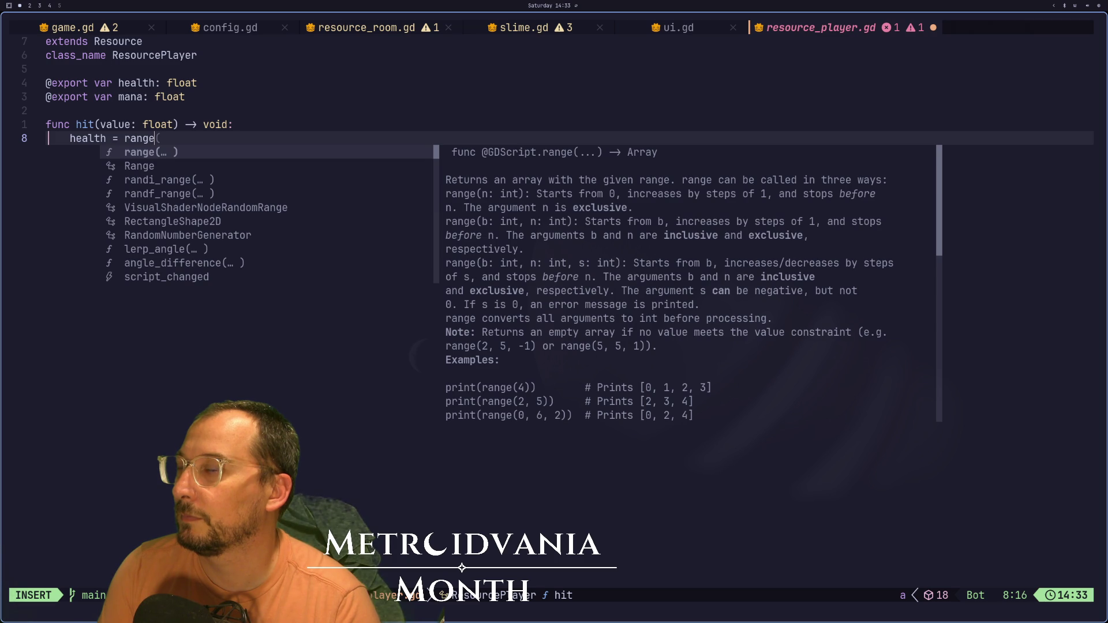
key("BackSpace")
type("ef")
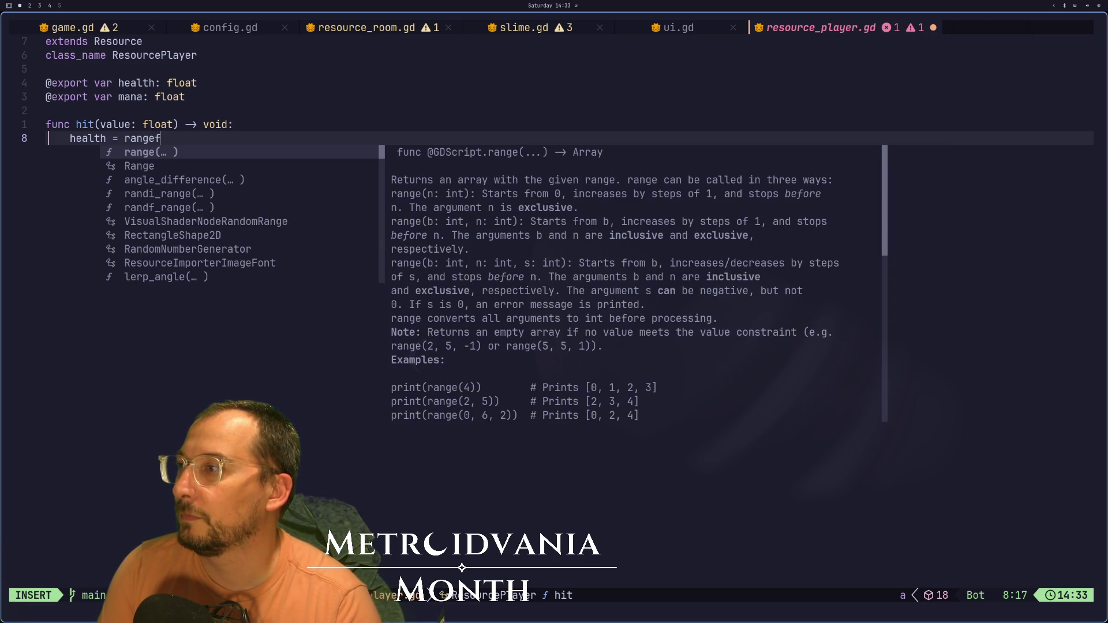
key("BackSpace")
type("f")
key("BackSpace")
key("BackSpace")
key("BackSpace")
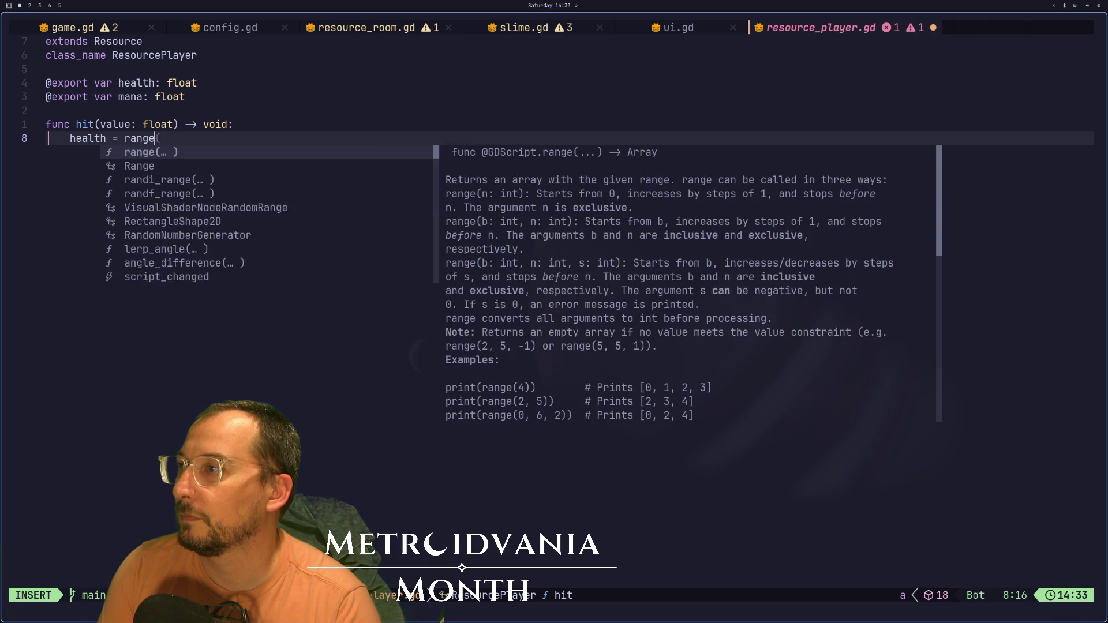
type("fr")
key("BackSpace")
key("BackSpace")
type("range(")
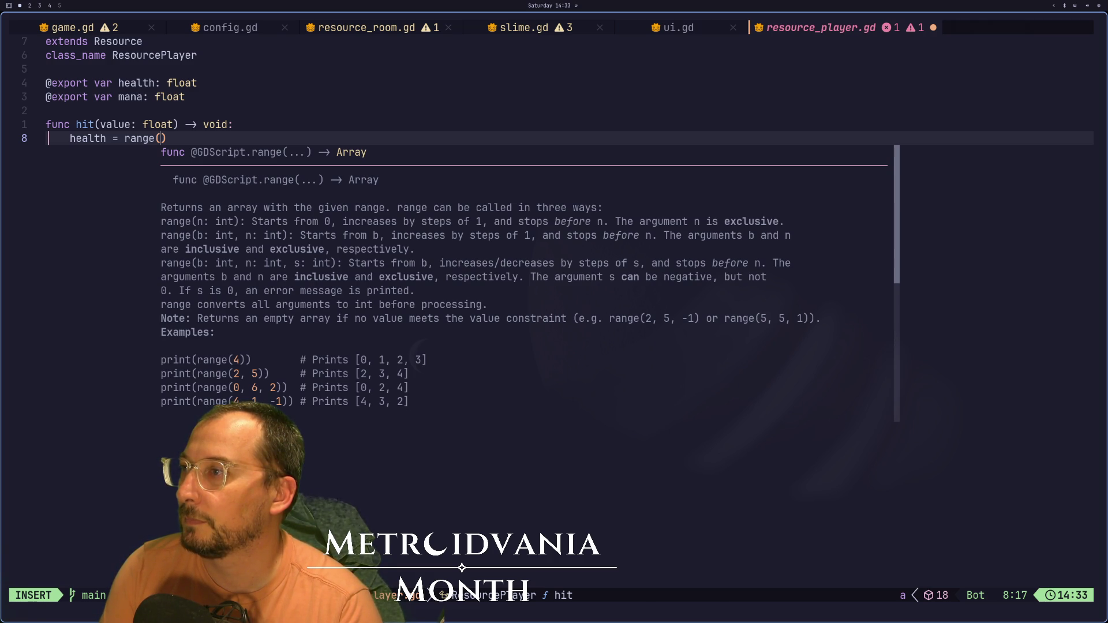
Step: Write the body as 'health = clampf(health - value, 0, )', leaving the maximum empty
key("BackSpace")
key("BackSpace")
key("BackSpace")
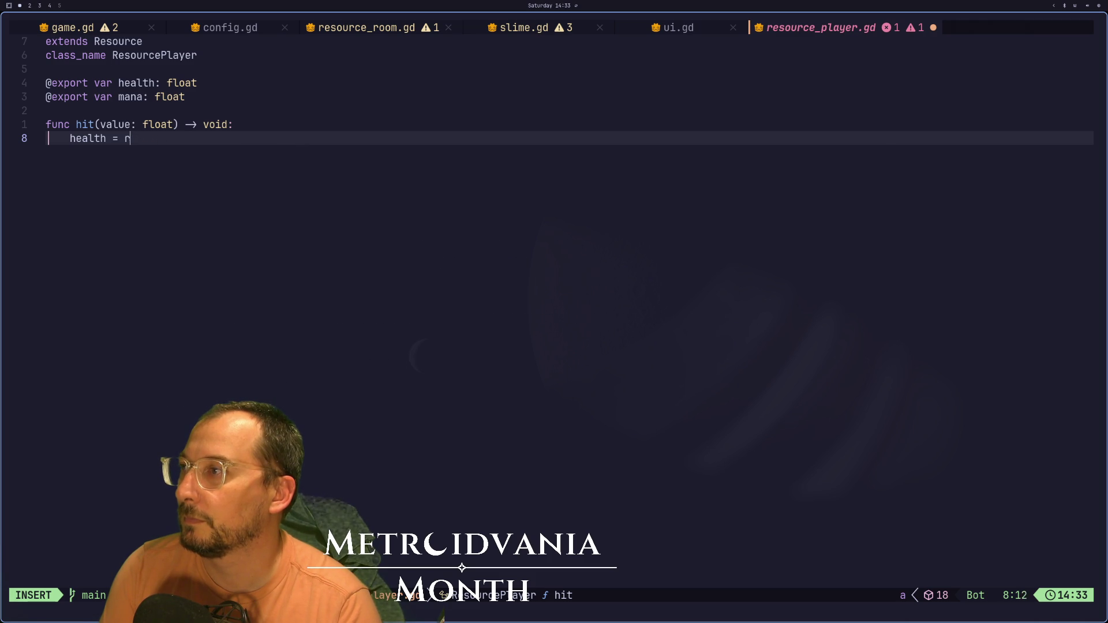
type("clamp")
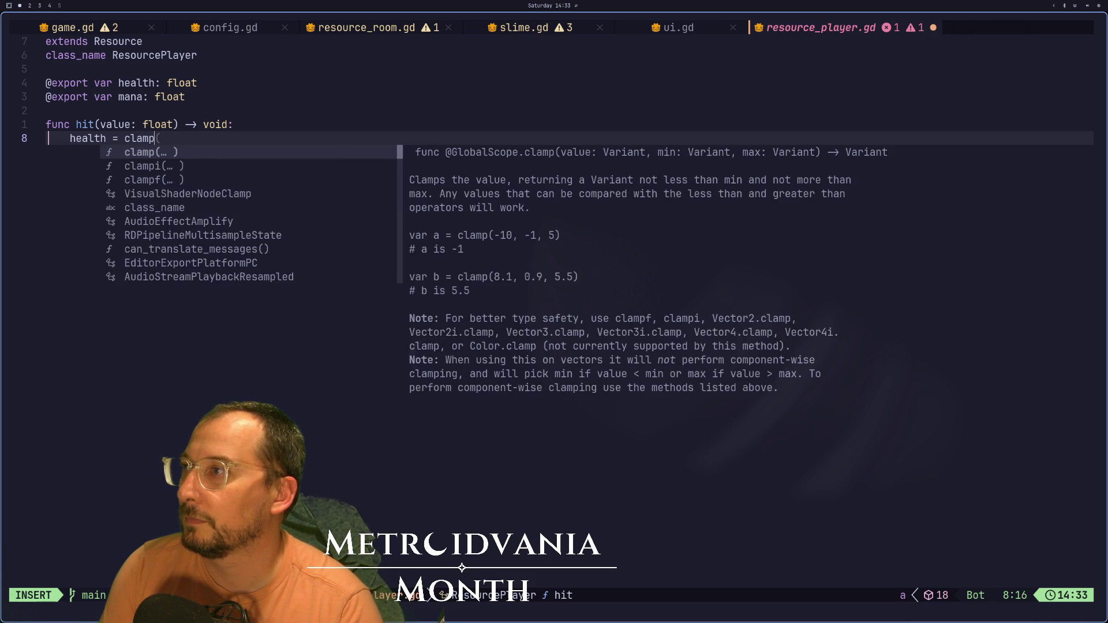
type("f(health ")
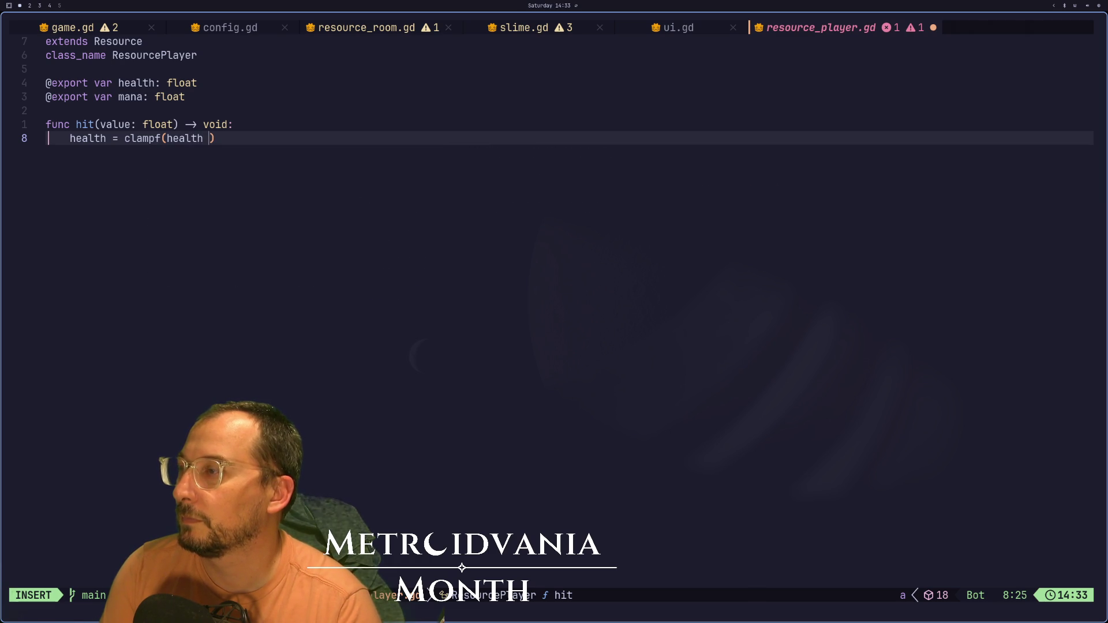
type("- val")
type("ue: ")
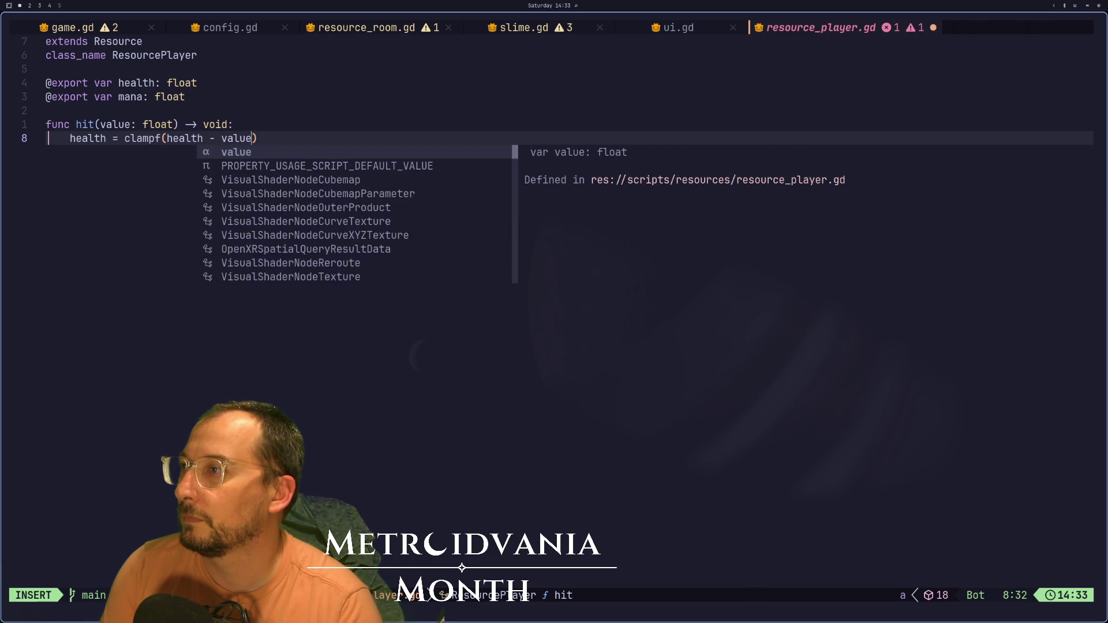
type(", 0")
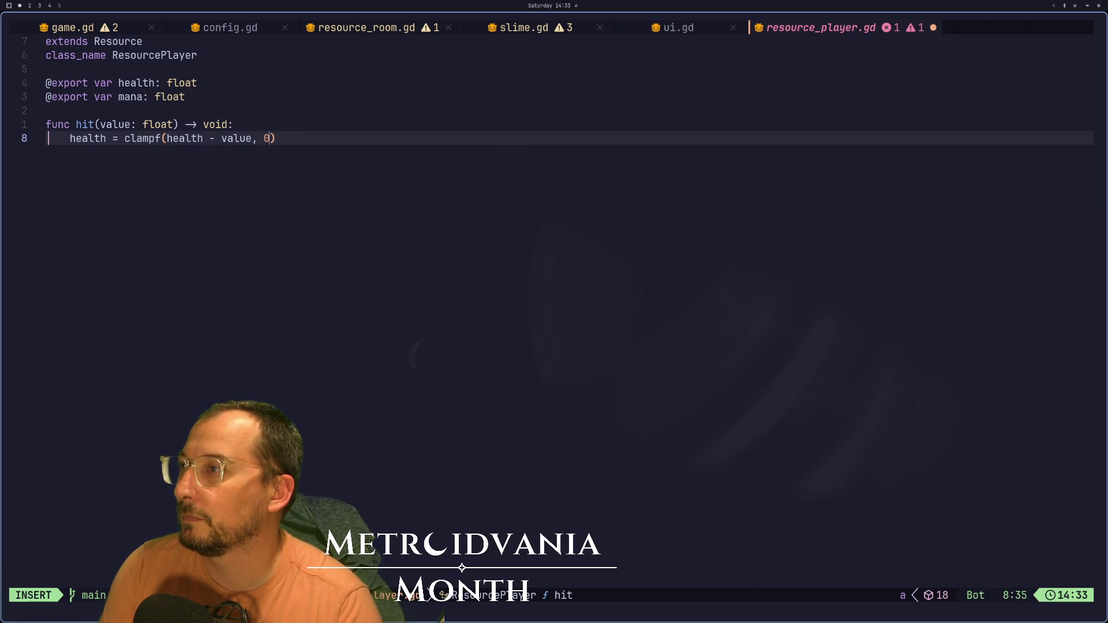
type(",")
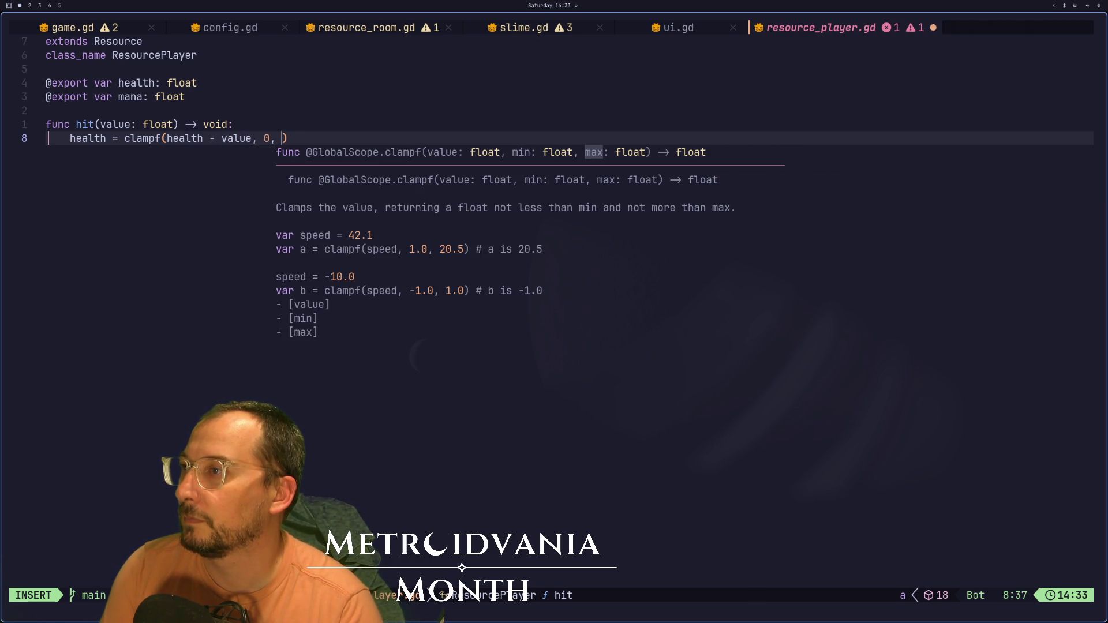
key("Escape")
key("braceleft")
key("braceleft")
Step: Add 'const MAX_HEALTH: float = 100.0' near the top of the script and save
type("o")
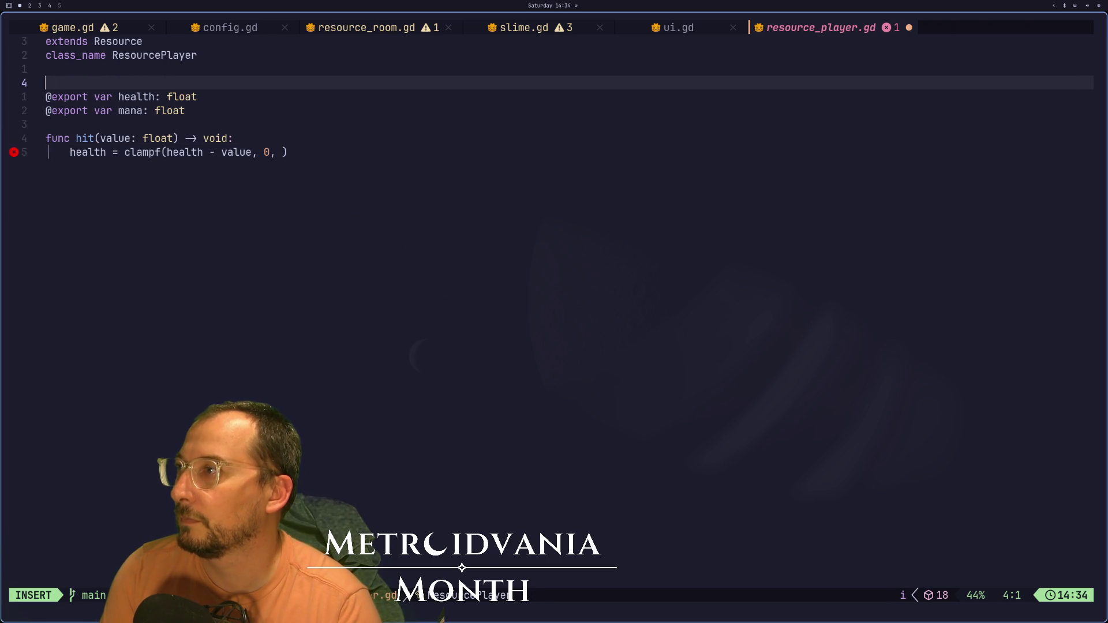
type("const MAX")
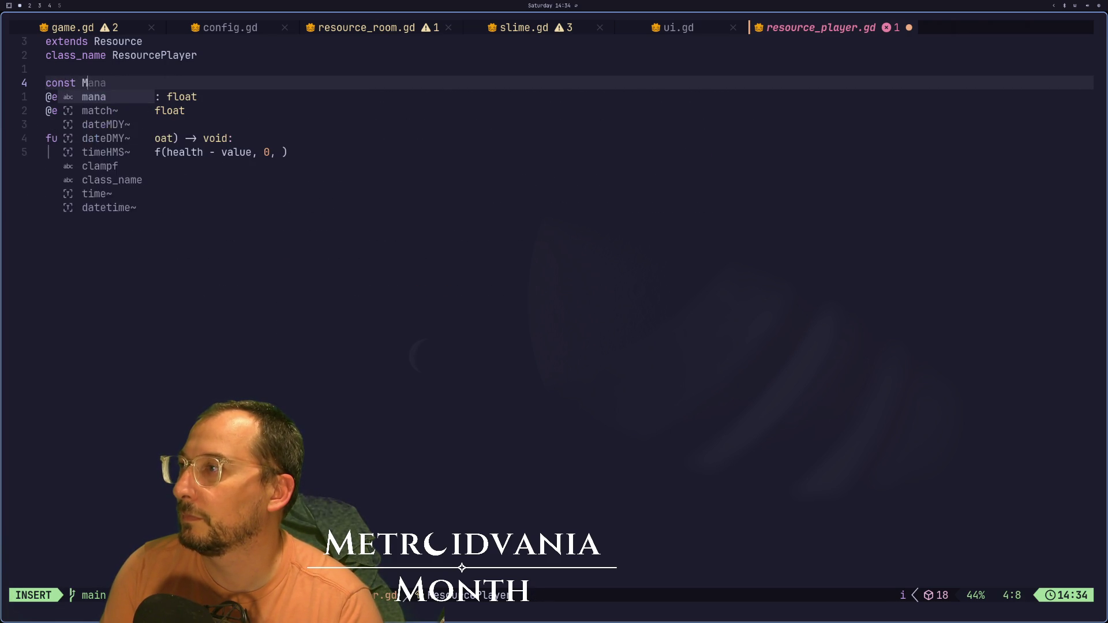
type("_HEALTH:")
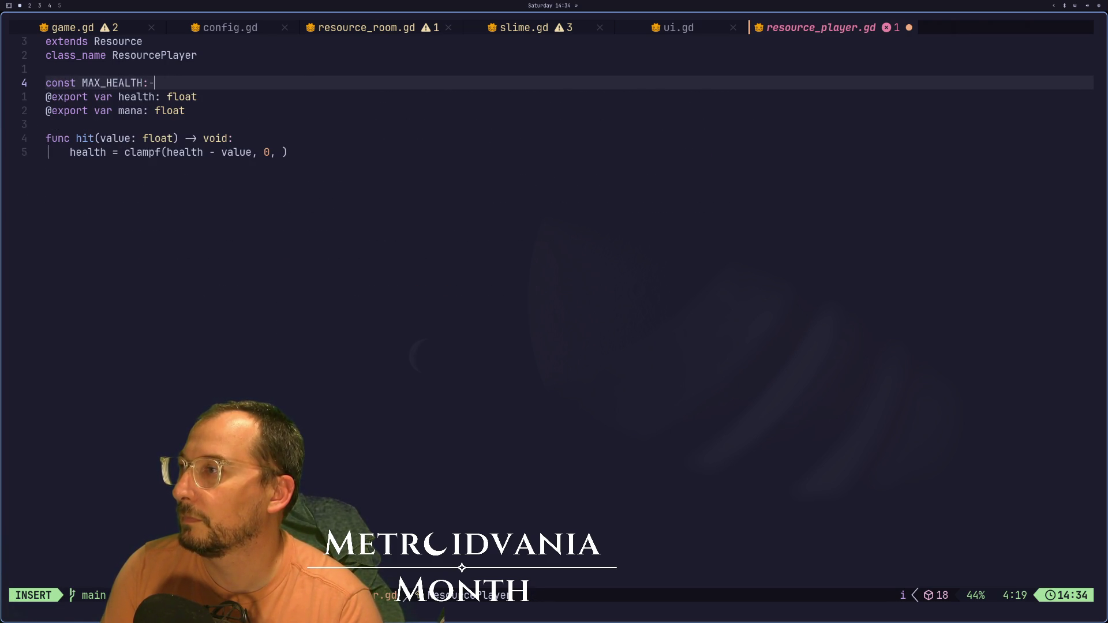
type("100")
key("Escape")
type(":w")
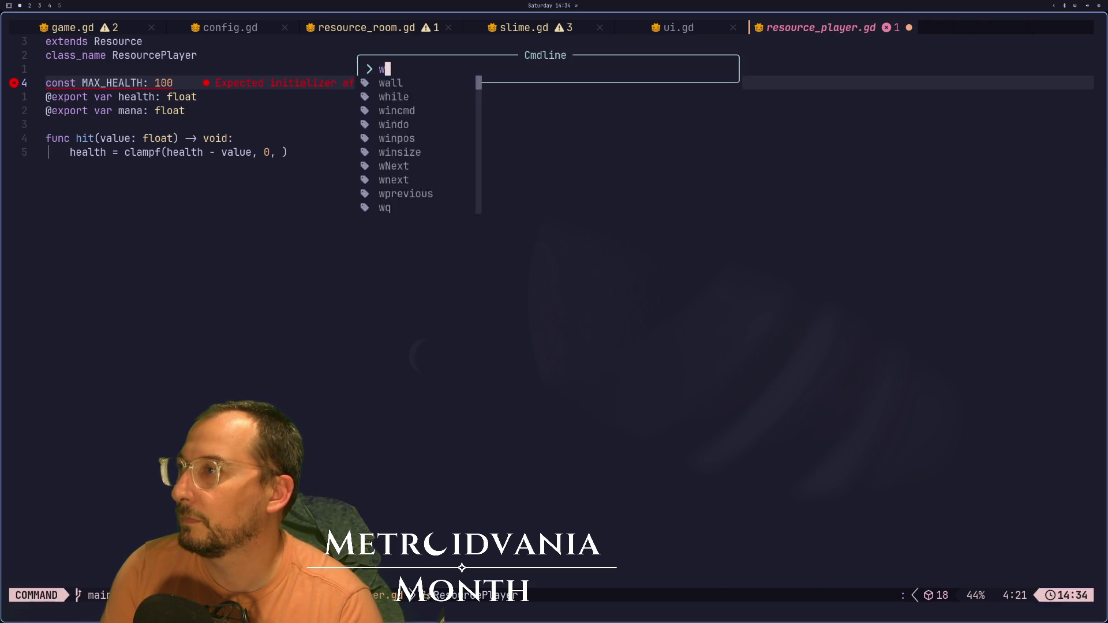
key("Return")
type("a.0")
key("Escape")
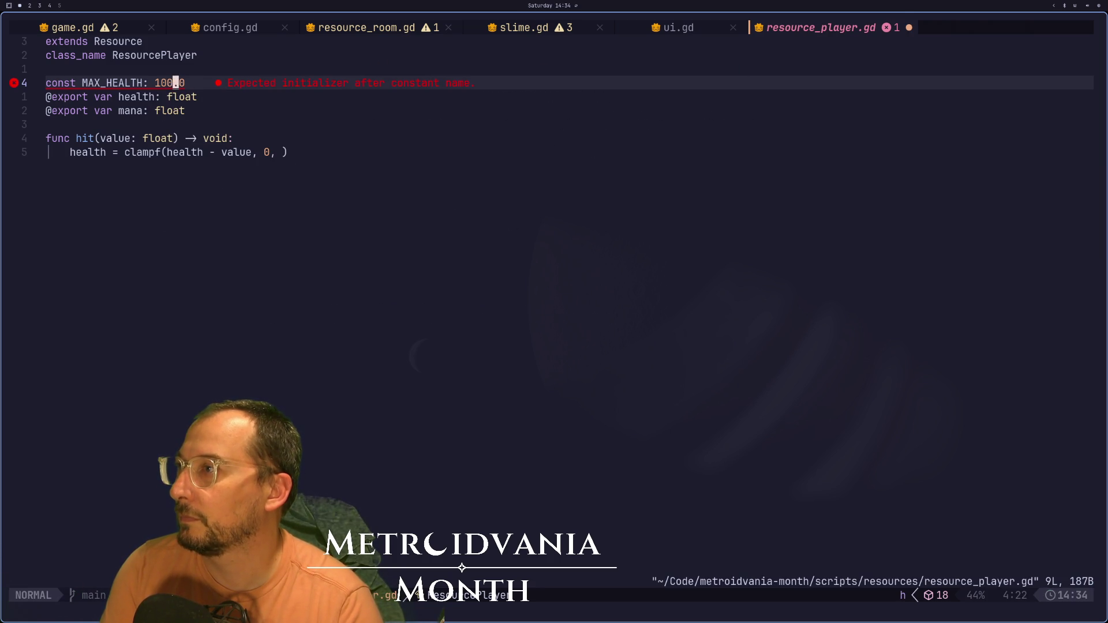
type("bhi")
type(" float")
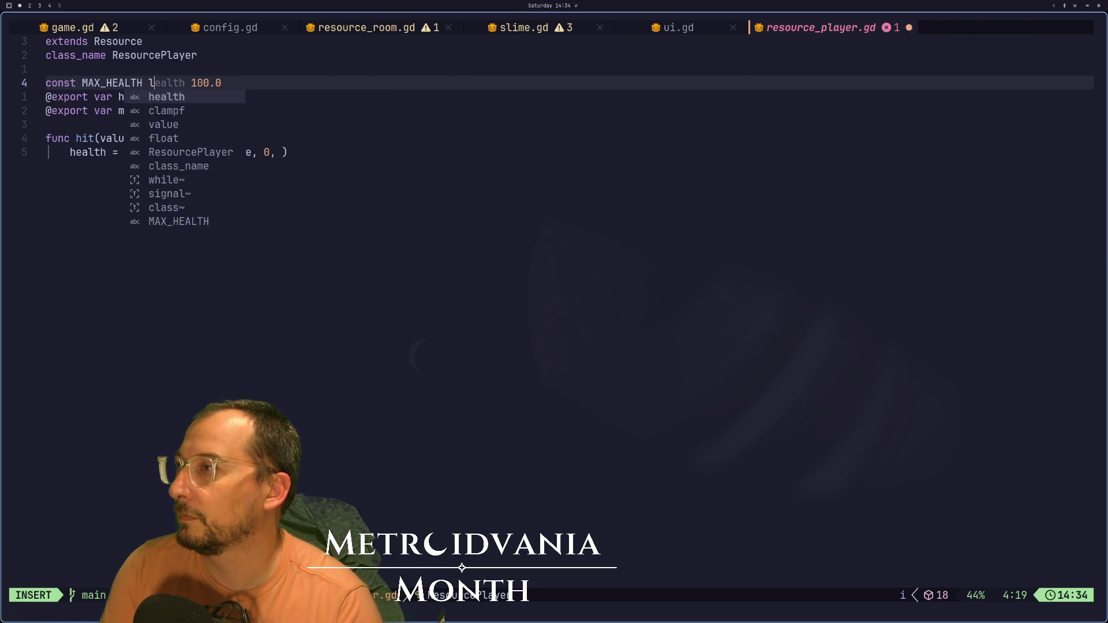
type("=")
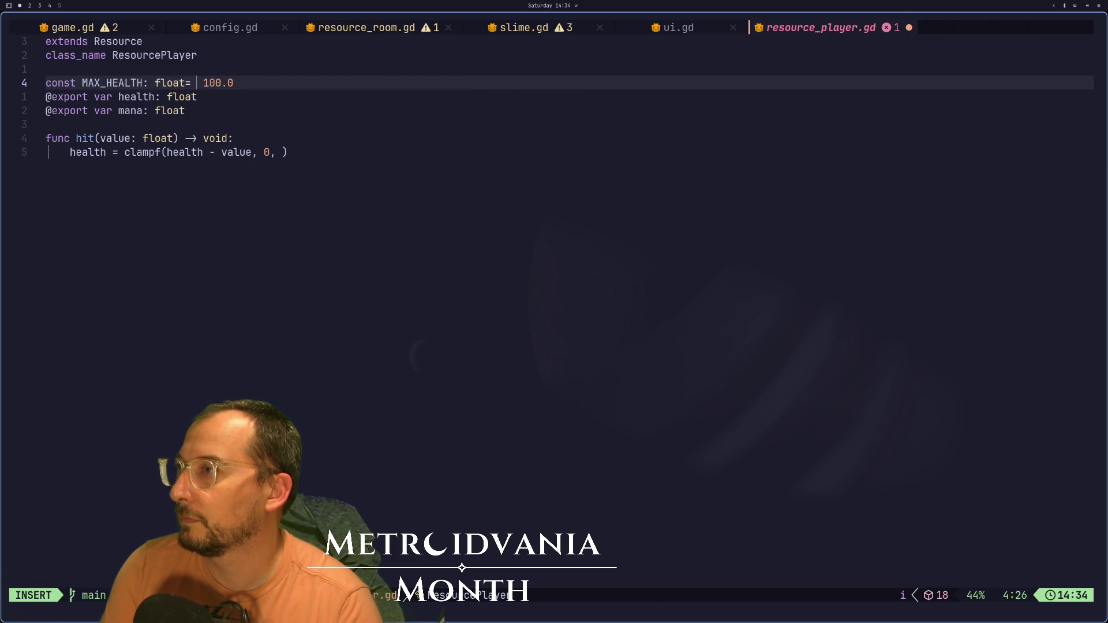
key("Escape")
Step: Pass MAX_HEALTH as clampf's upper bound in hit and save
key("j")
key("j")
key("j")
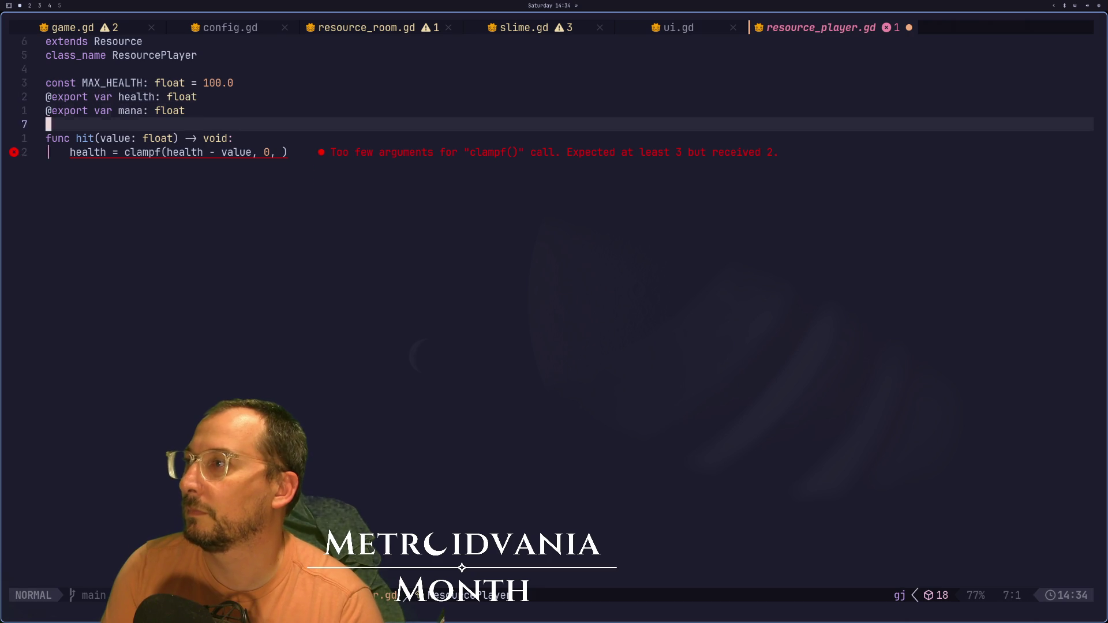
key("A")
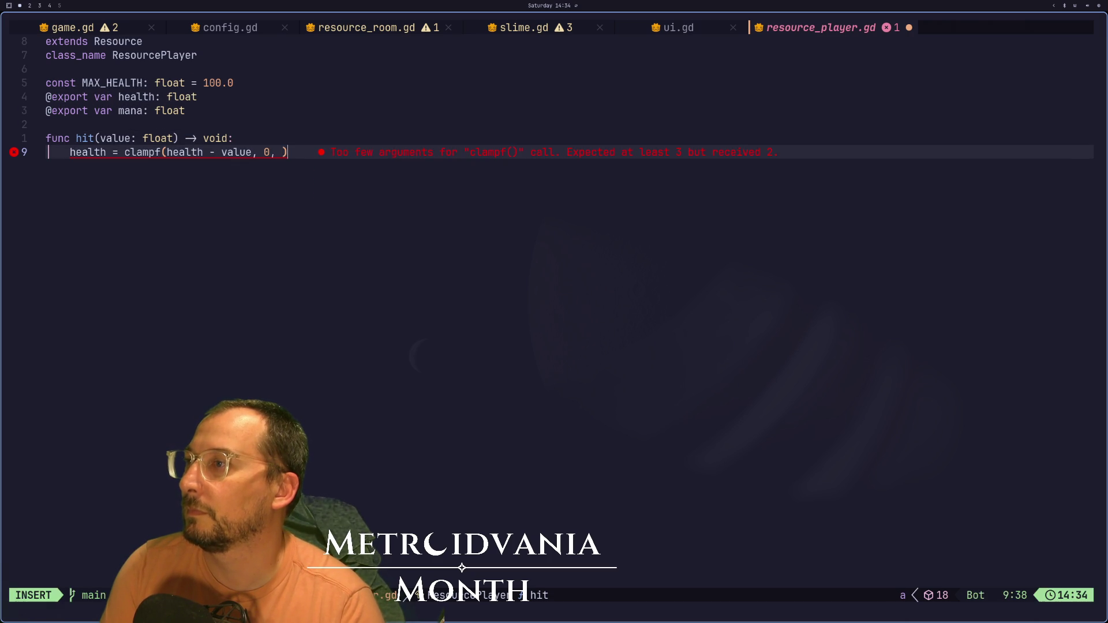
key("Left")
type("MAX_")
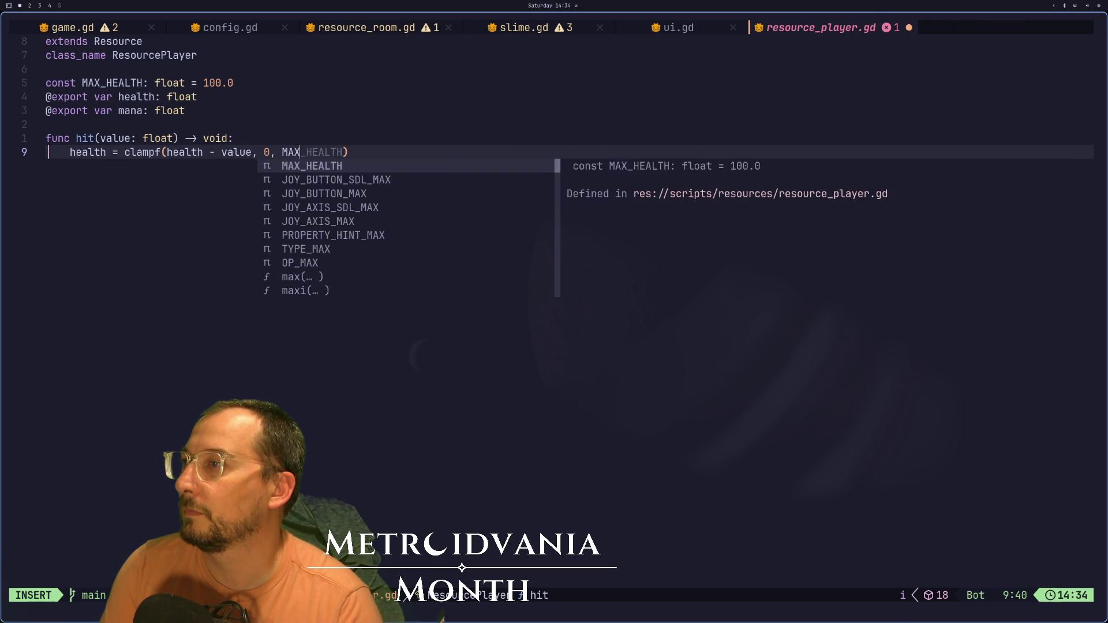
key("Return")
key("Escape")
type(":w")
key("Return")
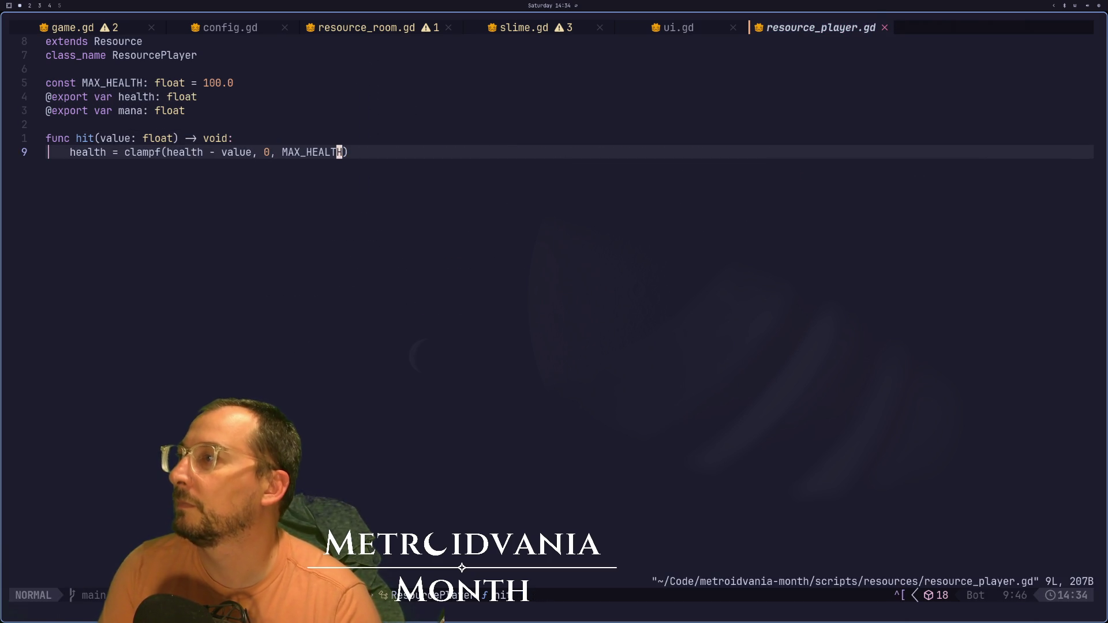
Step: Duplicate the two-line hit function below itself, separated by a blank line
key("k")
key("k")
key("j")
key("j")
key("k")
key("y")
key("j")
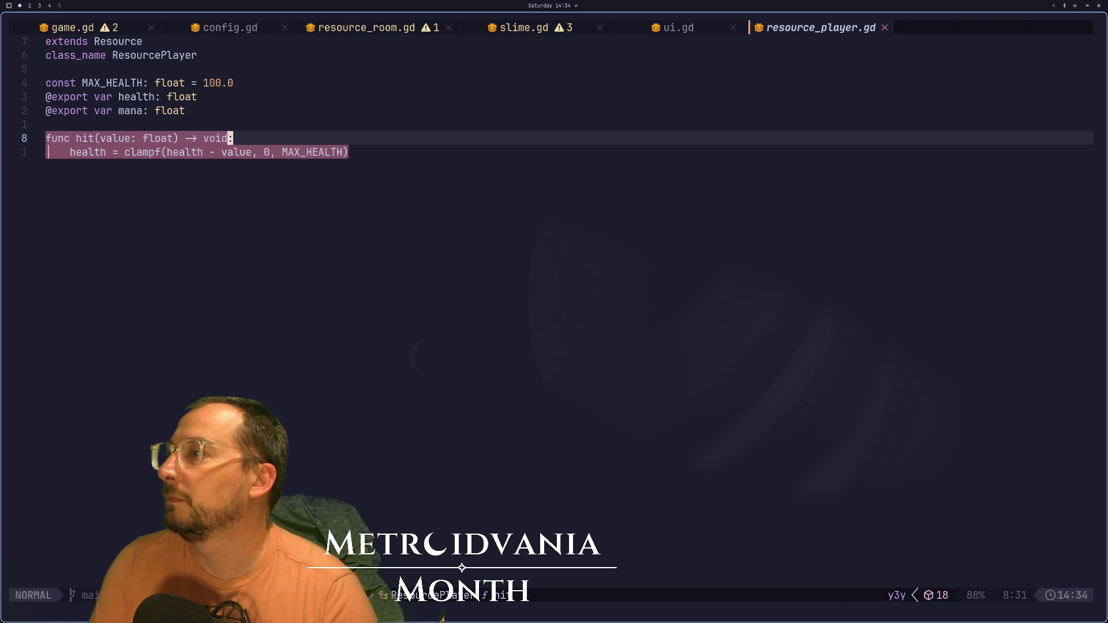
key("j")
key("p")
key("O")
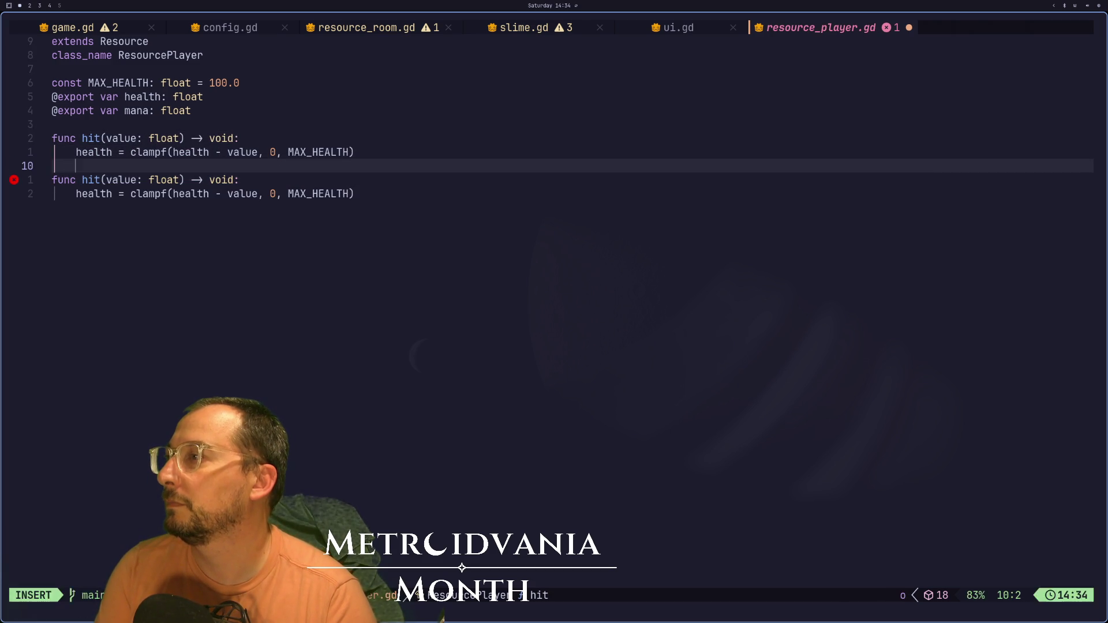
key("Escape")
key("j")
Step: Rename the copied function to use_mana and save
key("d")
key("Escape")
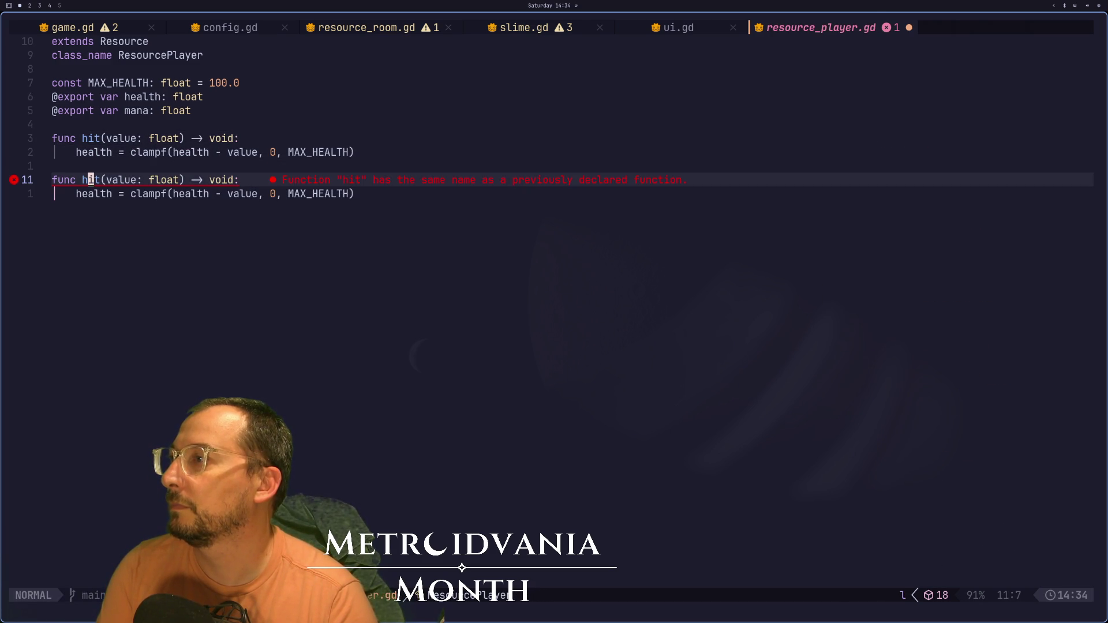
type("ciwu")
type("se_mana")
key("Escape")
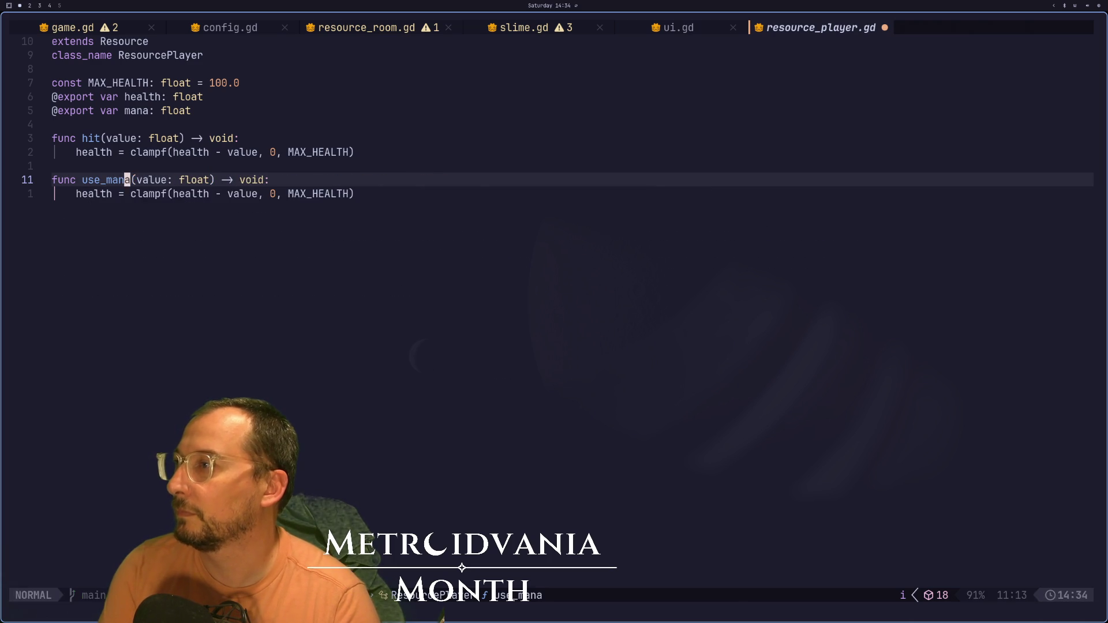
type(":w")
key("Return")
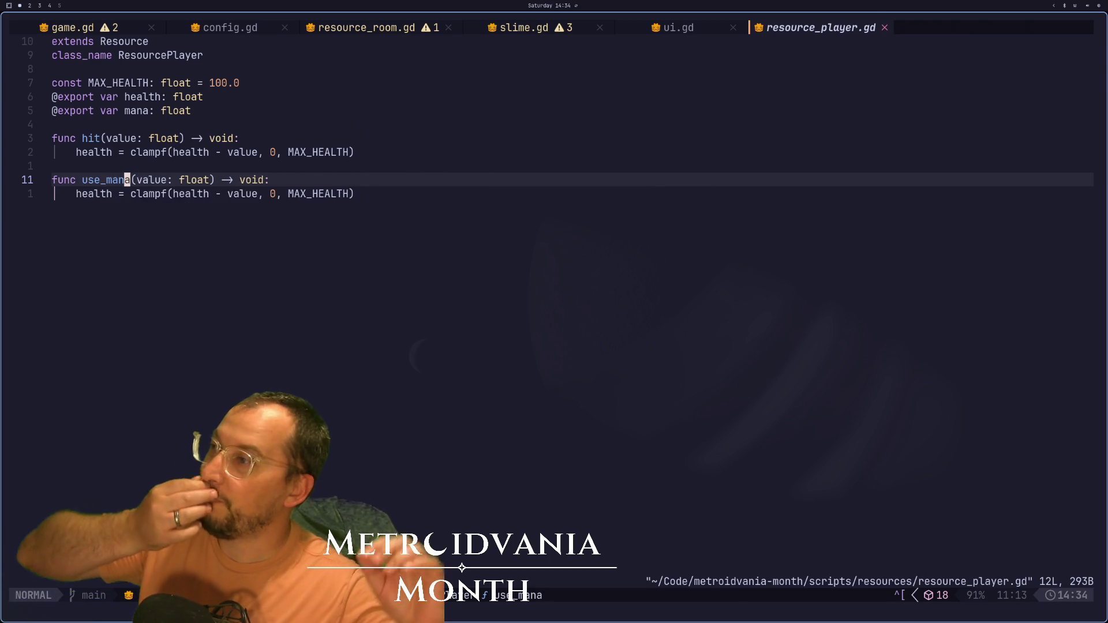
Step: Change its return type from void to bool, save, and prefix the name with try_
key("l")
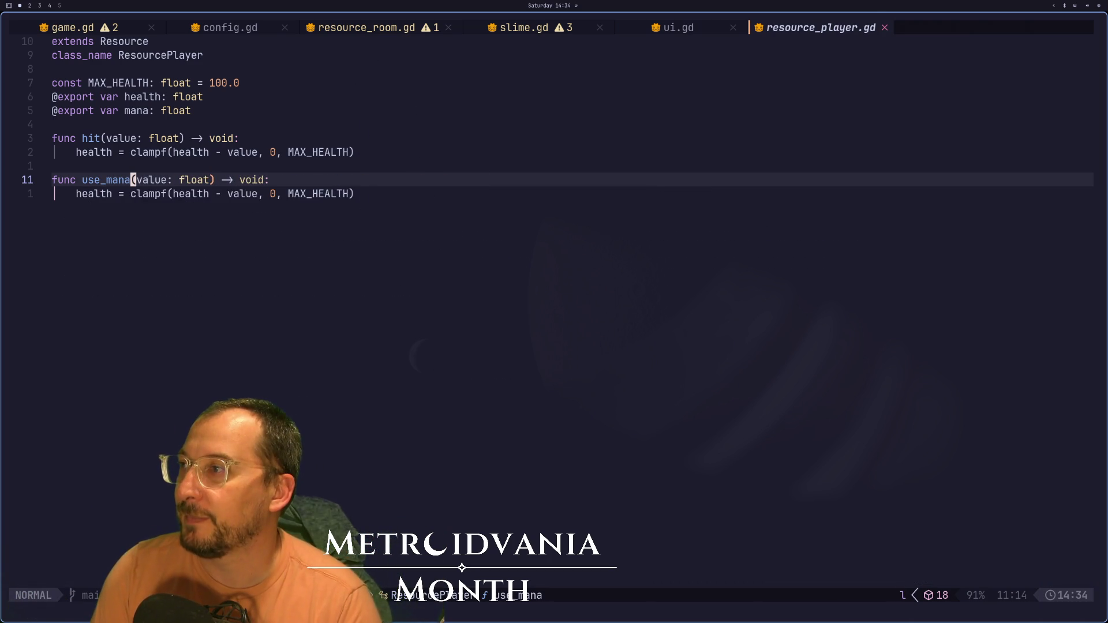
key("l")
key("l")
key("l")
key("d")
key("w")
key("i")
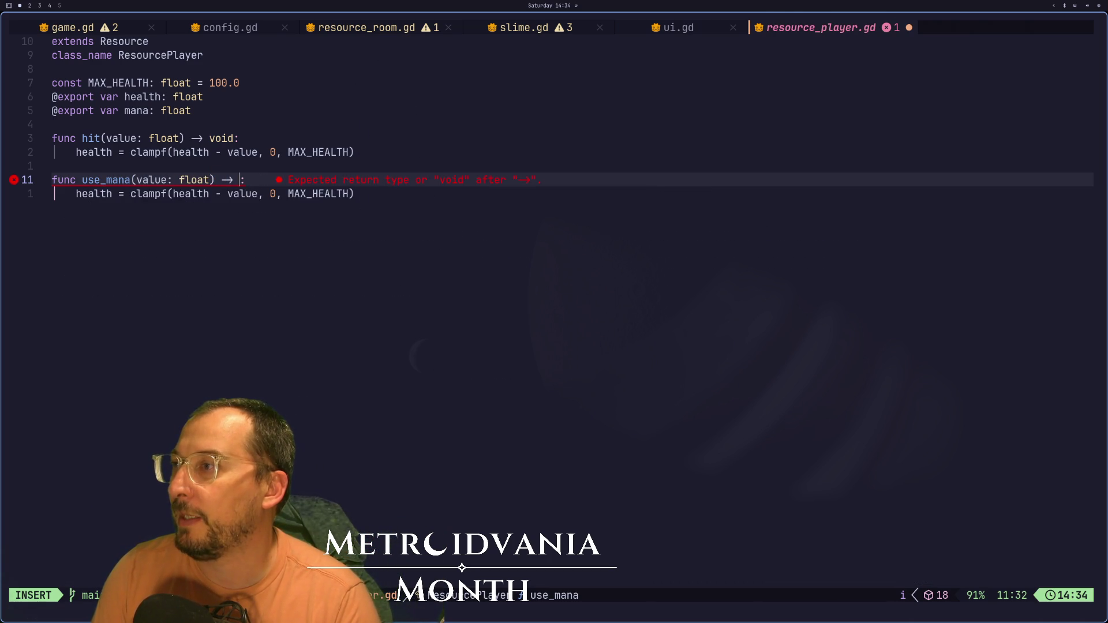
type("ool")
key("Escape")
type(":w")
key("Return")
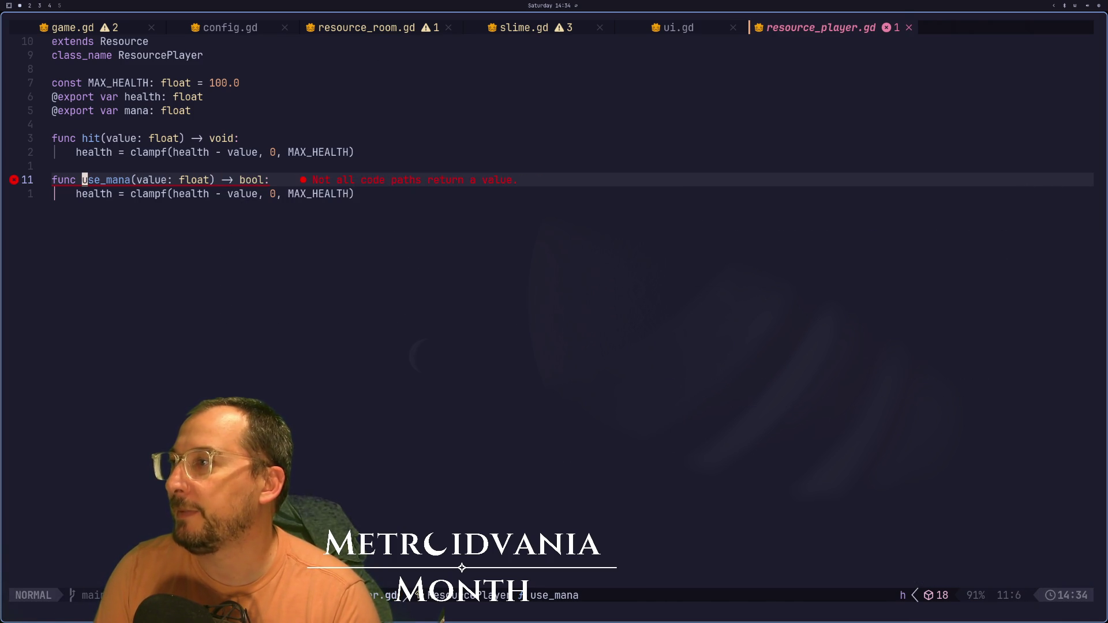
type("itry_")
key("Escape")
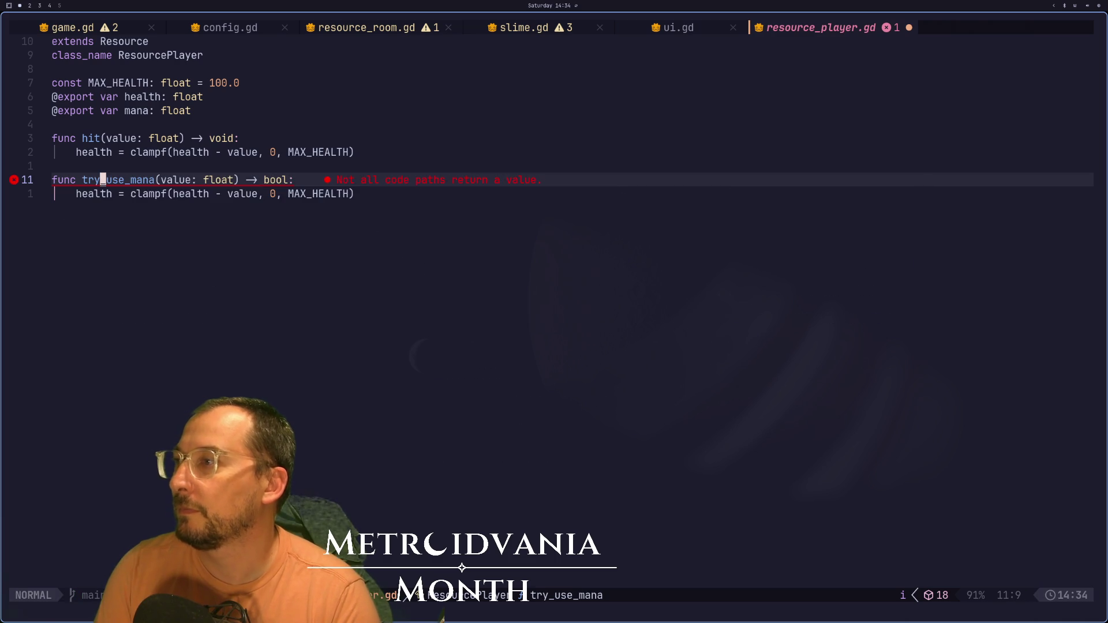
Step: Add a 'return false' line to try_use_mana and save resource_player.gd
key("g")
key("j")
key("g")
key("k")
key("w")
key("l")
key("l")
key("h")
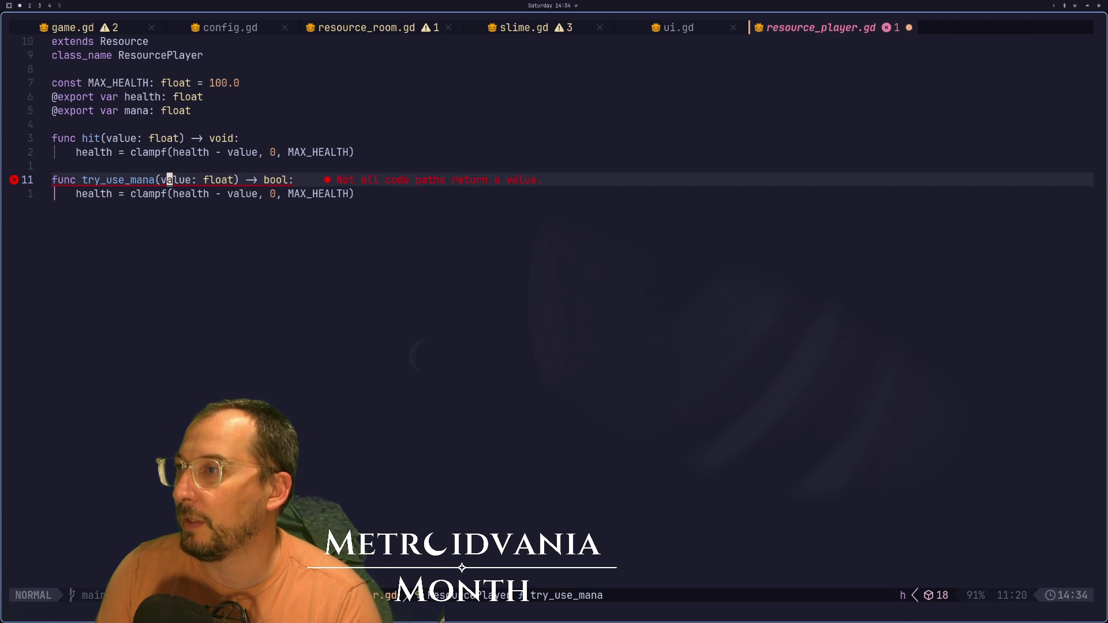
type("joreturn false")
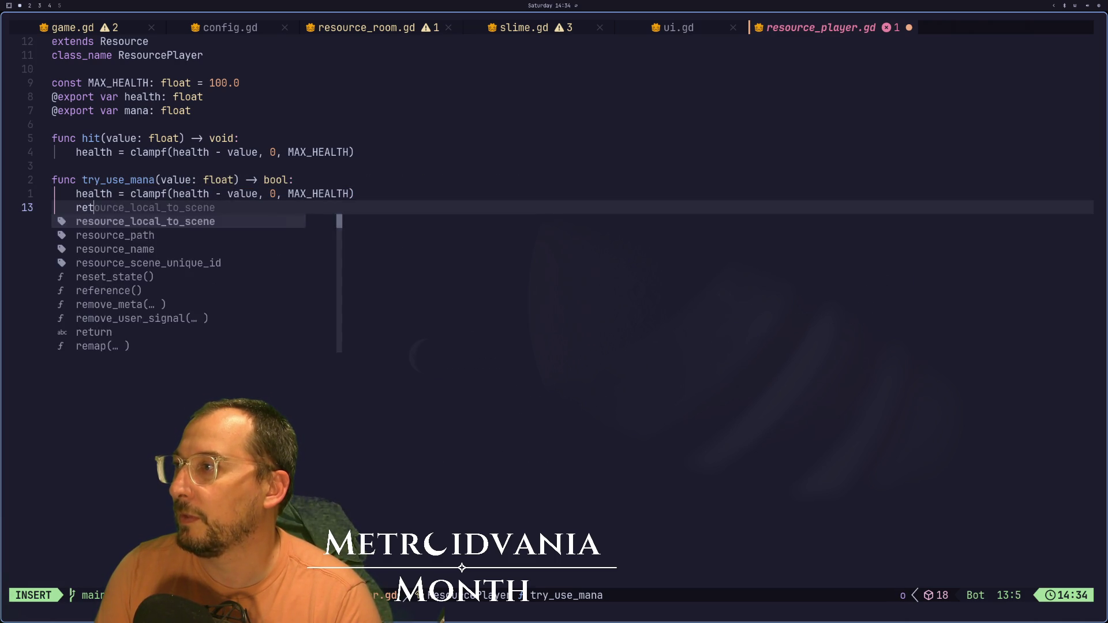
key("Escape")
type(":w")
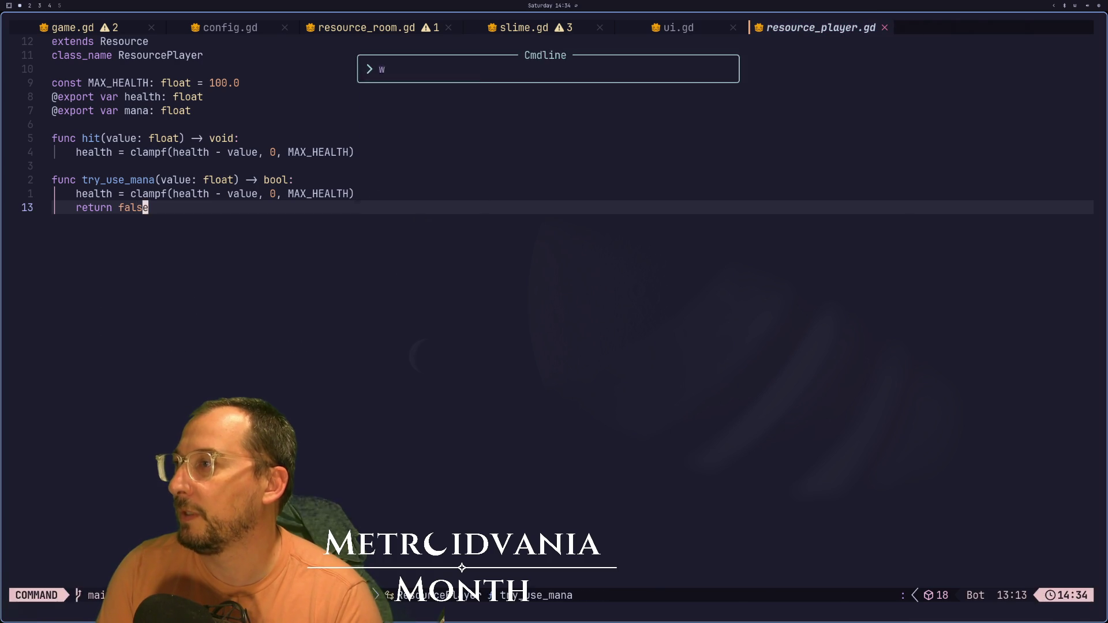
key("Return")
Step: Insert an 'if value <= mana:' check in try_use_mana that returns true
key("k")
key("k")
key("o")
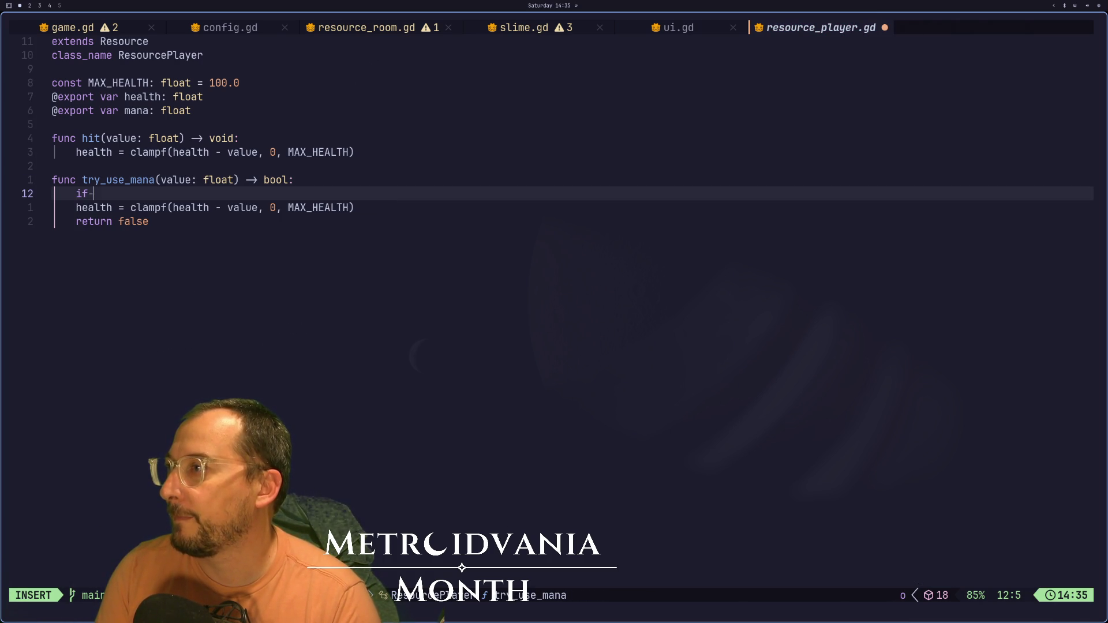
type("value <= ")
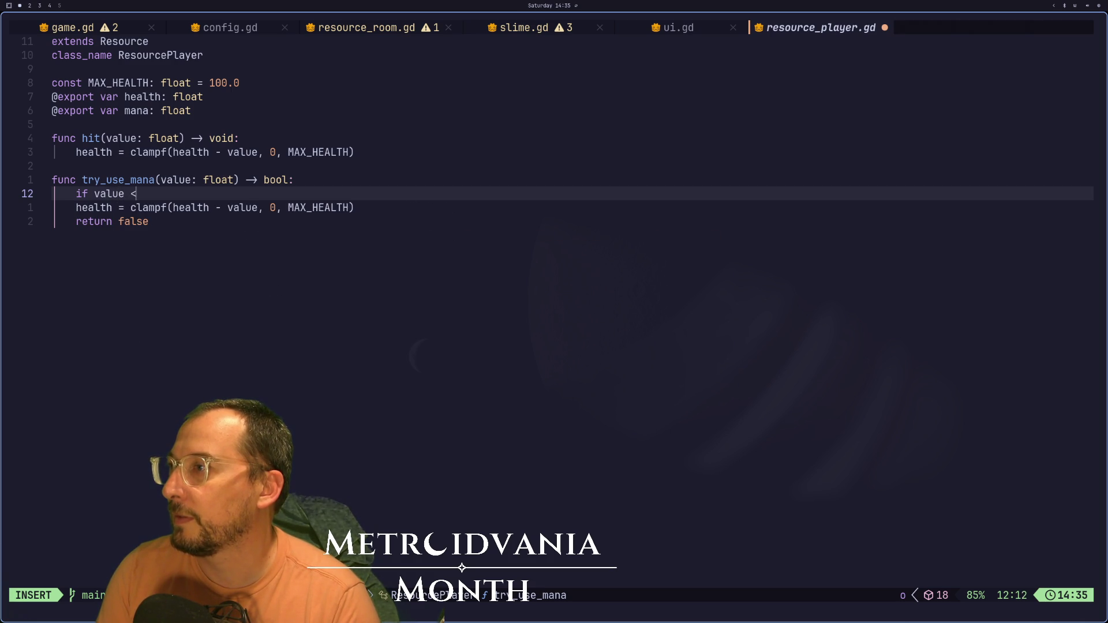
type("mana:")
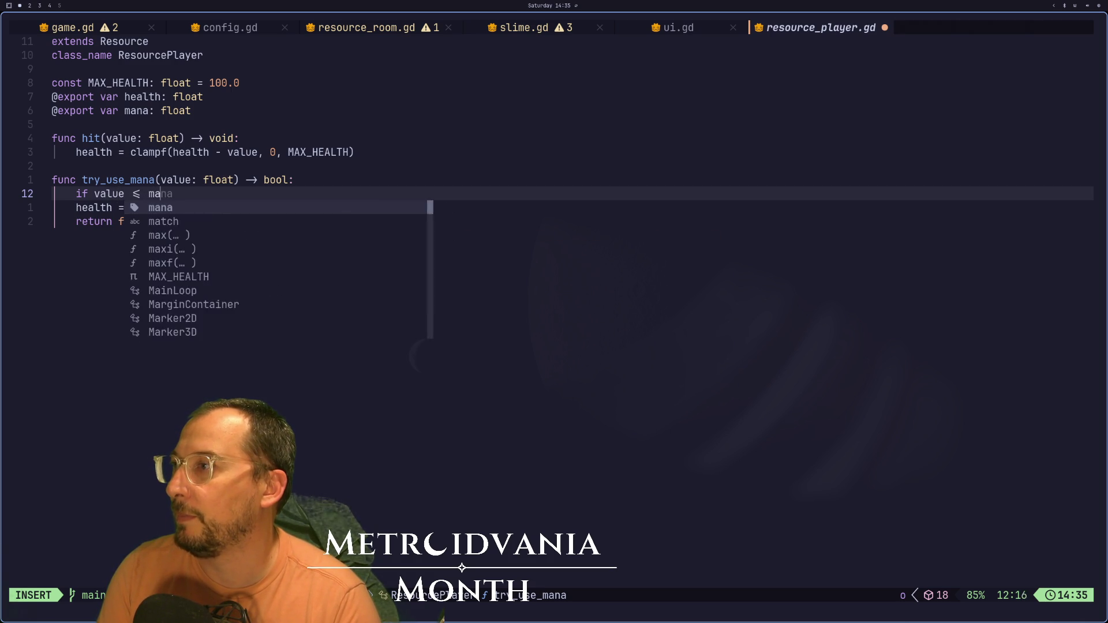
key("Return")
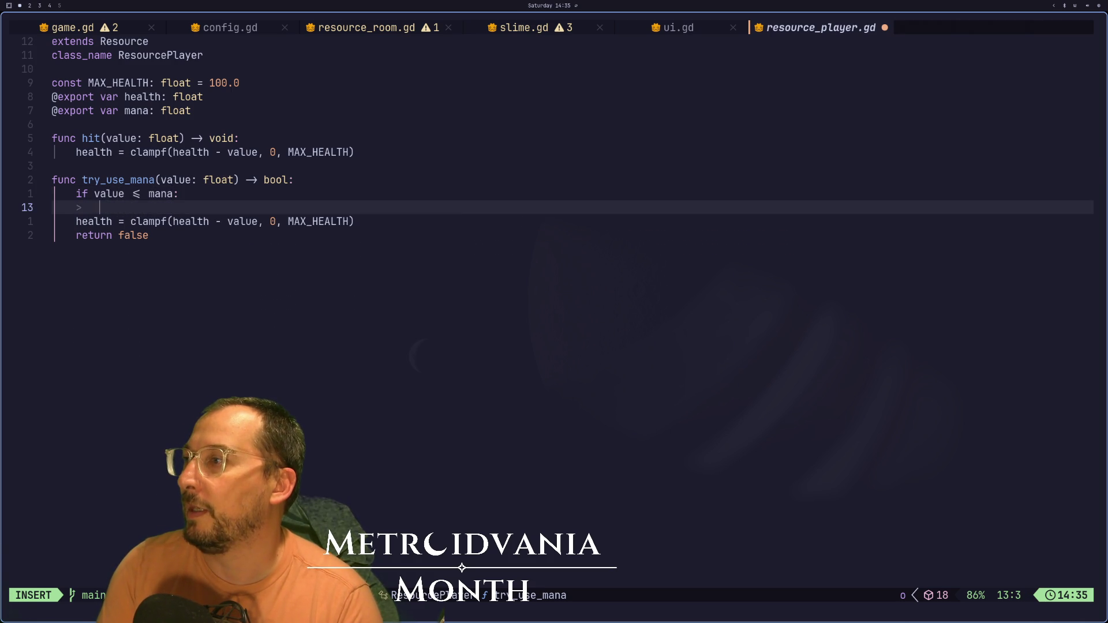
type("ret")
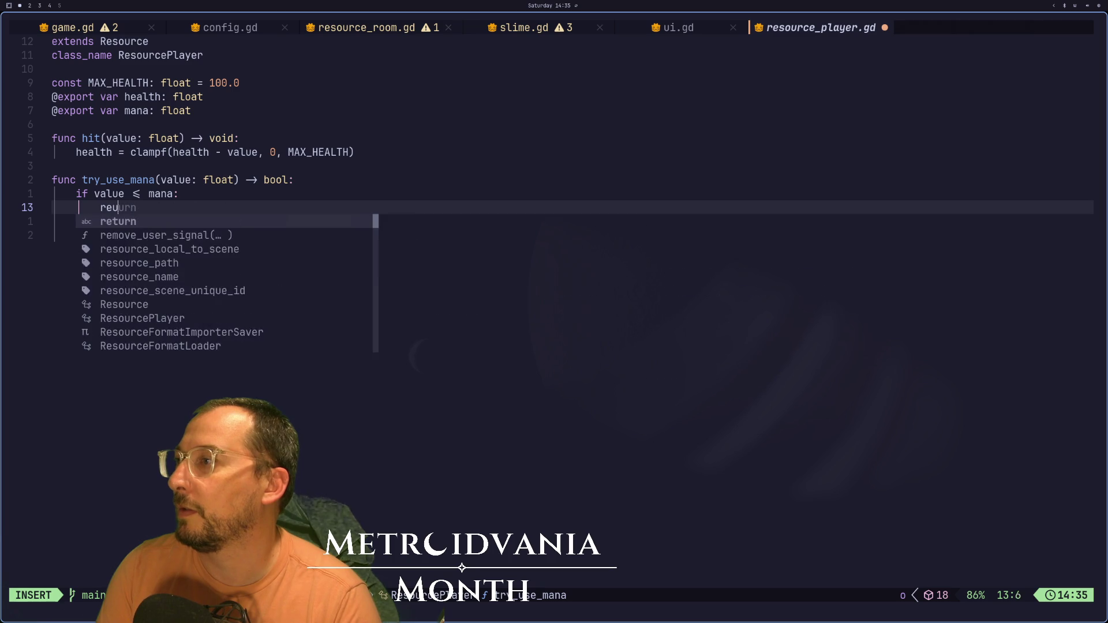
type("urn true")
key("Escape")
Step: Move the clamp line into the if block, above return true
key("j")
key("d")
key("d")
key("k")
key("P")
key("I")
key("Tab")
key("Tab")
key("Escape")
Step: Rewrite the clamp as mana = clampf(mana - value, 0, MAX_MANA)
key("<")
key("<")
type("dwiman")
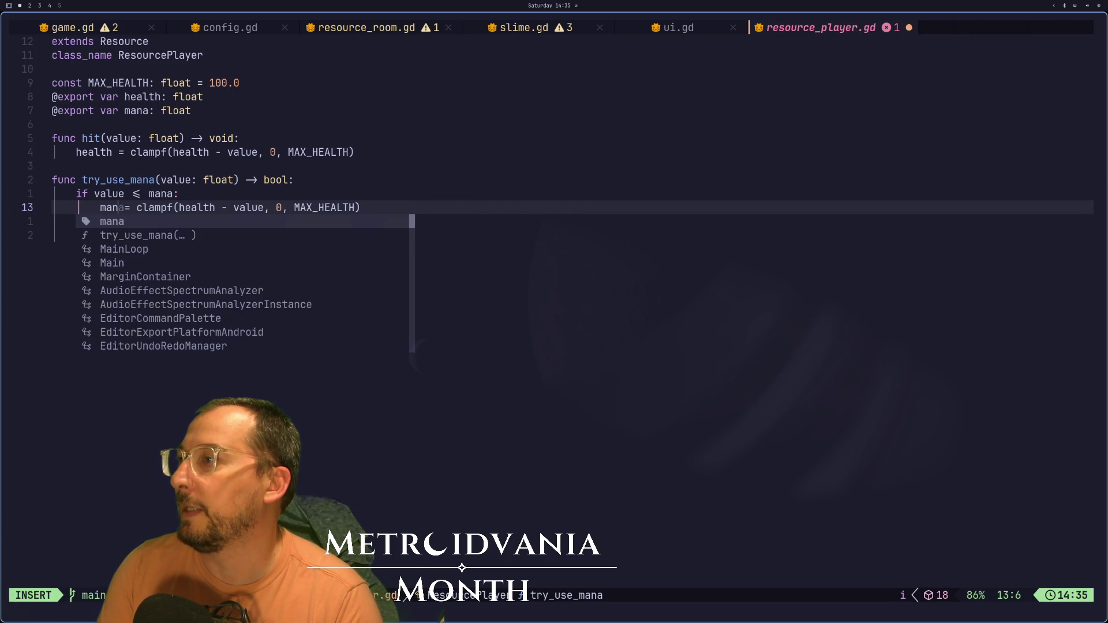
type("a")
key("Escape")
key("w")
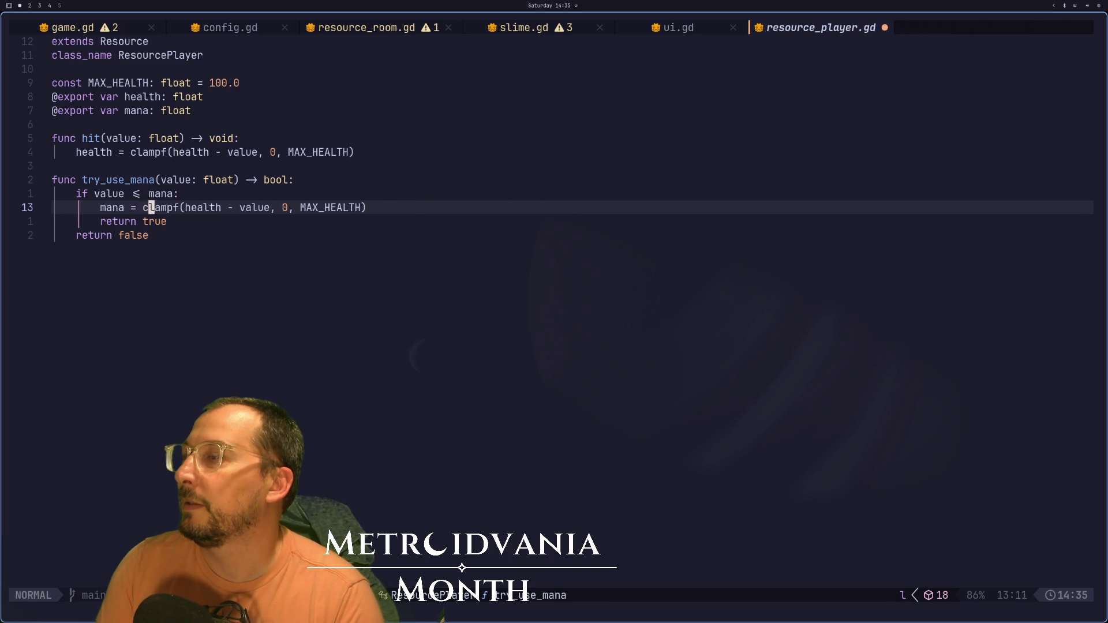
type("wdwimana")
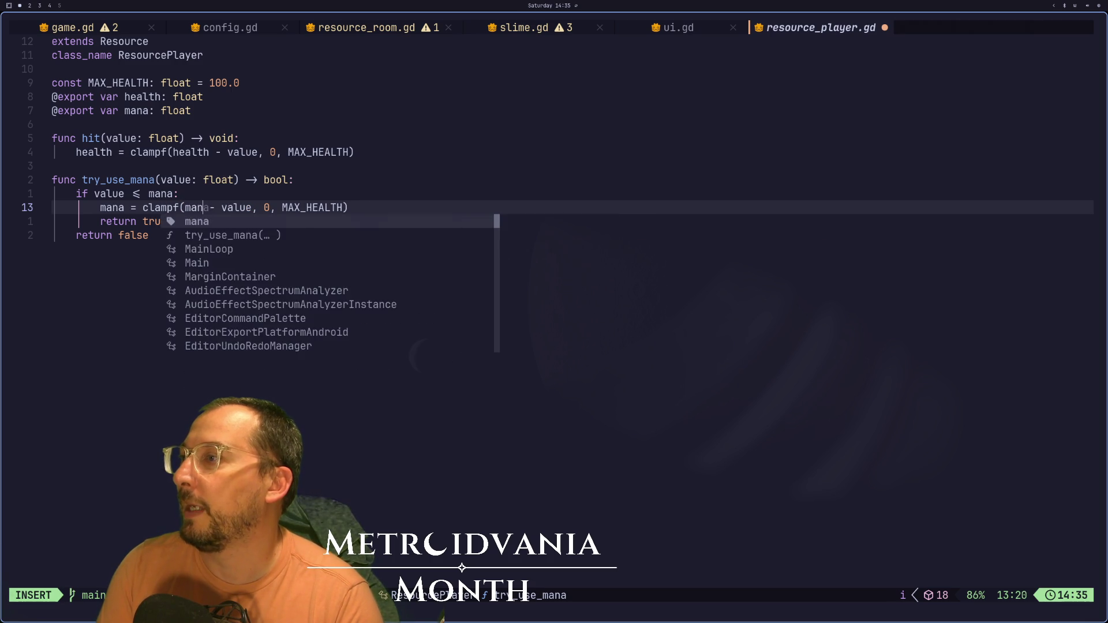
key("Escape")
key("a")
key("Escape")
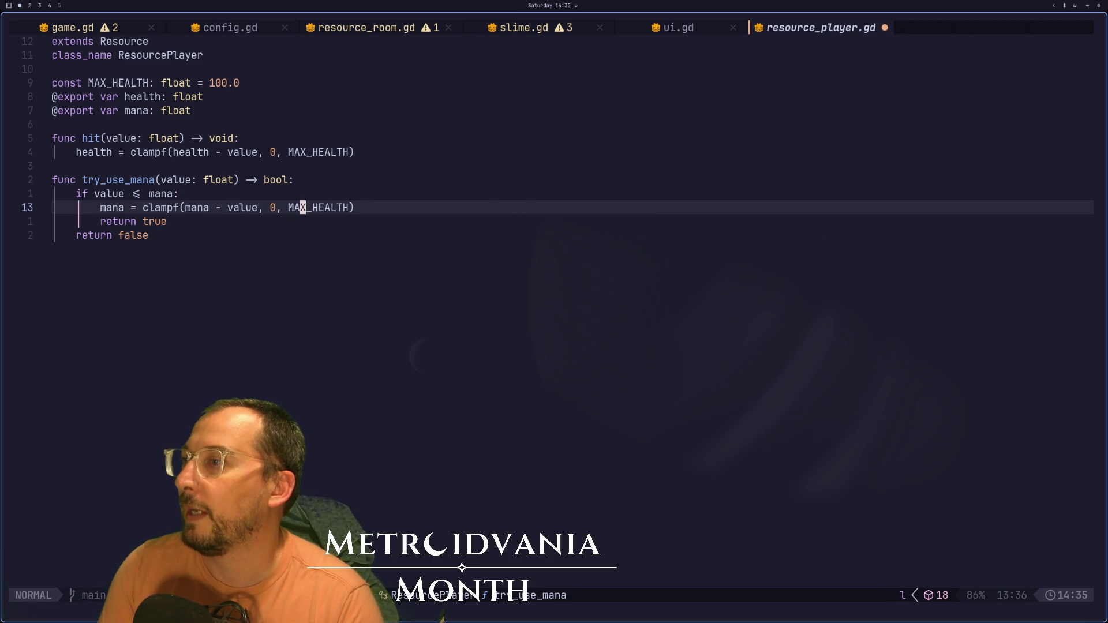
type("cw")
type("MAN")
key("Escape")
Step: Correct the constant in the mana clamp call to MAX_MANA
key("k")
key("8")
key("k")
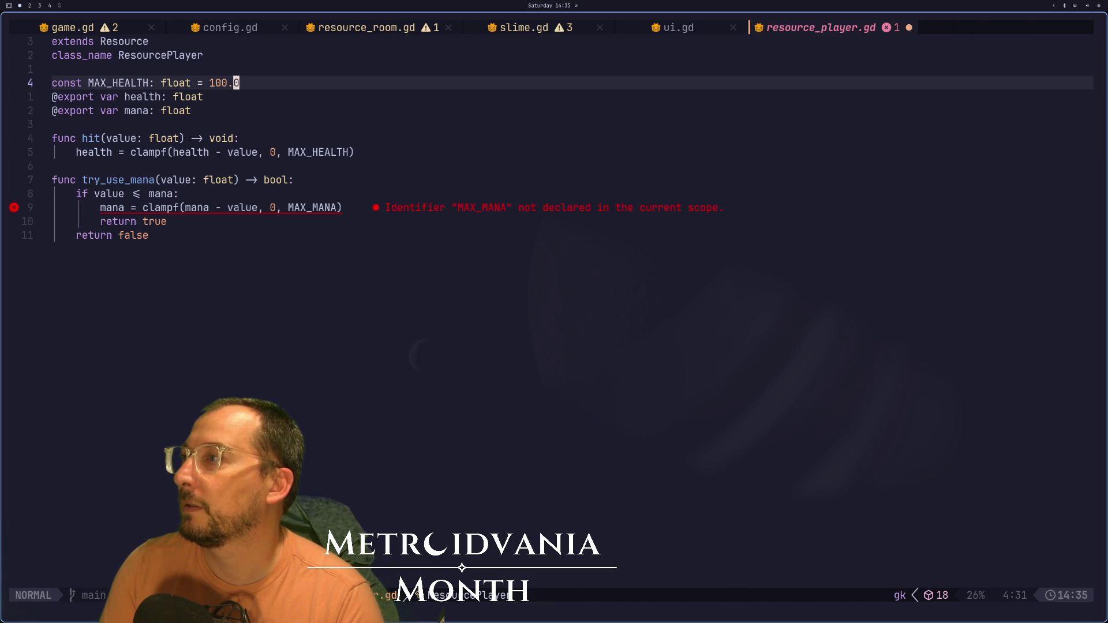
type("u")
type("iMANA")
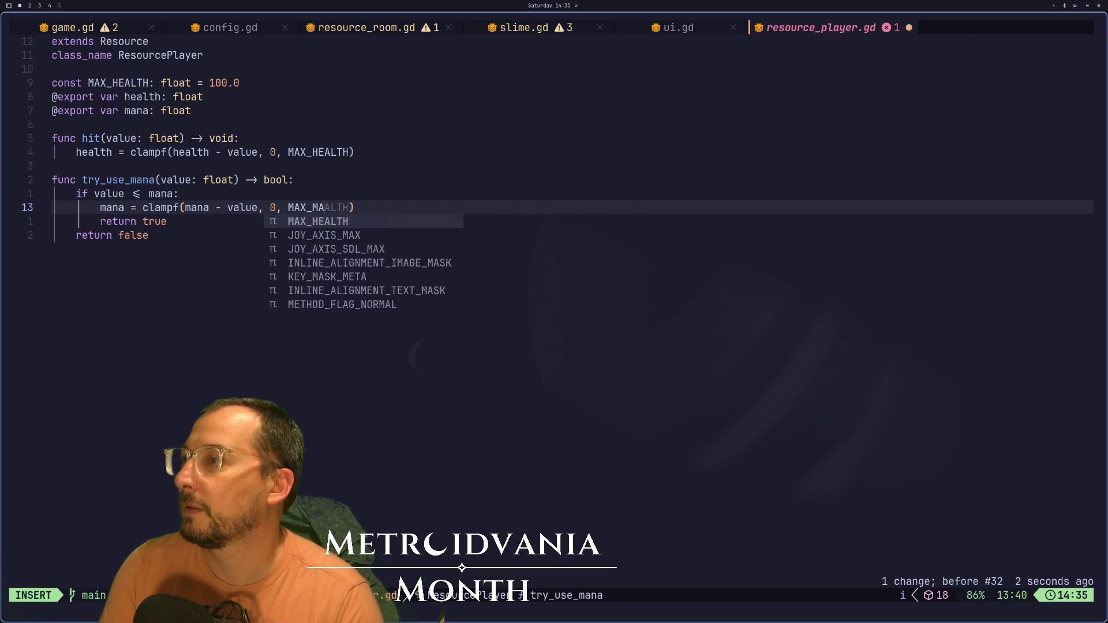
key("Escape")
Step: Duplicate the MAX_HEALTH constant as MAX_MANA = 100.0 and save resource_player.gd
key("1")
key("0")
key("k")
key("j")
key("shift+v")
key("y")
key("p")
key("l")
key("l")
key("l")
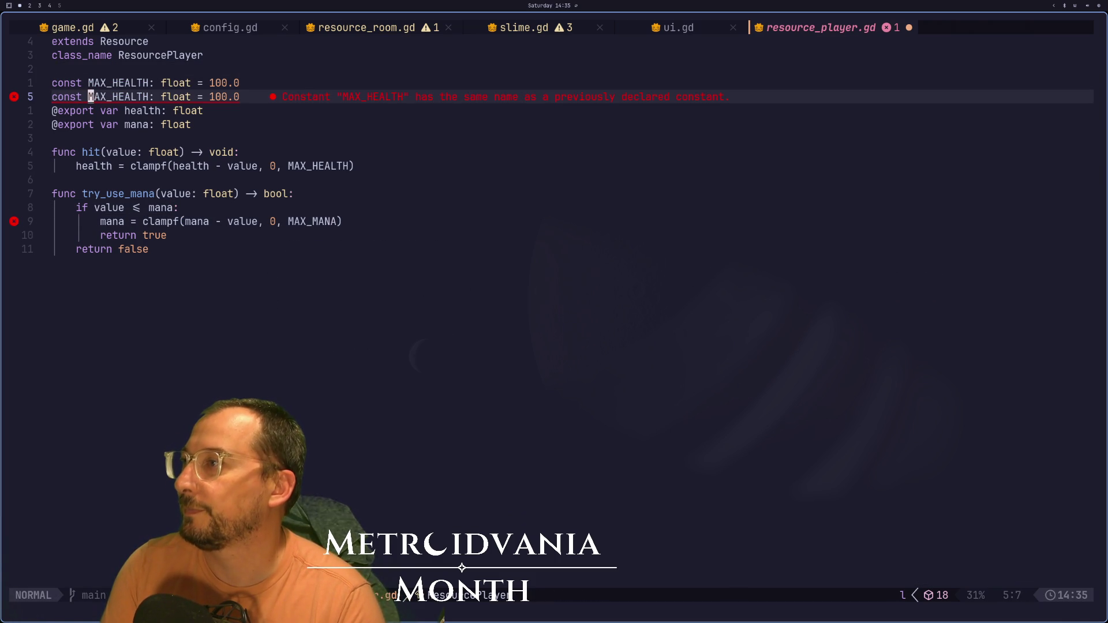
key("l")
key("l")
type("ceMANA")
key("Escape")
key("ctrl+s")
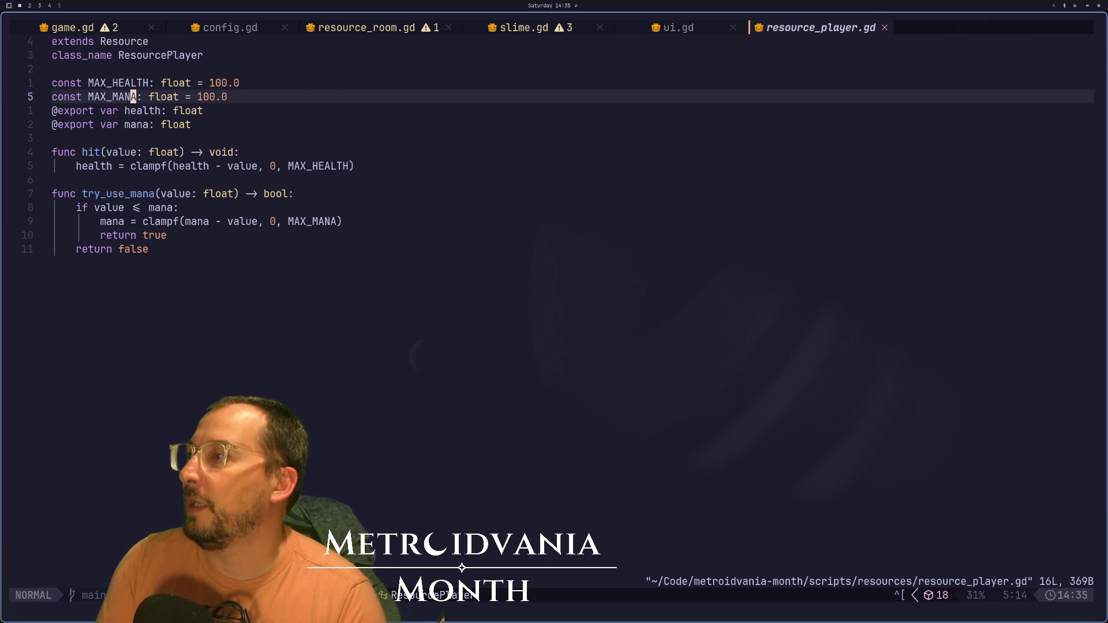
Step: Save resource_player.gd again and bring up the Godot editor
key("j")
key("j")
key("j")
key("j")
key("o")
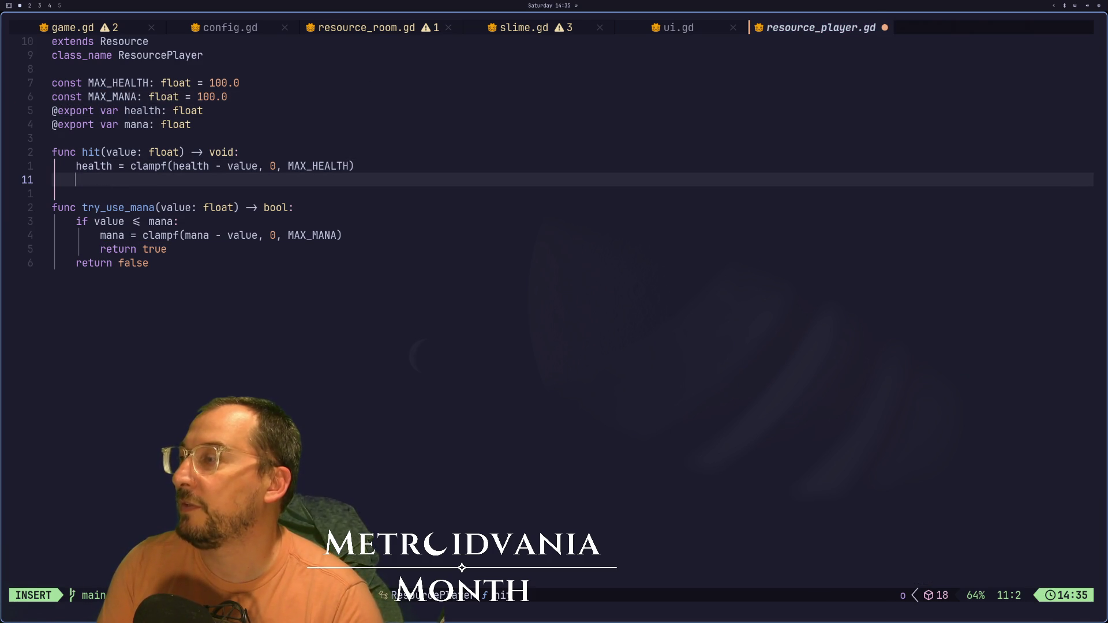
key("Escape")
key("colon")
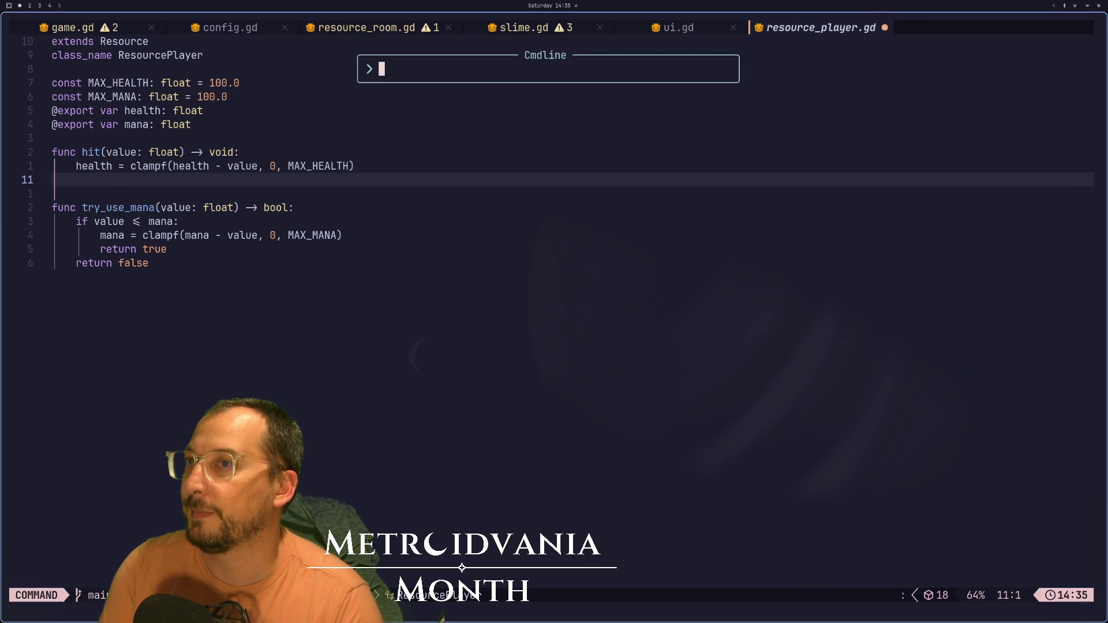
type("w")
key("Return")
key("u")
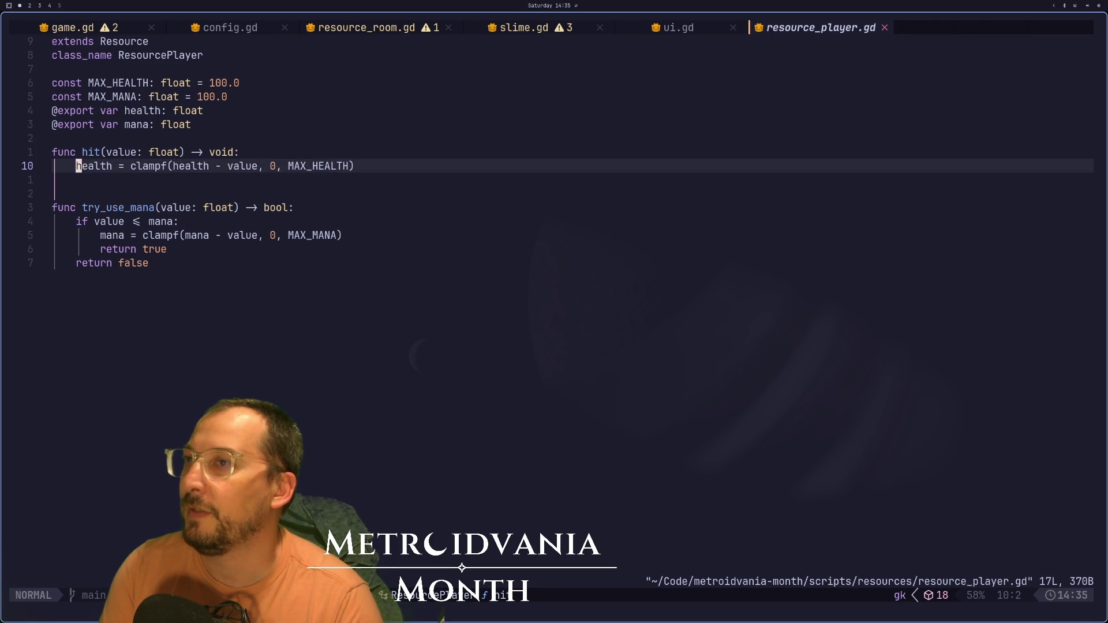
key("shift+h")
key("super+2")
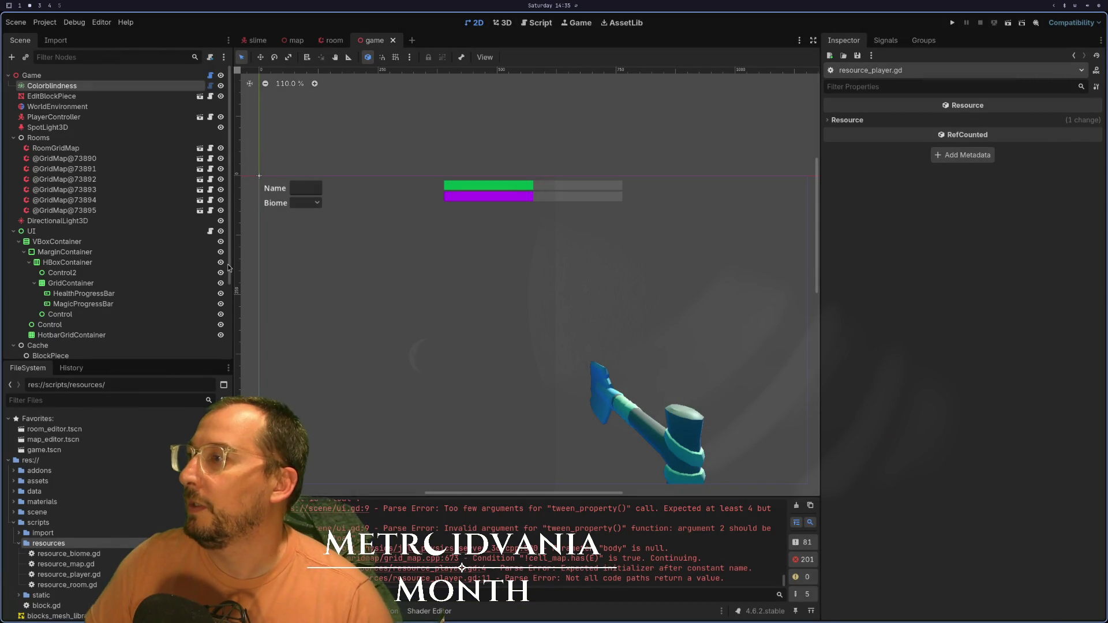
Step: Select the Game node in the Scene dock to check its exports, then return to Neovim
left_click(92, 82)
left_click(96, 76)
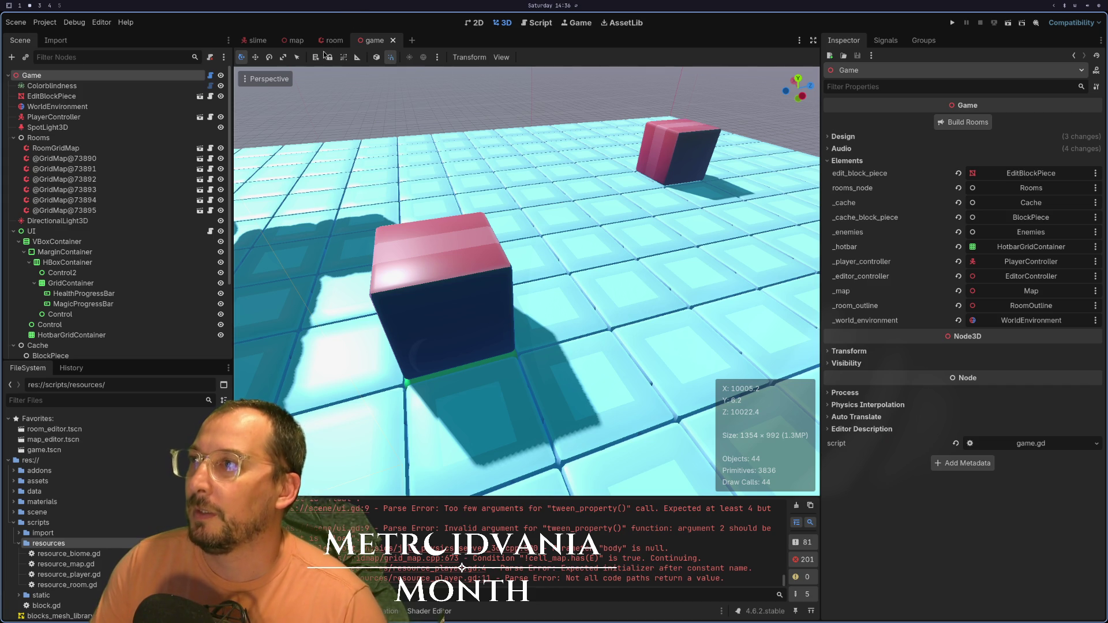
key("super+1")
key("super+2")
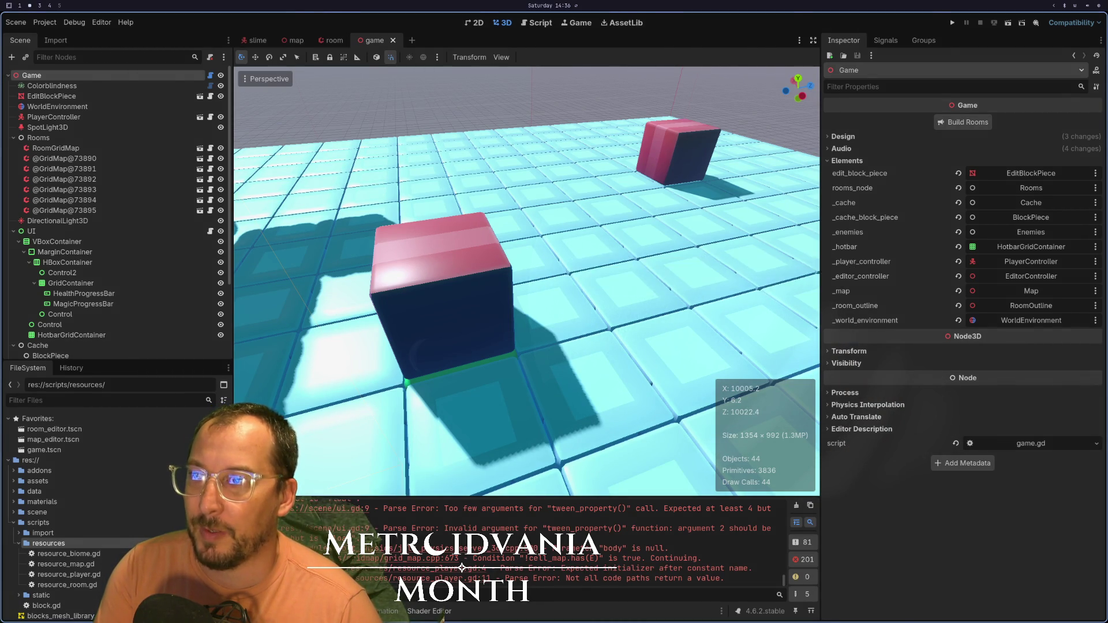
key("super+1")
Step: Switch to game.gd and go to the _hotbar declaration
key("H")
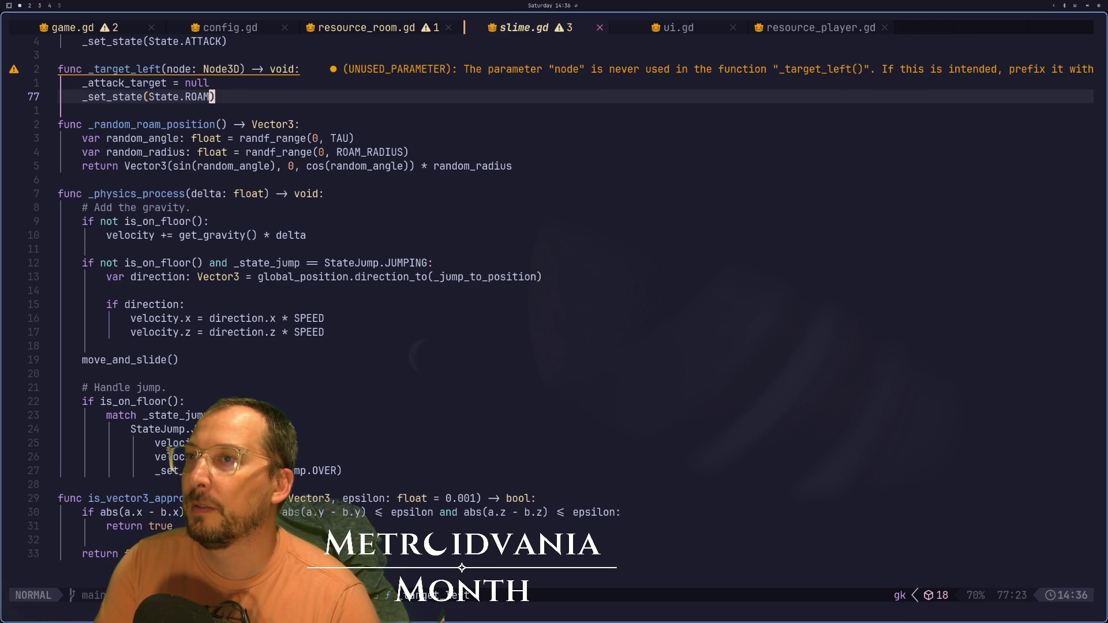
key("H")
key("H")
key("H")
key("slash")
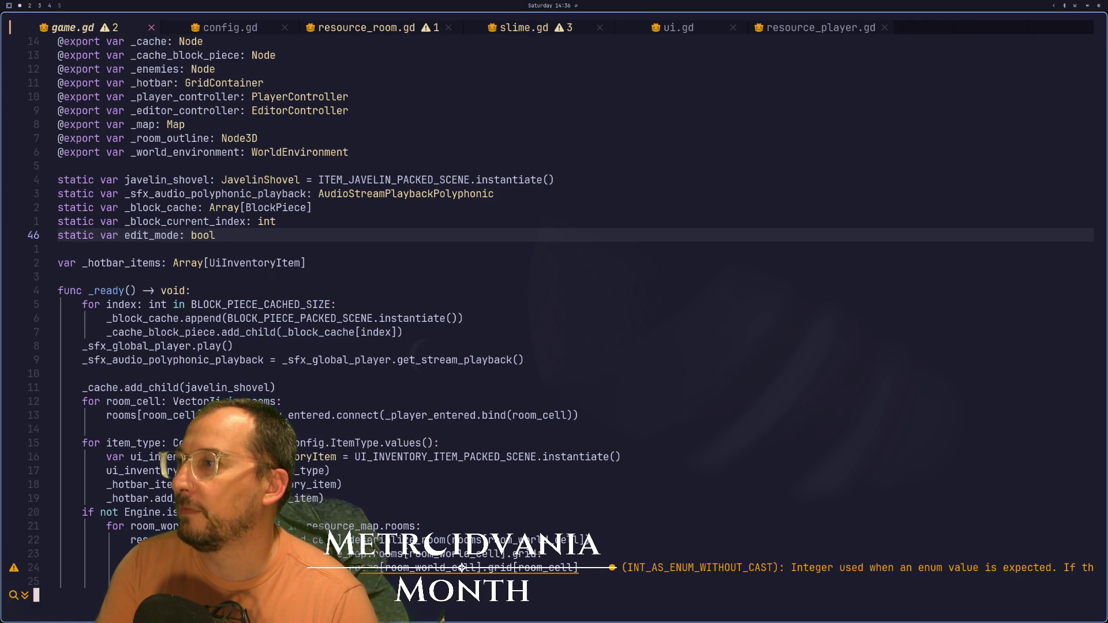
key("Escape")
key("k")
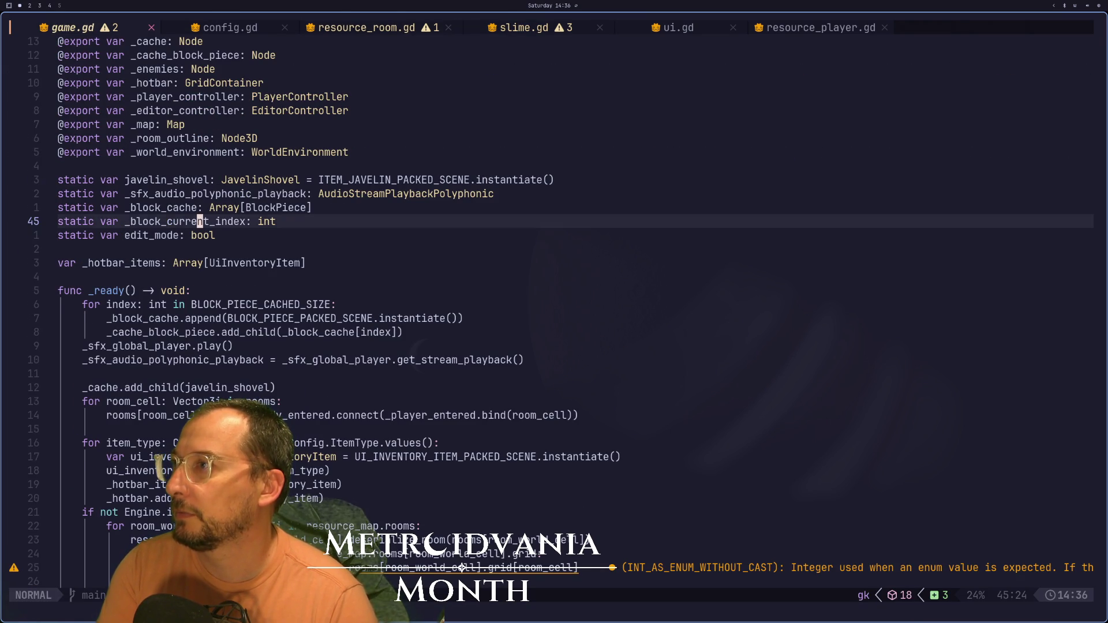
key("1")
key("0")
key("k")
Step: Step through every _hotbar match, then start a project-wide search for _hotbar
key("asterisk")
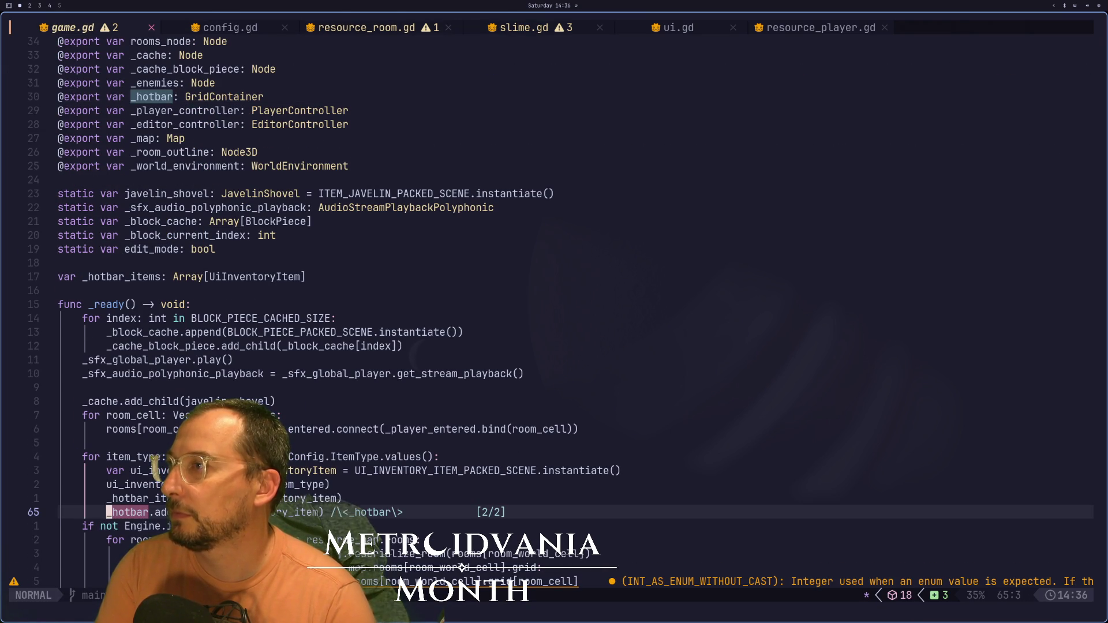
key("n")
key("n")
key("n")
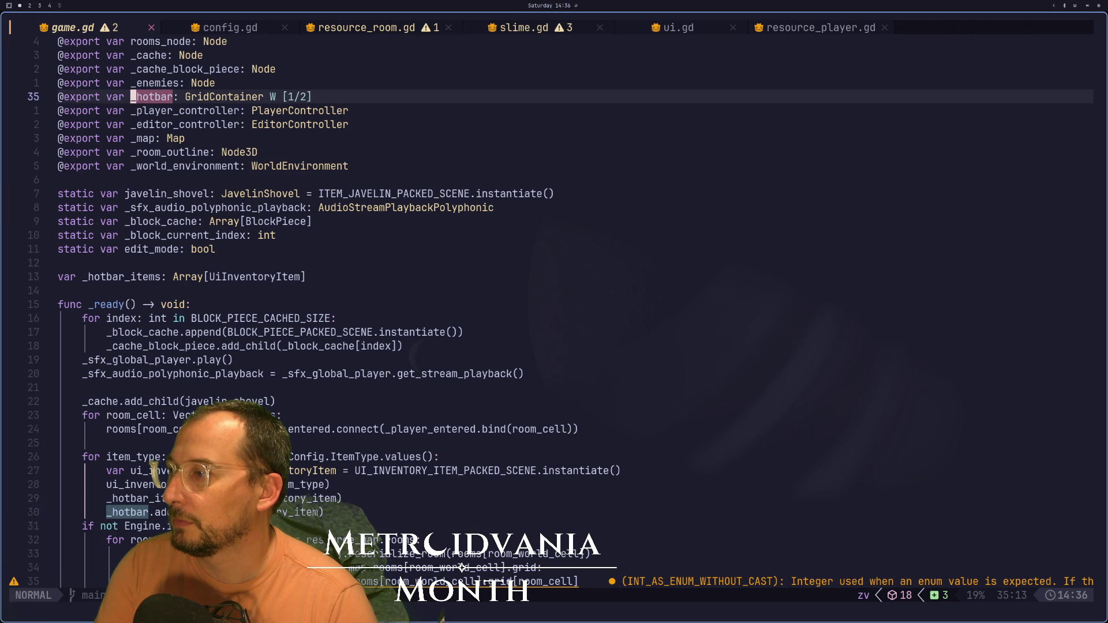
key("n")
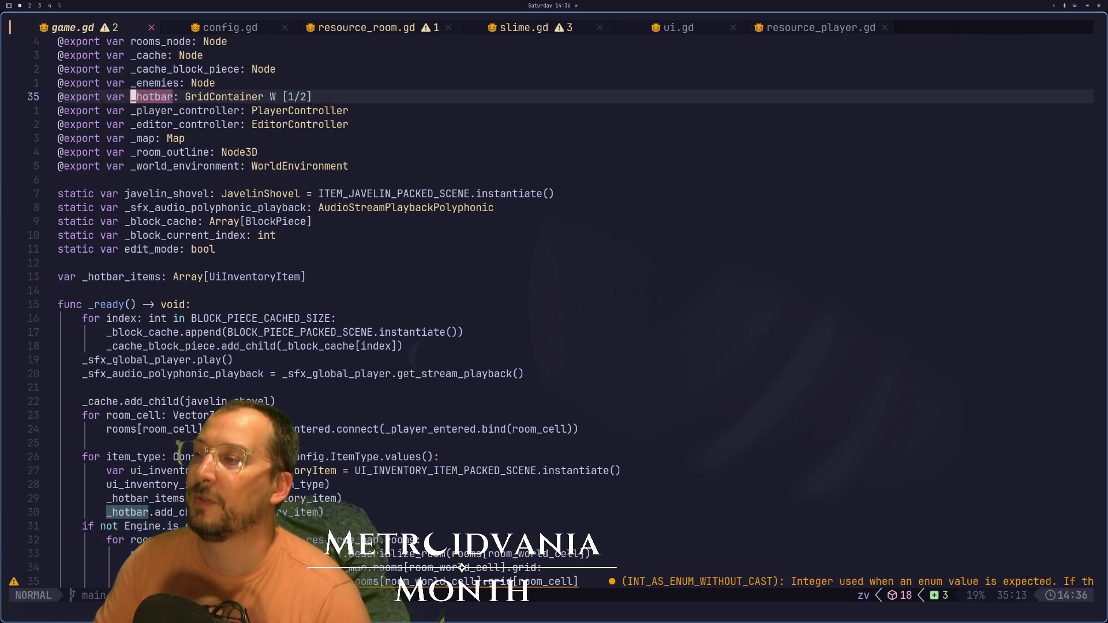
key("n")
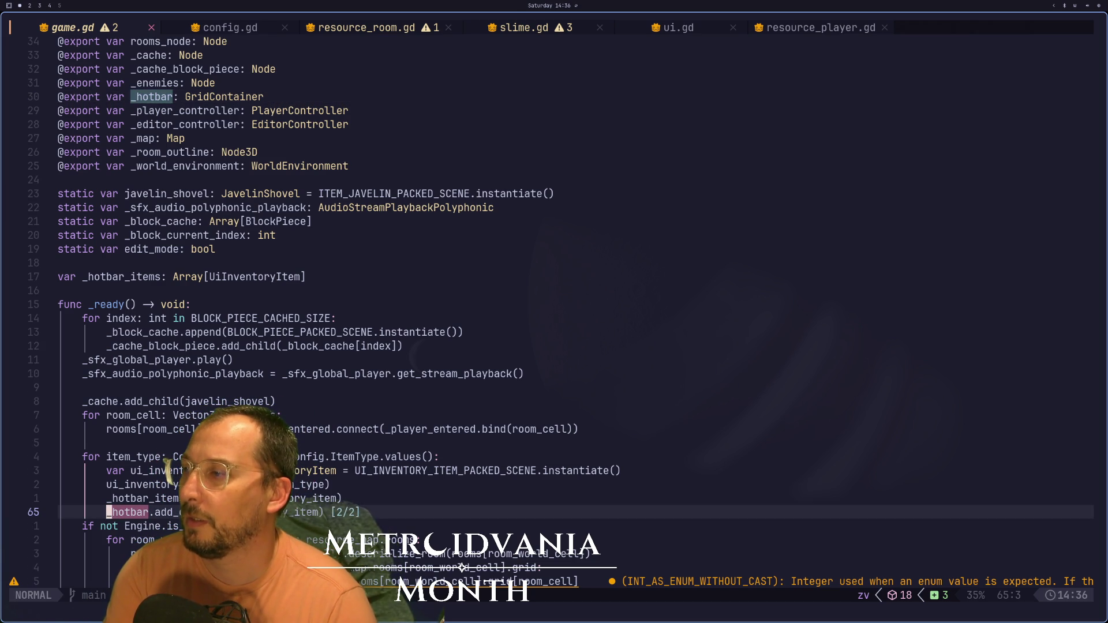
key("Escape")
key("slash")
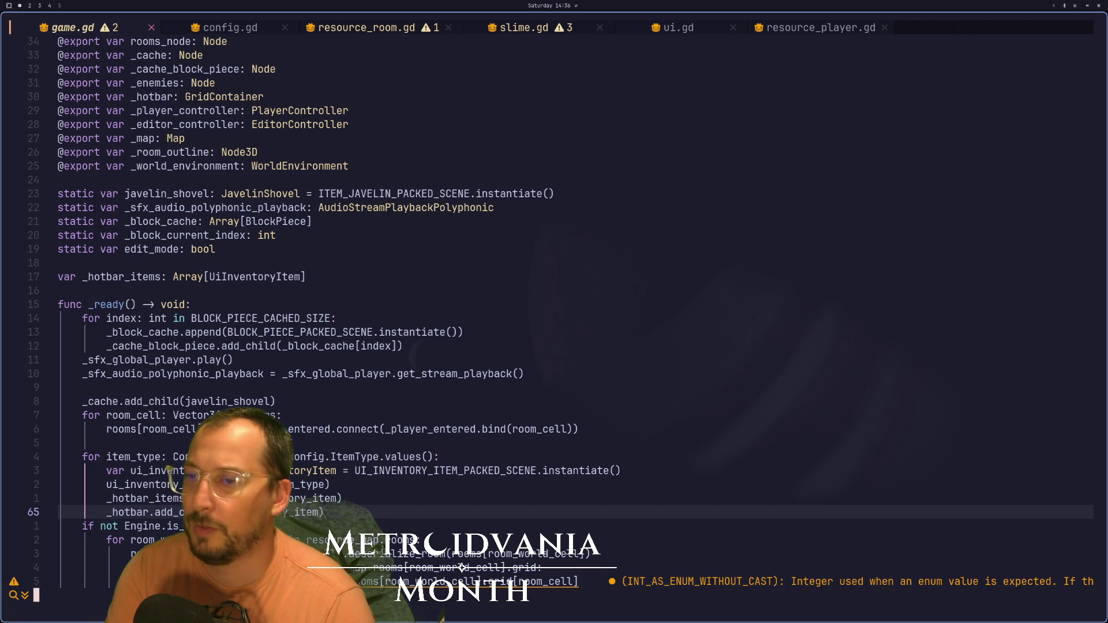
key("Escape")
key("space")
type("s")
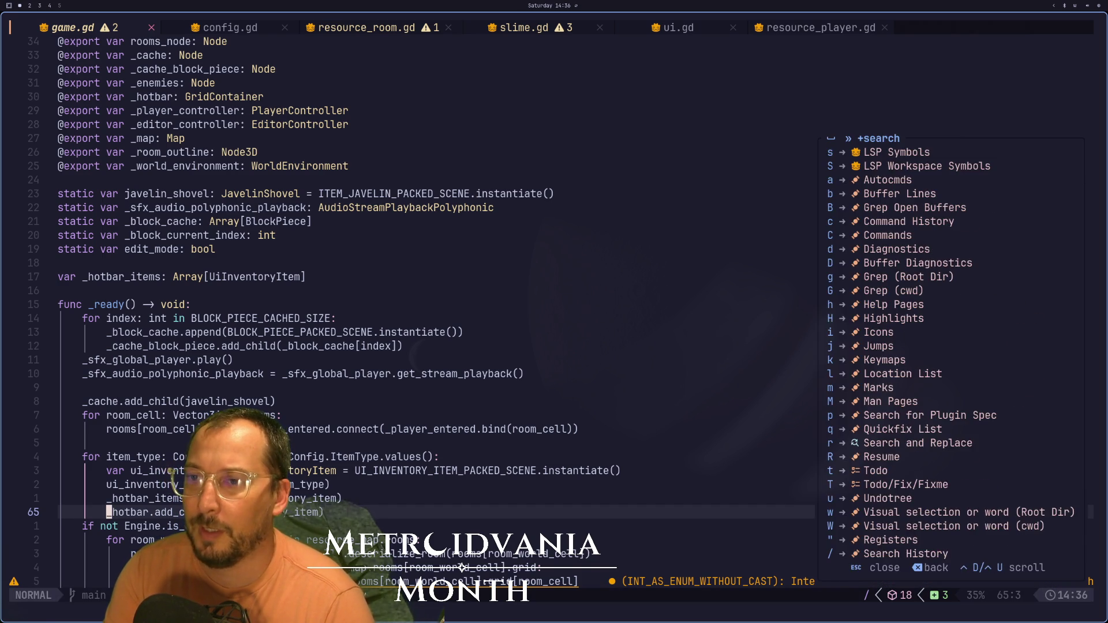
type("r_hotboa")
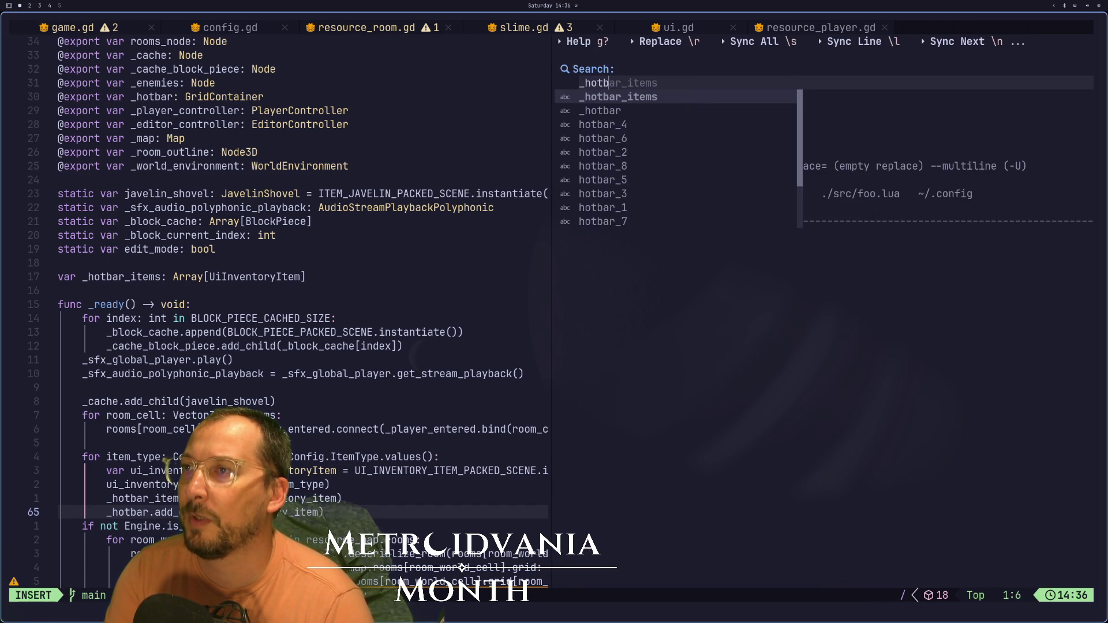
Step: Correct the project search term to _hotbar, review results, and close the search panel
key("BackSpace")
key("BackSpace")
type("ar")
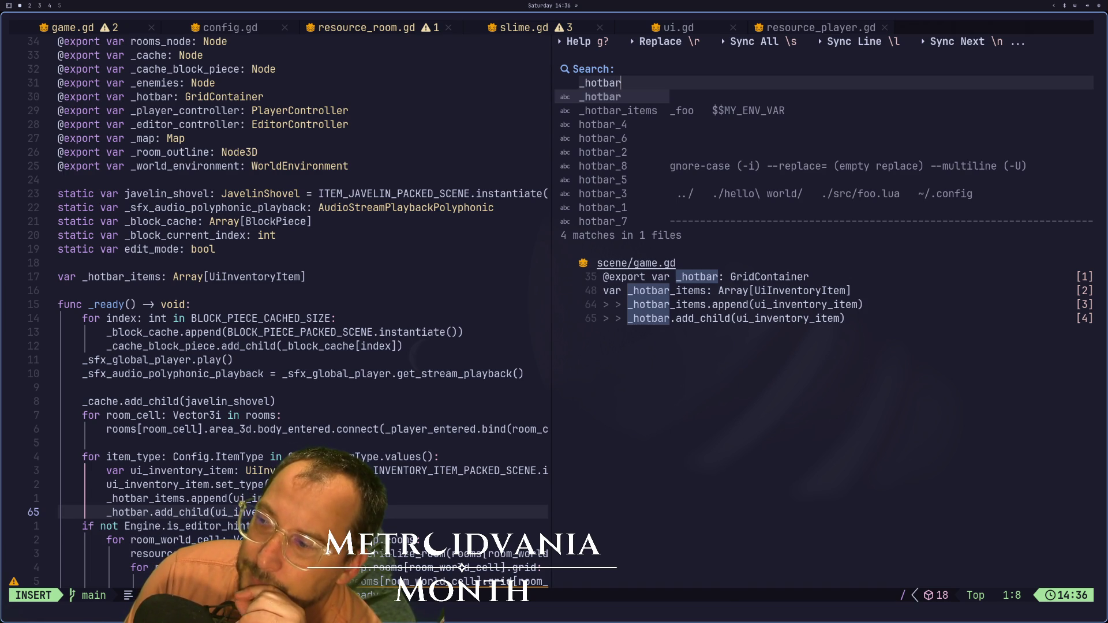
key("Escape")
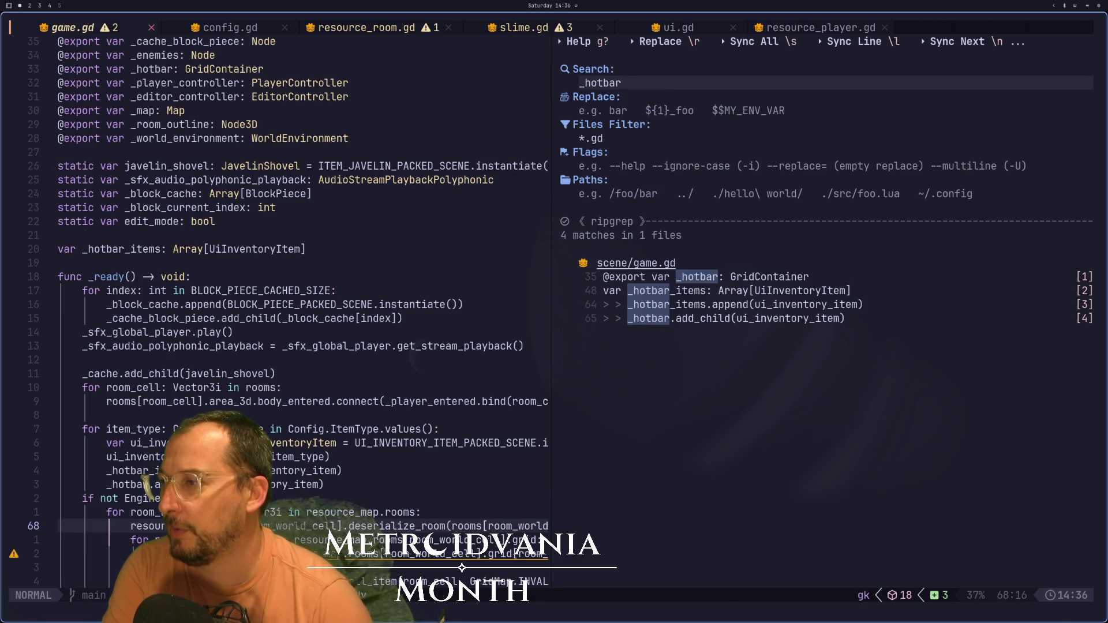
key("backslash")
key("c")
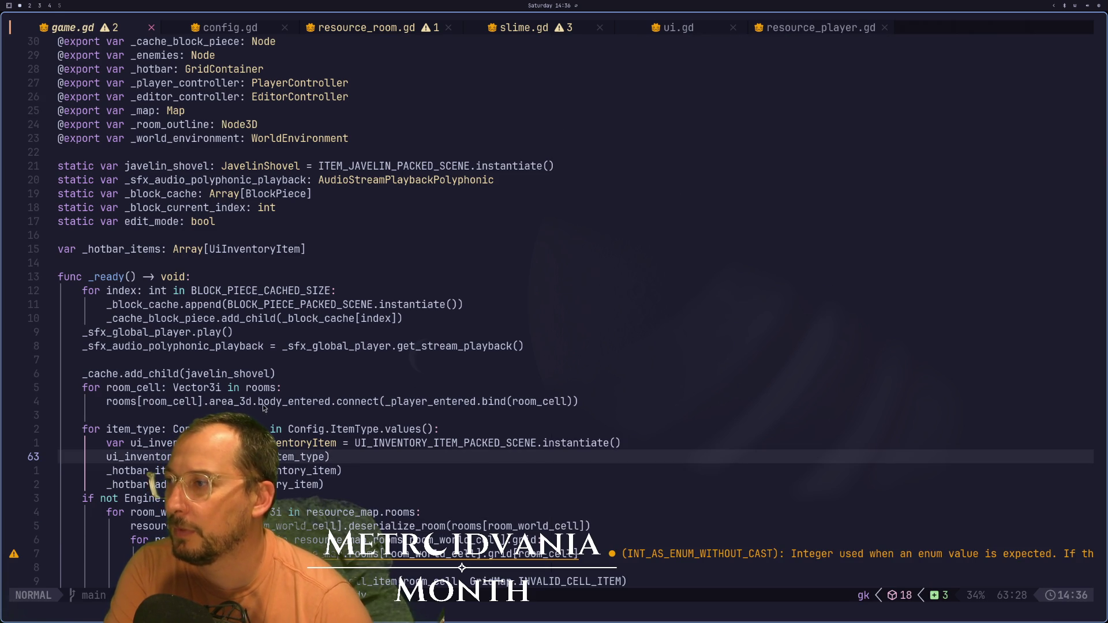
Step: Select the five-line for item_type loop in game.gd's _ready
key("k")
key("k")
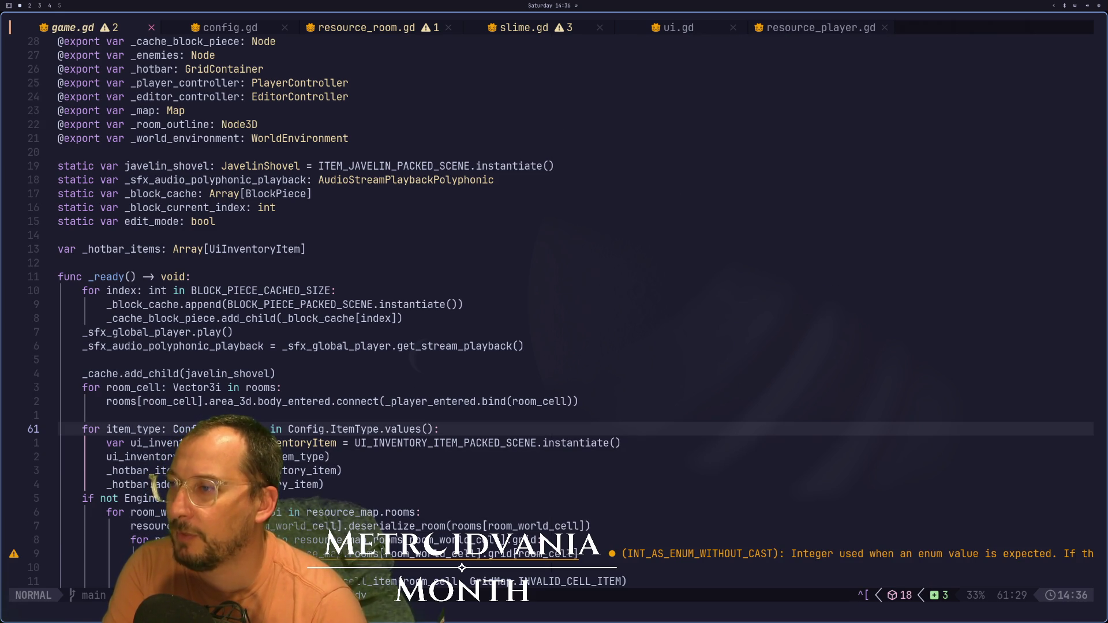
key("0")
key("v")
key("j")
key("j")
key("j")
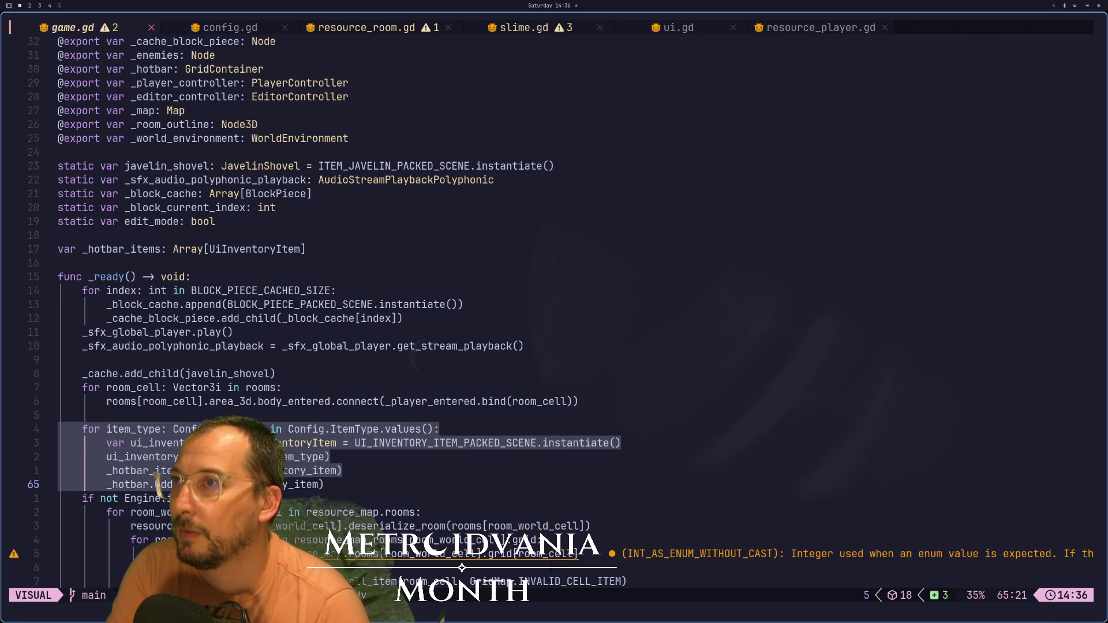
Step: Delete the selected hotbar loop, save game.gd, and go to ui.gd
type("d:w")
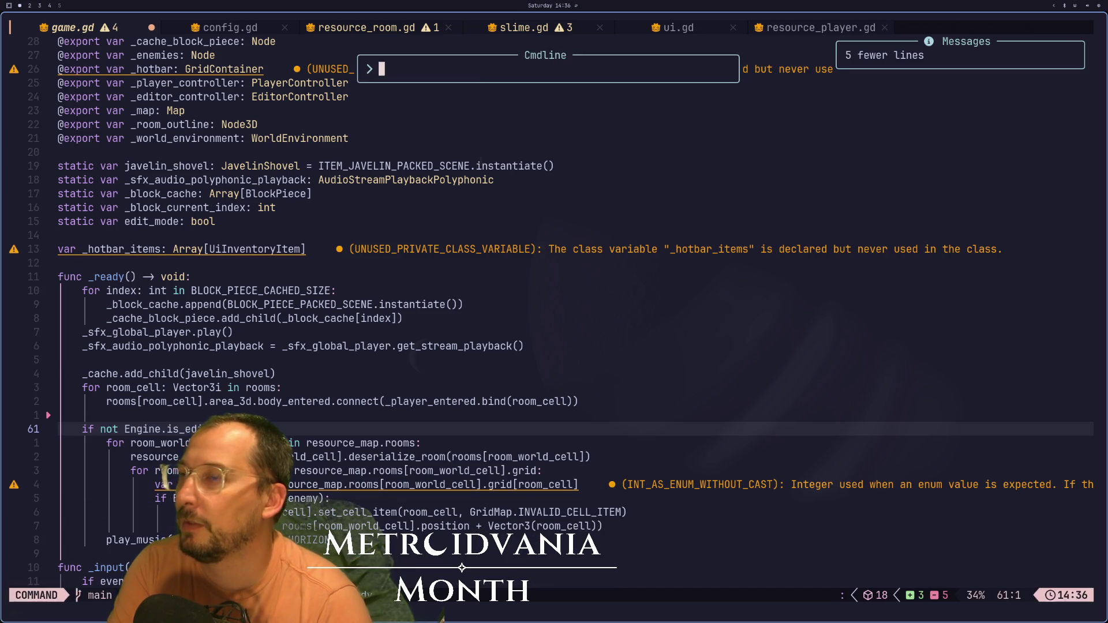
key("Return")
key("ctrl+o")
key("ctrl+o")
key("k")
key("k")
key("k")
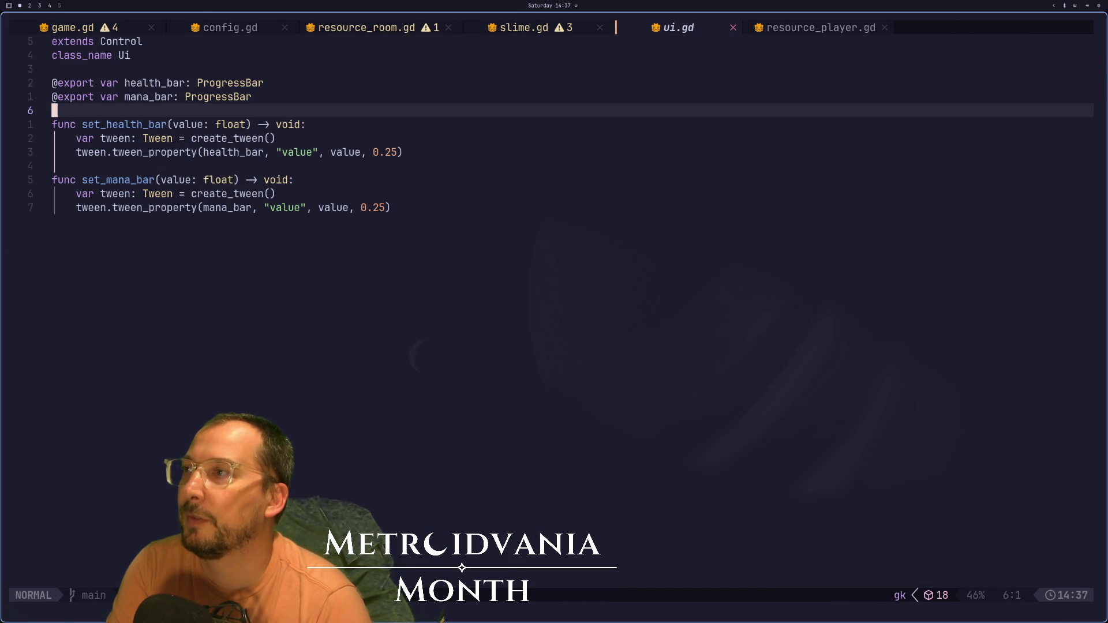
Step: Create a _ready function in ui.gd containing the pasted hotbar-filling loop and save
key("o")
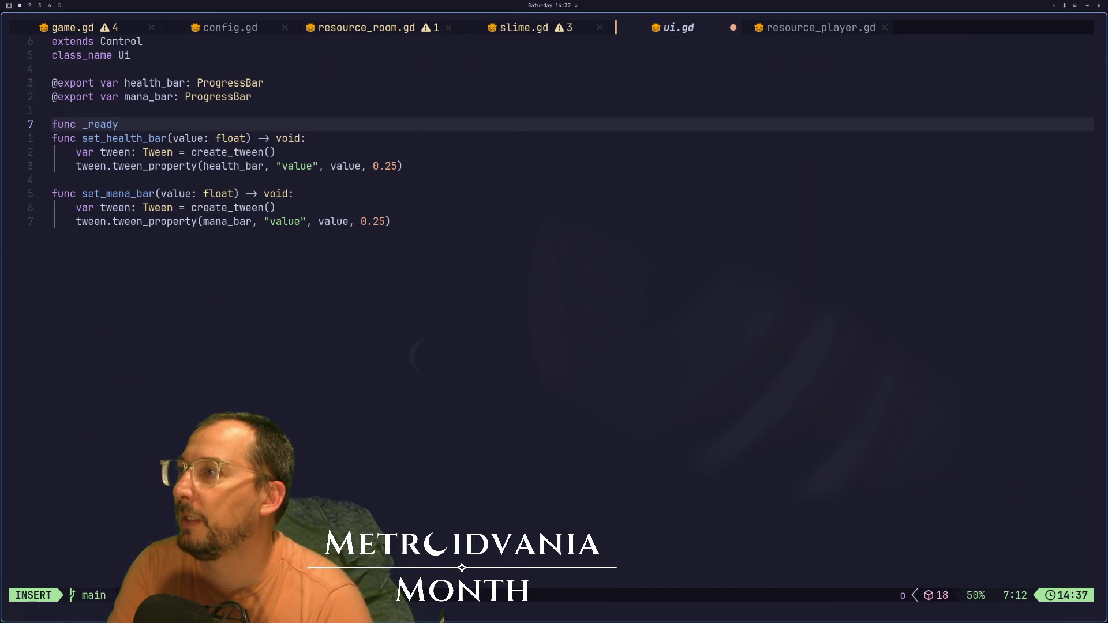
key("Return")
key("Escape")
key("p")
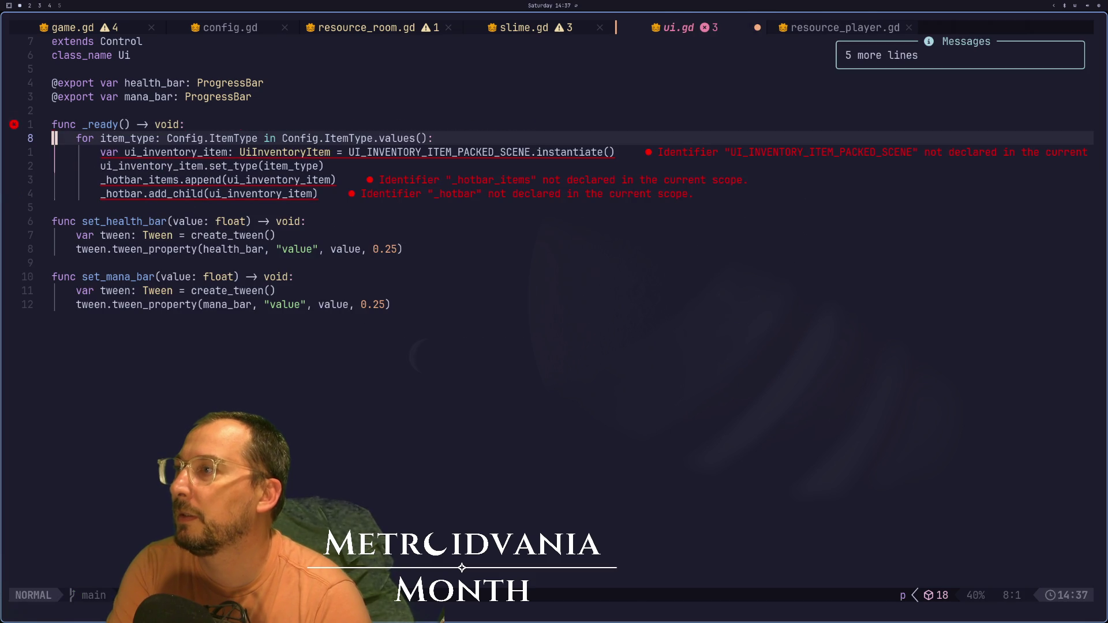
type("jk:w")
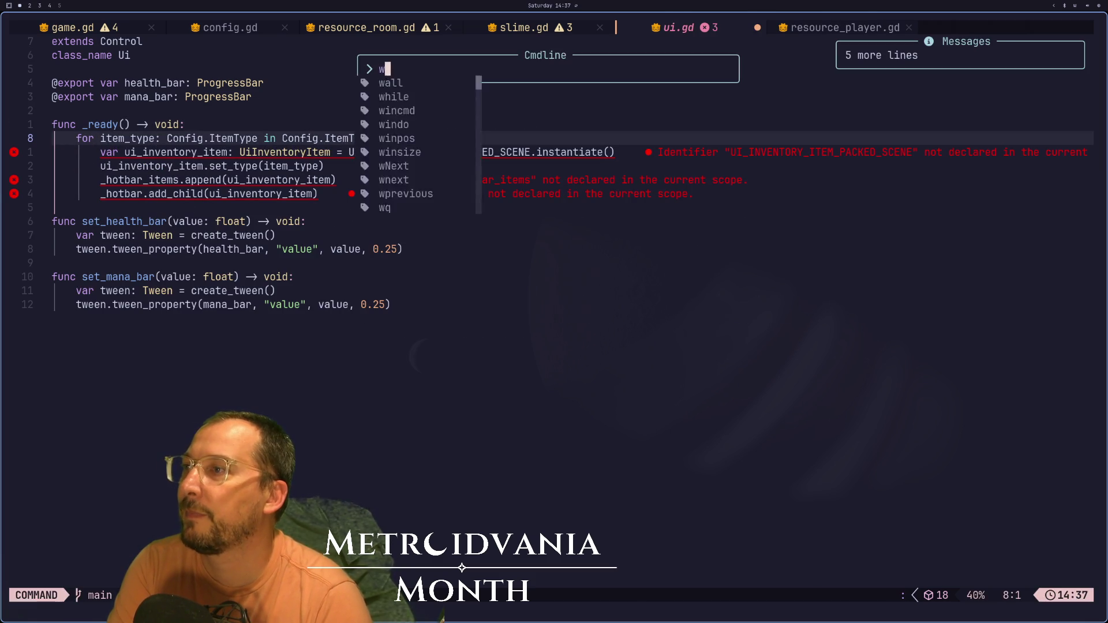
key("Return")
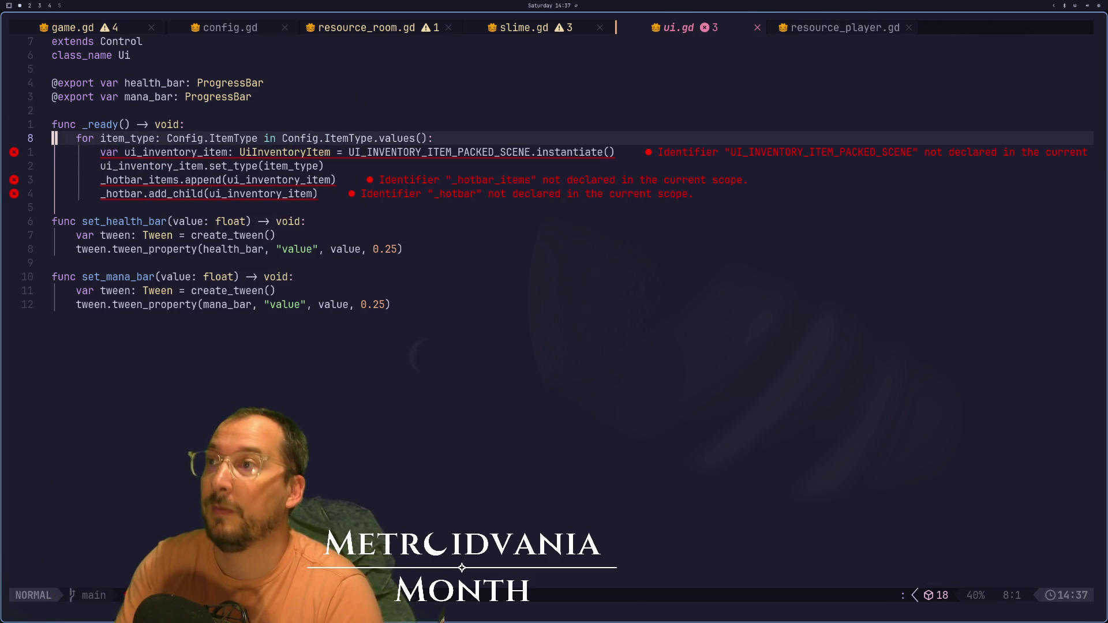
key("shift+h")
key("shift+h")
key("shift+h")
key("shift+h")
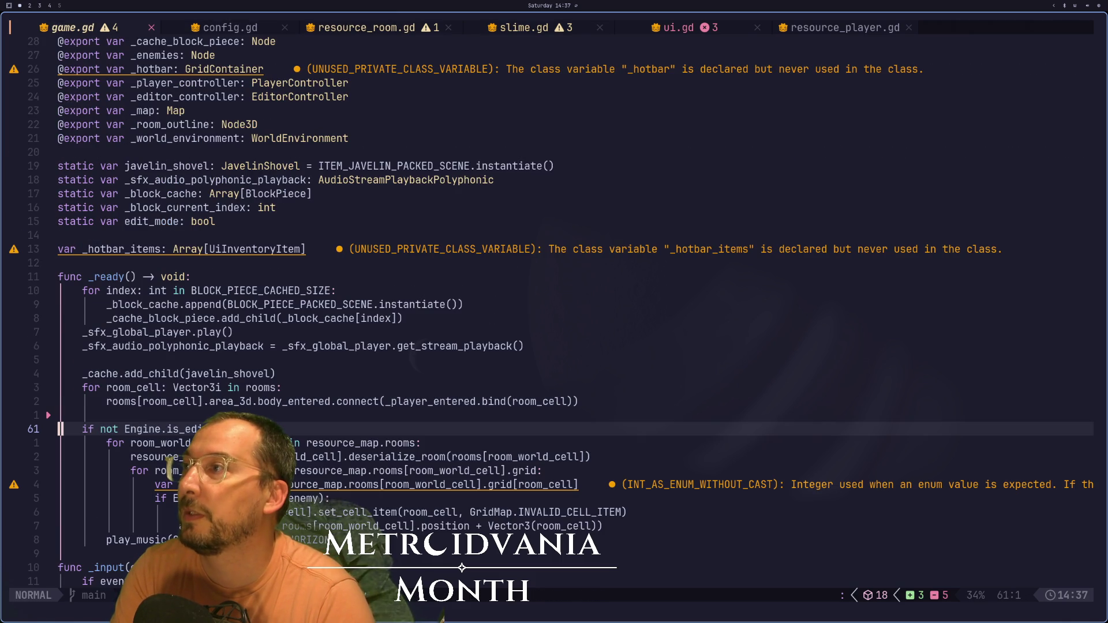
Step: Move the UI_INVENTORY_ITEM_PACKED_SCENE constant from game.gd to the top of ui.gd
key("g")
key("g")
key("j")
key("j")
key("j")
key("d")
key("d")
key("L")
key("L")
key("L")
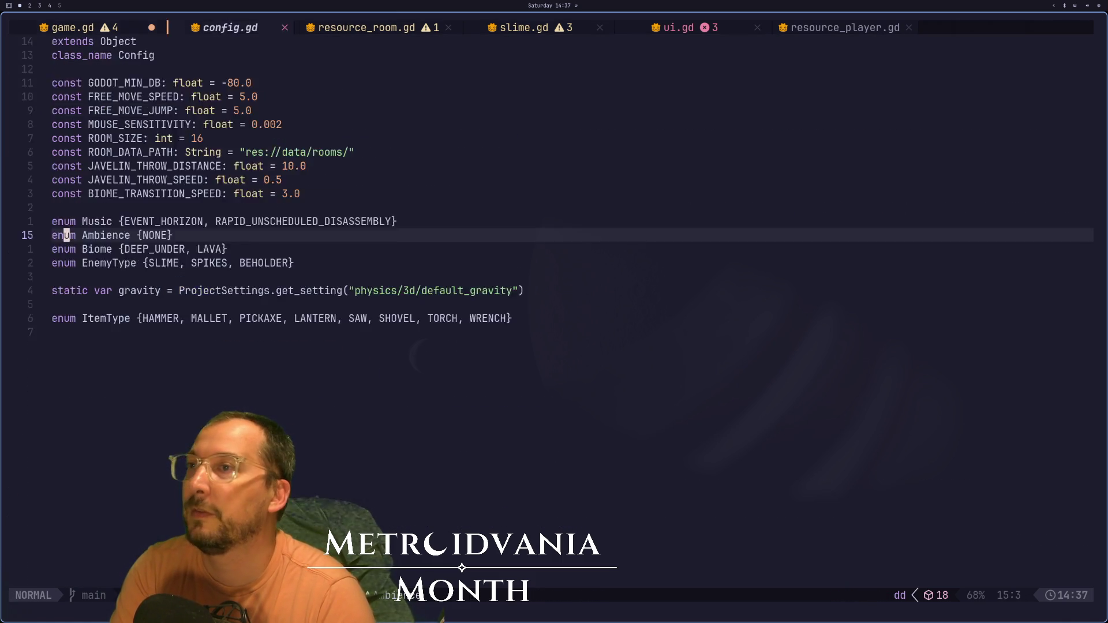
key("k")
key("k")
key("k")
key("k")
key("k")
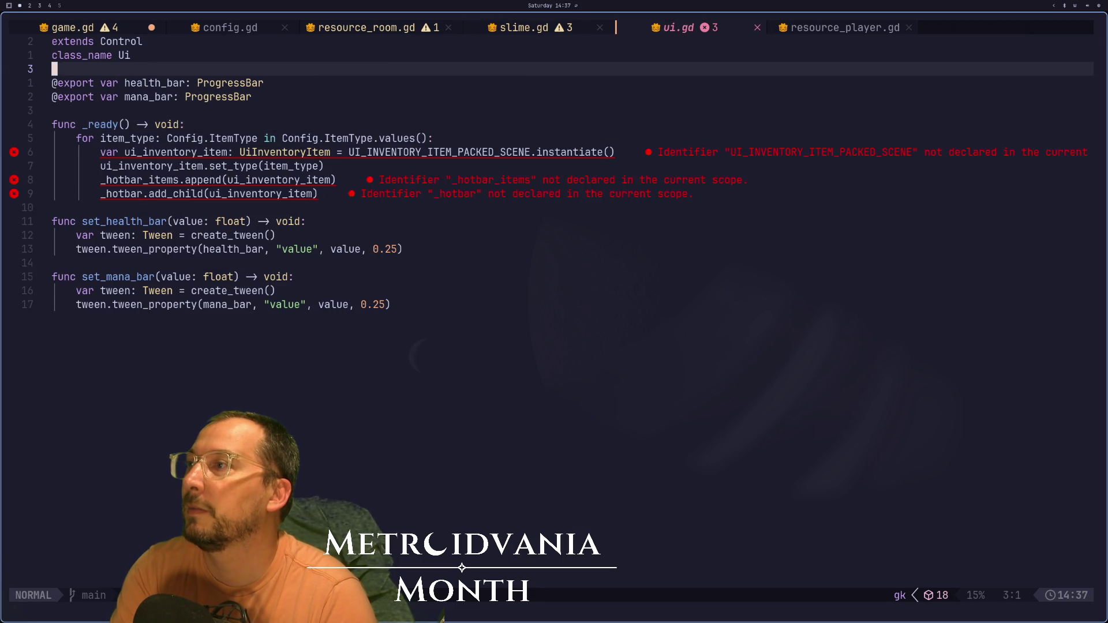
key("p")
key("o")
key("Escape")
key("Escape")
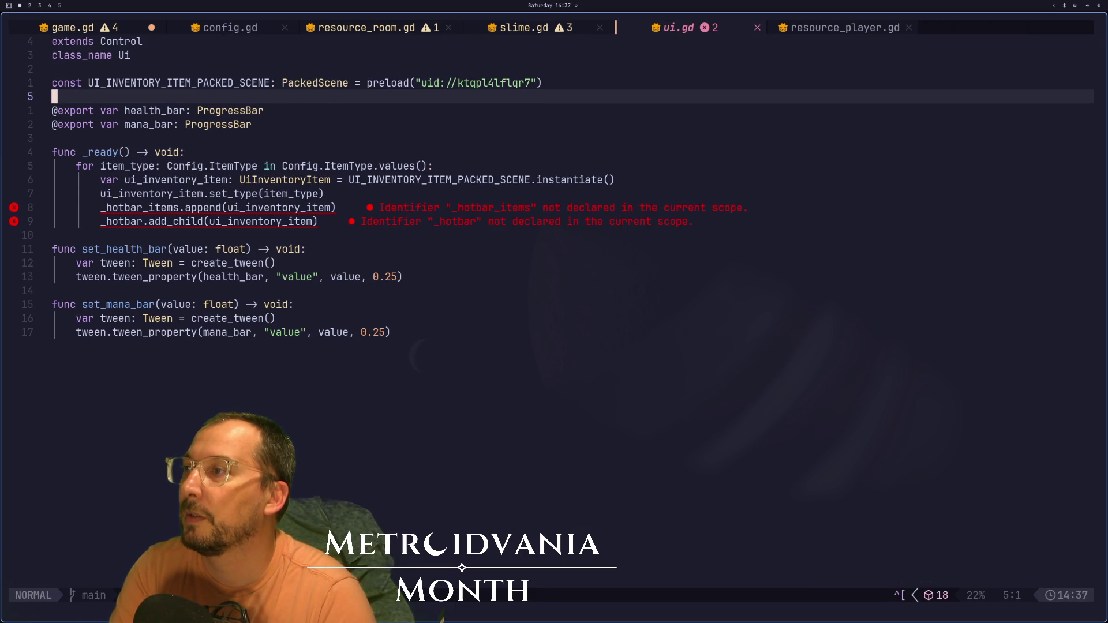
Step: Move the exported _hotbar GridContainer line from game.gd into ui.gd and save both
key("ctrl+o")
key("ctrl+o")
key("ctrl+o")
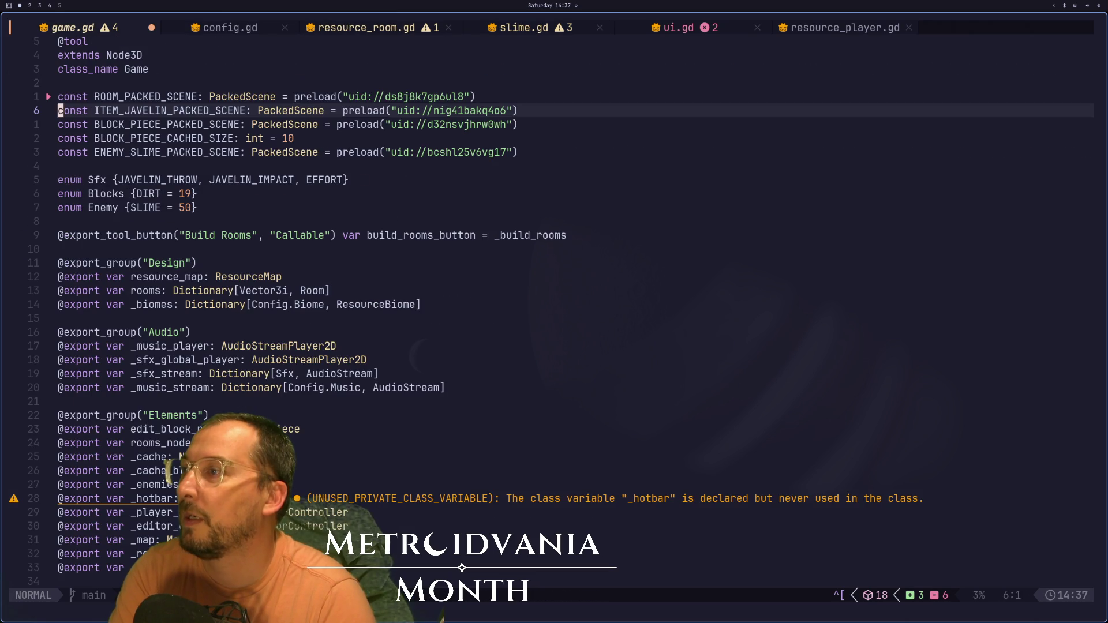
key("Escape")
key("j")
key("j")
key("j")
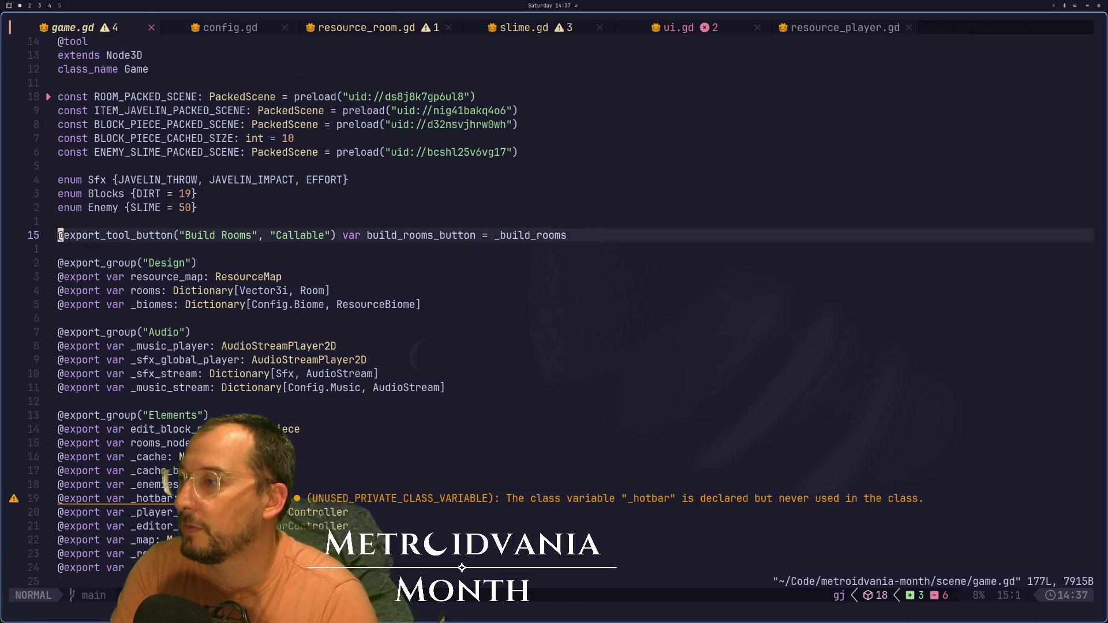
key("d")
key("d")
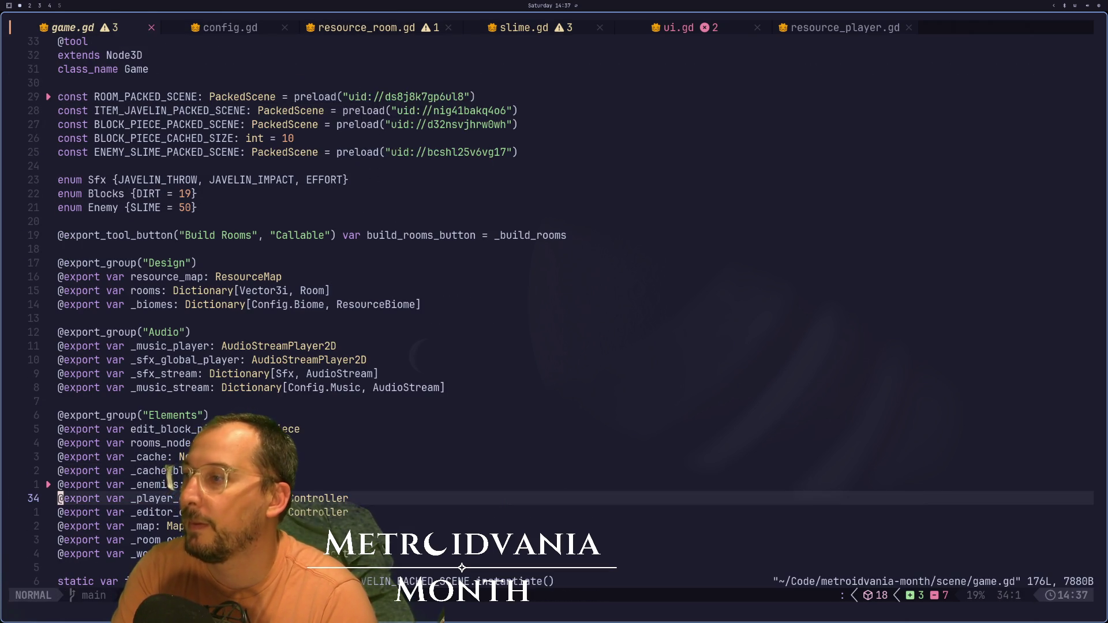
key("ctrl+i")
key("ctrl+i")
key("ctrl+i")
key("j")
key("j")
key("j")
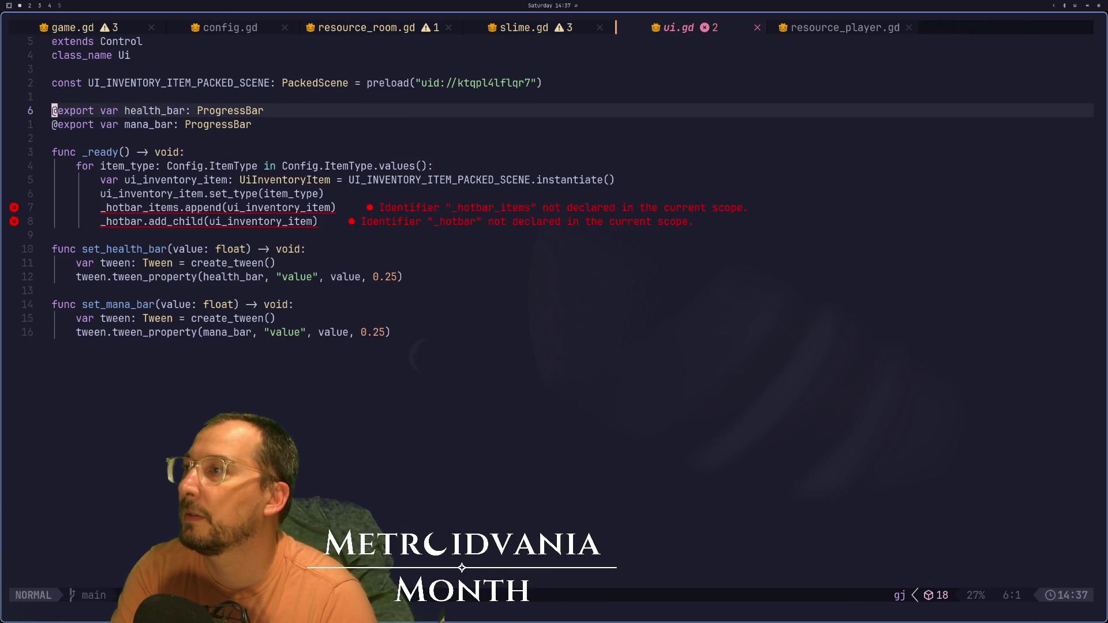
key("p")
key("k")
key("d")
key("d")
key("o")
key("Escape")
type(":w")
key("Return")
Step: Move the _hotbar_items declaration into ui.gd below _hotbar, save, and switch to Godot
key("ctrl+o")
key("ctrl+o")
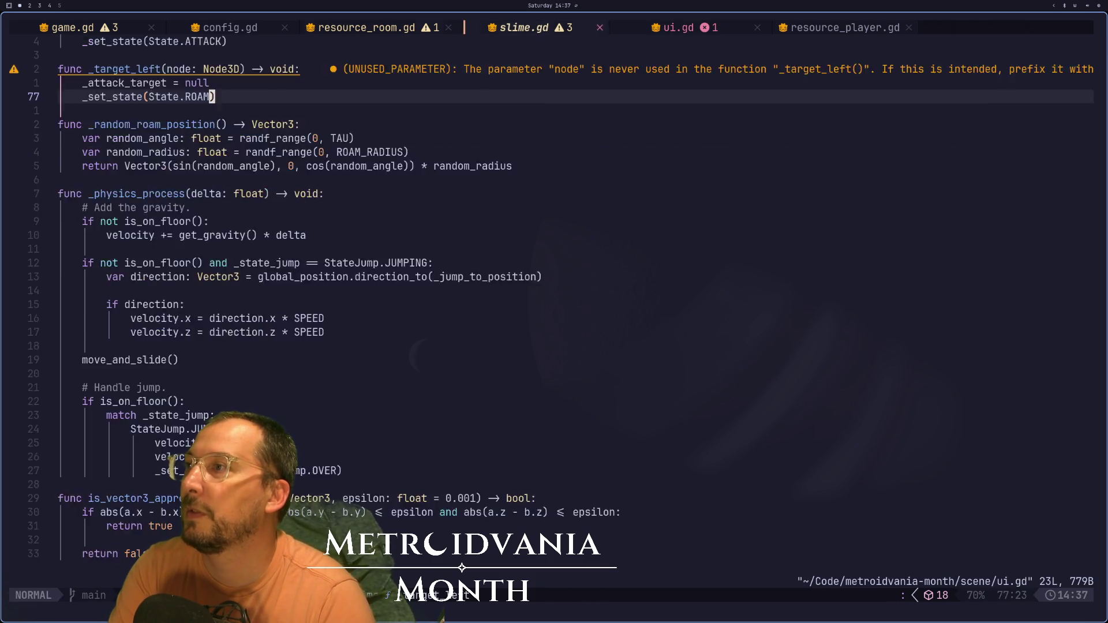
key("j")
key("j")
key("j")
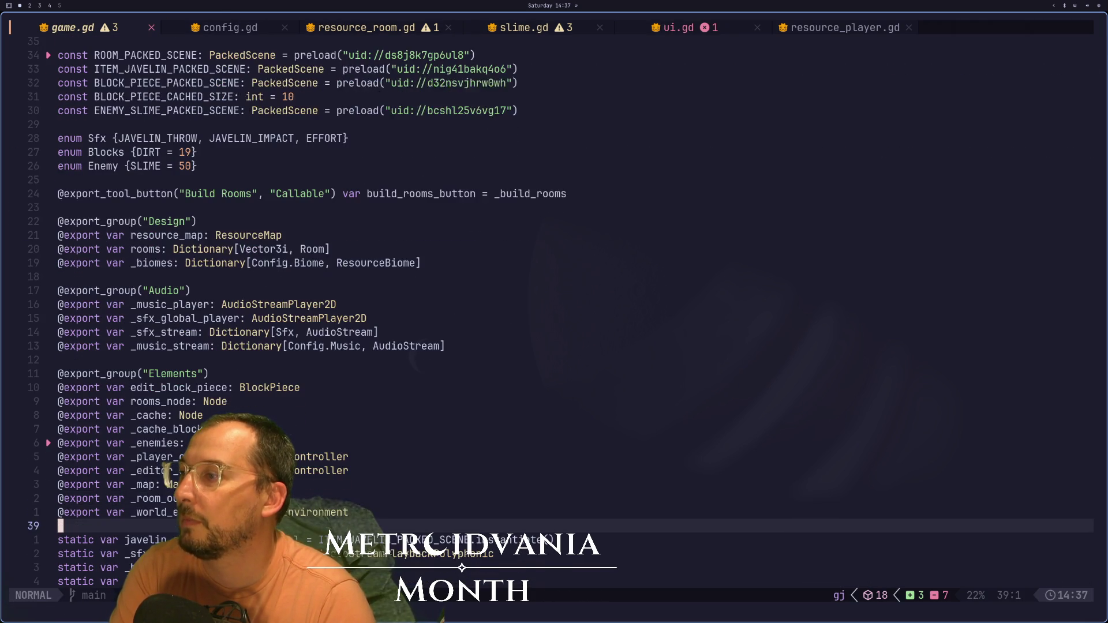
key("j")
key("j")
key("j")
key("k")
key("k")
key("k")
key("k")
key("j")
key("j")
key("j")
key("j")
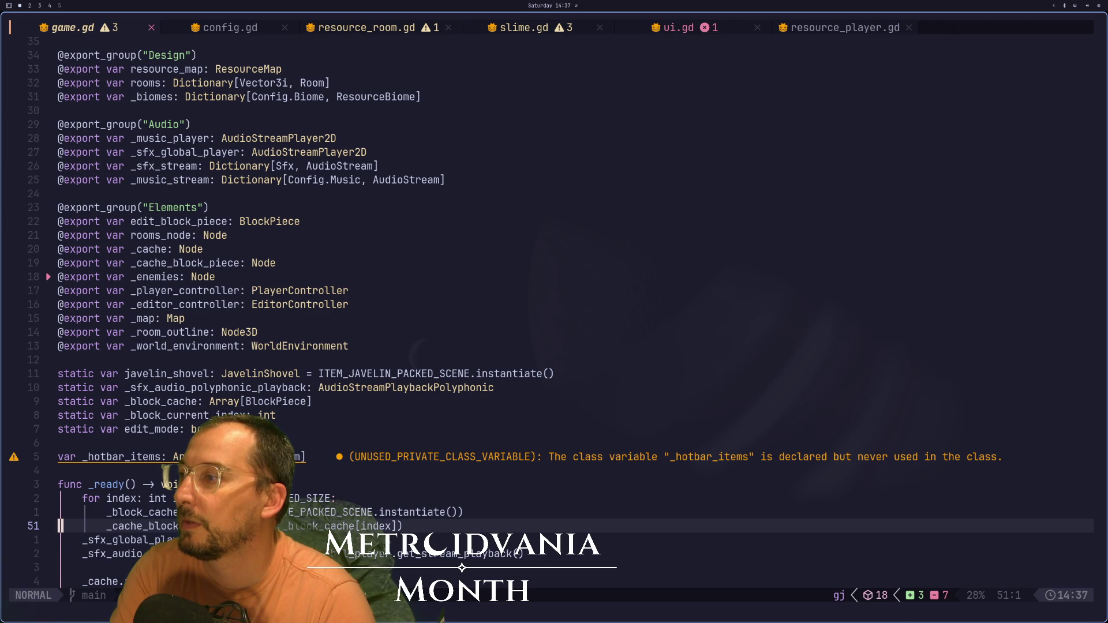
key("k")
key("k")
key("k")
key("d")
key("d")
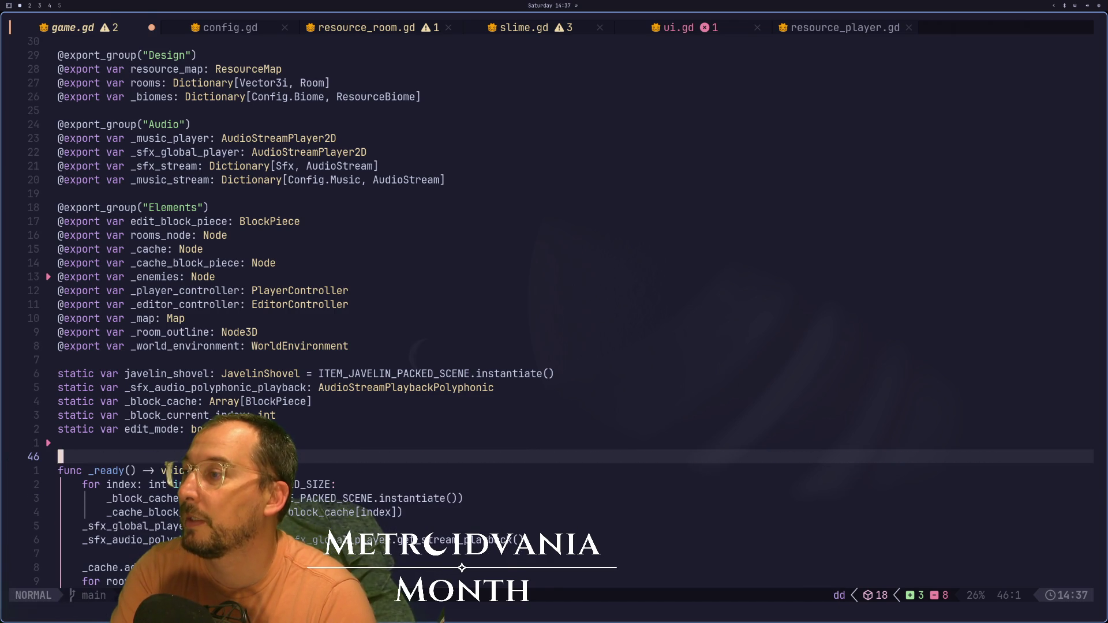
key("u")
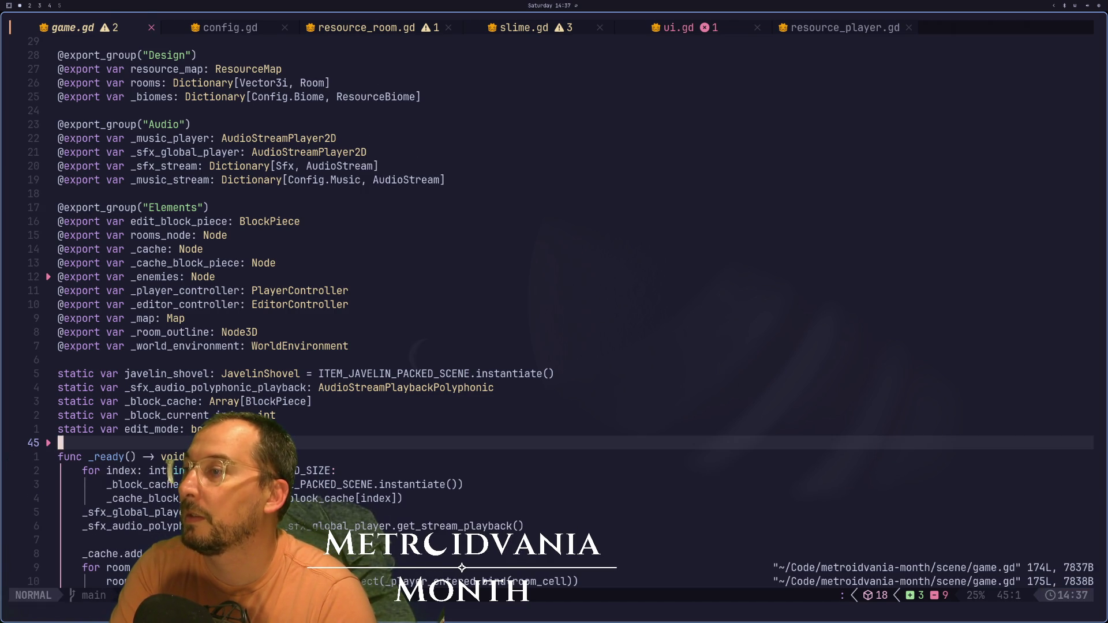
key("g")
key("d")
key("ctrl+o")
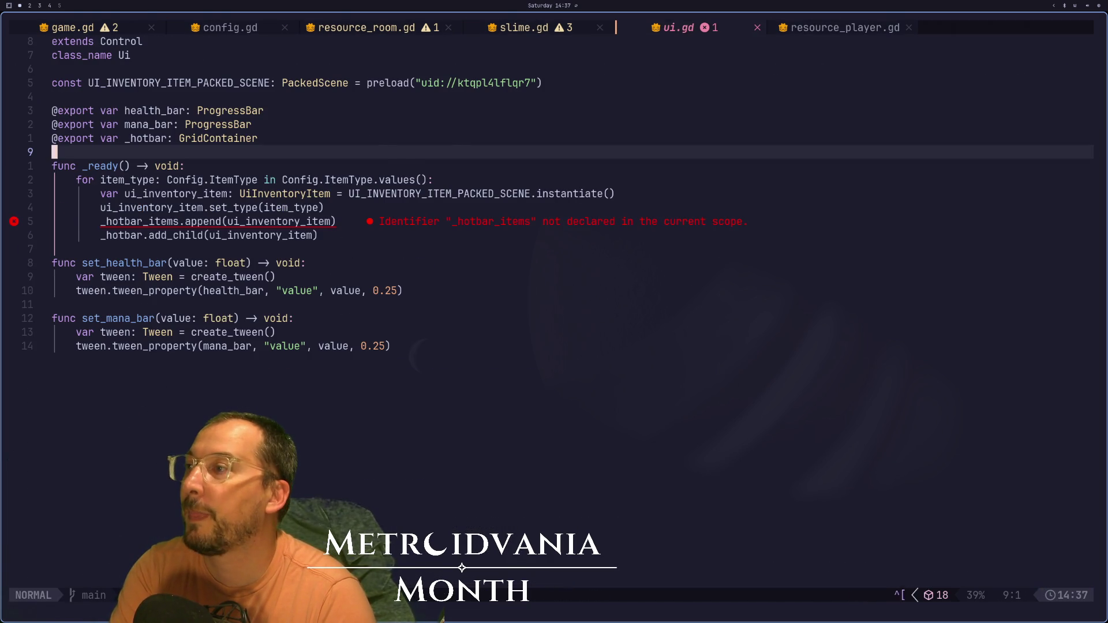
key("o")
key("Escape")
type("p:w")
key("Return")
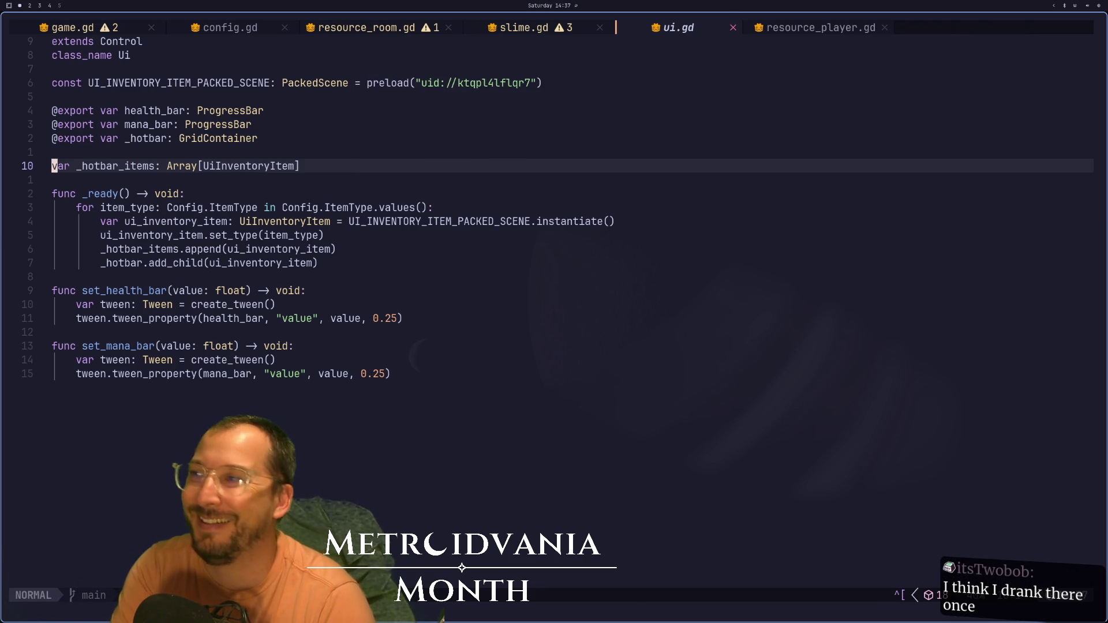
key("super+2")
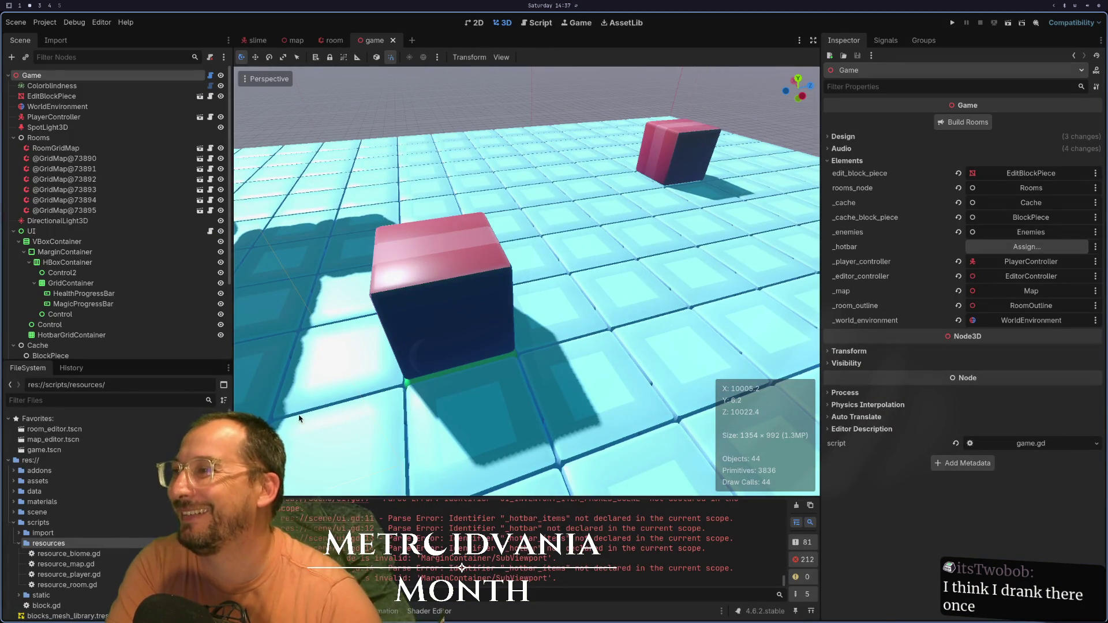
Step: Link the UI node's _hotbar property to HotbarGridContainer in the Inspector
left_click(58, 231)
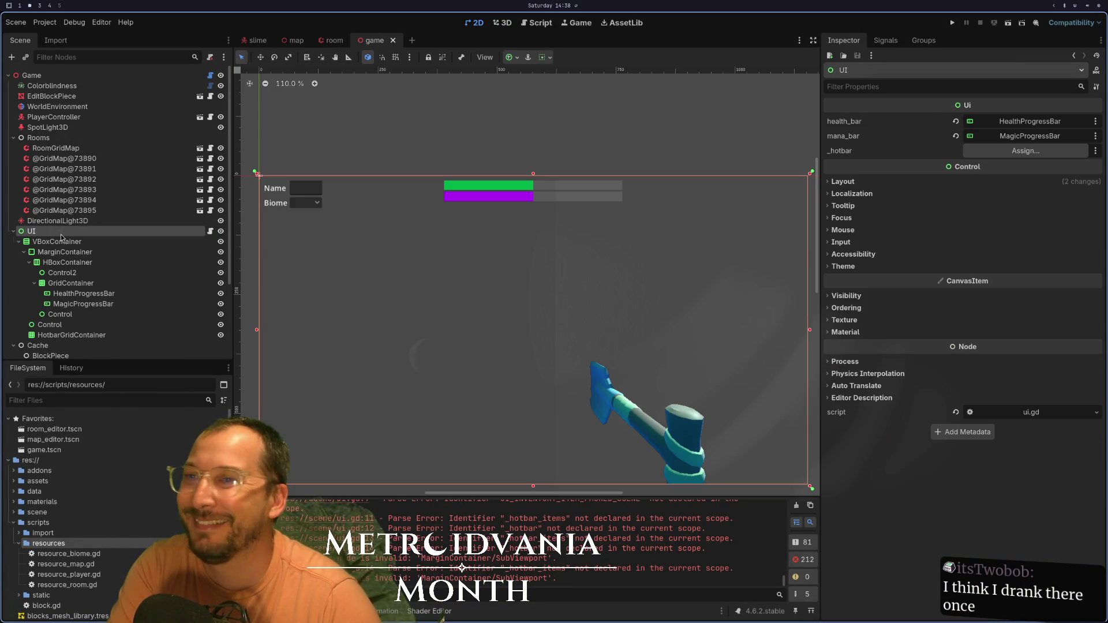
left_click(1000, 138)
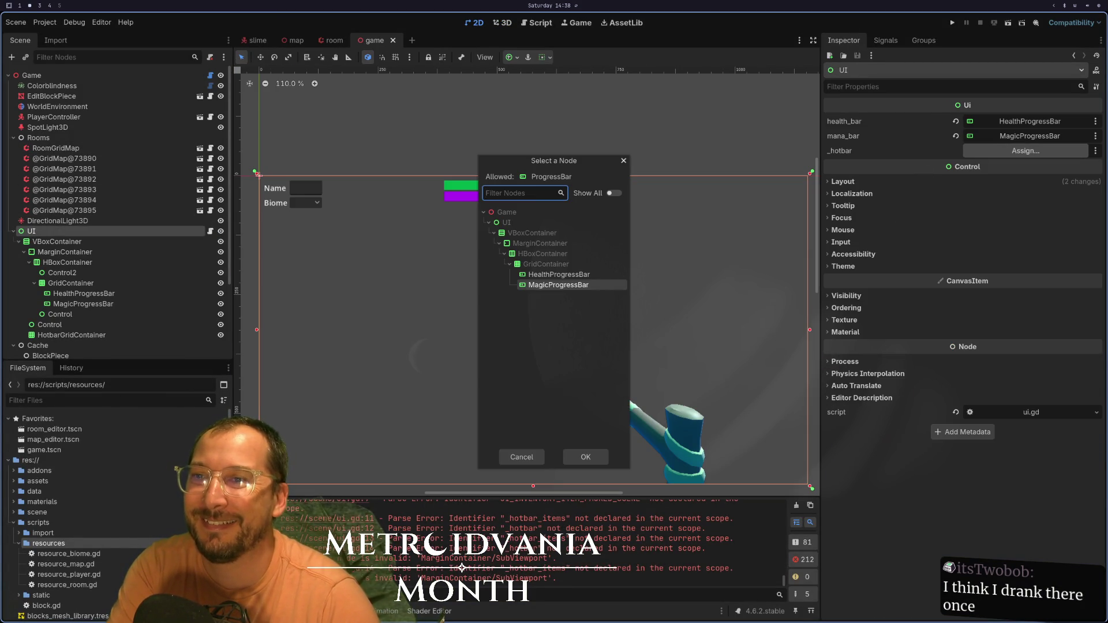
left_click(994, 147)
double_click(548, 274)
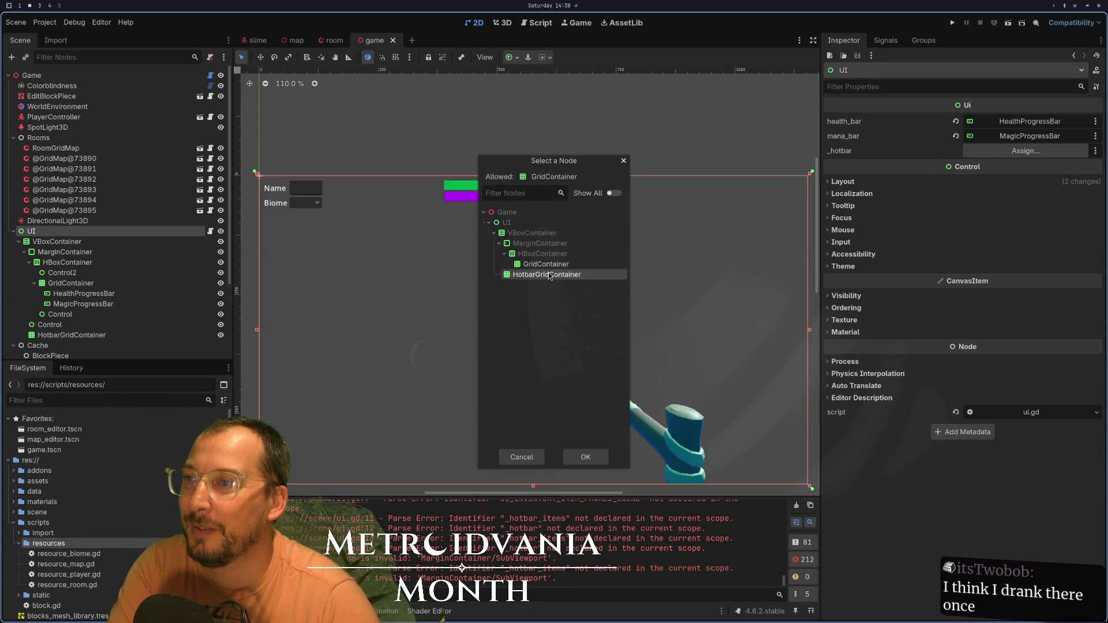
Step: Save the UI branch over ui.tscn, save the game scene, and test-run the hotbar
right_click(114, 237)
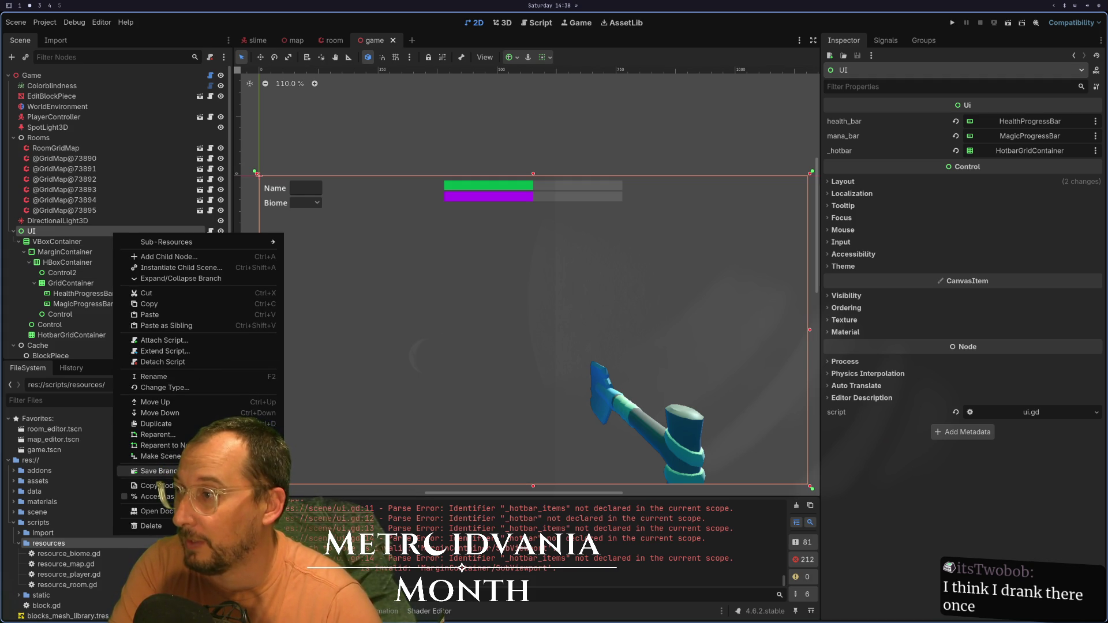
left_click(153, 471)
left_click(420, 341)
left_click(635, 457)
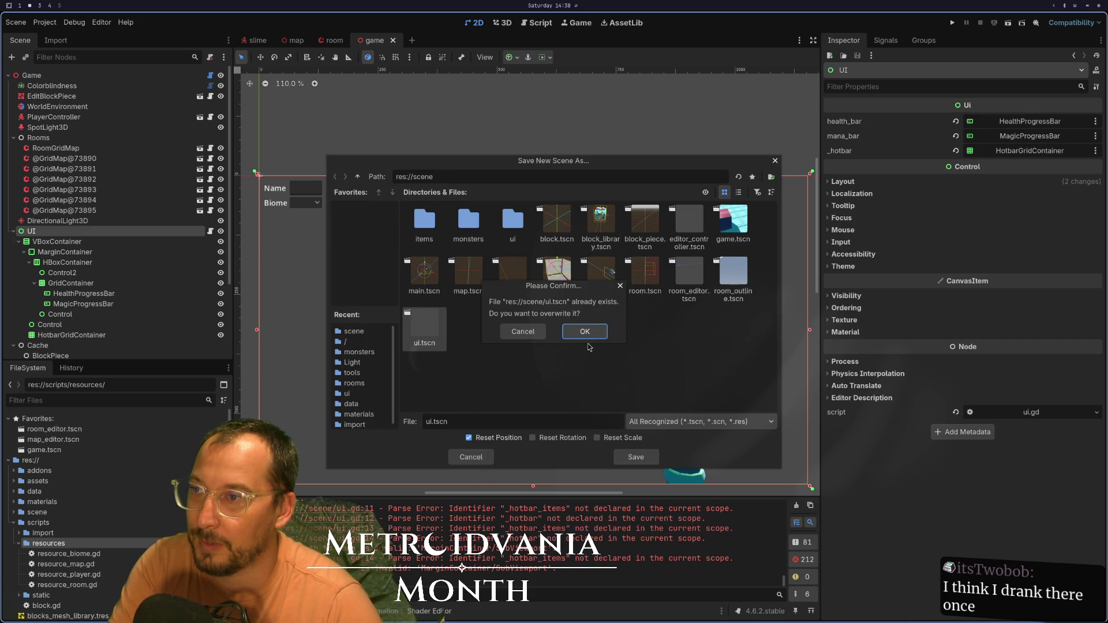
left_click(588, 336)
key("ctrl+s")
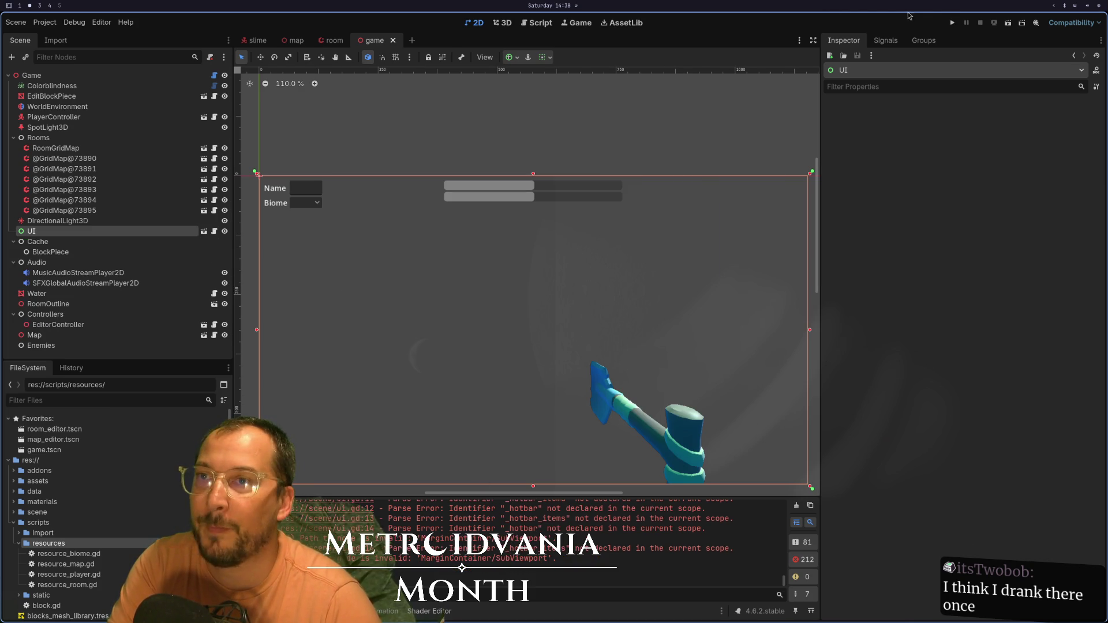
left_click(952, 23)
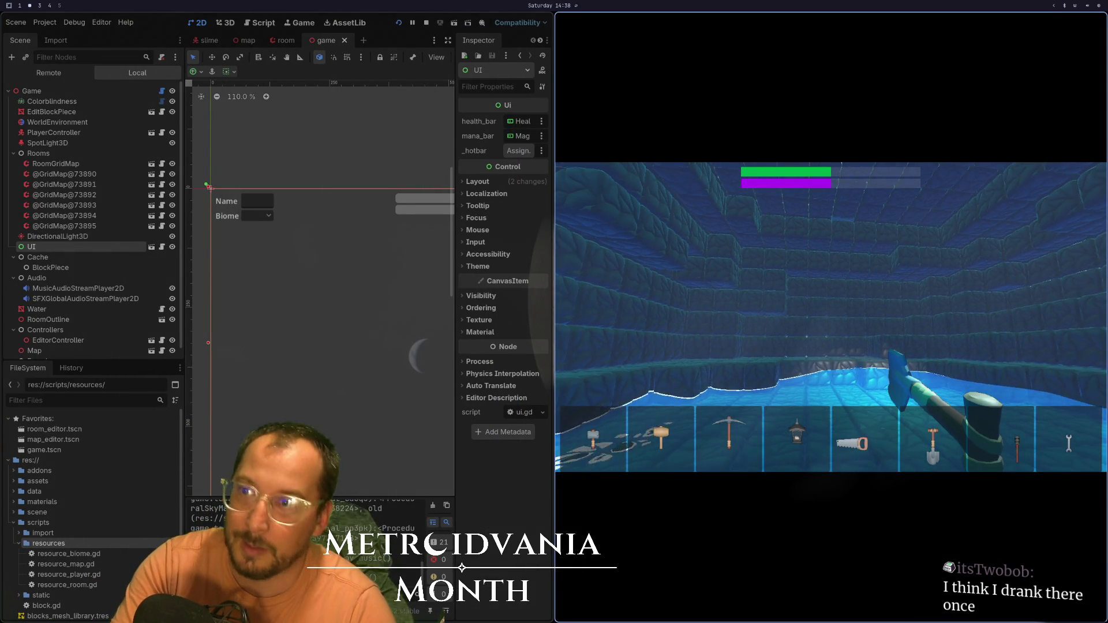
key("F8")
Step: Leave ui.gd's bar setters unchanged, return to resource_player.gd and open a line below the health update
key("super+1")
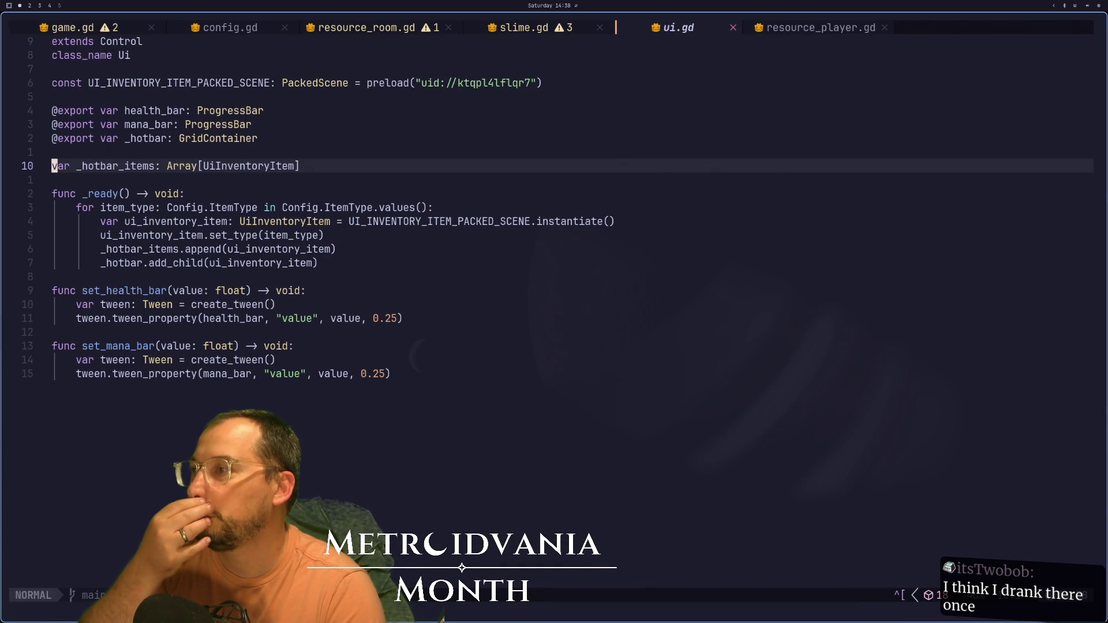
key("j")
key("j")
key("j")
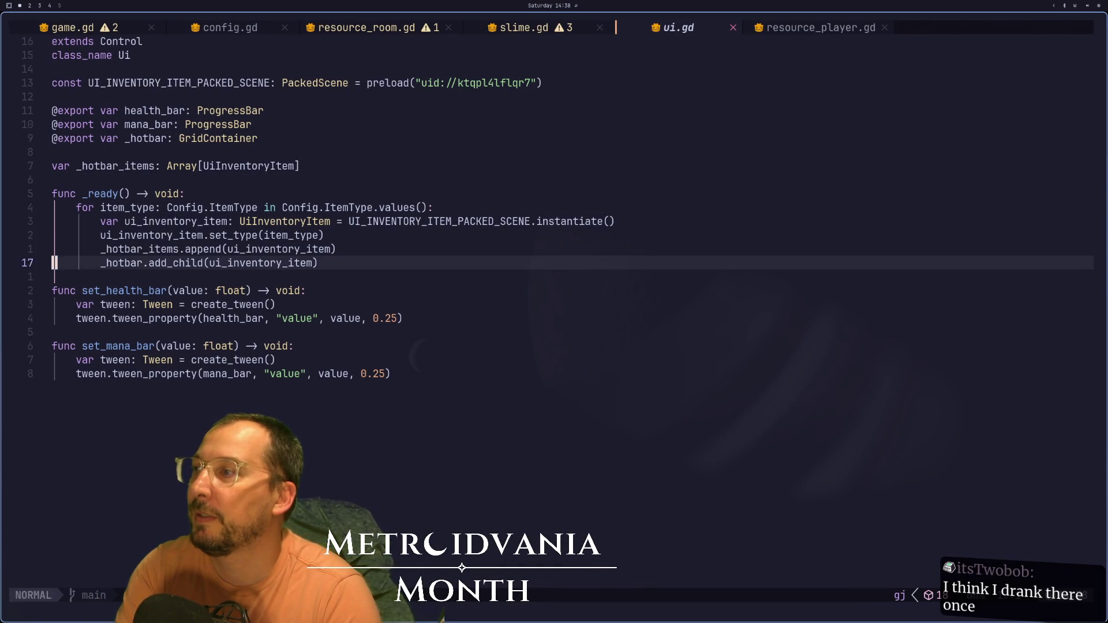
key("j")
key("o")
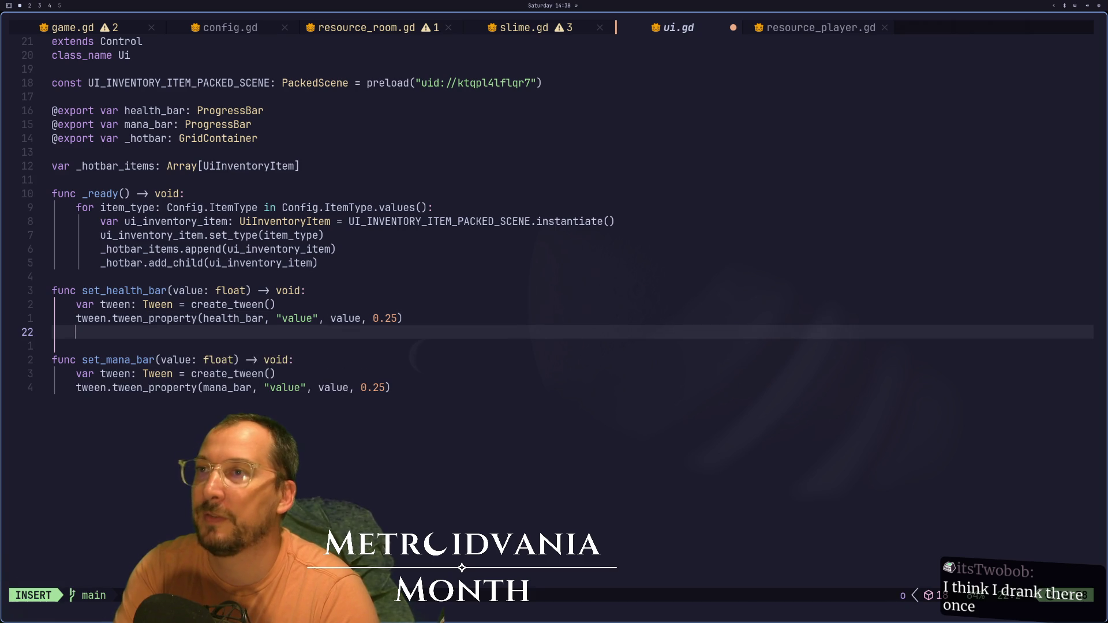
key("Escape")
key("u")
key("ctrl+o")
key("ctrl+o")
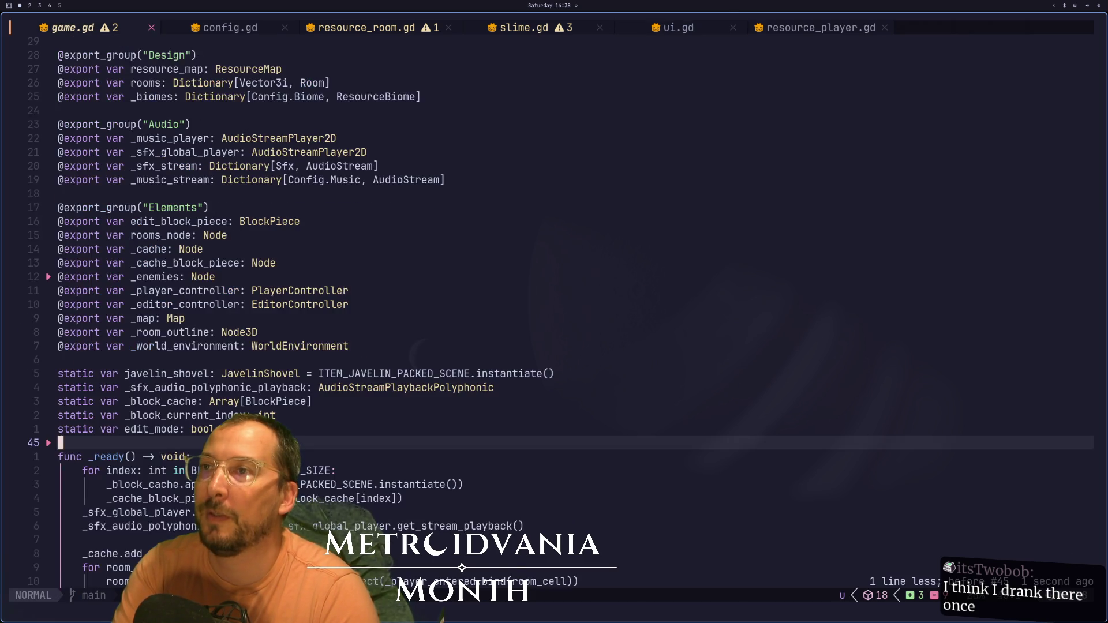
key("o")
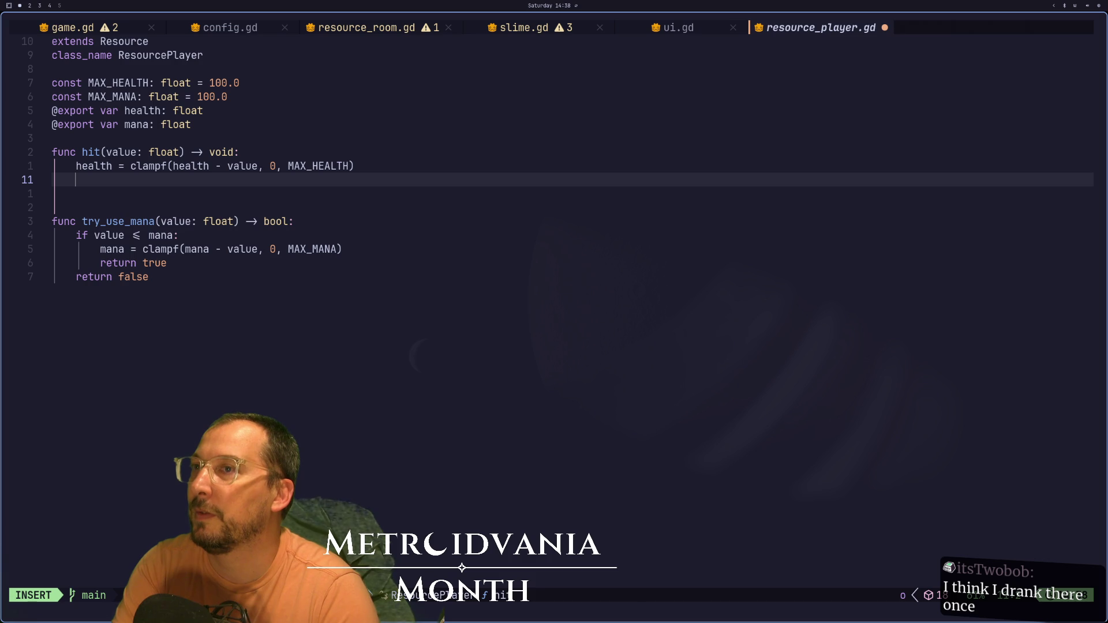
Step: Write a Main reference after the health update in hit(), then open main.gd
type("Main")
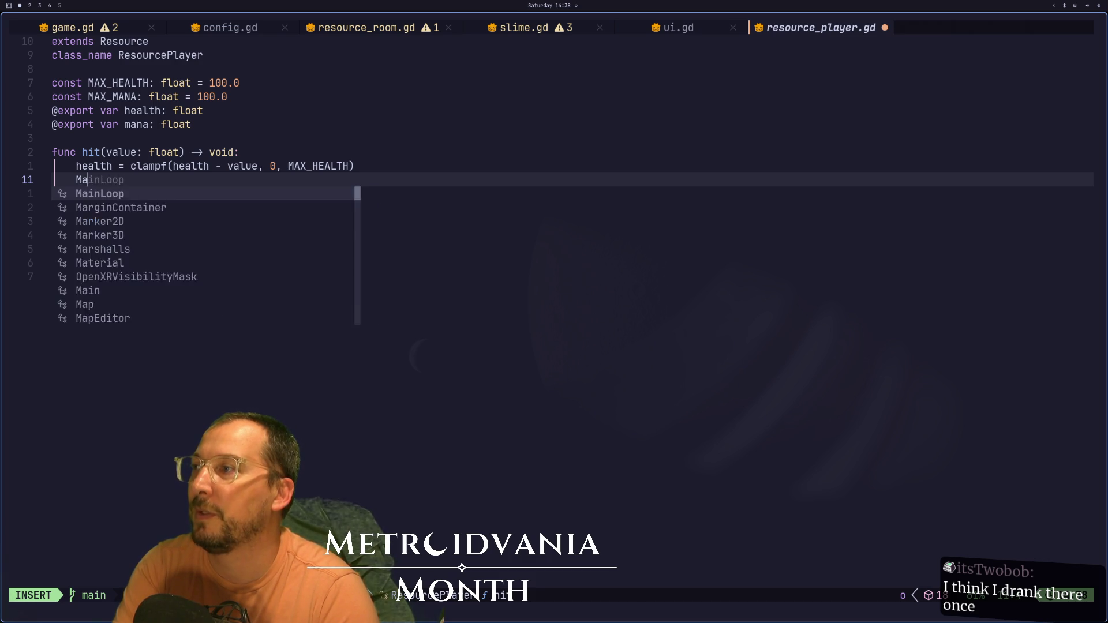
key("Escape")
key("g")
key("d")
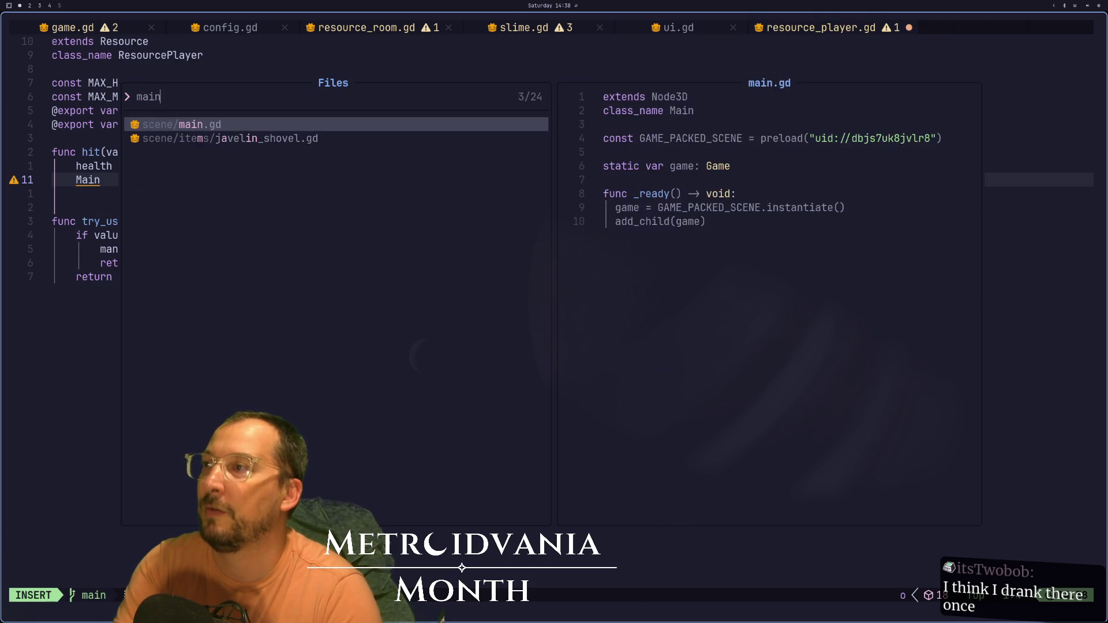
key("Return")
key("j")
key("j")
key("j")
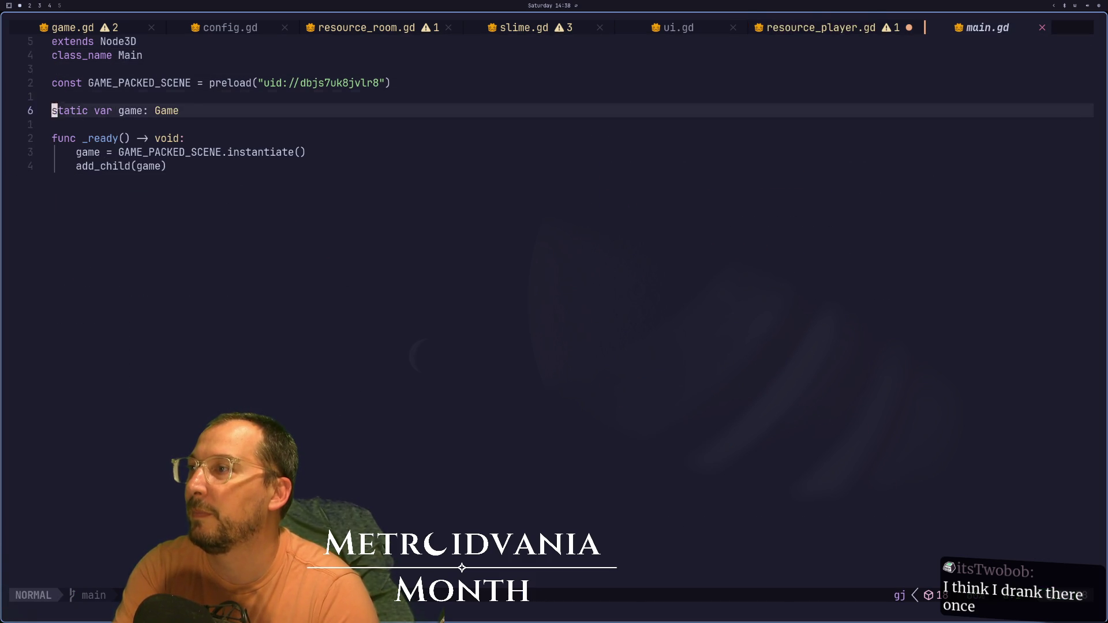
key("Escape")
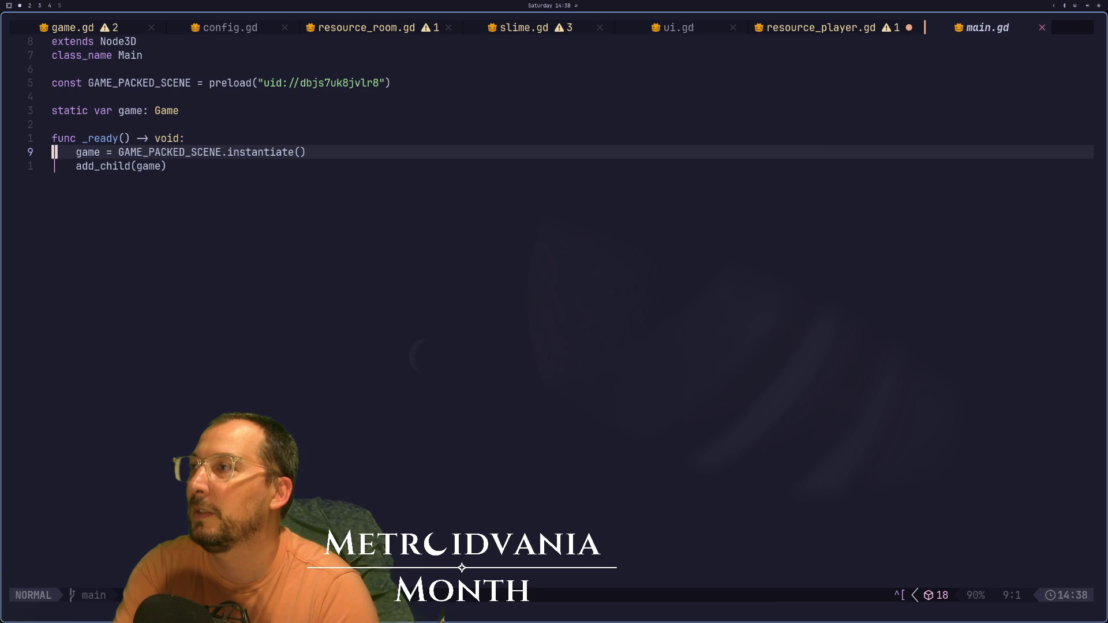
Step: Delete the UI node from the game scene's tree
key("super+2")
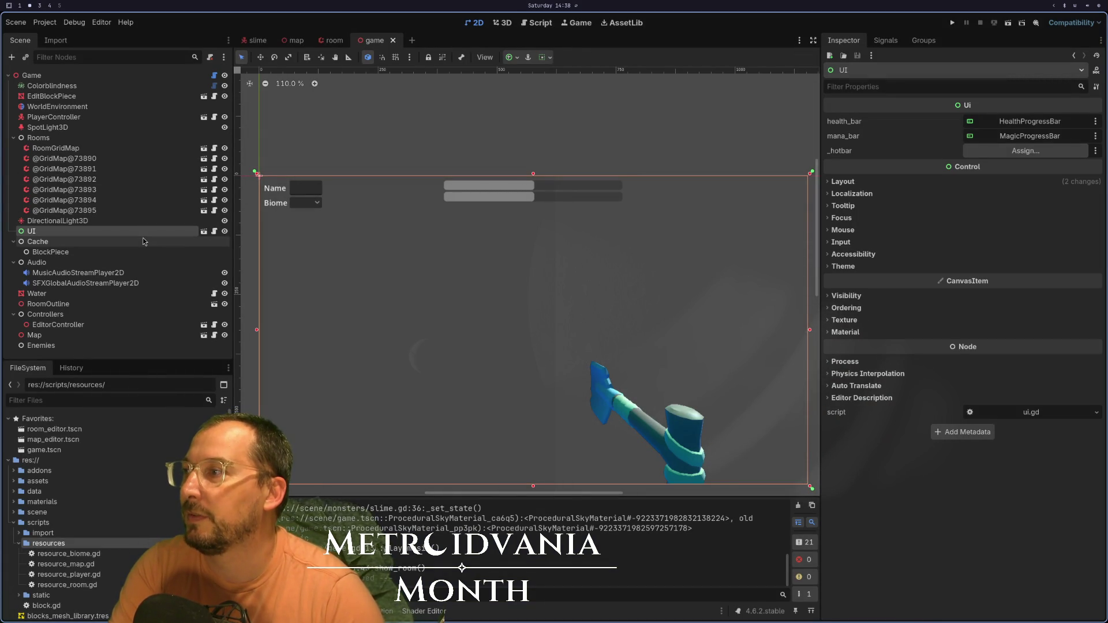
right_click(143, 238)
left_click(143, 229)
left_click(129, 224)
right_click(125, 231)
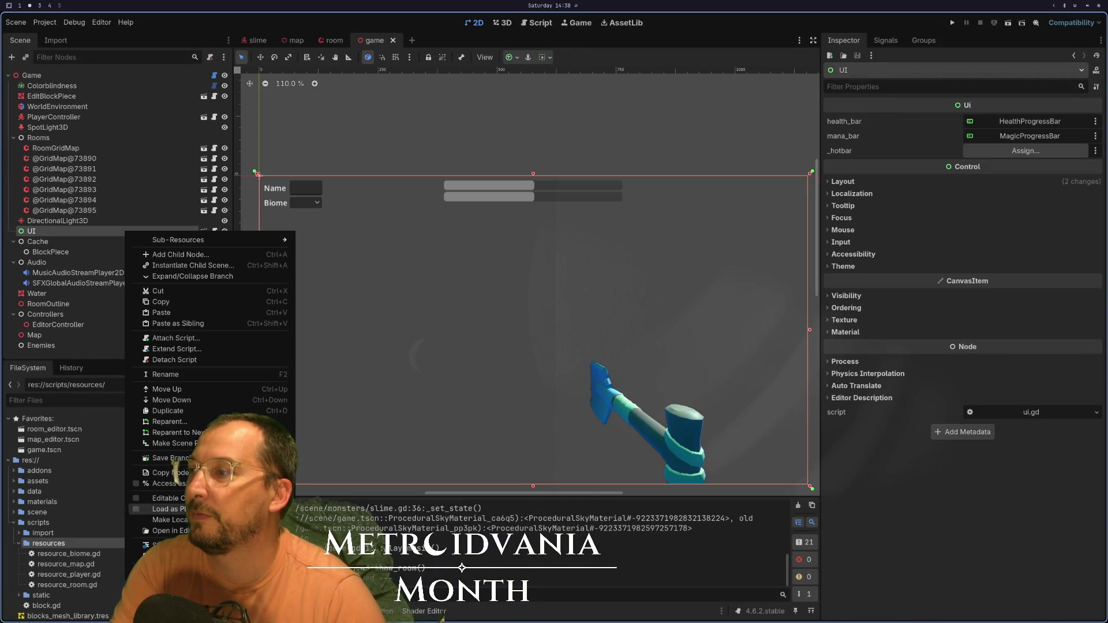
key("Delete")
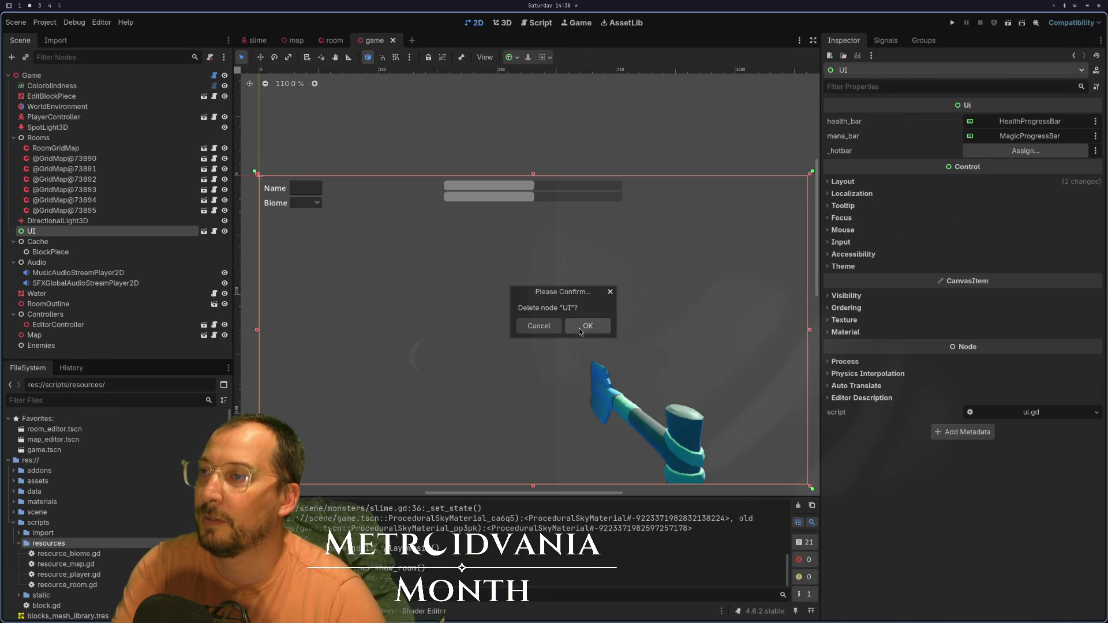
left_click(588, 325)
Step: Close the game scene without saving and return to Neovim
key("ctrl+shift+w")
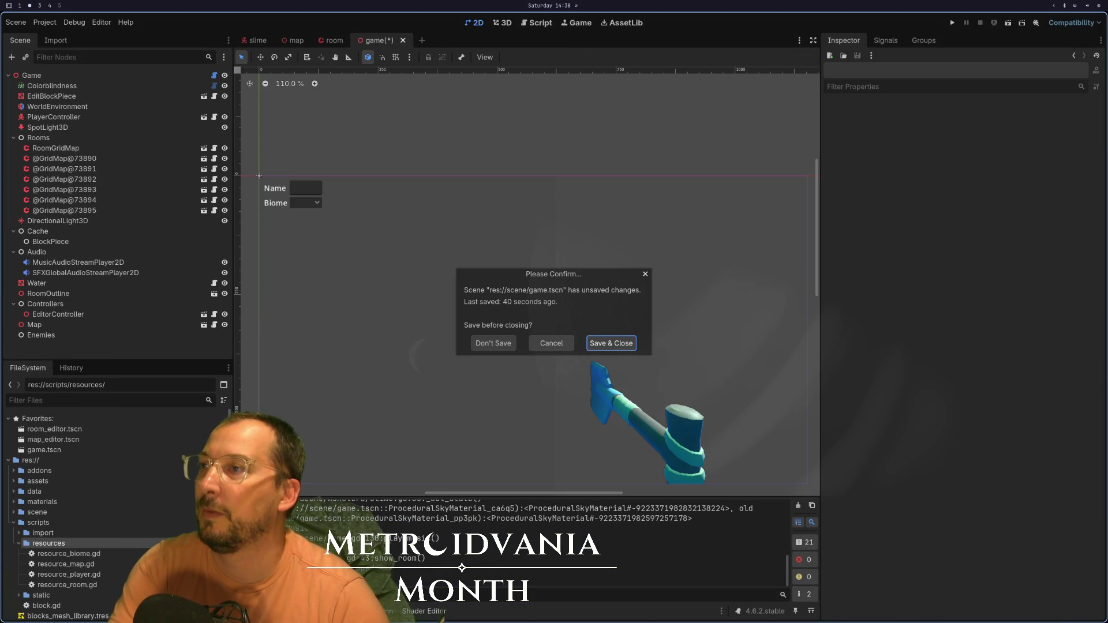
left_click(495, 344)
key("super+1")
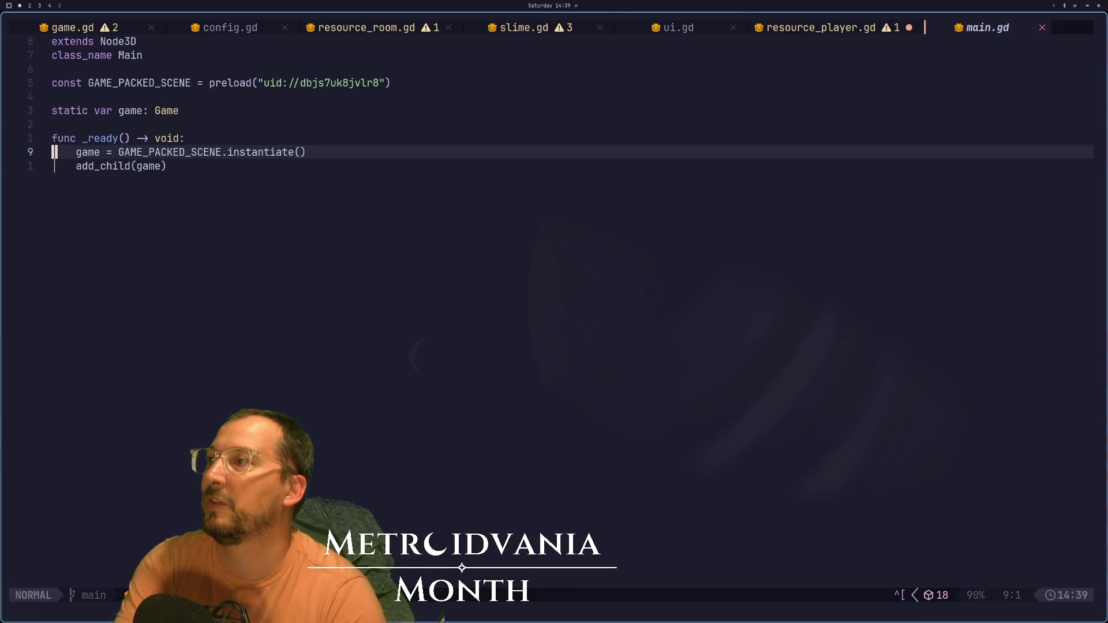
Step: Duplicate the GAME_PACKED_SCENE constant line in main.gd
key("braceleft")
key("braceleft")
key("k")
key("y")
key("y")
key("p")
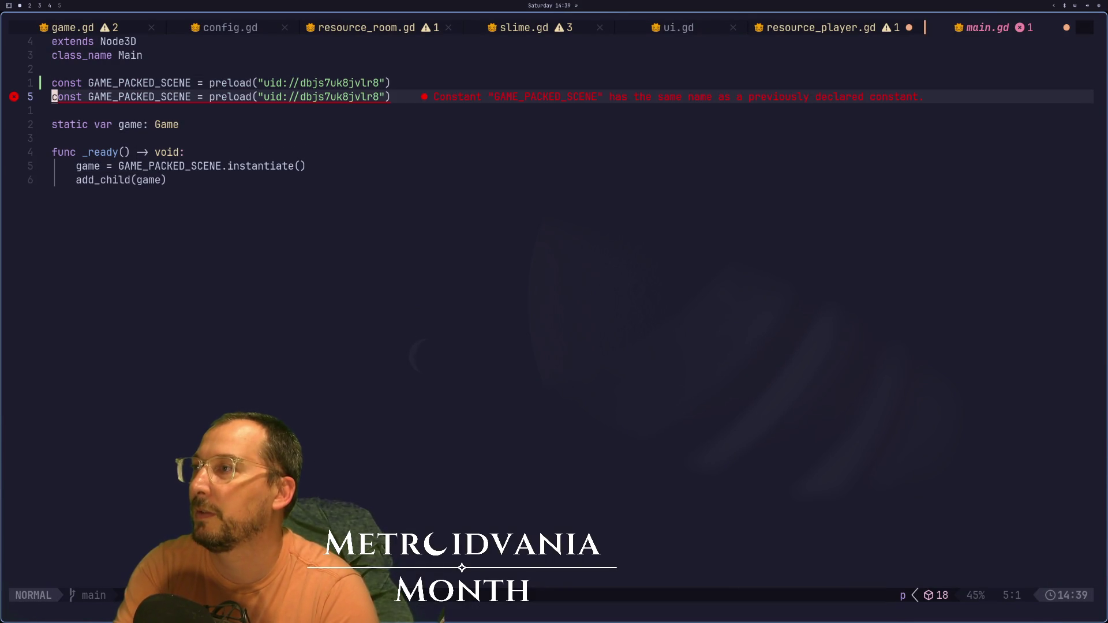
Step: Rename the first constant from GAME_PACKED_SCENE to PACKED_SCENE_GAME
key("w")
key("e")
key("a")
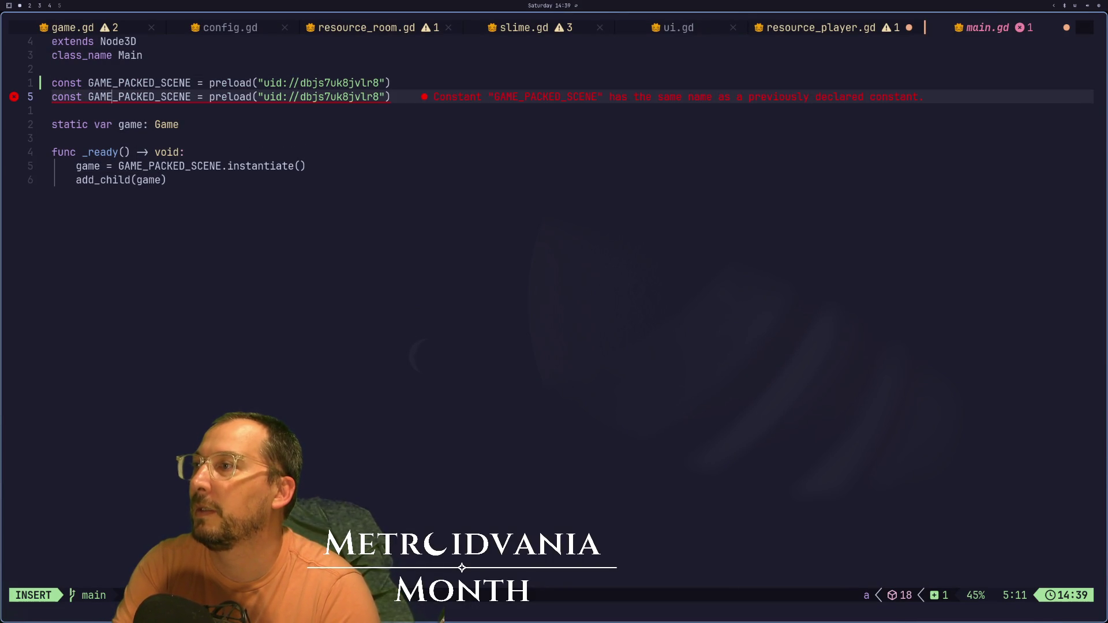
key("Escape")
key("k")
key("l")
key("a")
key("BackSpace")
key("BackSpace")
key("BackSpace")
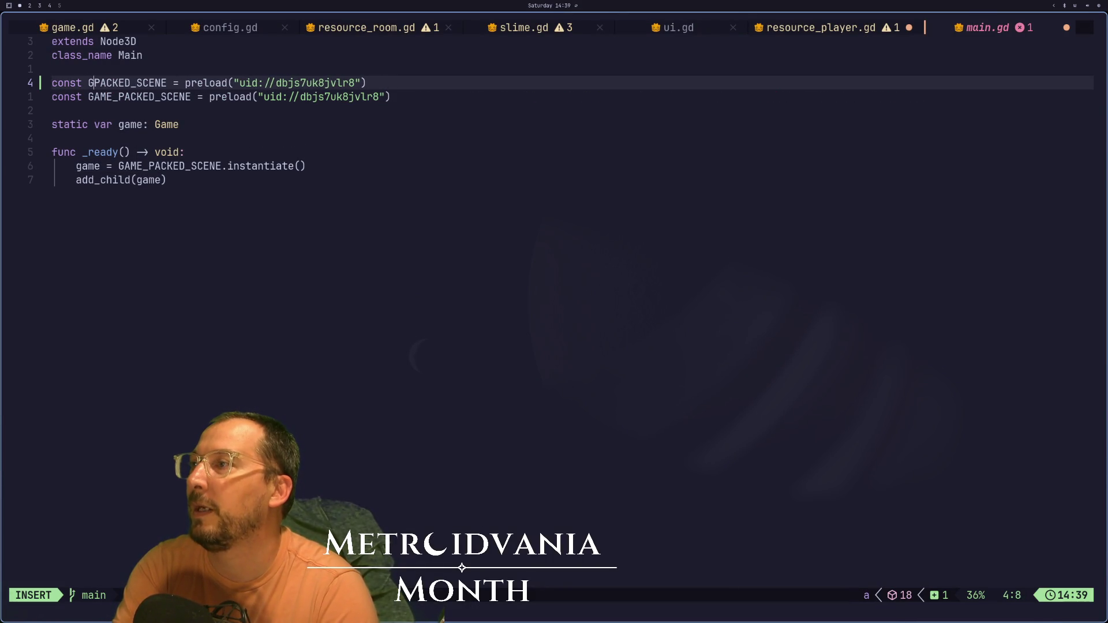
key("Escape")
key("l")
key("l")
key("l")
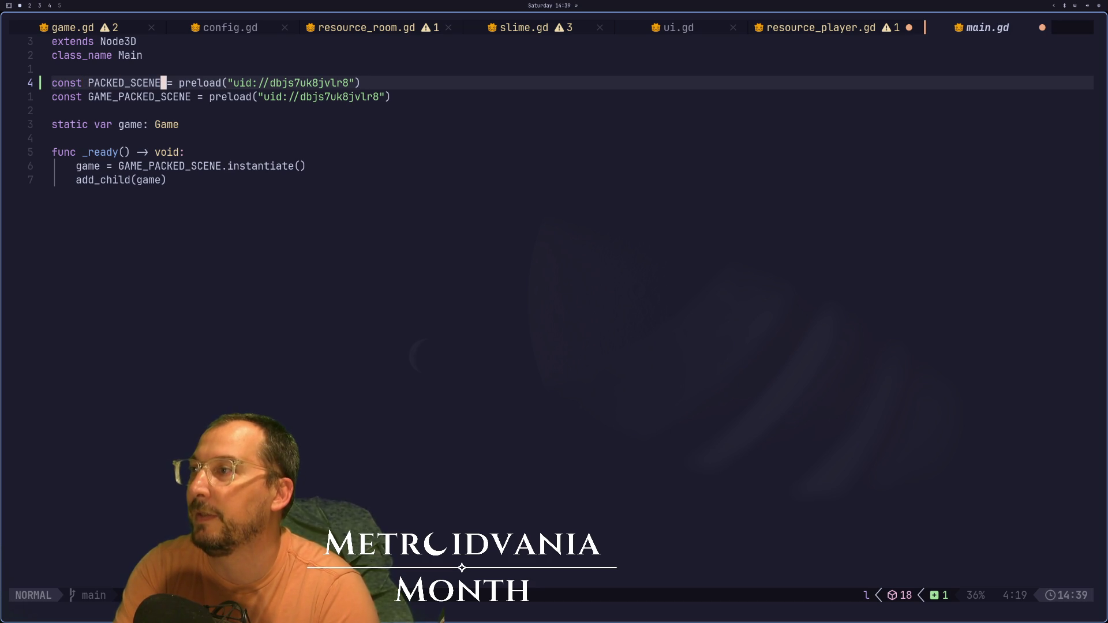
type("i_")
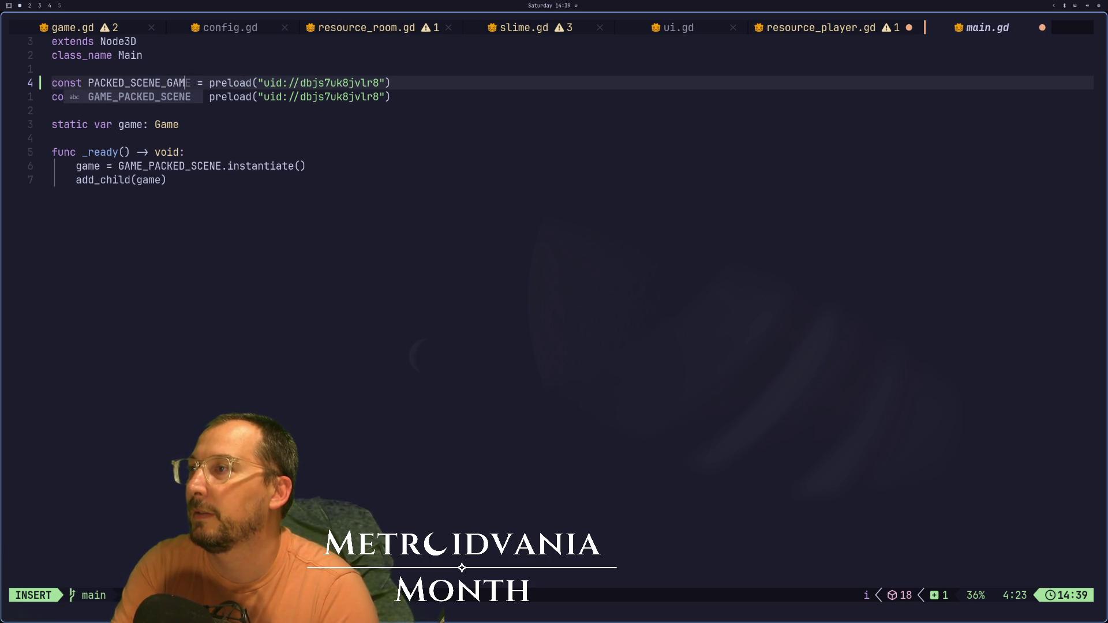
key("Escape")
type("ja)")
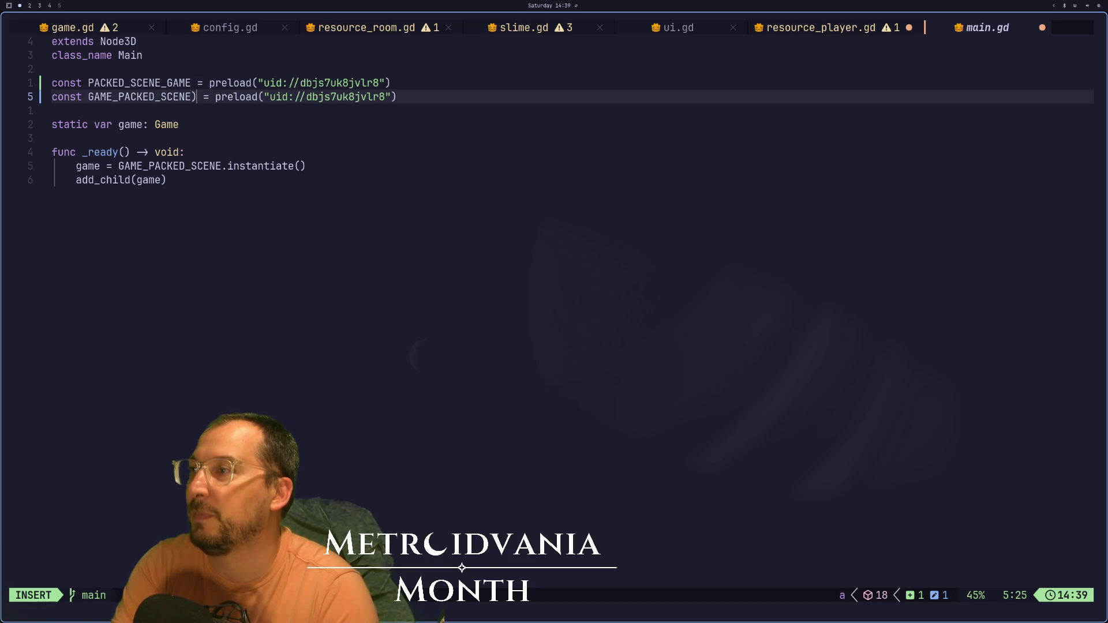
key("BackSpace")
type("_GAME")
key("Escape")
Step: Strip the GAME_ prefix from the duplicated constant on line 5
key("shift+f")
key("underscore")
key("semicolon")
key("semicolon")
key("a")
key("BackSpace")
key("BackSpace")
key("BackSpace")
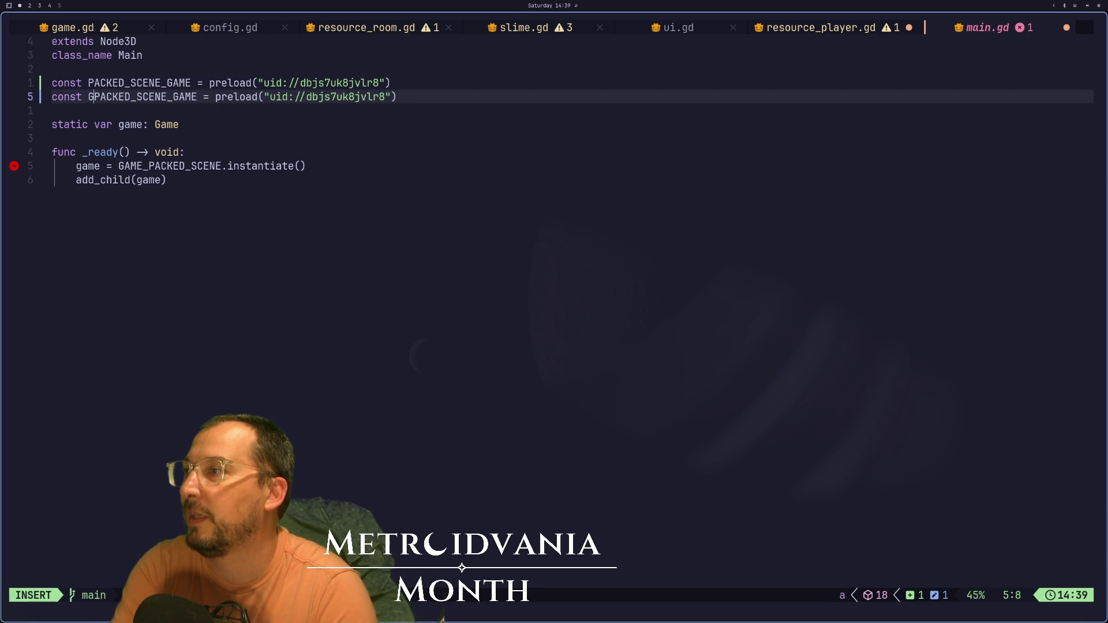
key("BackSpace")
key("Escape")
Step: Update the game instancing line in _ready to use PACKED_SCENE_GAME
key("j")
key("j")
key("j")
key("l")
key("l")
key("l")
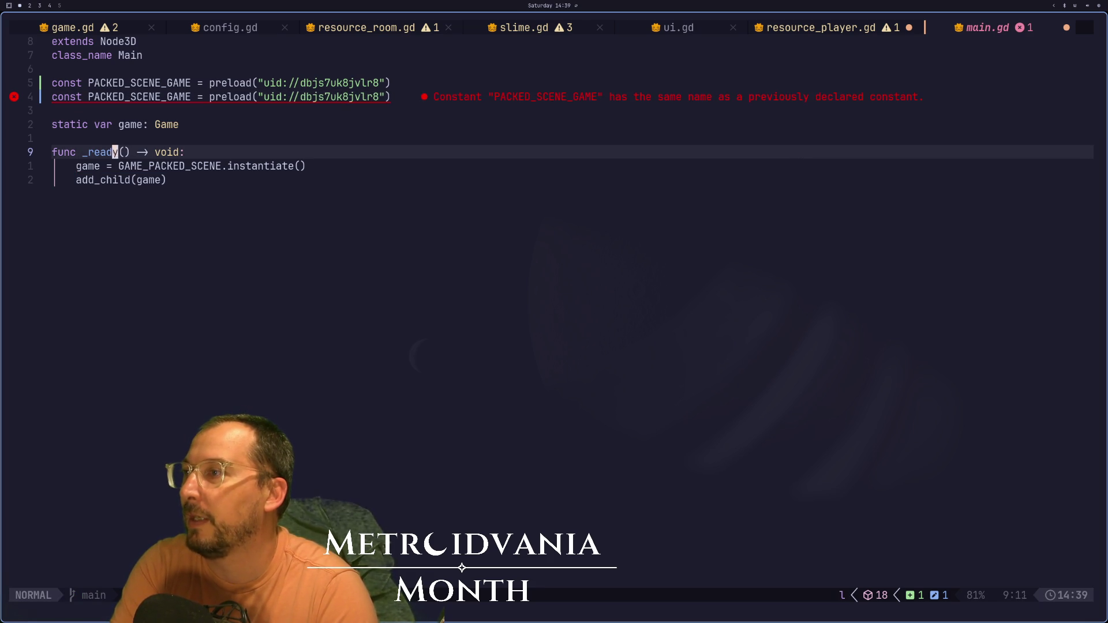
key("j")
key("i")
key("BackSpace")
key("BackSpace")
key("BackSpace")
type("G")
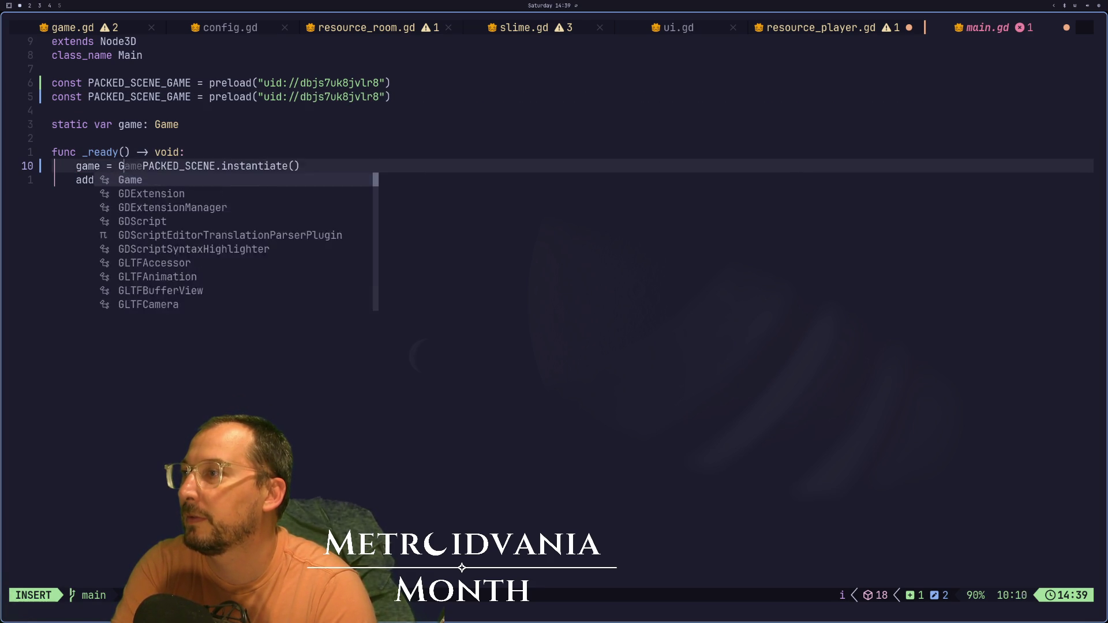
key("BackSpace")
key("Escape")
type("a")
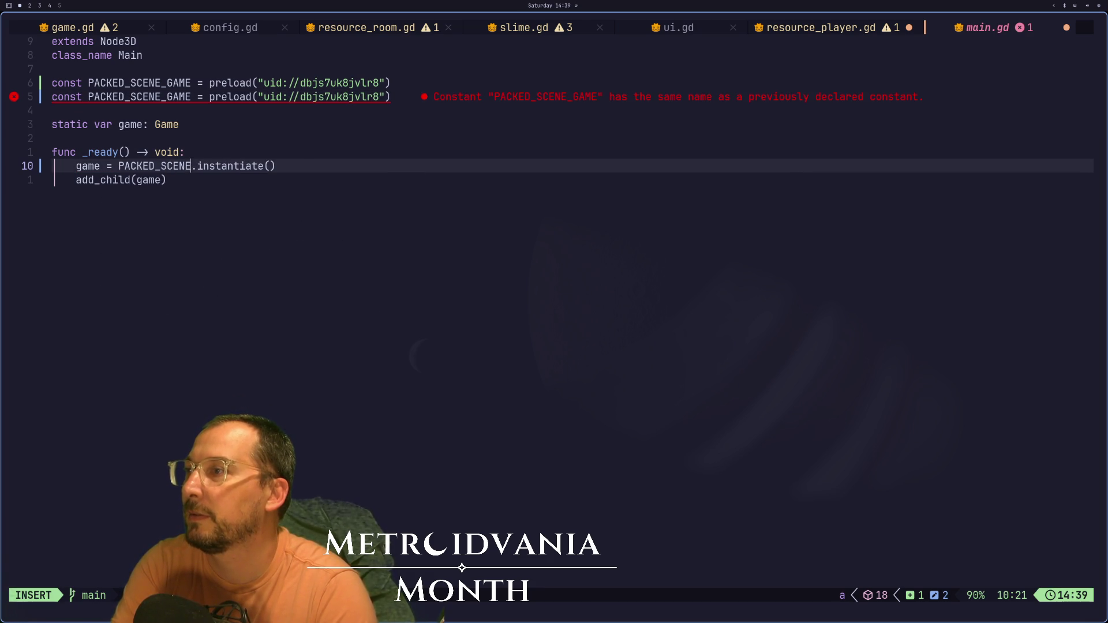
type("_GAME")
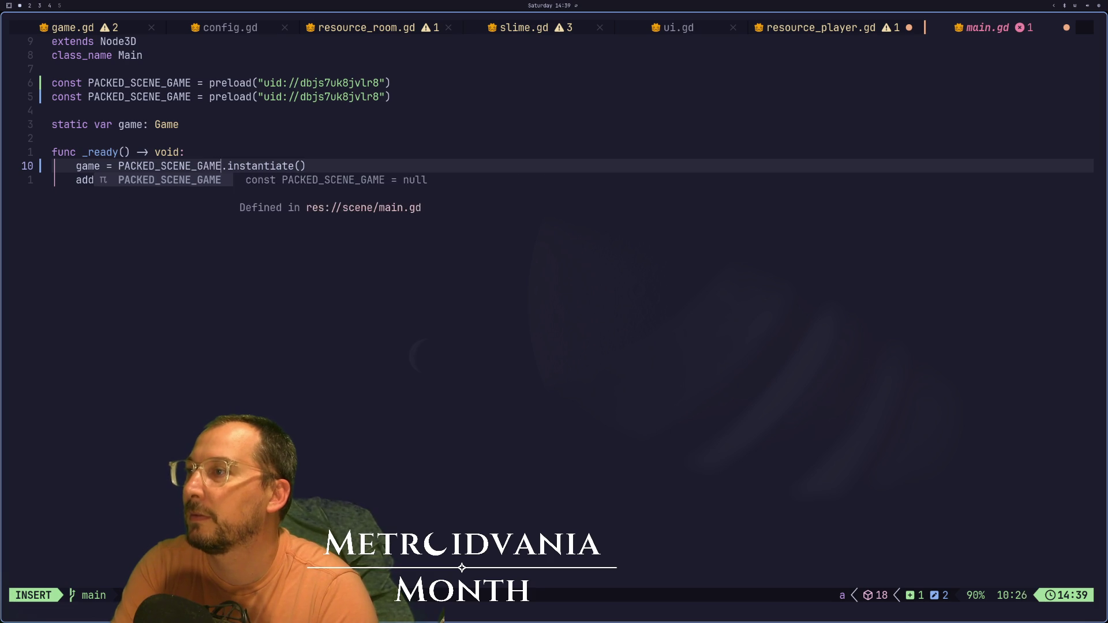
key("Escape")
Step: Rename the duplicated constant to PACKED_SCENE_UI
key("k")
key("k")
key("k")
key("b")
key("b")
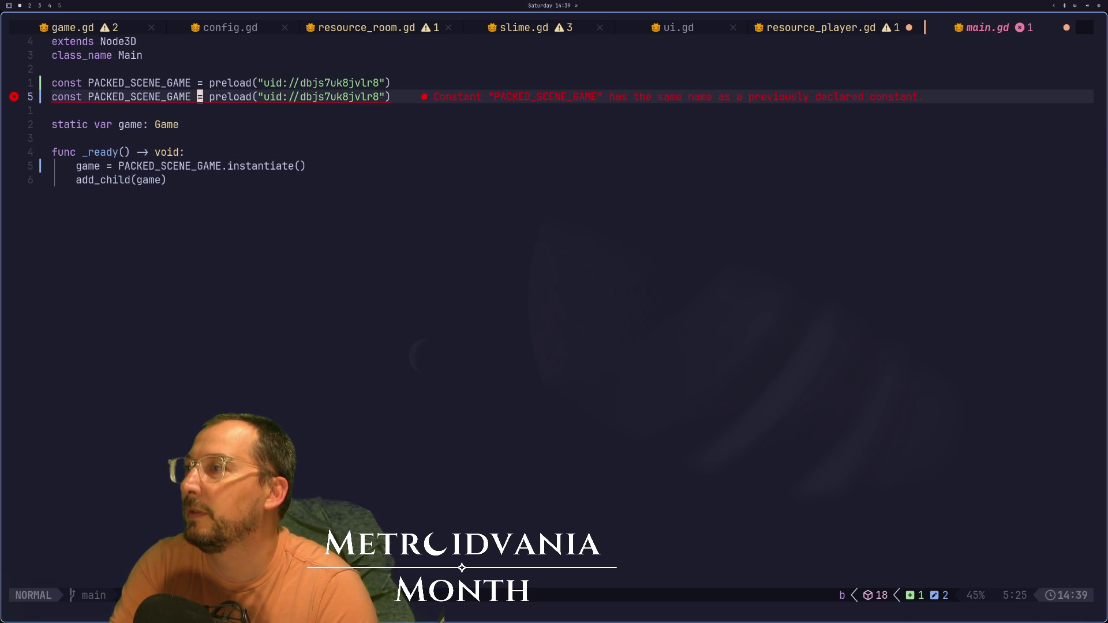
key("w")
key("l")
key("l")
key("l")
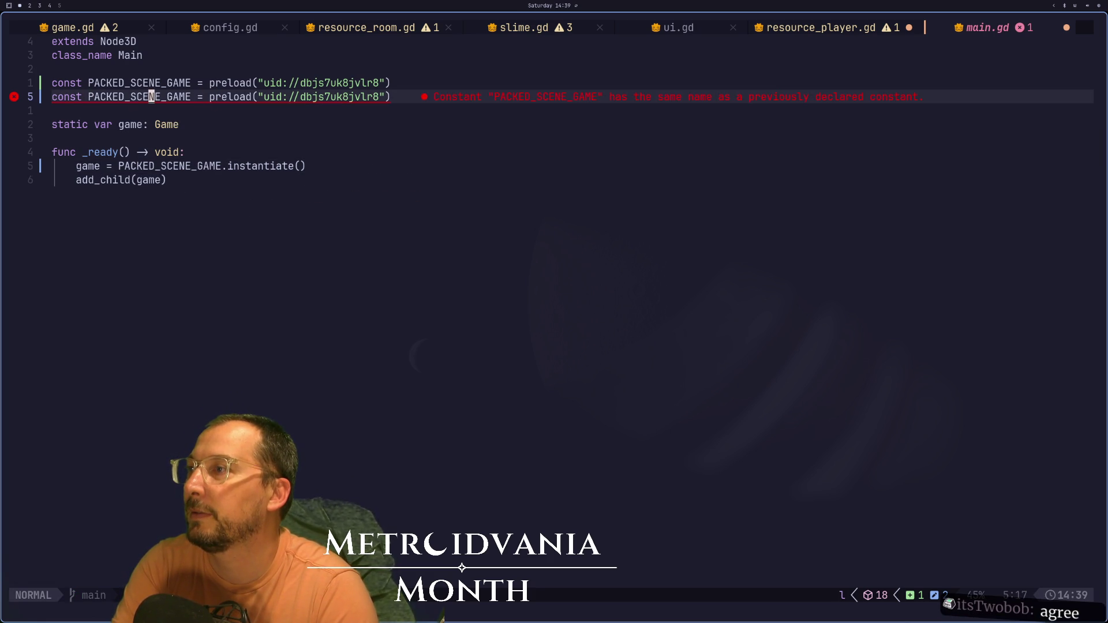
key("l")
key("l")
type("cw")
type("_UI")
key("Escape")
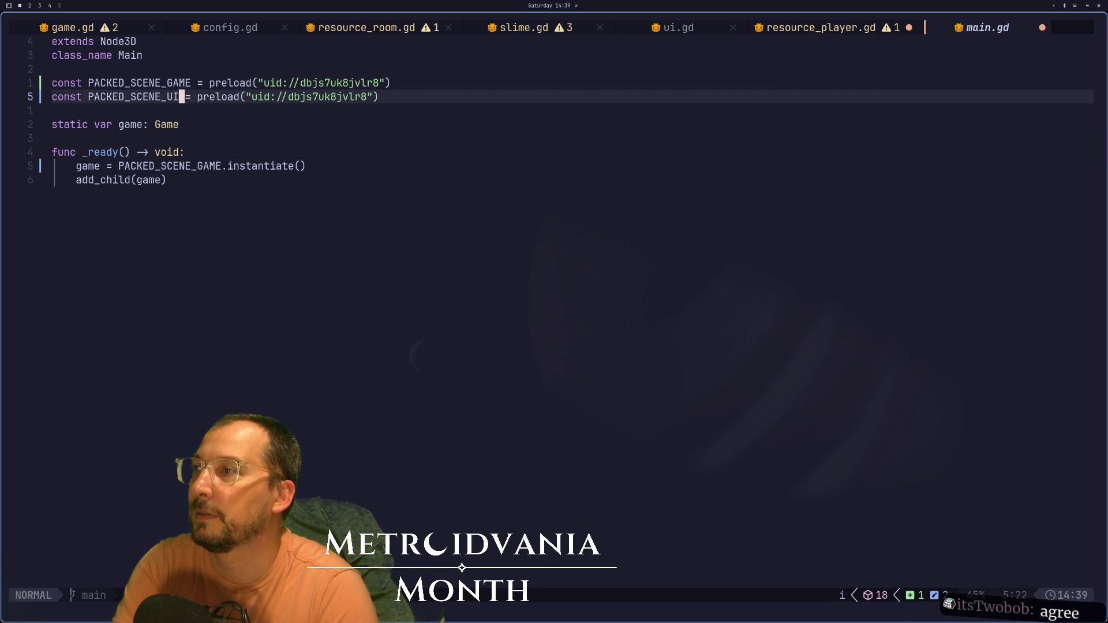
Step: Empty the PACKED_SCENE_UI preload path and save main.gd
key("w")
key("w")
key("w")
key("l")
key("l")
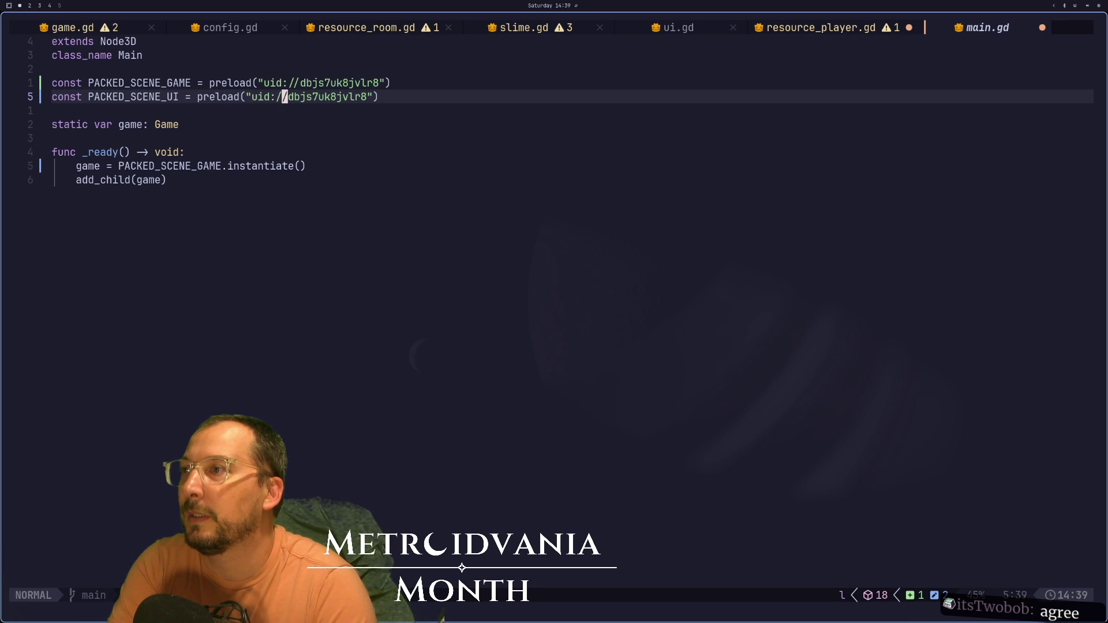
key("b")
key("v")
key("i")
key("quotedbl")
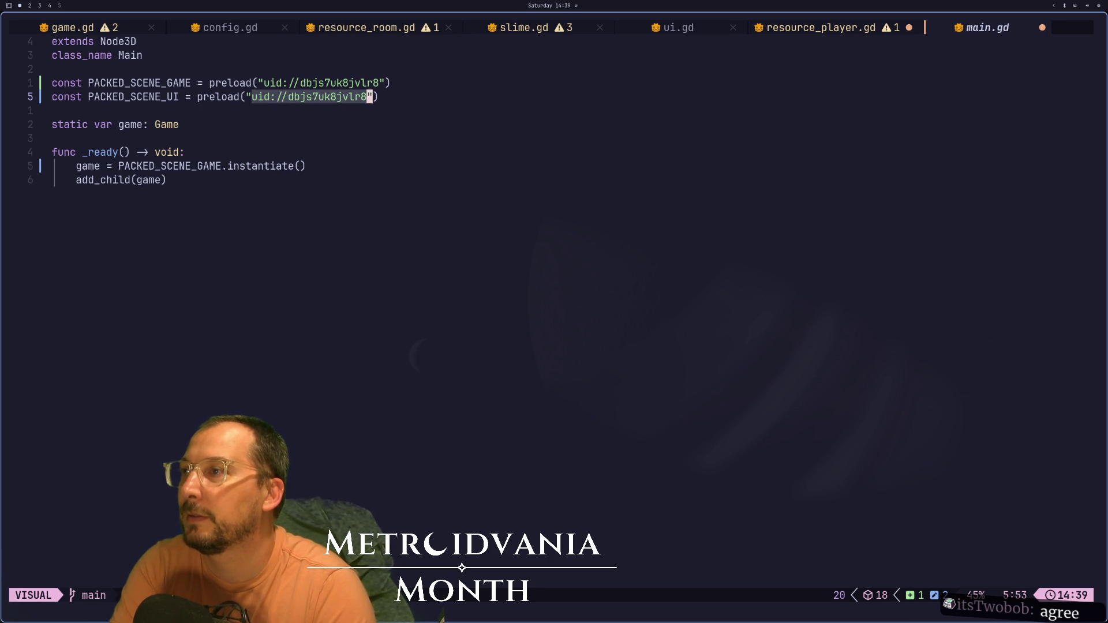
type("d")
type(":w")
key("Return")
key("super+2")
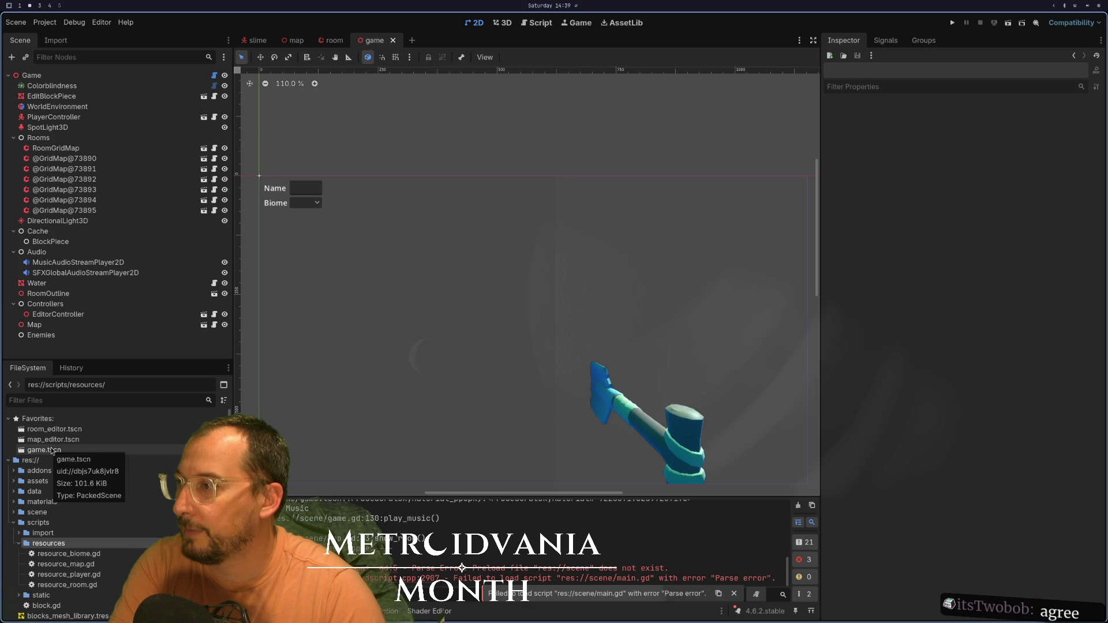
Step: Filter the FileSystem dock for 'ui' and copy ui.tscn's UID
left_click(107, 400)
type("ui")
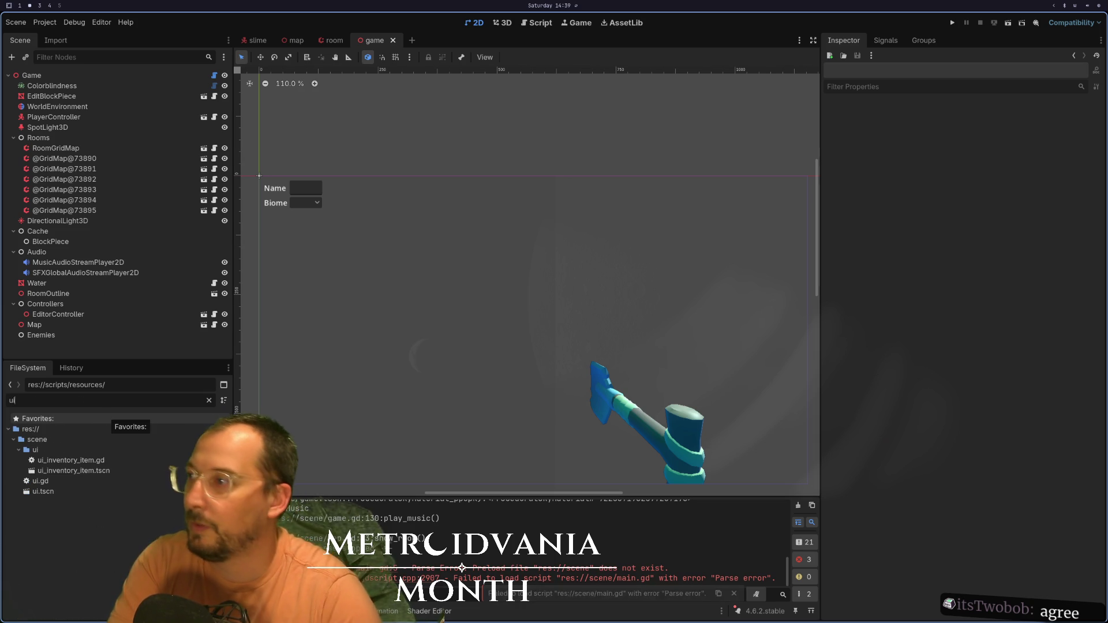
right_click(71, 483)
left_click(71, 491)
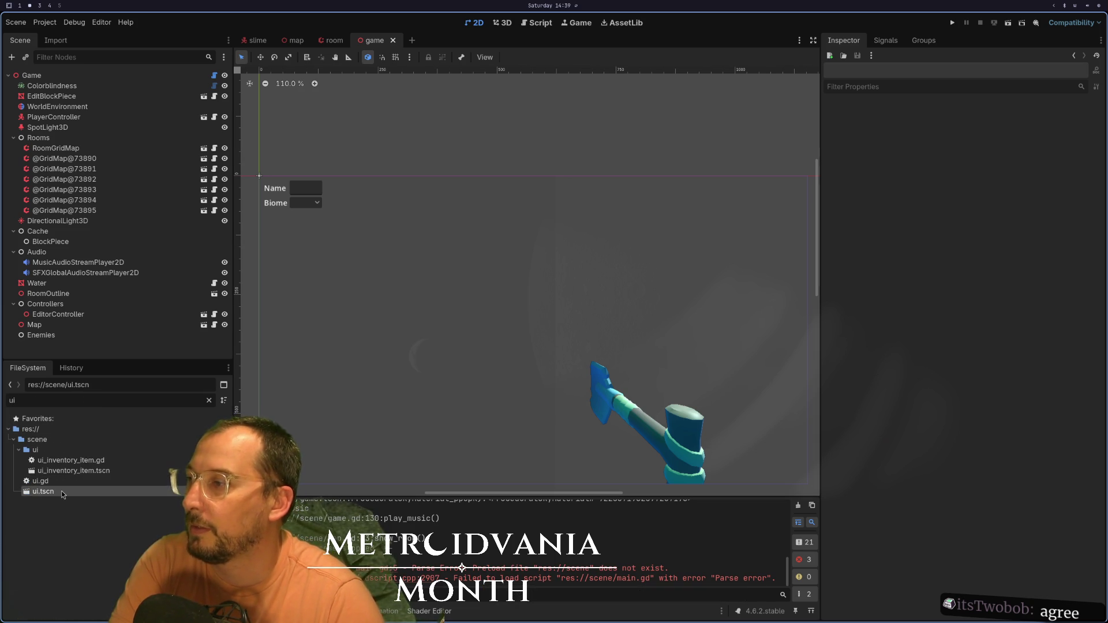
right_click(55, 491)
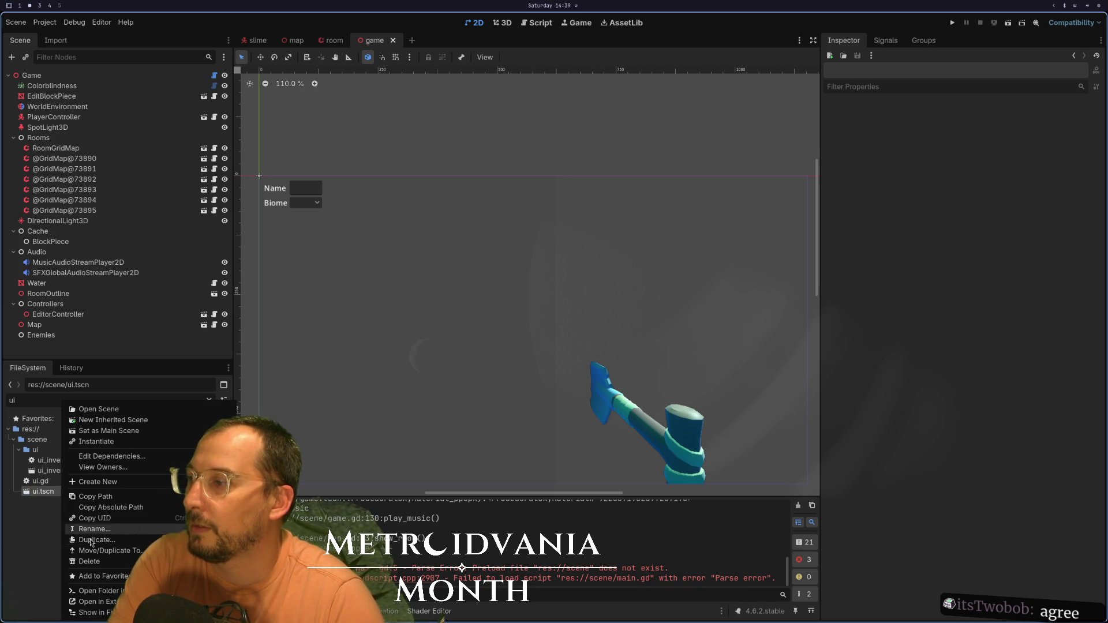
left_click(120, 517)
key("super+1")
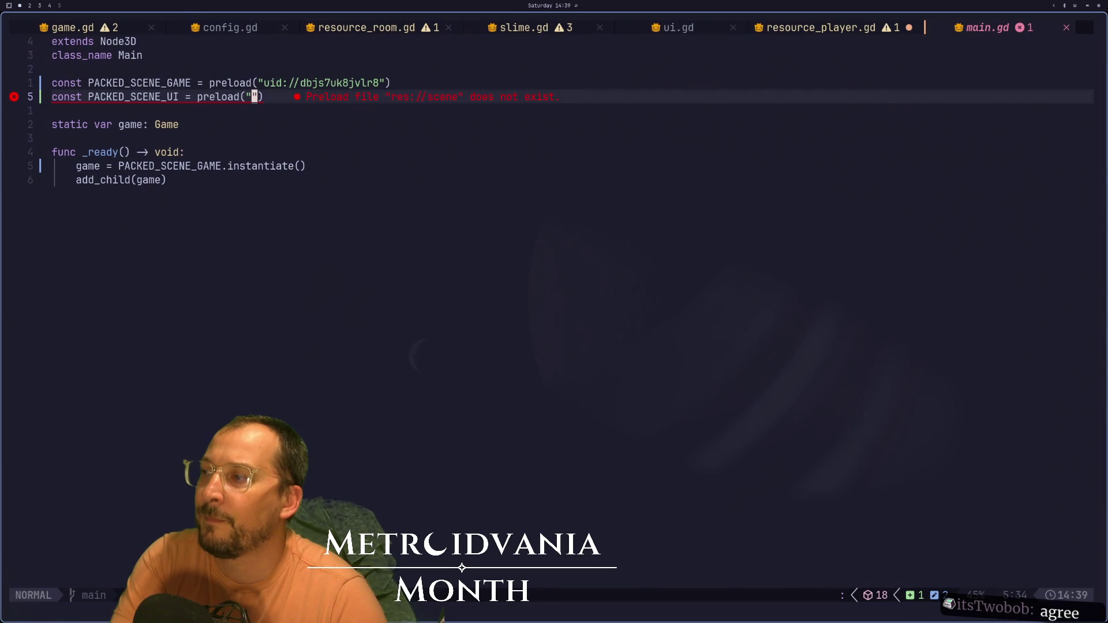
Step: Paste uid://dx1cxdatg2wjh into the PACKED_SCENE_UI preload quotes and save main.gd
type("P")
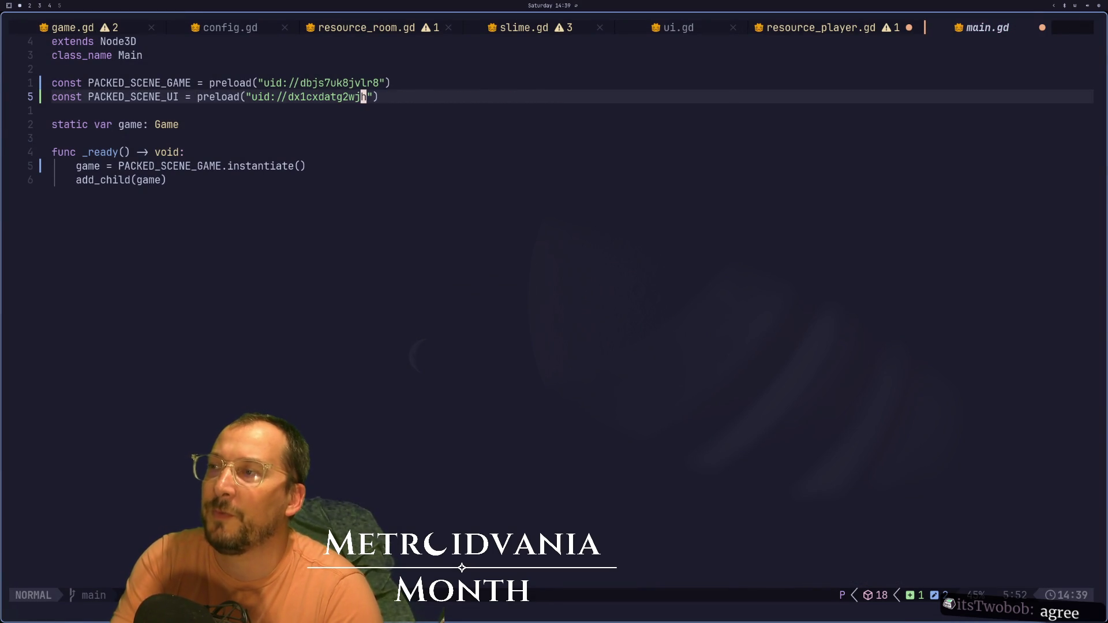
type(":w")
key("Return")
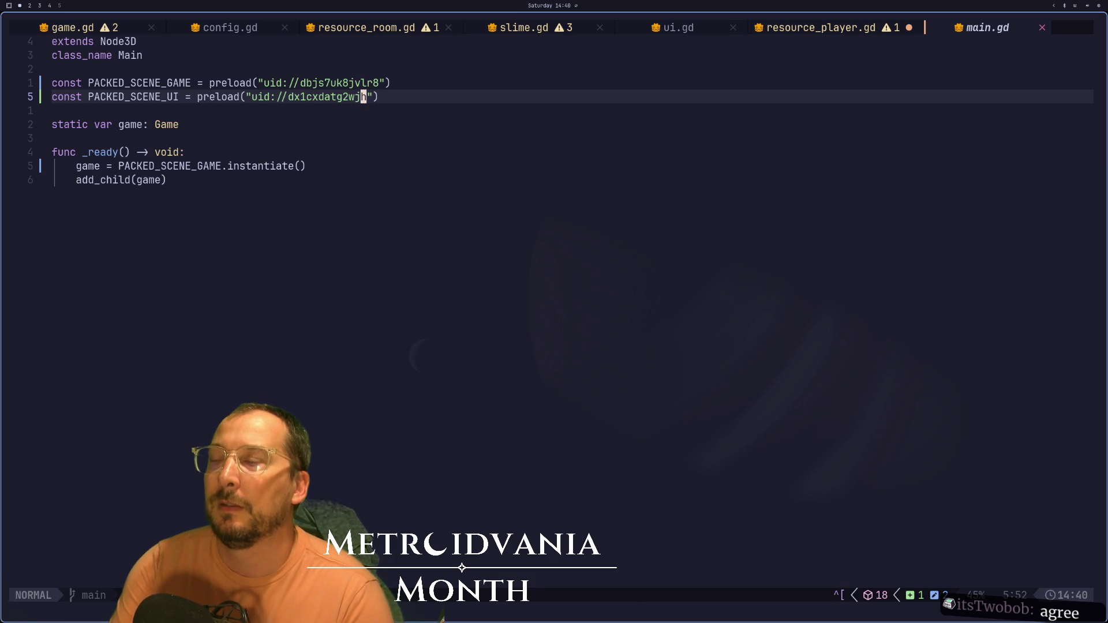
key("j")
key("j")
key("j")
key("j")
key("k")
key("k")
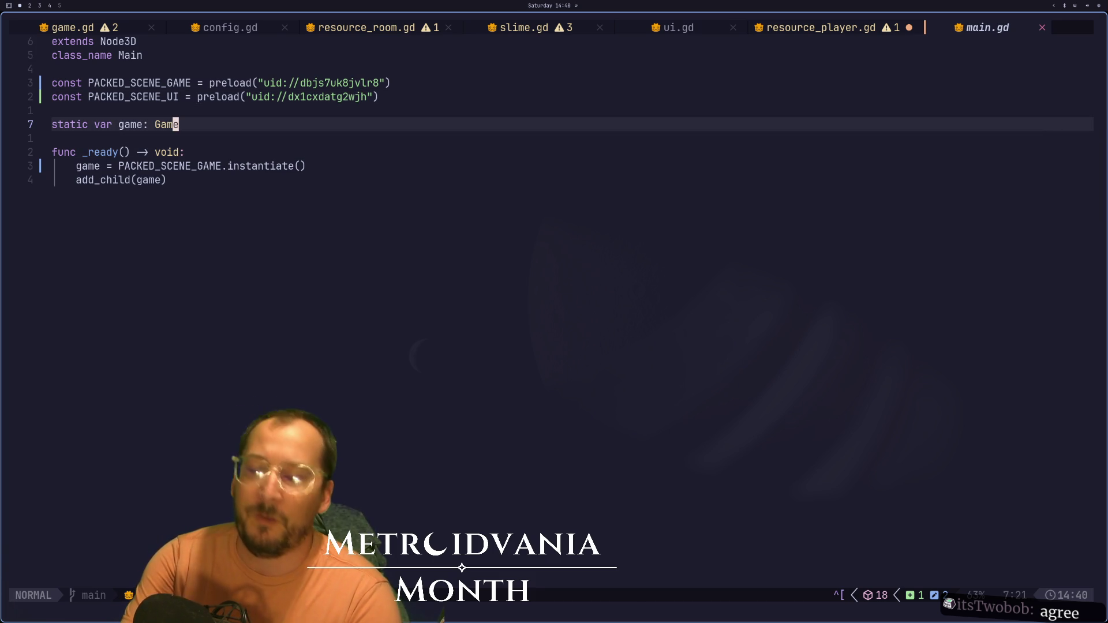
type(":w")
key("Return")
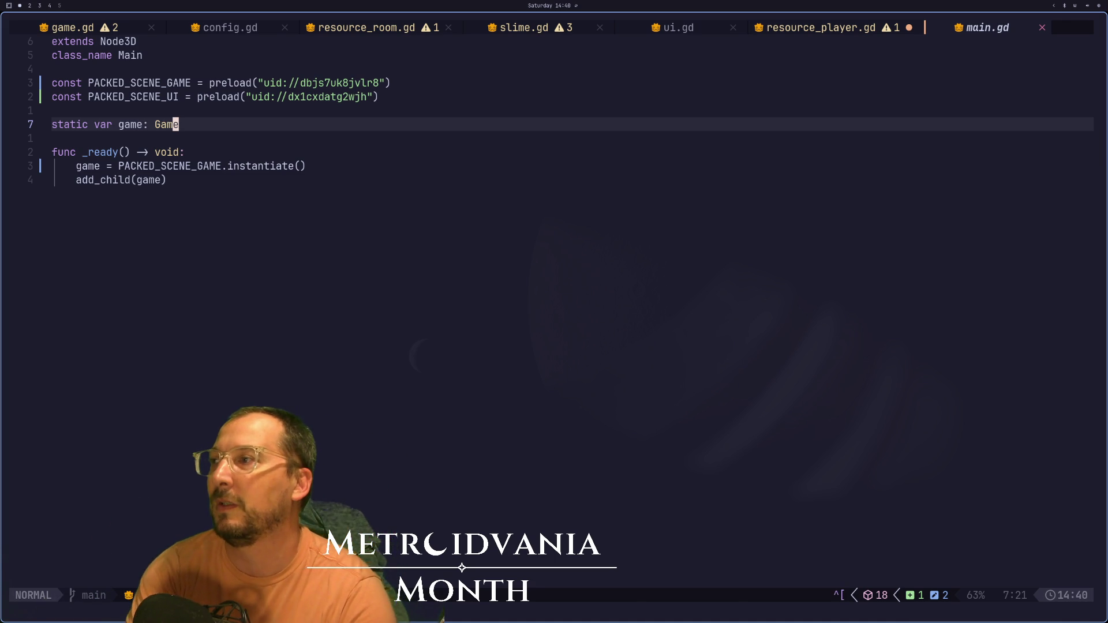
Step: Declare 'static var ui: Ui' in main.gd and save
key("j")
key("j")
key("j")
key("dollar")
key("k")
key("a")
key("Escape")
type("kkostatic-")
type("var ui: ")
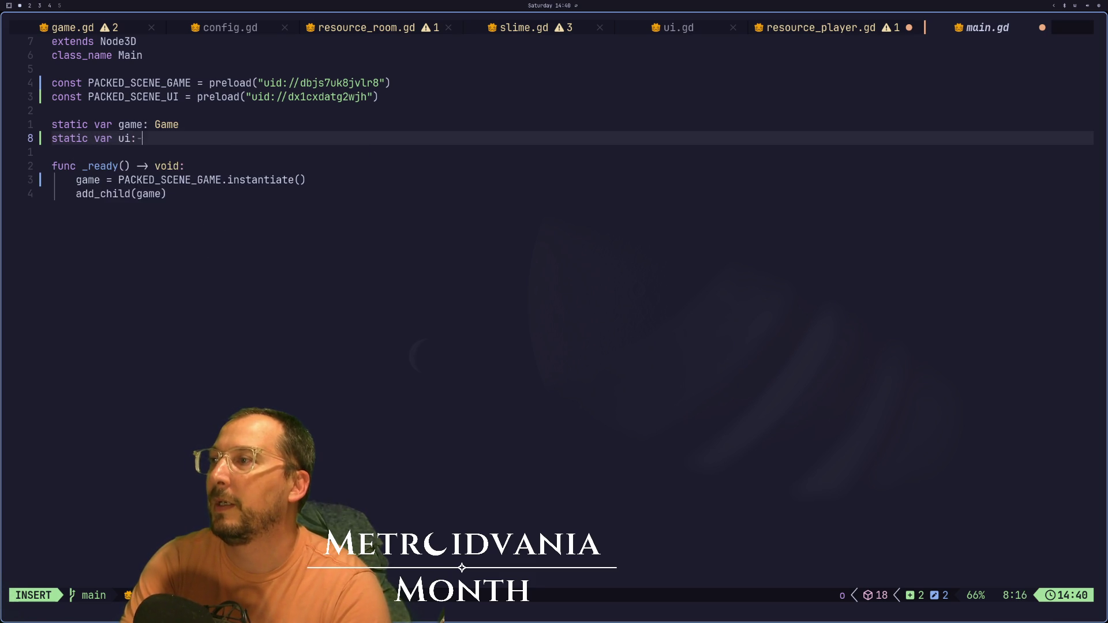
type("Ui")
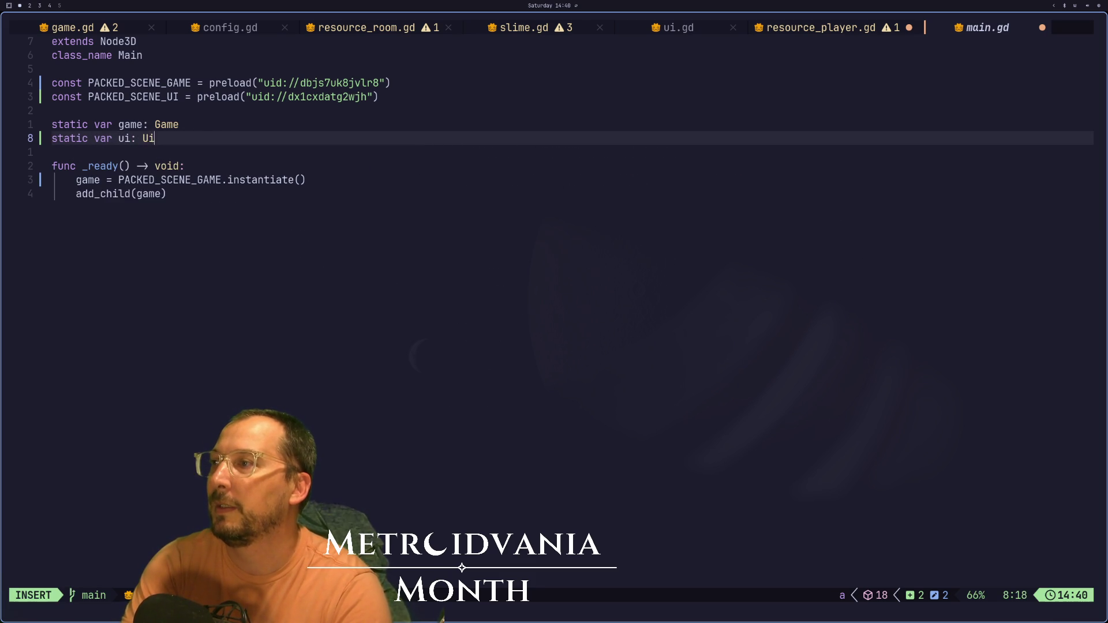
key("Escape")
type(":w")
key("Return")
Step: Rename ui.gd's class_name from Ui to UI and save
key("ctrl+o")
key("ctrl+o")
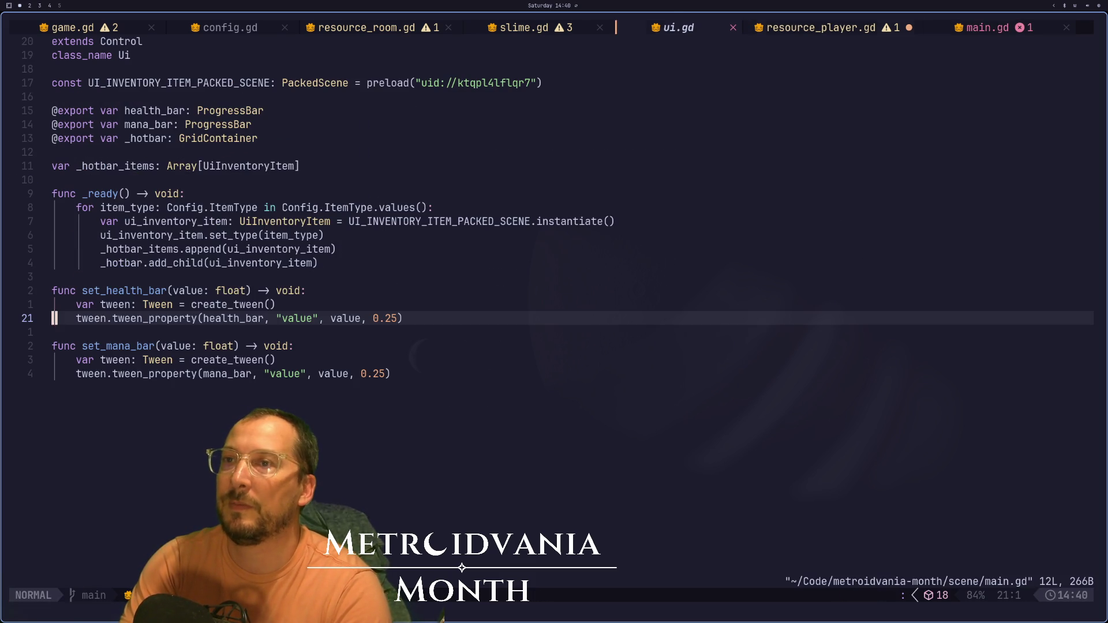
key("k")
key("k")
key("k")
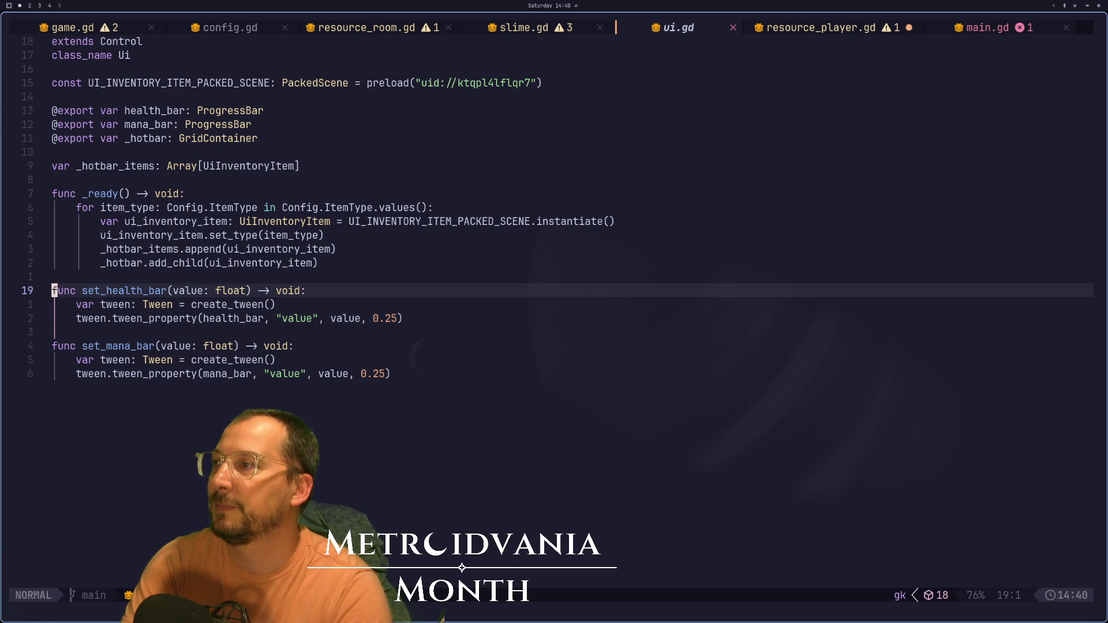
key("$")
key("a")
key("BackSpace")
type("I")
key("Escape")
type(":w")
key("Return")
Step: Change the ui variable's type in main.gd to UI and save
key("ctrl+o")
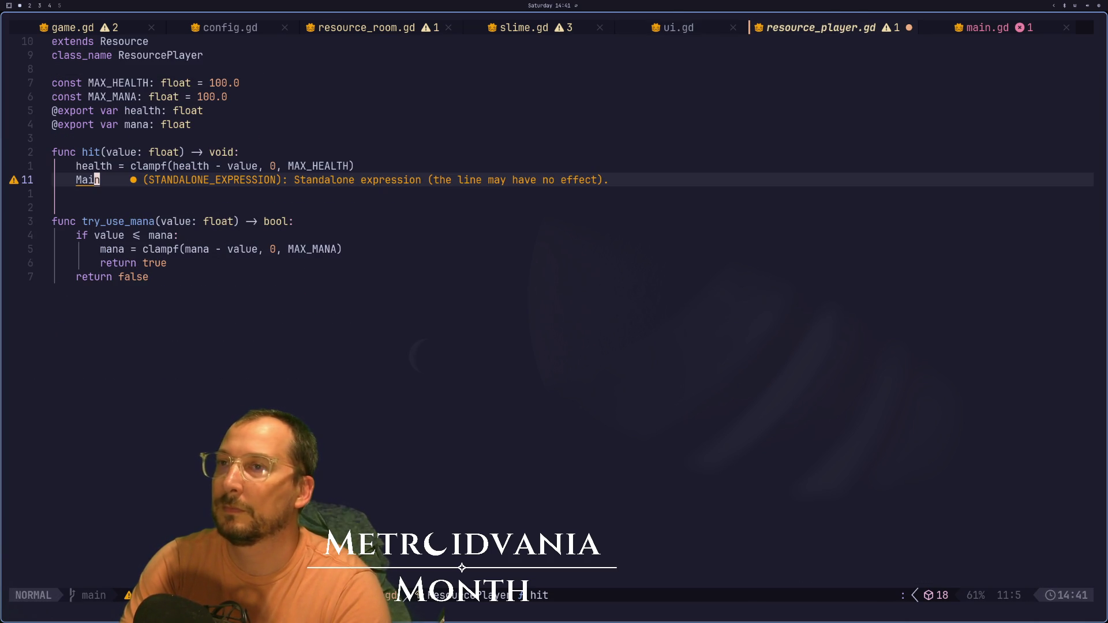
key("shift+l")
key("a")
key("BackSpace")
type("I")
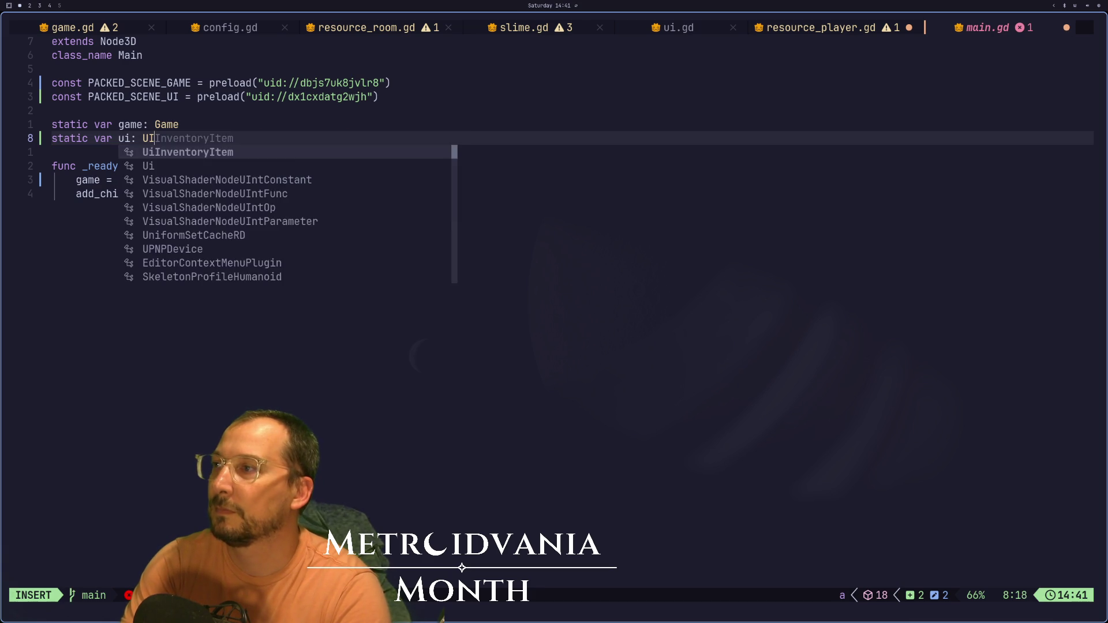
key("Escape")
key("j")
key("ctrl+s")
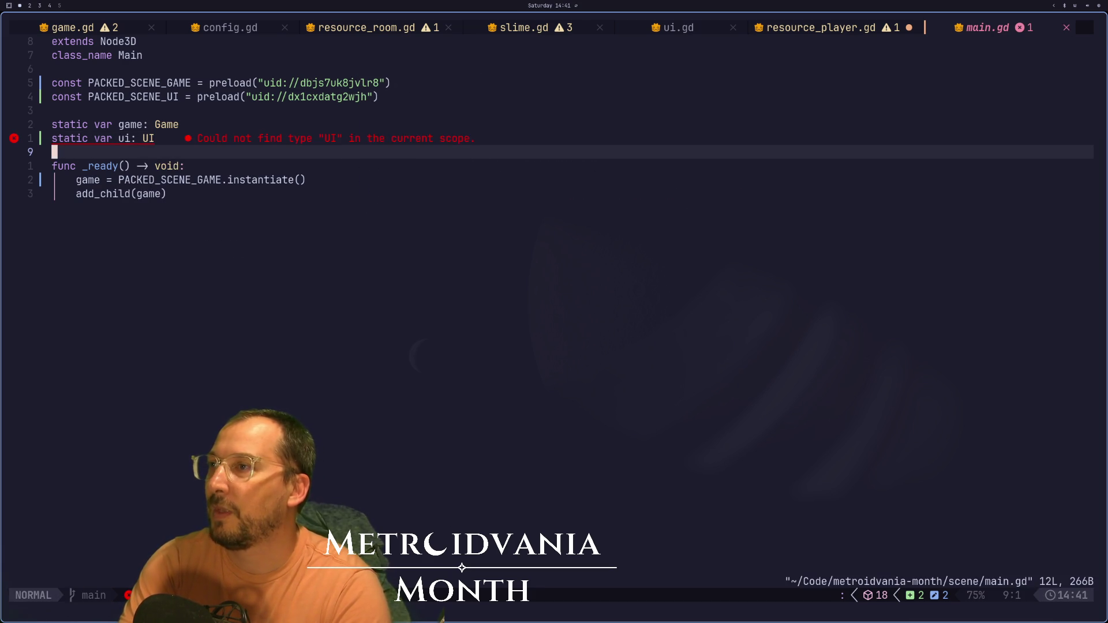
Step: Add 'ui = PACKED_SCENE_UI.instantiate()' as a new line in main.gd's _ready
key("j")
type("o")
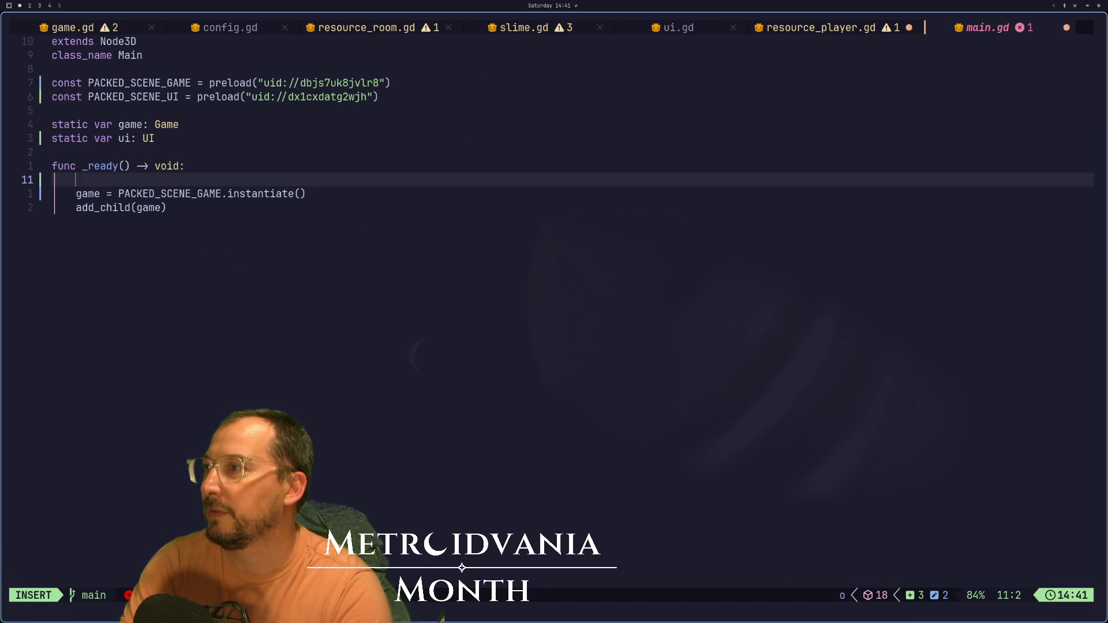
type("ui = Pa")
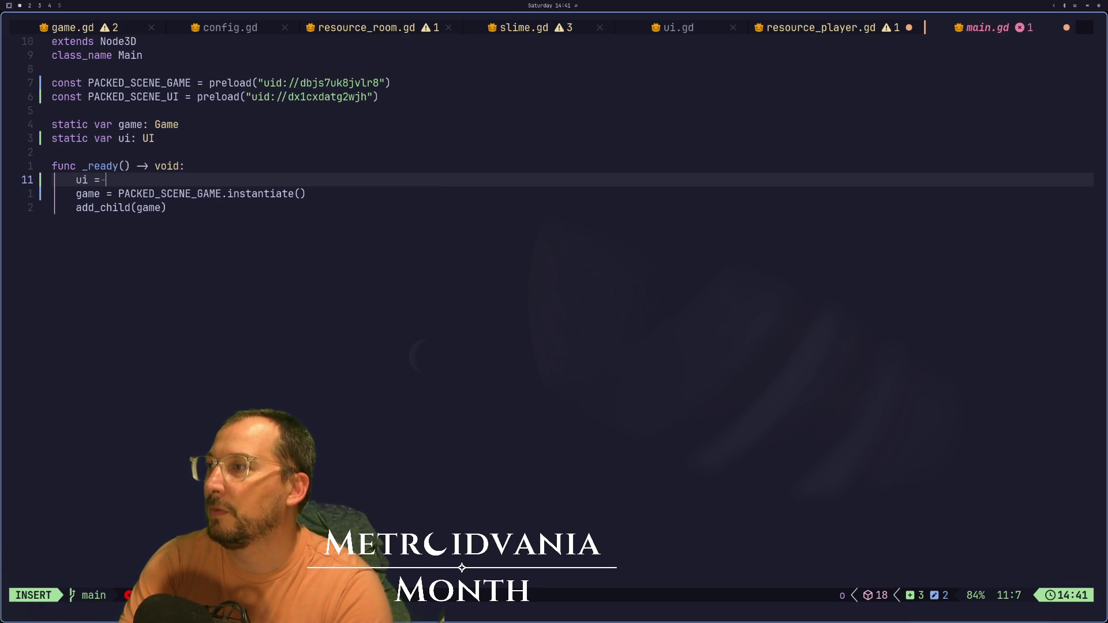
key("BackSpace")
type("ACK")
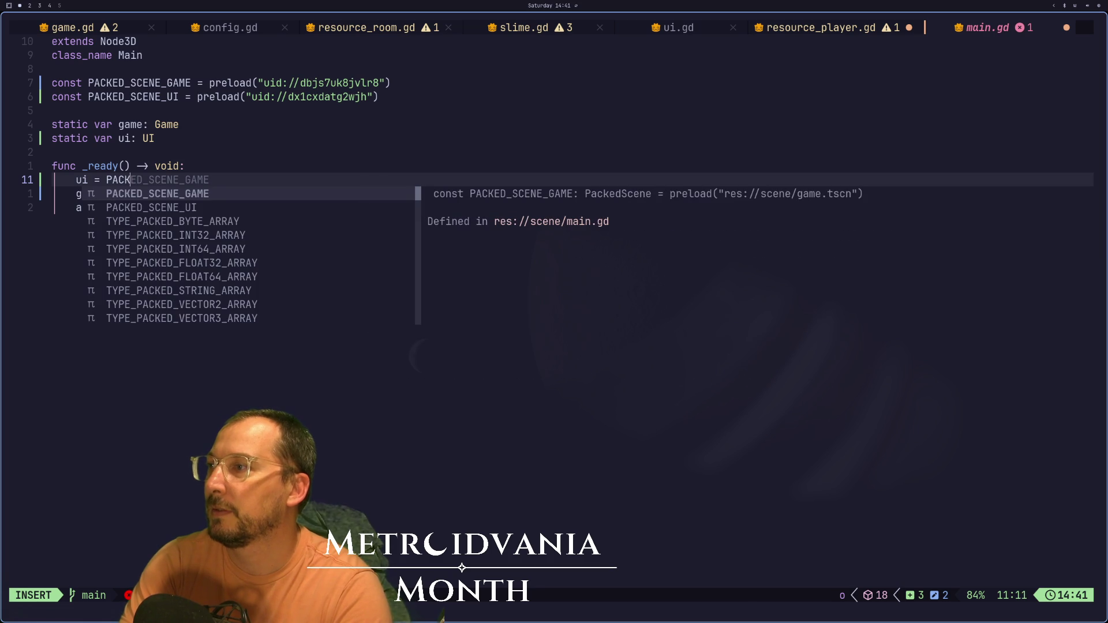
key("ctrl+n")
key("Return")
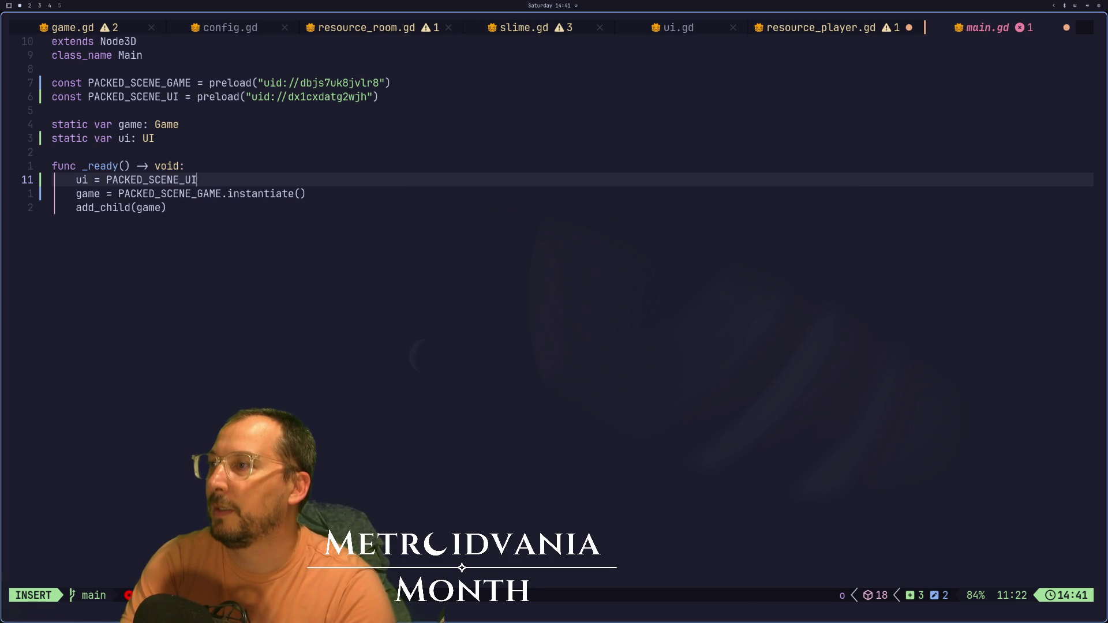
type("in")
key("ctrl+n")
key("Return")
key("Return")
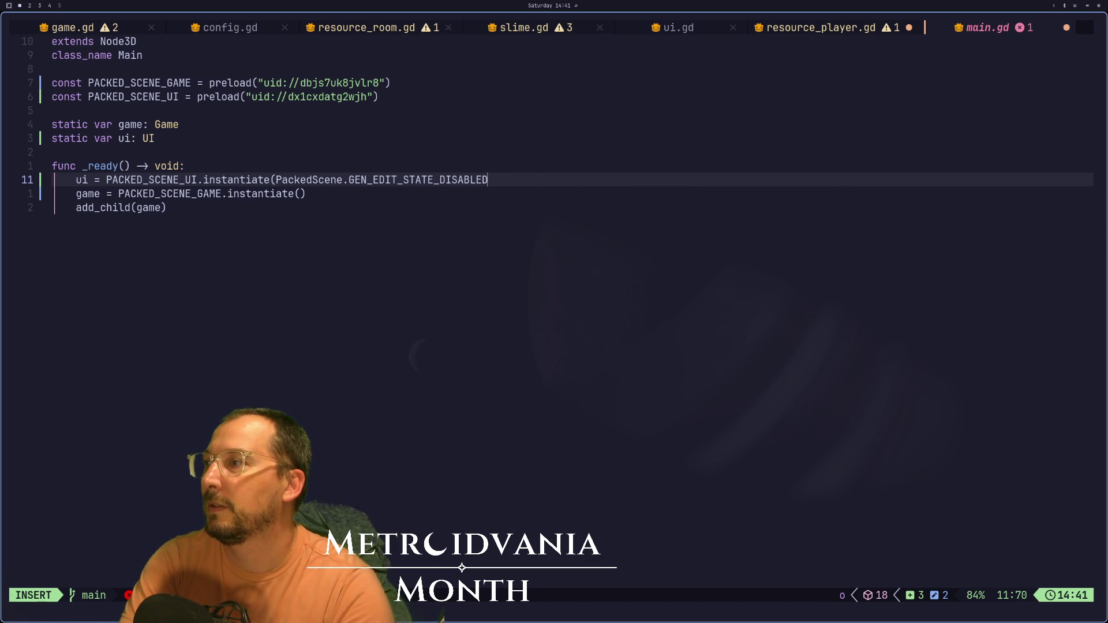
key("BackSpace")
key("BackSpace")
key("BackSpace")
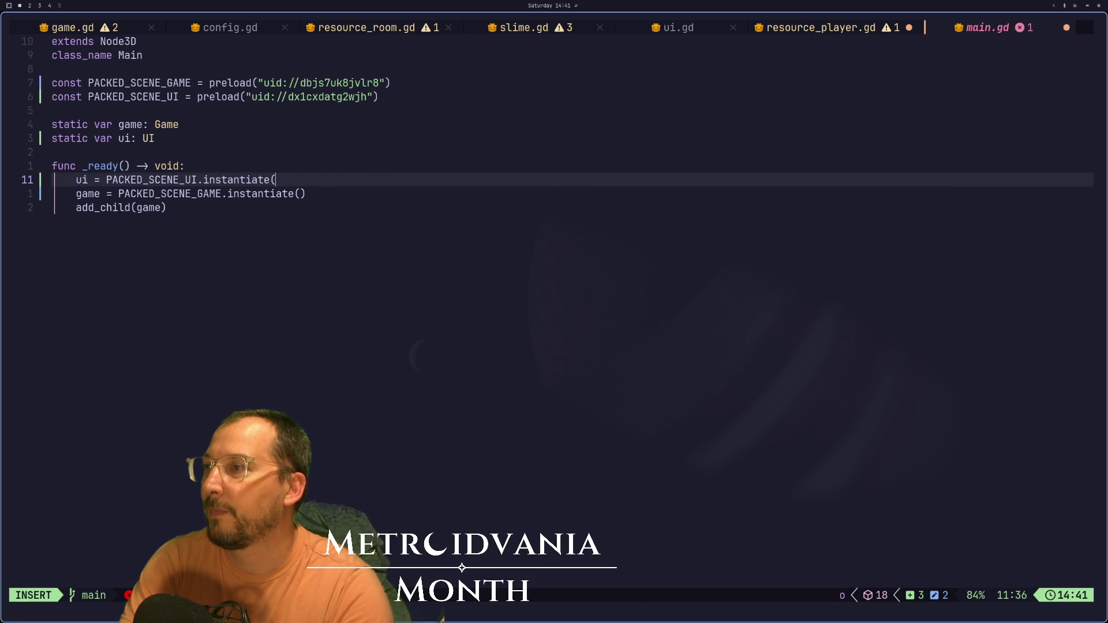
type("()")
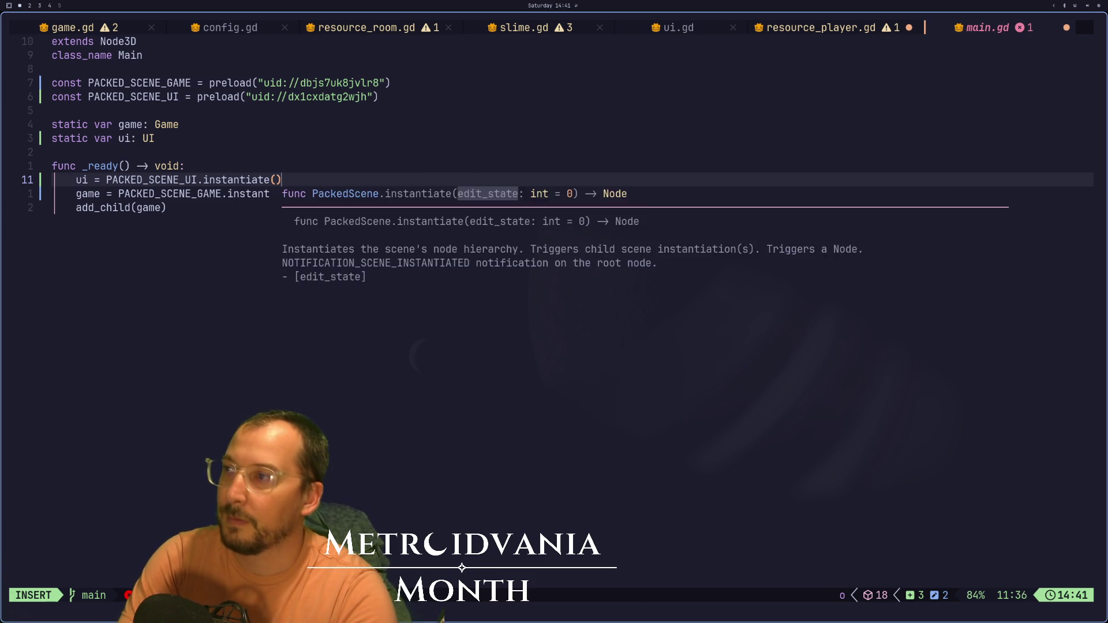
Step: Add 'add_child(ui)' below the instantiate line and save main.gd
key("Return")
type("add")
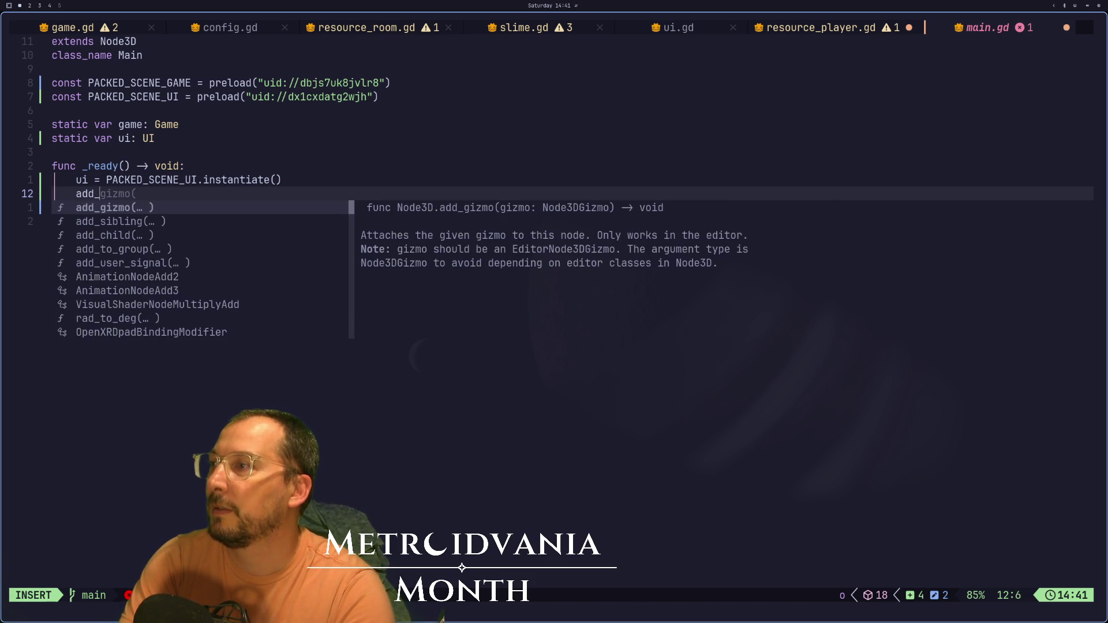
type("_child(ui")
key("Escape")
type(":w")
key("Return")
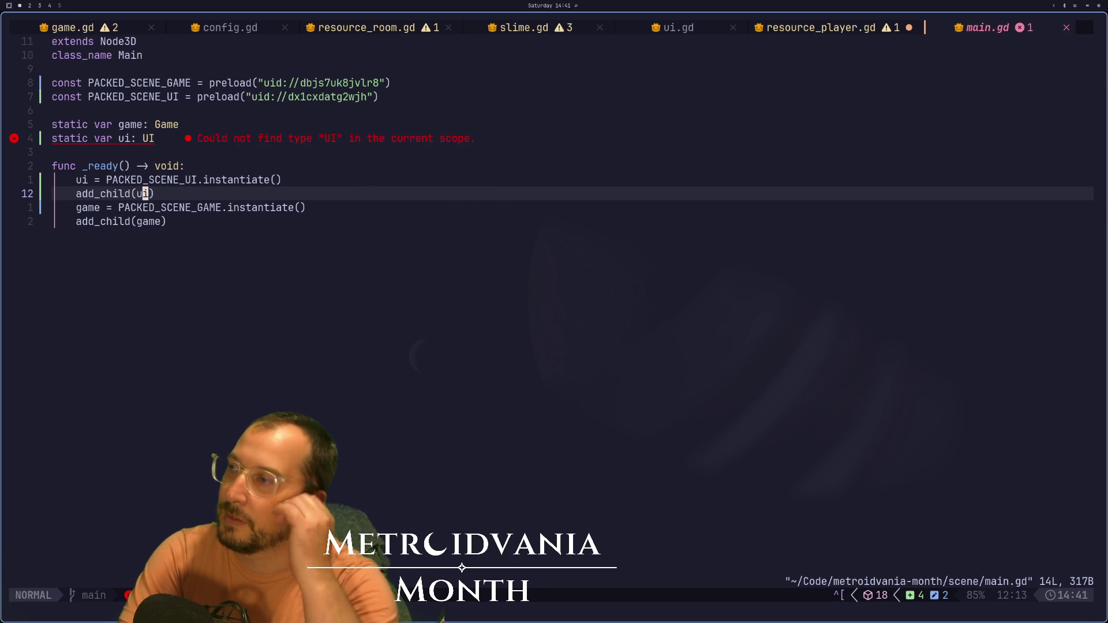
Step: Finish hit()'s line as Main.ui.set_health(health), save resource_player.gd, then go to main.gd
key("shift+h")
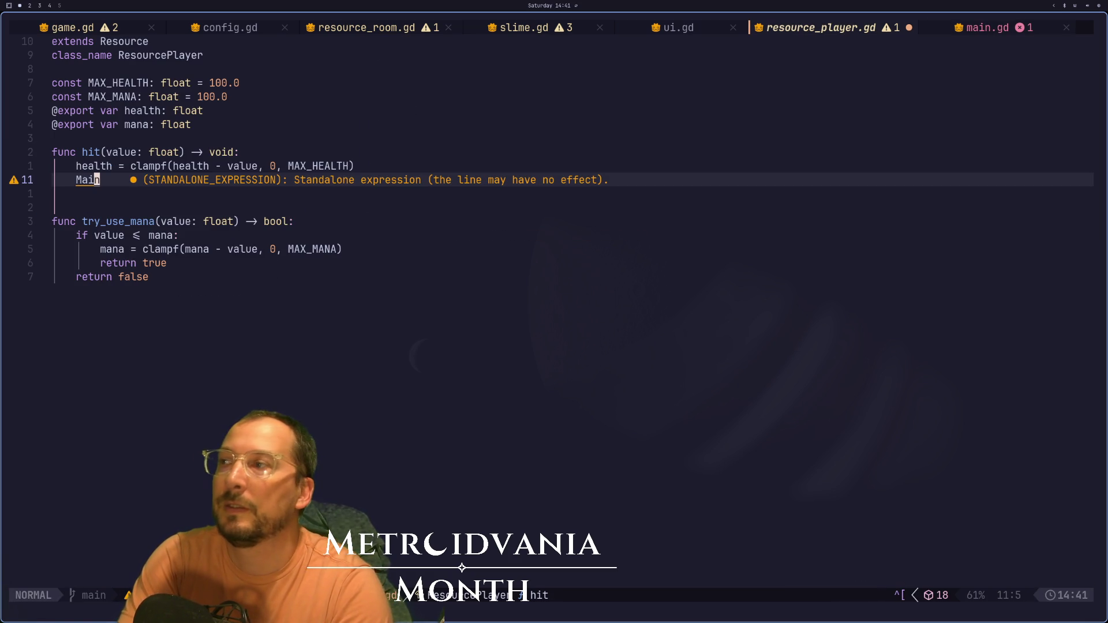
type("ain.ui.")
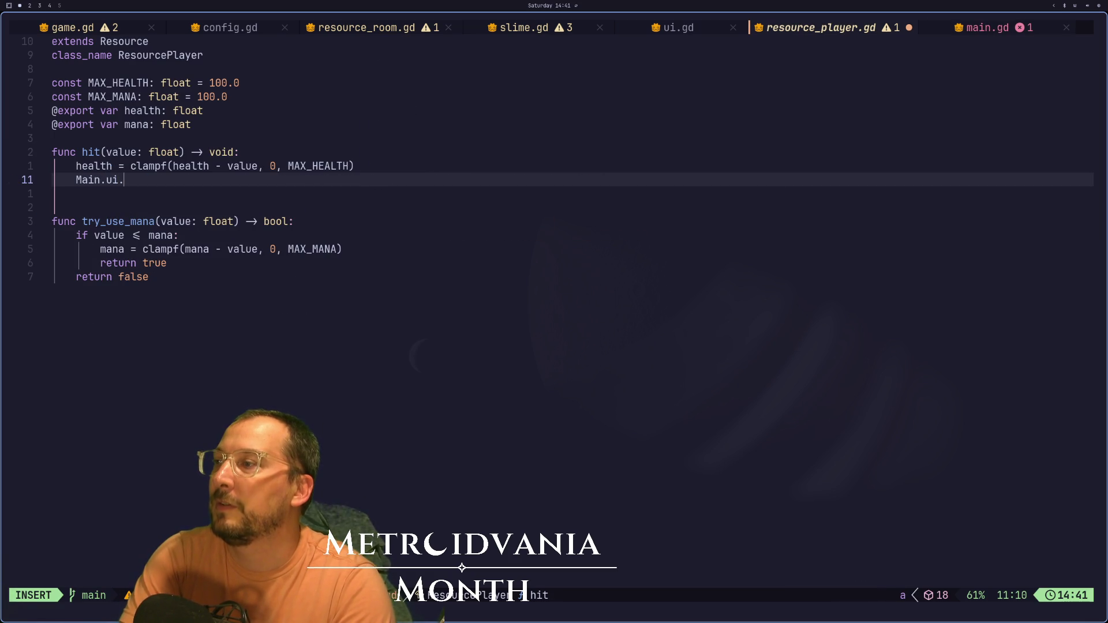
type("set")
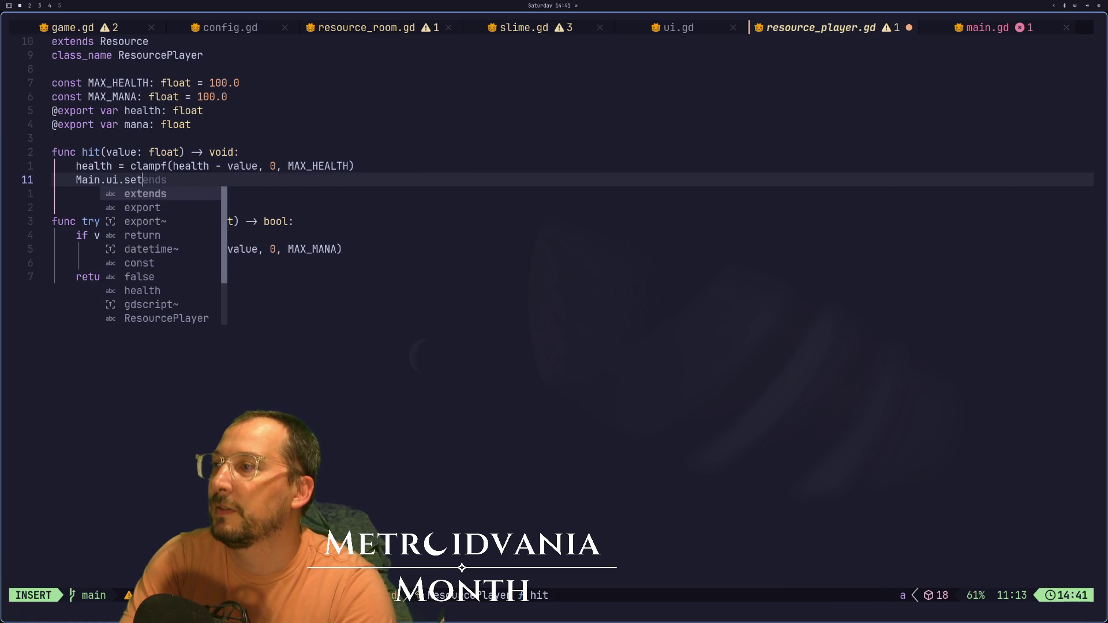
type("+")
key("BackSpace")
type("_health(health")
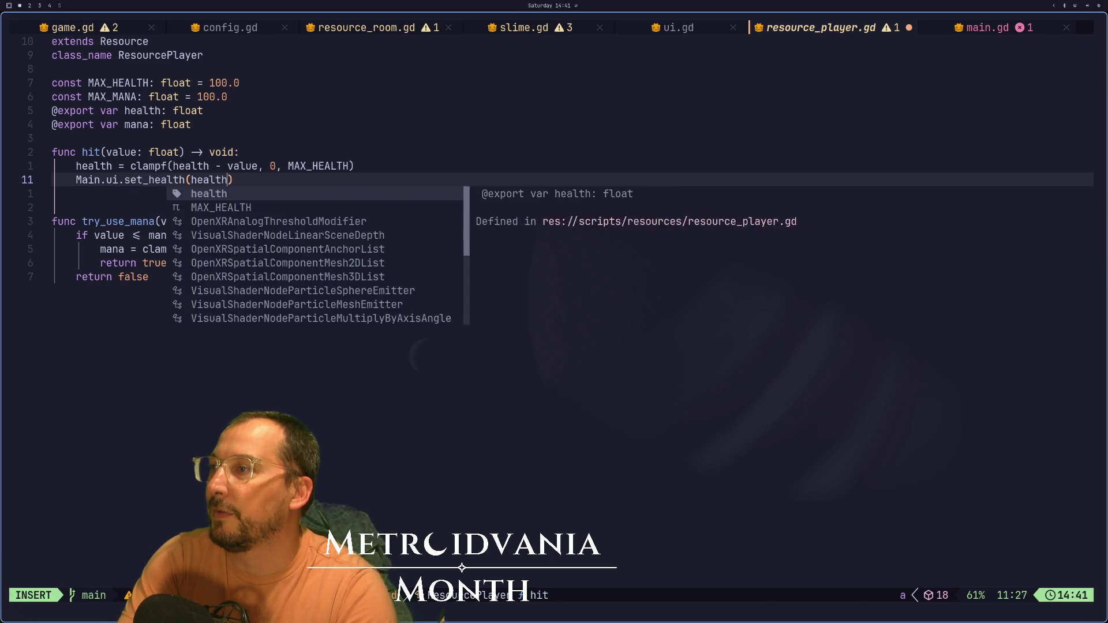
key("Escape")
type(":w")
key("Return")
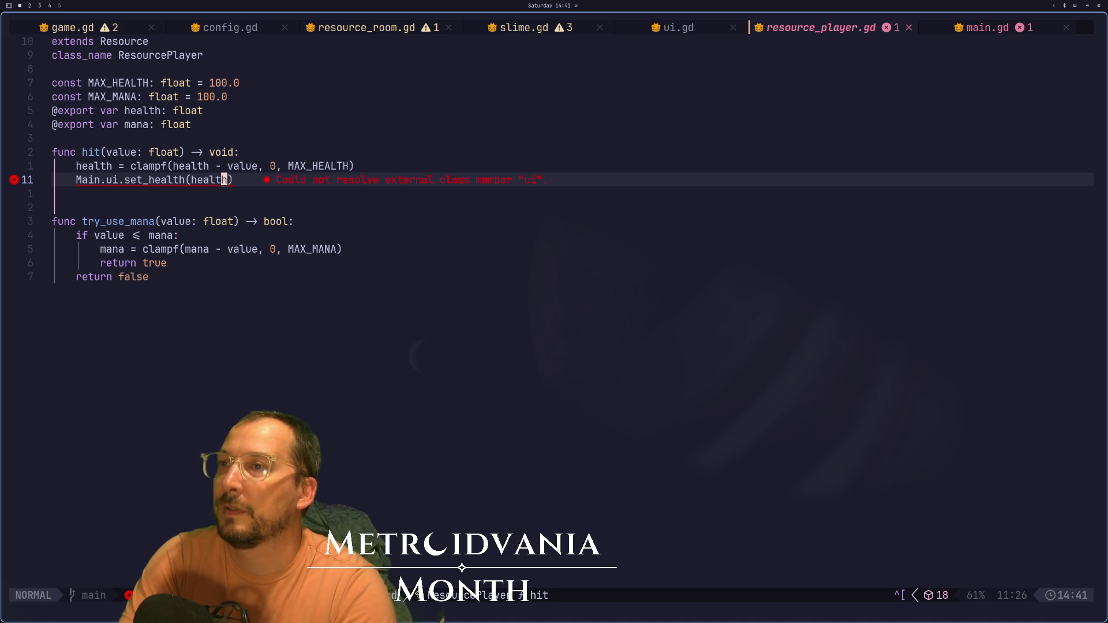
key("shift+l")
Step: Quit Neovim with :q and relaunch the Godot-configured editor from the shell
key("k")
key("k")
key("k")
key("k")
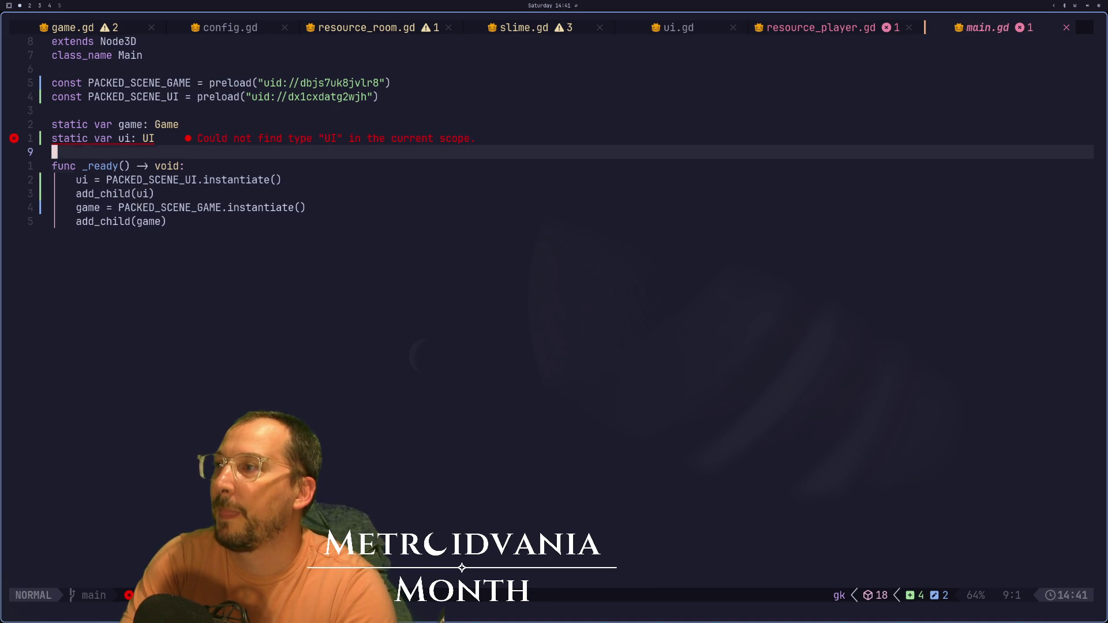
type(":q")
key("Return")
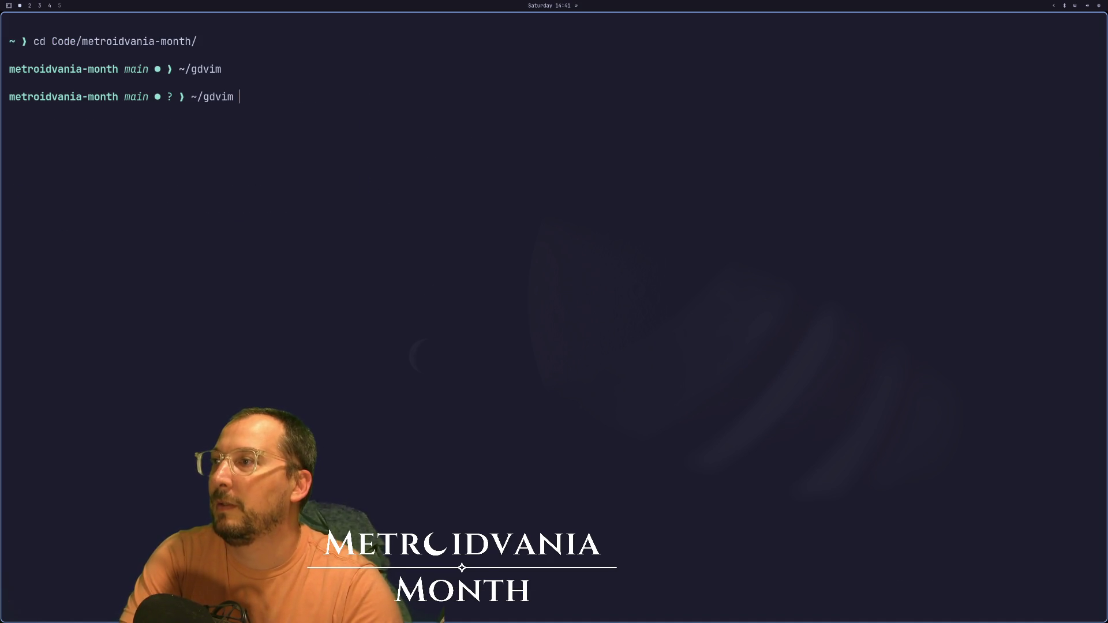
key("Return")
Step: Load the metroidvania-month project session and return to resource_player.gd
key("space")
key("f")
key("p")
key("Return")
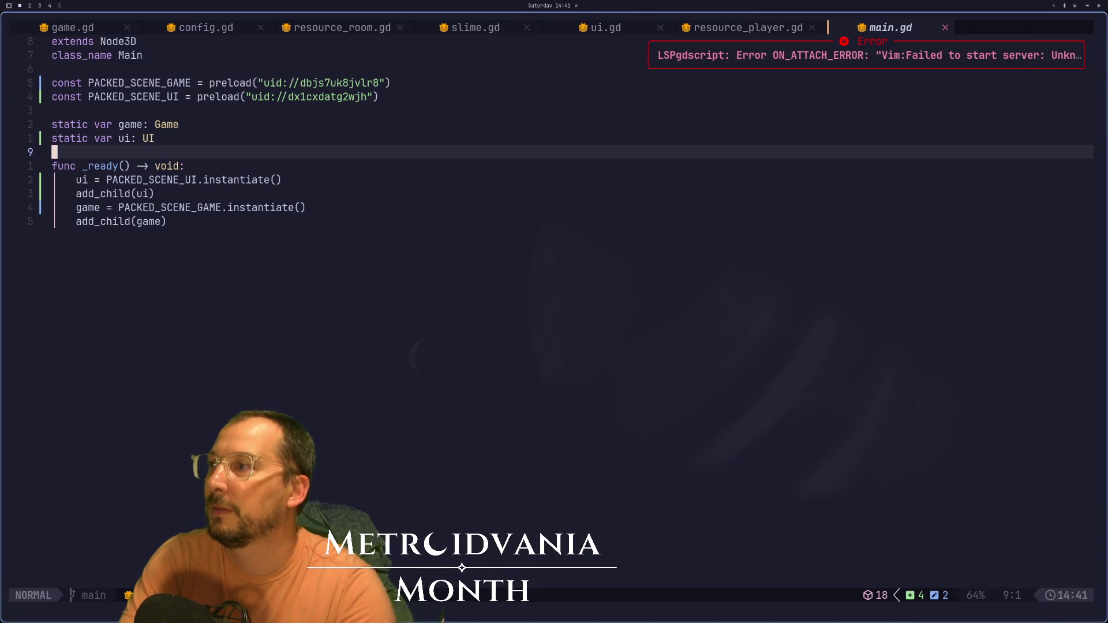
key("j")
key("j")
key("j")
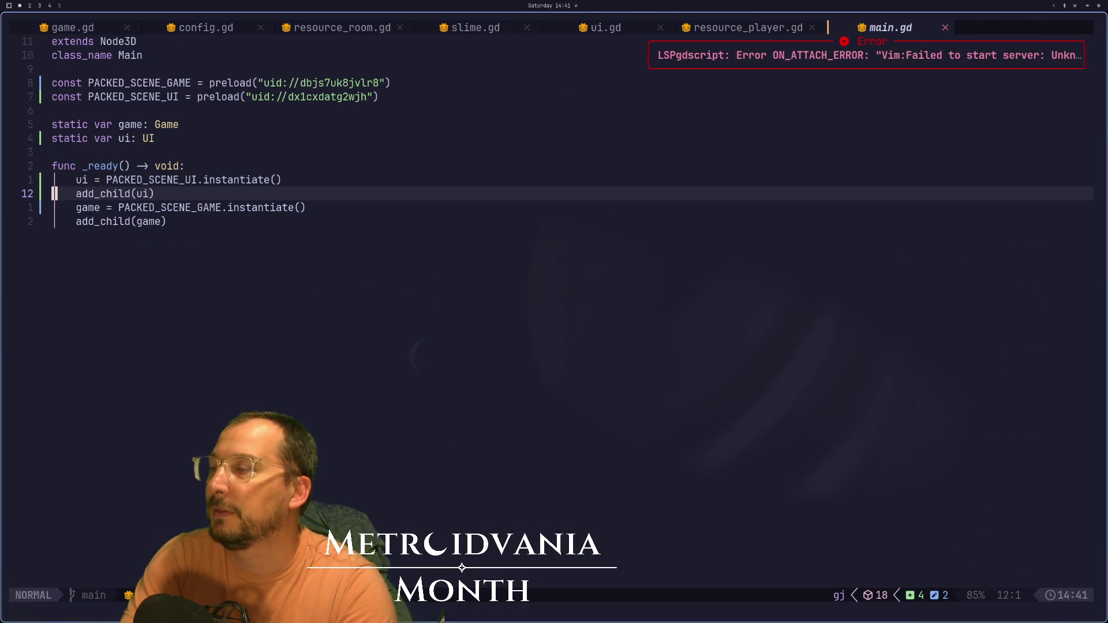
key("shift+h")
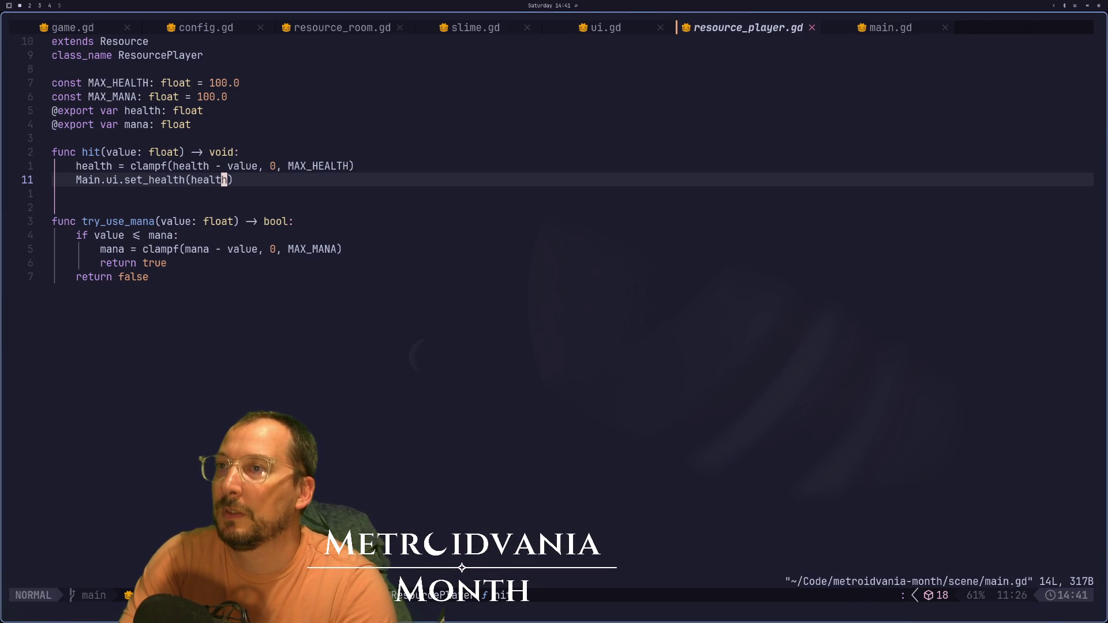
Step: Remove the blank line after hit() and add Main.ui.set_mana_bar(mana) below the mana clampf line
key("l")
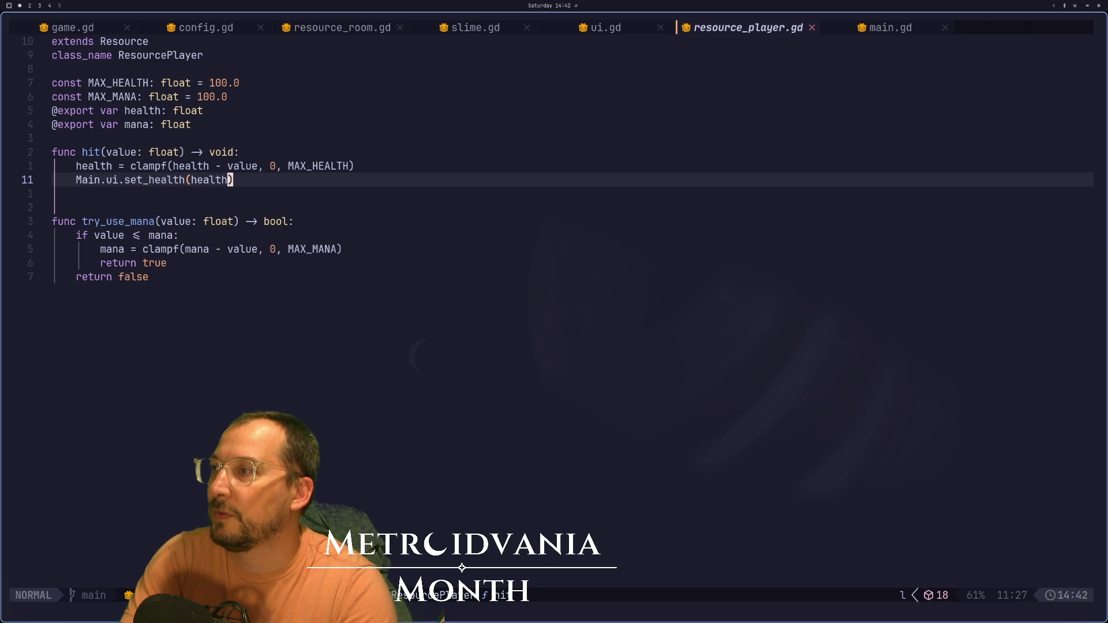
key("j")
key("d")
key("d")
key("j")
key("j")
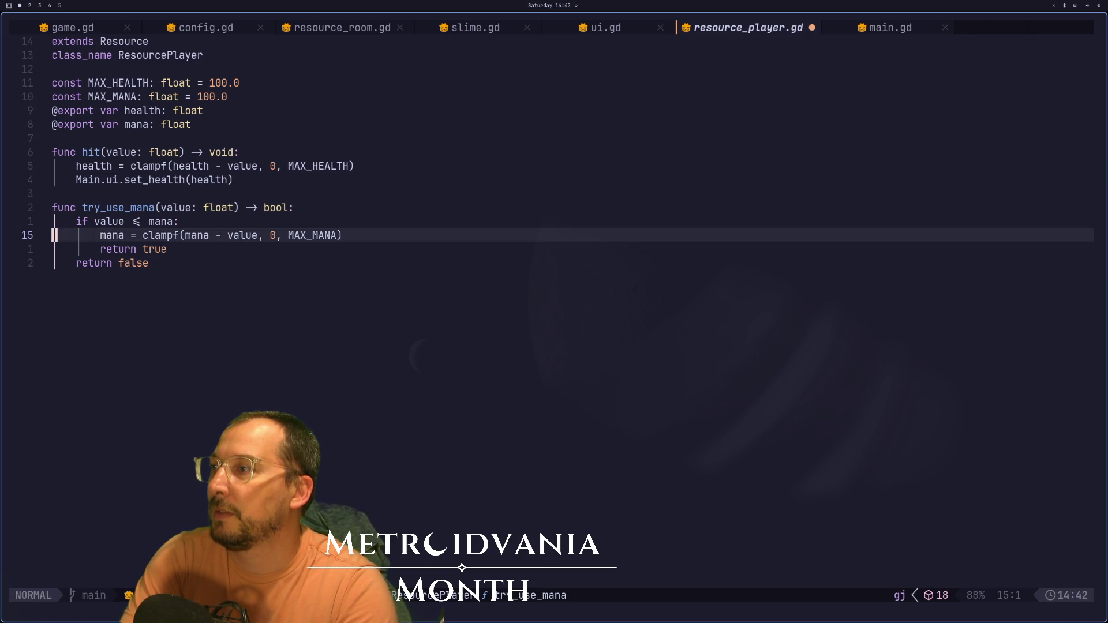
type("oMain.ui.set")
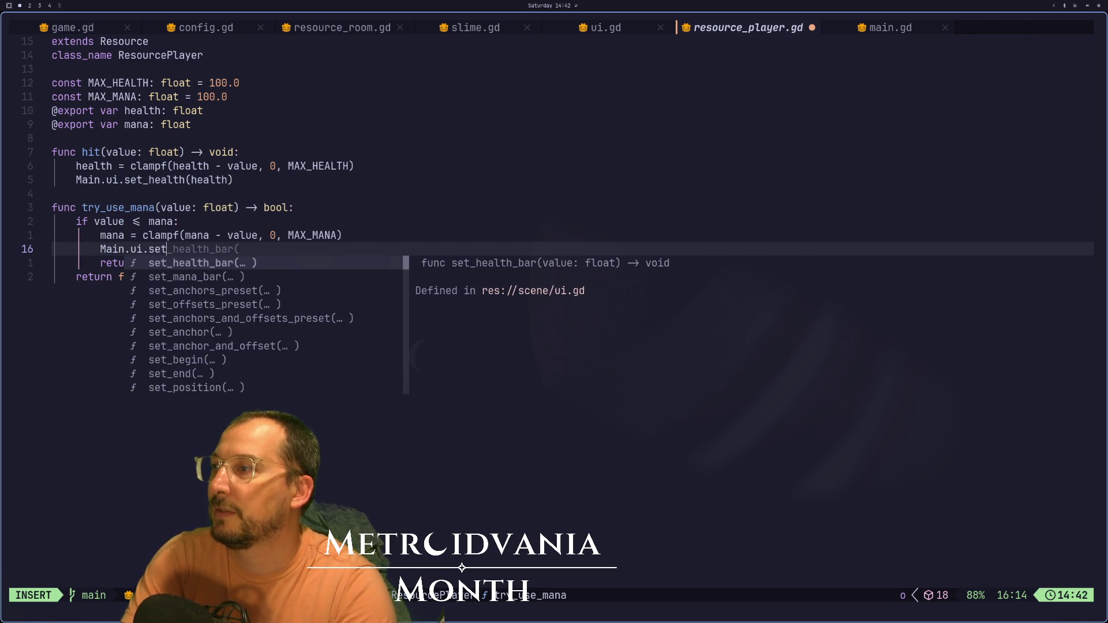
key("Tab")
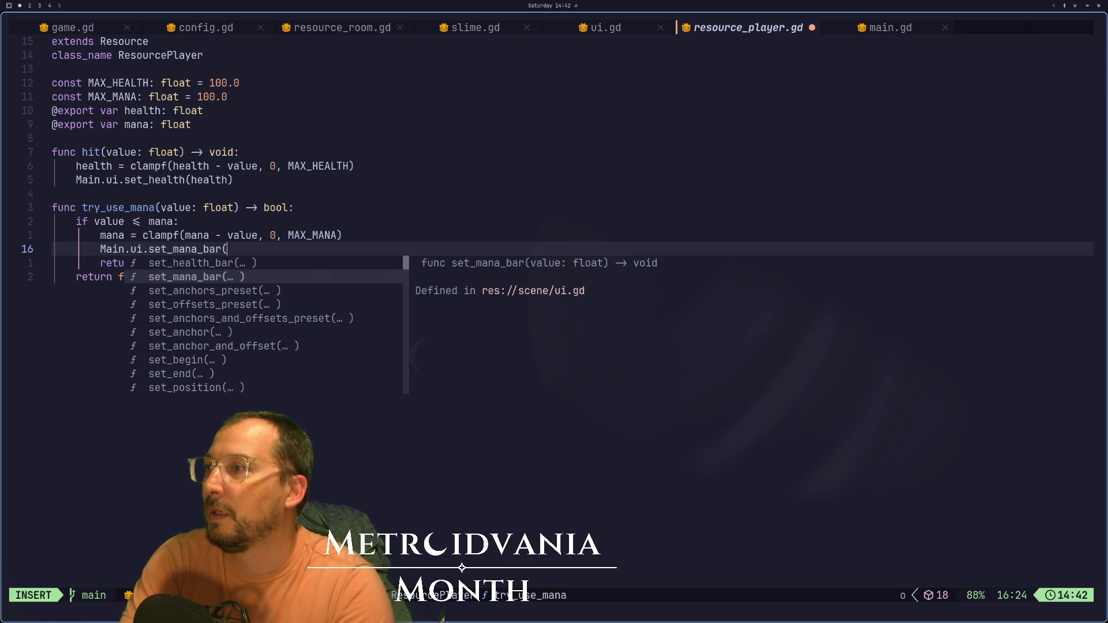
type("mana")
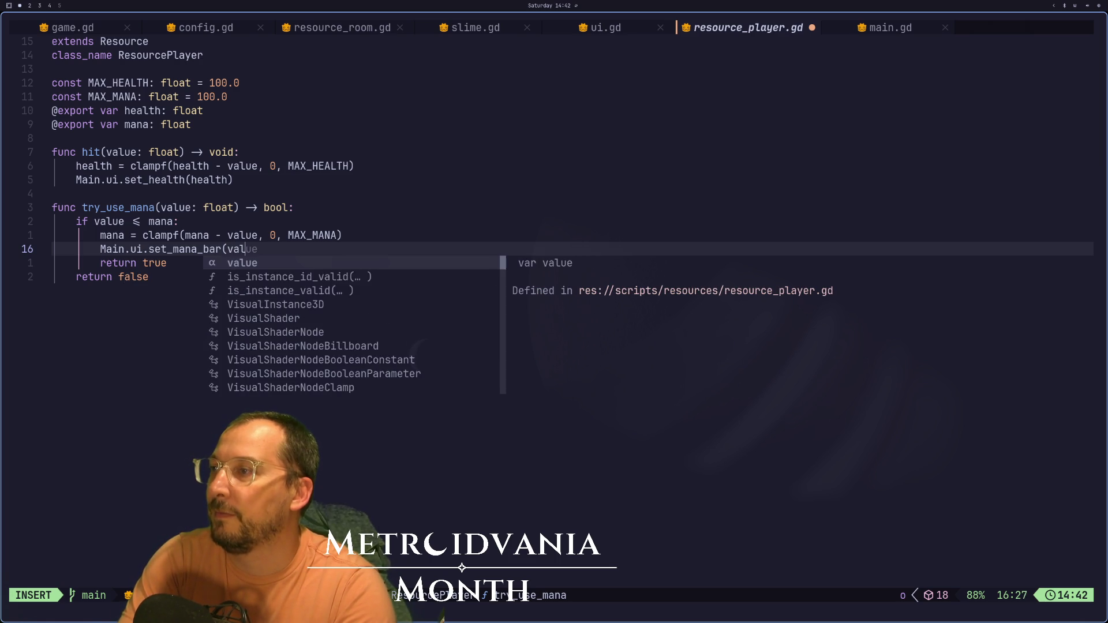
key("Escape")
Step: Rename the hit() call to set_health_bar and save resource_player.gd
key("k")
key("k")
key("k")
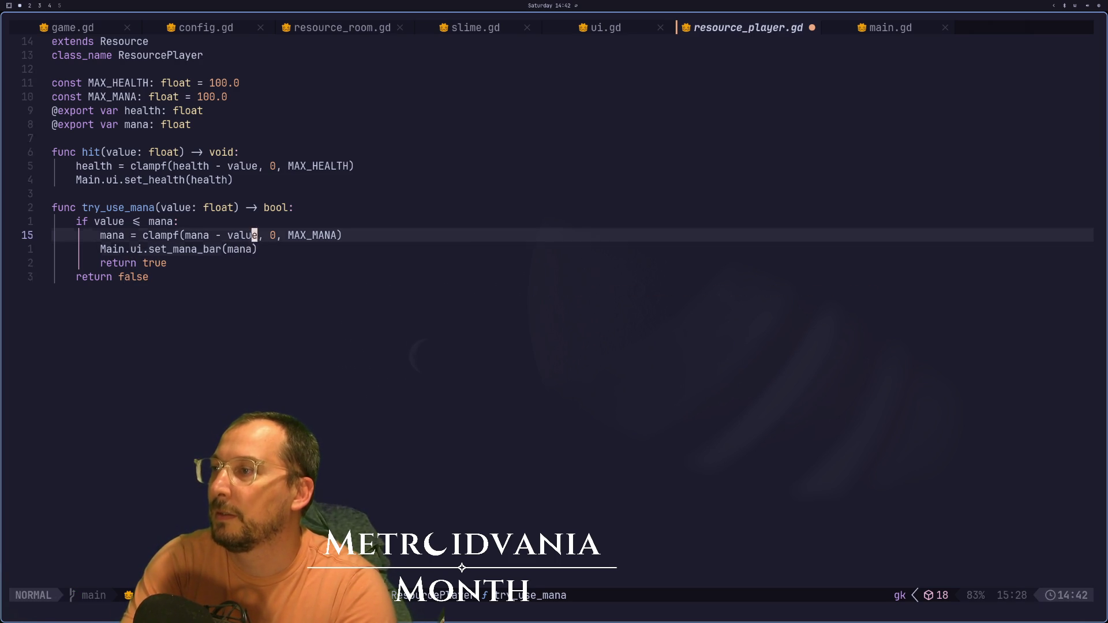
key("h")
key("b")
key("b")
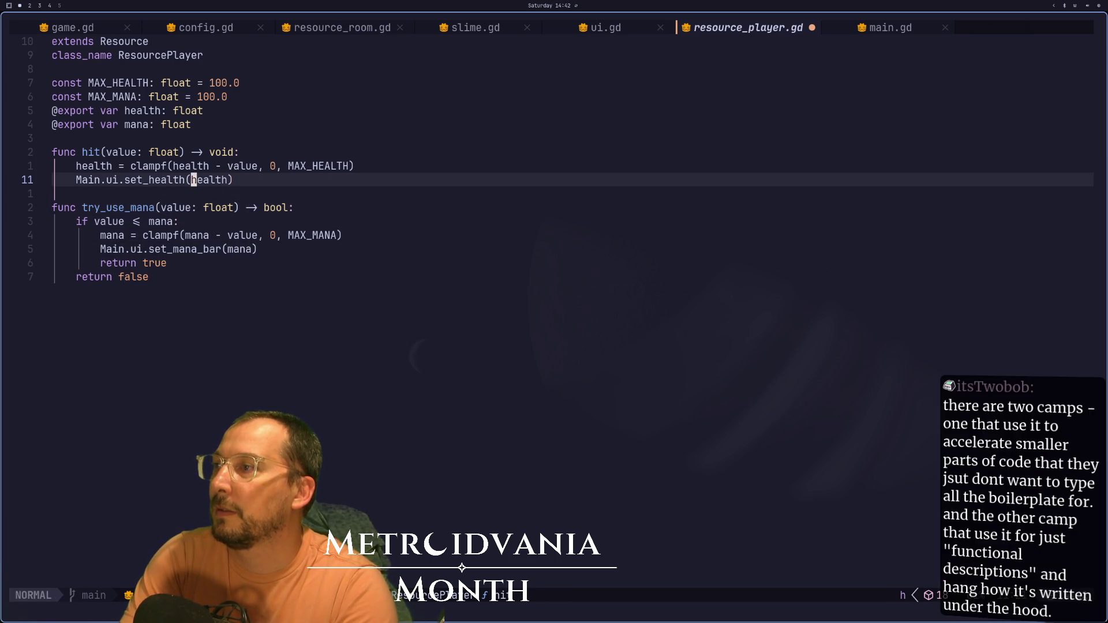
type("i_bar")
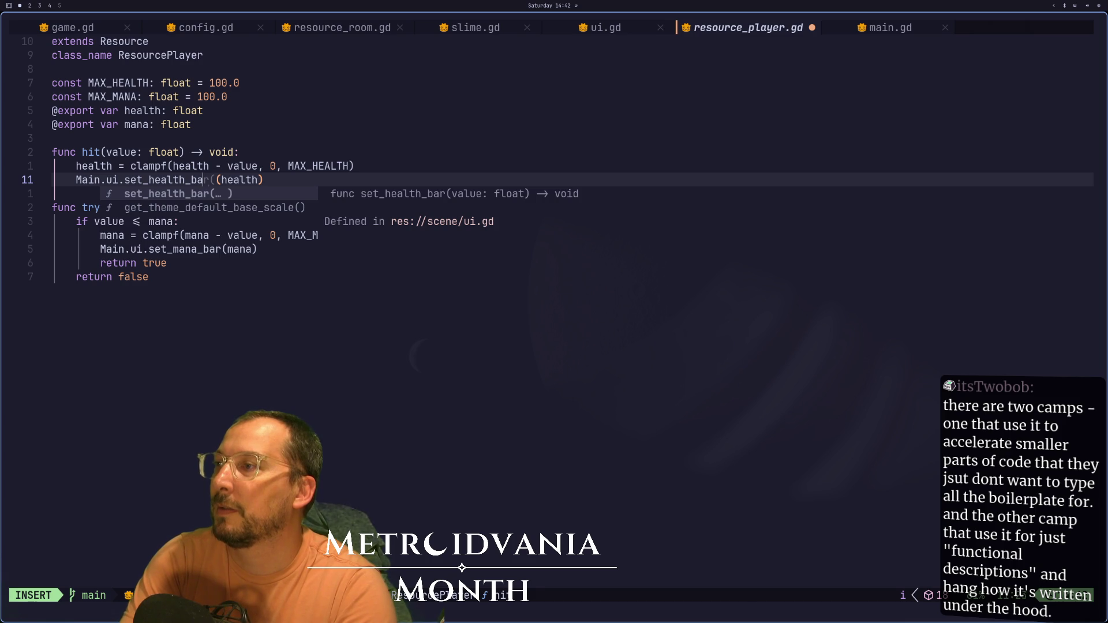
key("Escape")
type(":w")
key("Return")
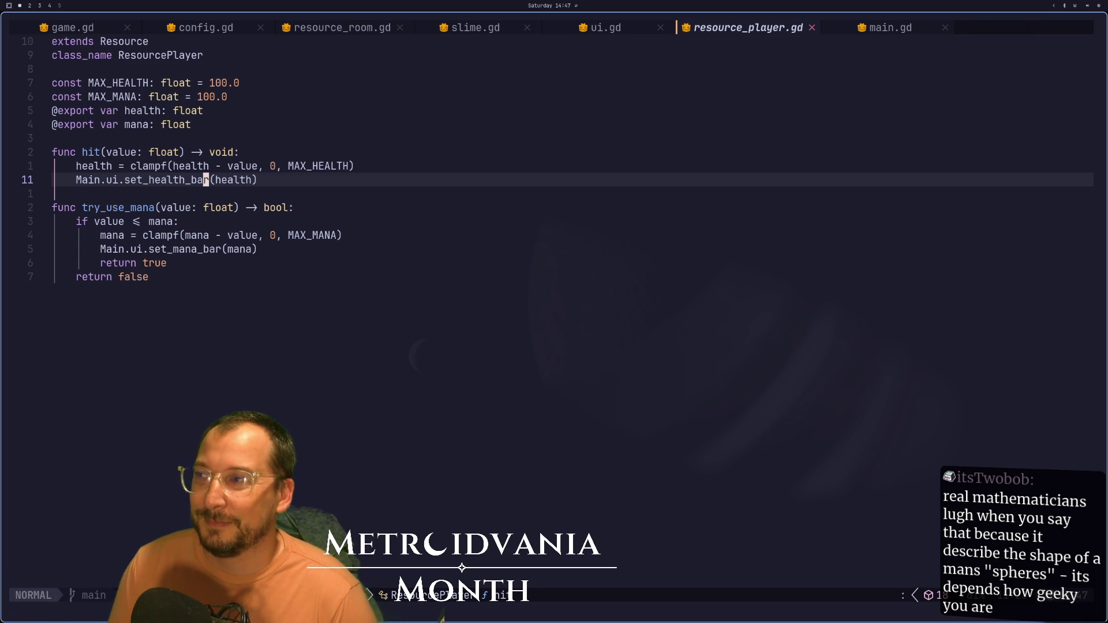
Step: Check workspace 4, then return to resource_player.gd in Neovim
key("super+4")
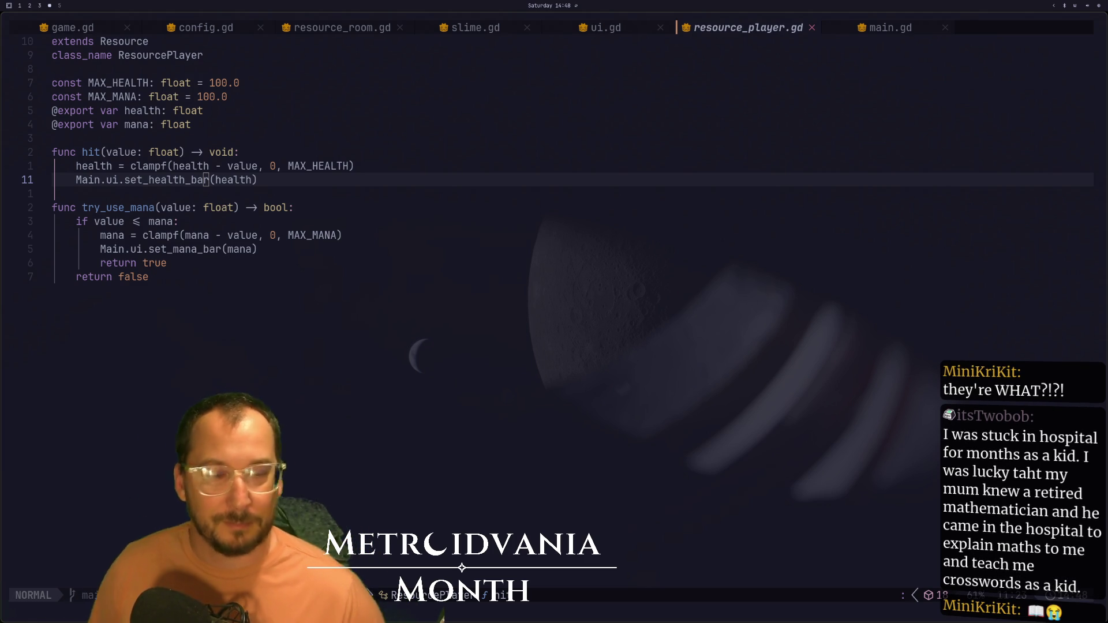
key("super+1")
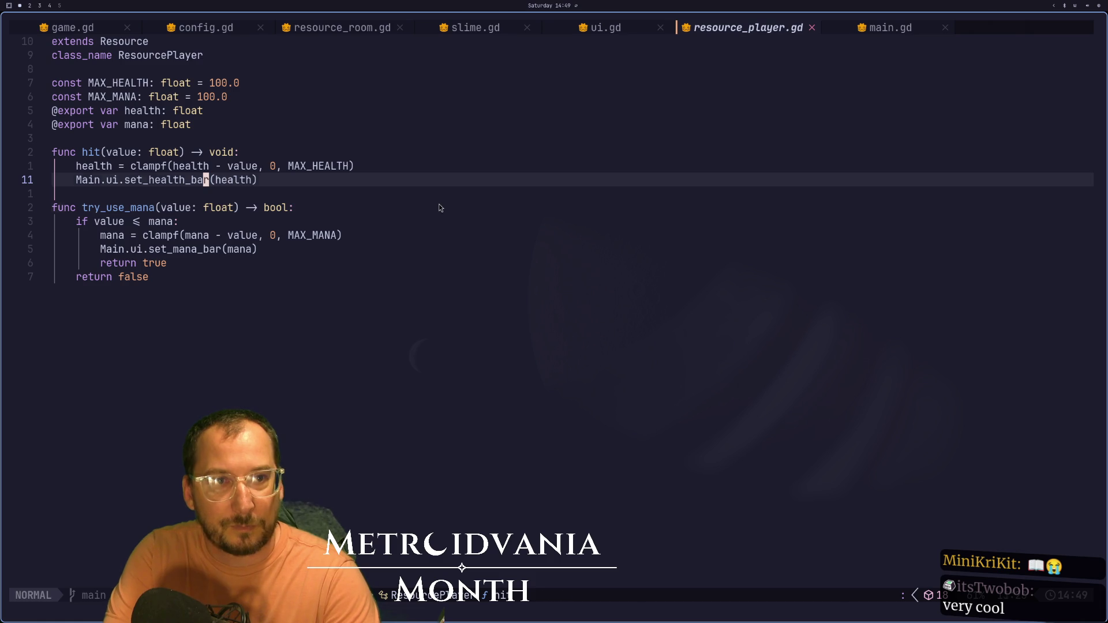
Step: Close the enlarged weapons asset preview in the browser workspace and end on the Godot editor
key("super+2")
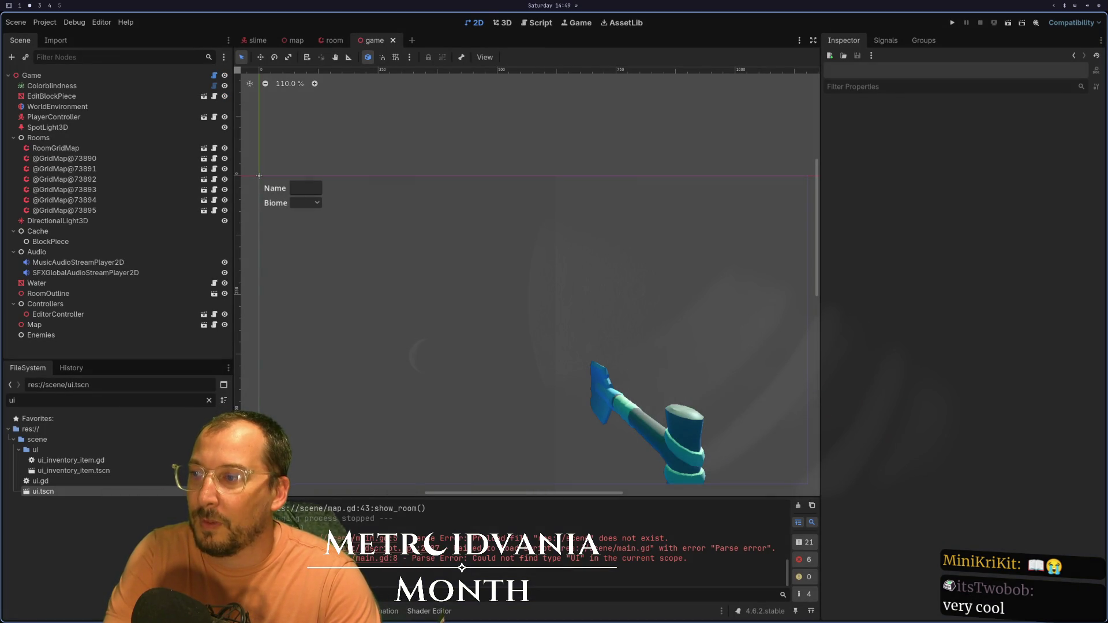
key("super+1")
key("super+3")
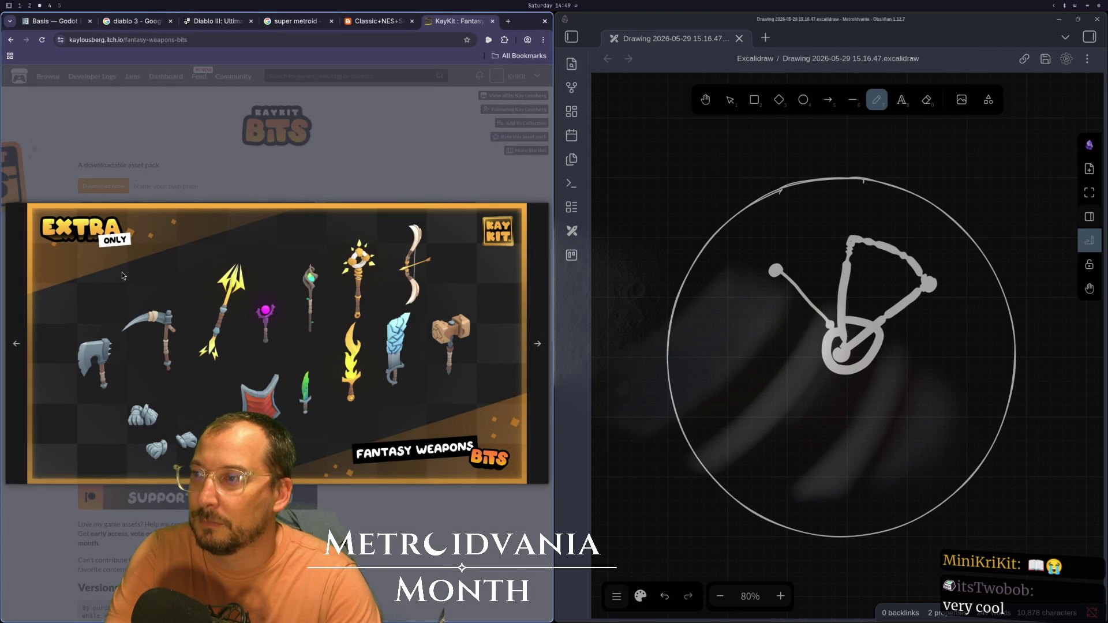
left_click(280, 169)
key("super+1")
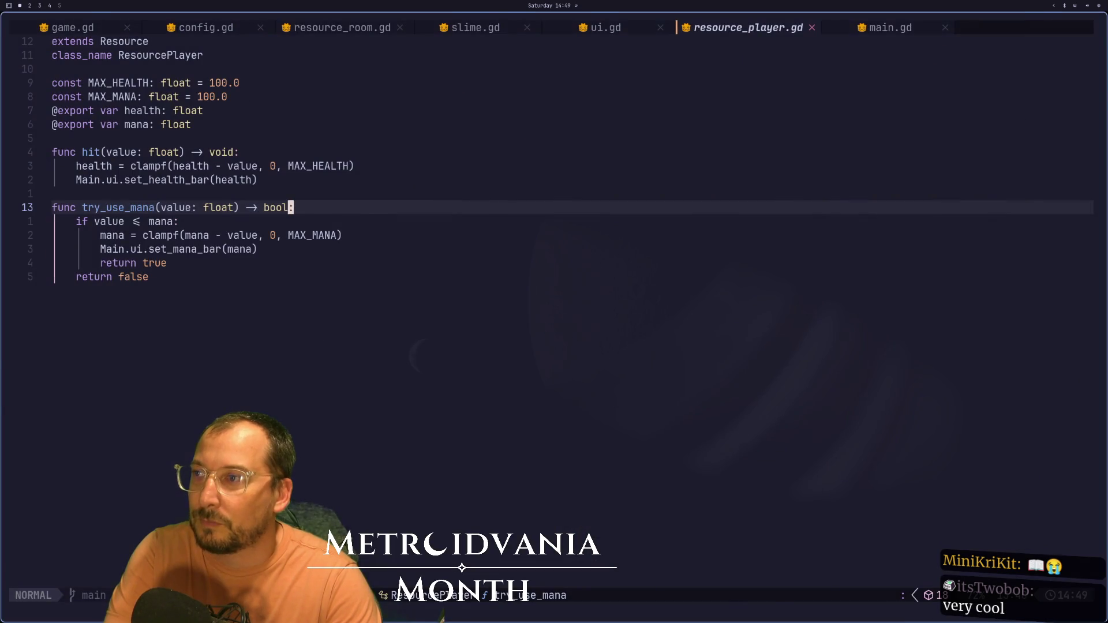
key("super+2")
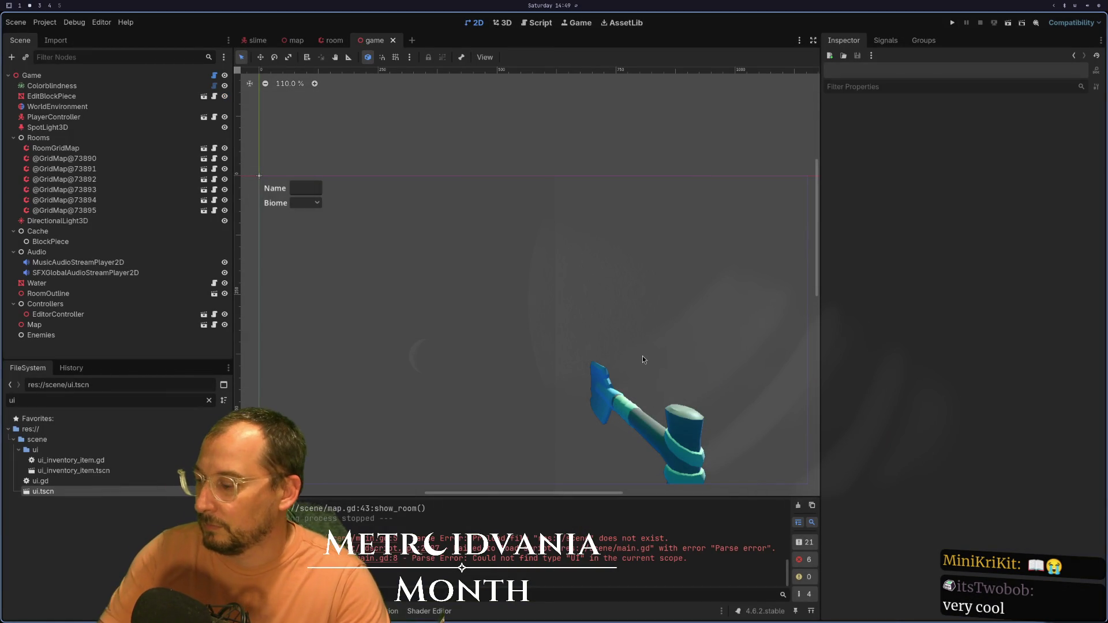
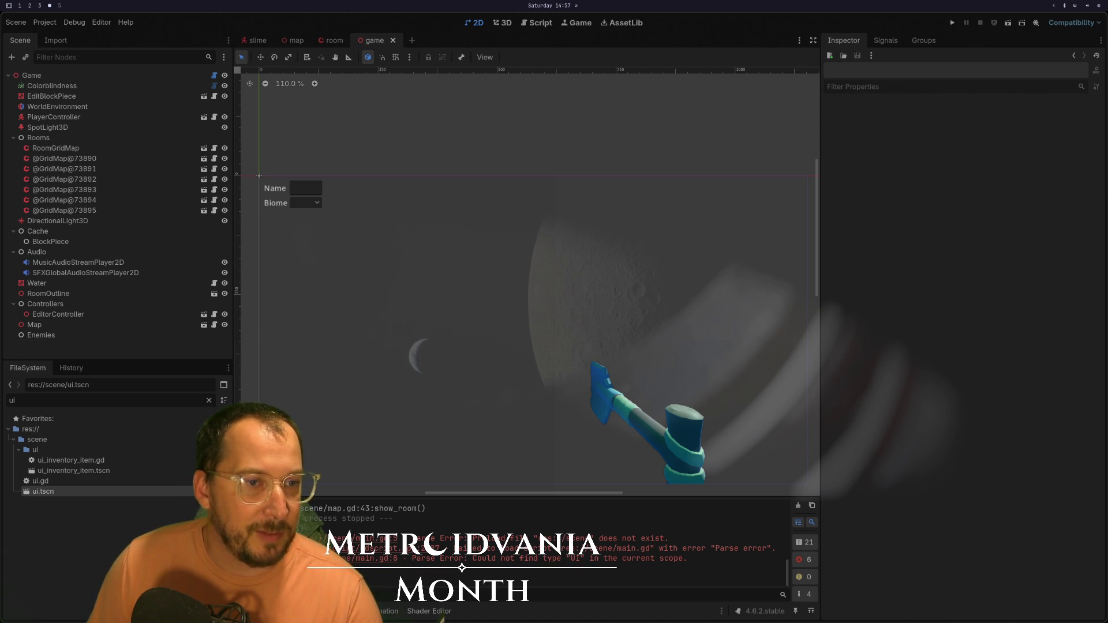
Step: Switch between the Godot and Neovim workspaces, ending on resource_player.gd
key("super+1")
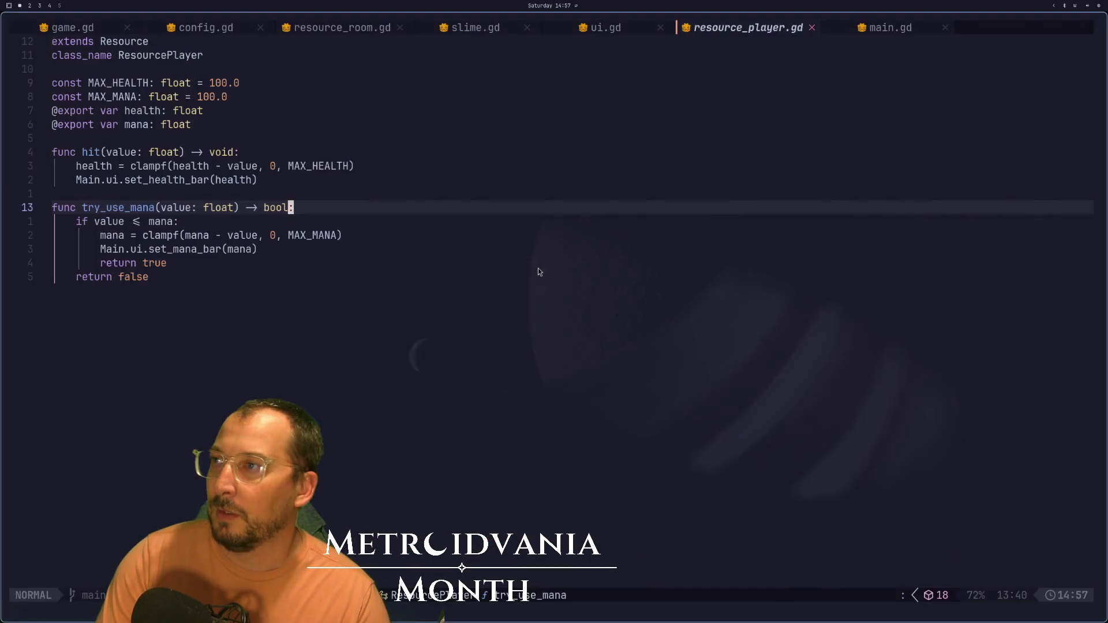
key("super+2")
key("super+1")
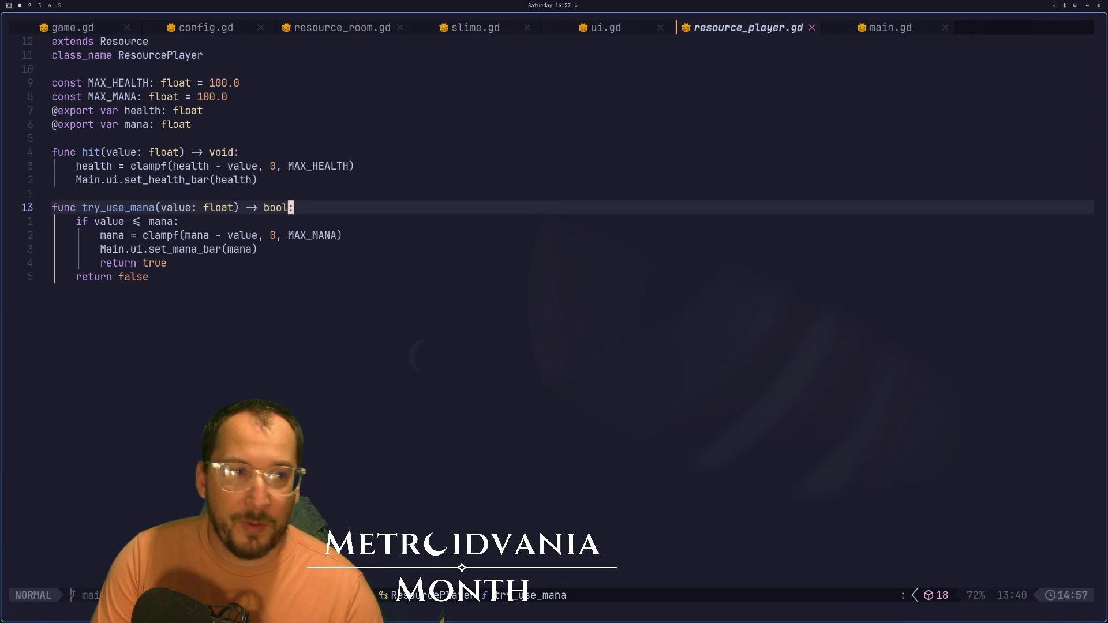
key("super+2")
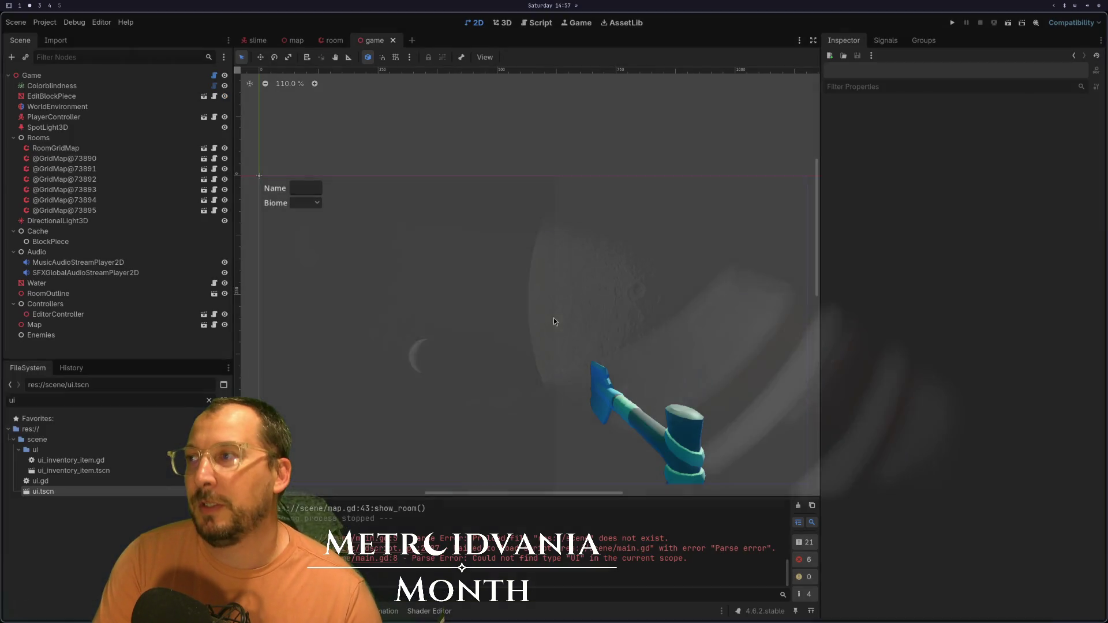
key("super+1")
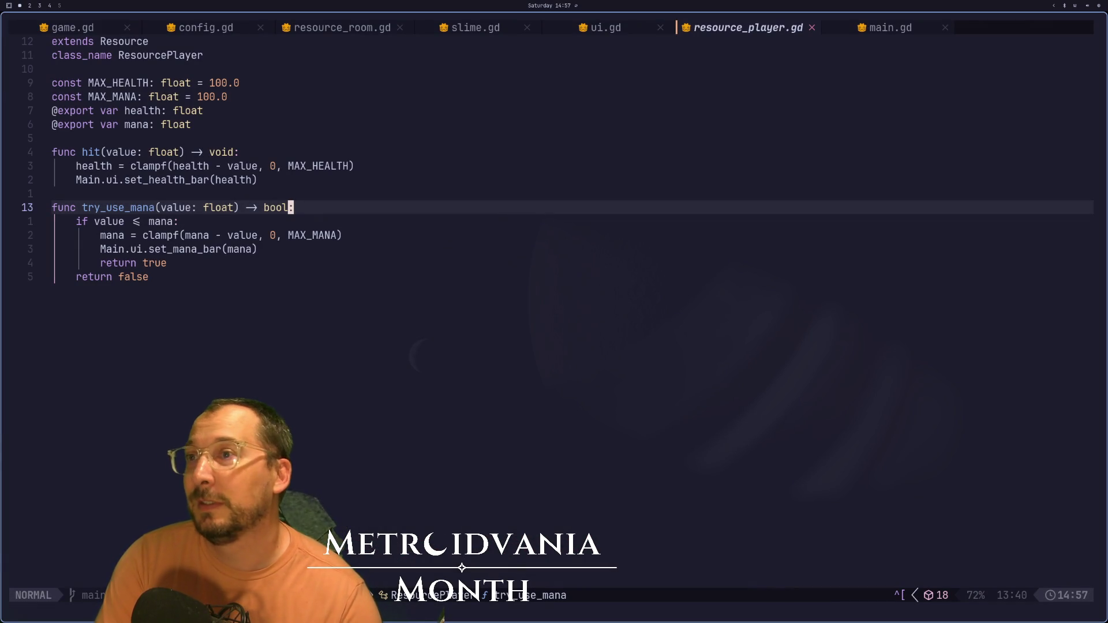
Step: Review the hit and try_use_mana functions, placing the cursor at the end of return false
key("k")
key("k")
key("j")
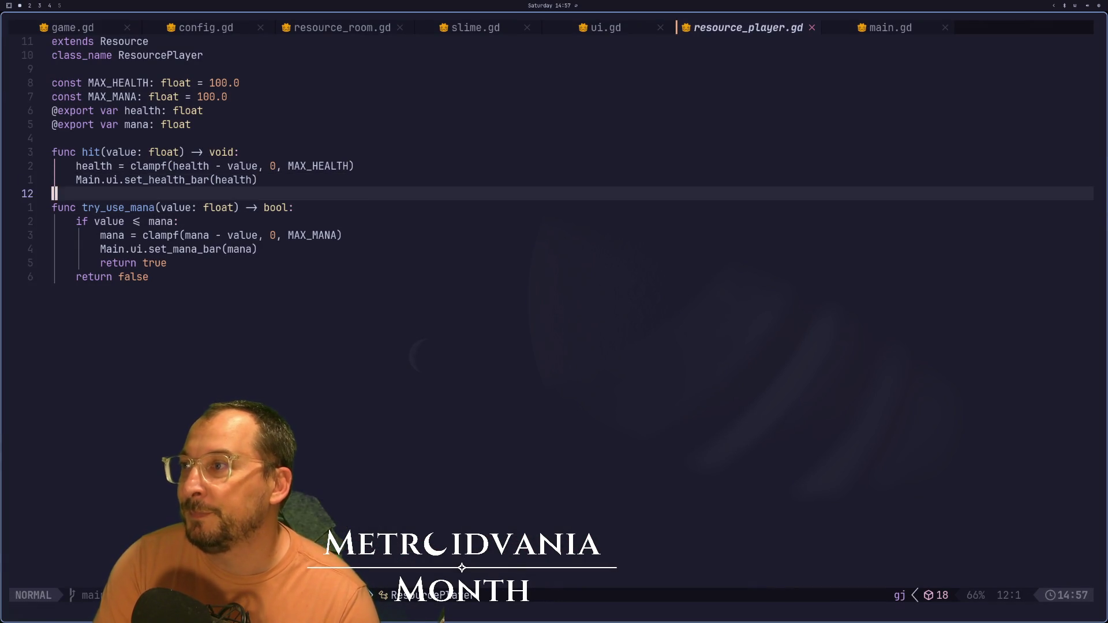
key("k")
key("j")
key("k")
key("k")
key("k")
key("j")
key("j")
key("j")
key("j")
key("j")
key("j")
key("j")
key("j")
key("k")
key("k")
key("k")
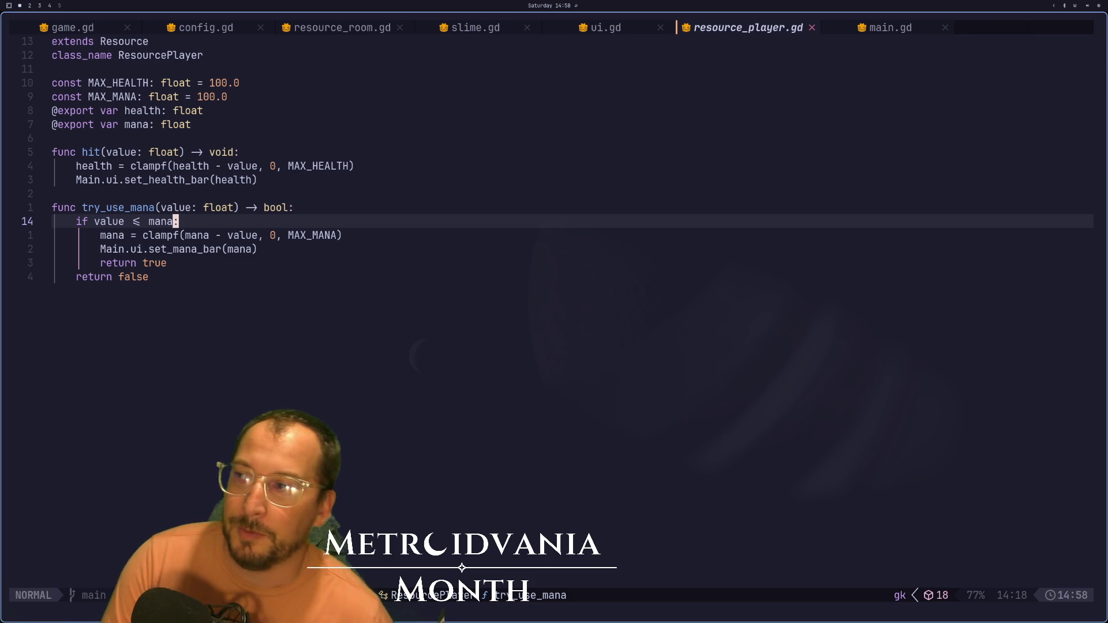
left_click(293, 278)
Step: Zoom the Godot 2D viewport out, then return to resource_player.gd in Neovim
key("super+2")
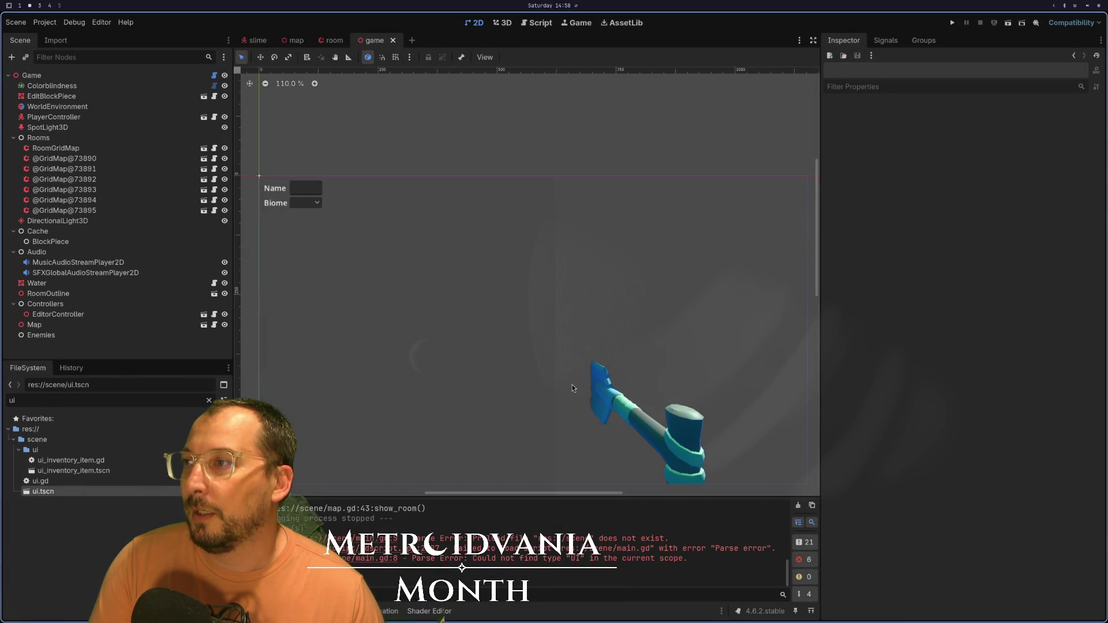
scroll(536, 255, "down", 2)
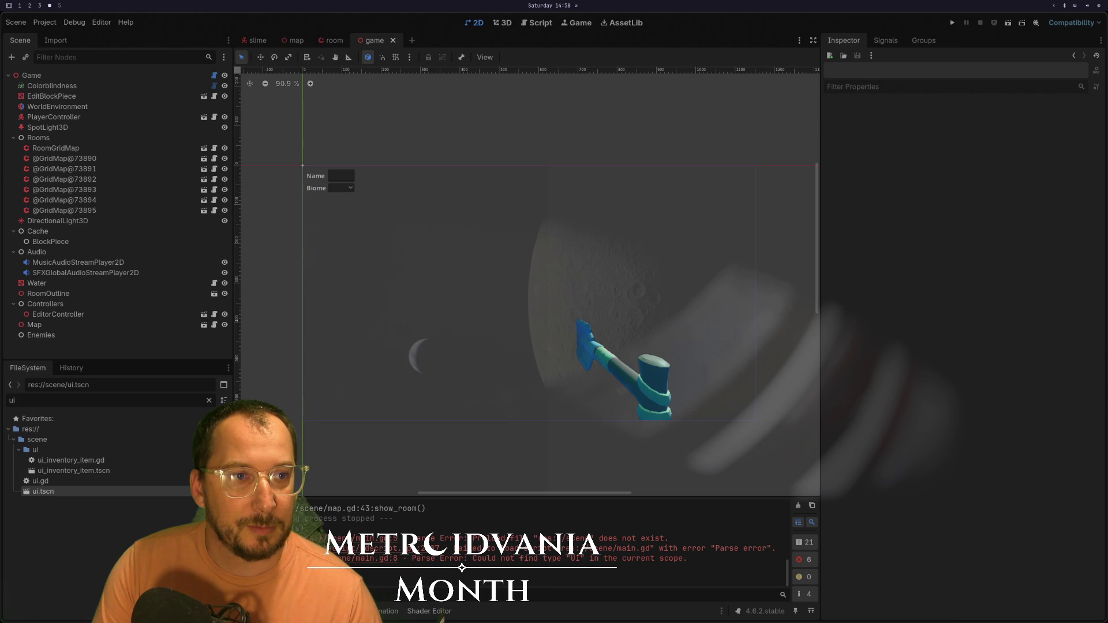
key("super+2")
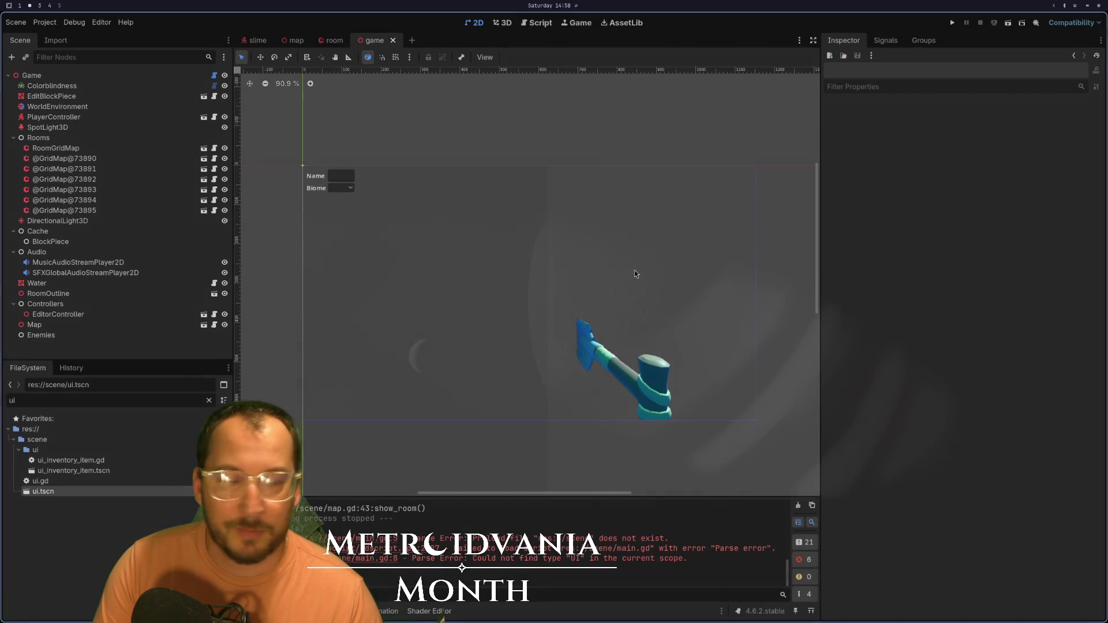
key("super+1")
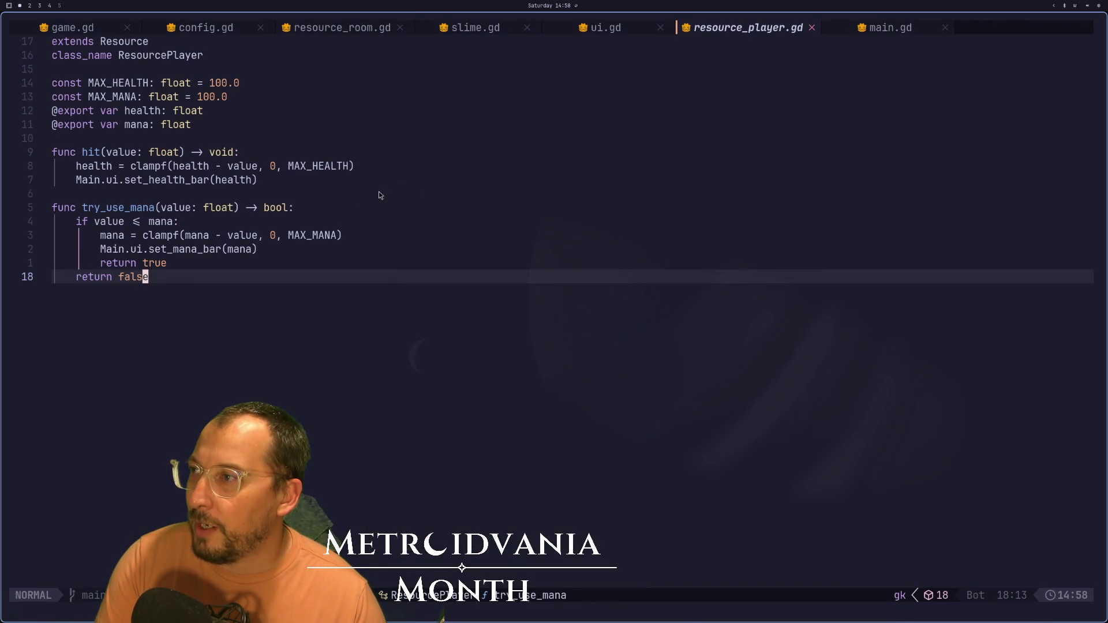
Step: Look over the hit function's health update and the try_use_mana signature
left_click(113, 169)
key("j")
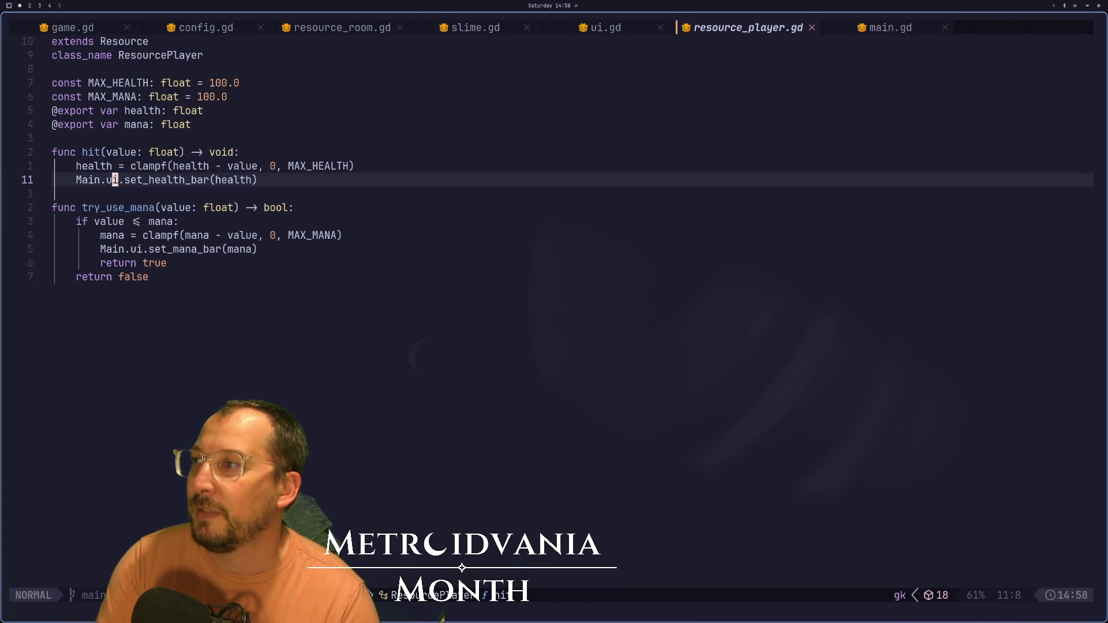
key("k")
key("k")
key("j")
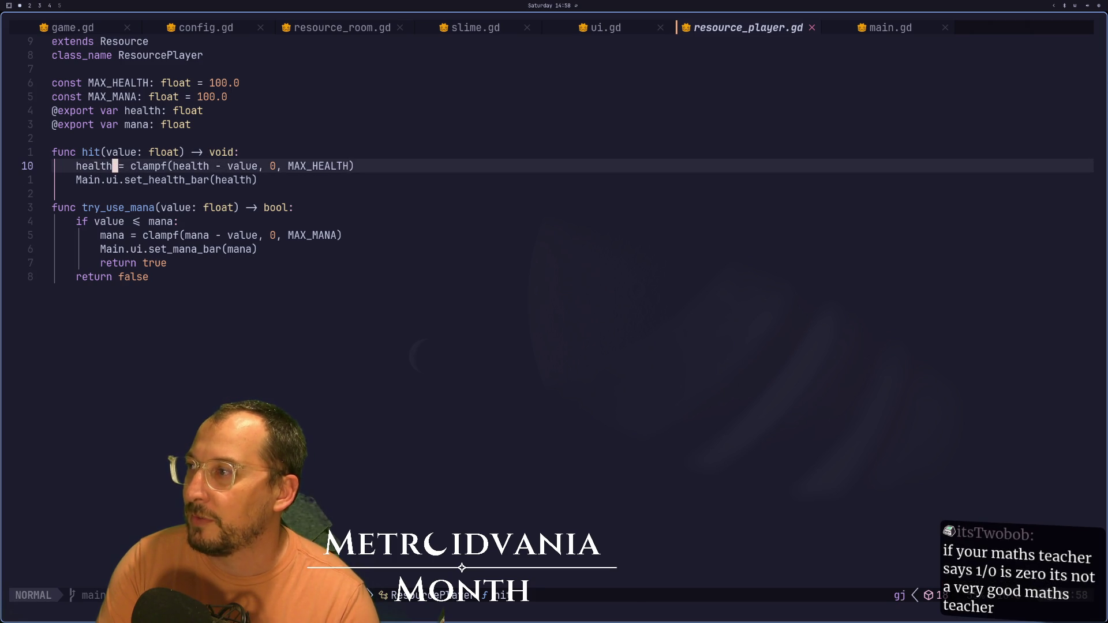
key("j")
key("j")
key("j")
key("j")
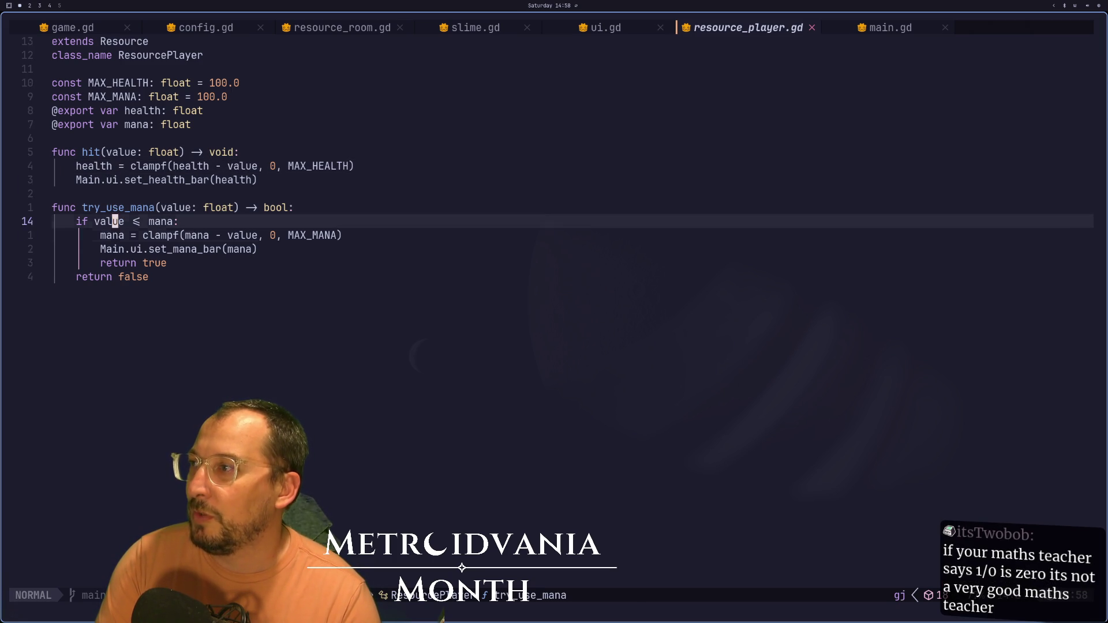
key("k")
key("h")
key("h")
key("h")
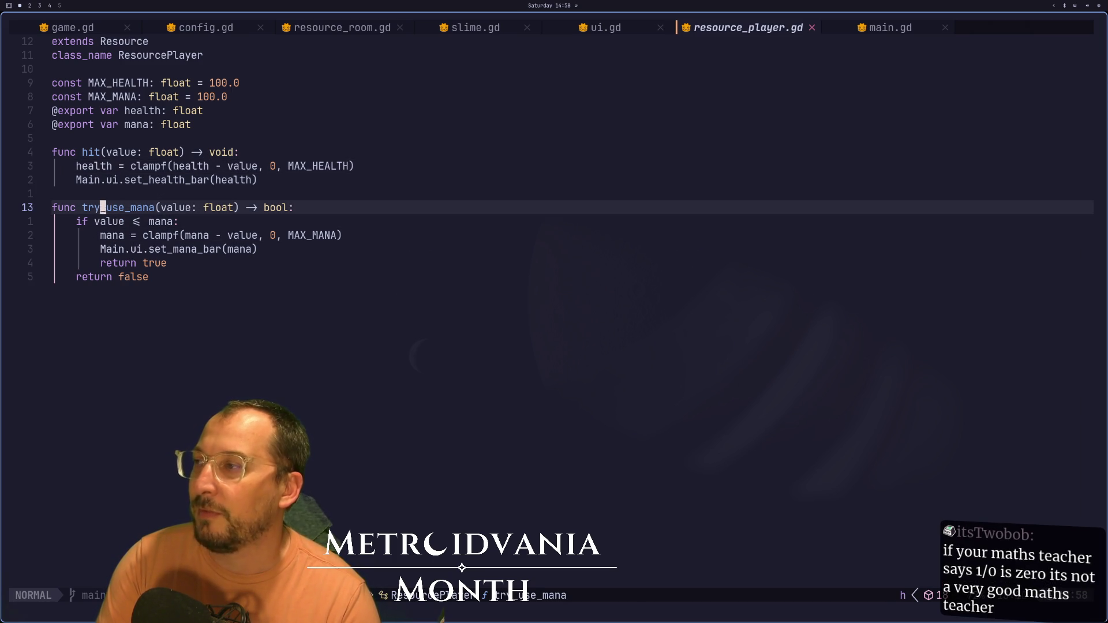
key("l")
key("l")
key("l")
key("l")
key("l")
key("l")
key("l")
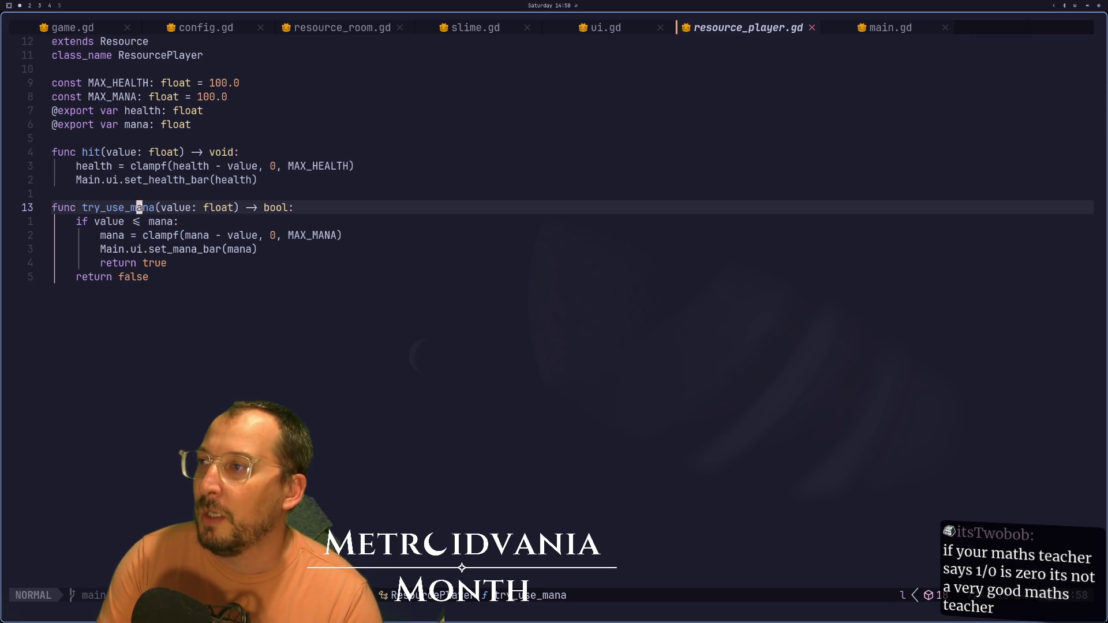
key("w")
key("w")
key("l")
key("l")
key("l")
Step: Step through try_use_mana's mana check down to the return false line
key("g")
key("j")
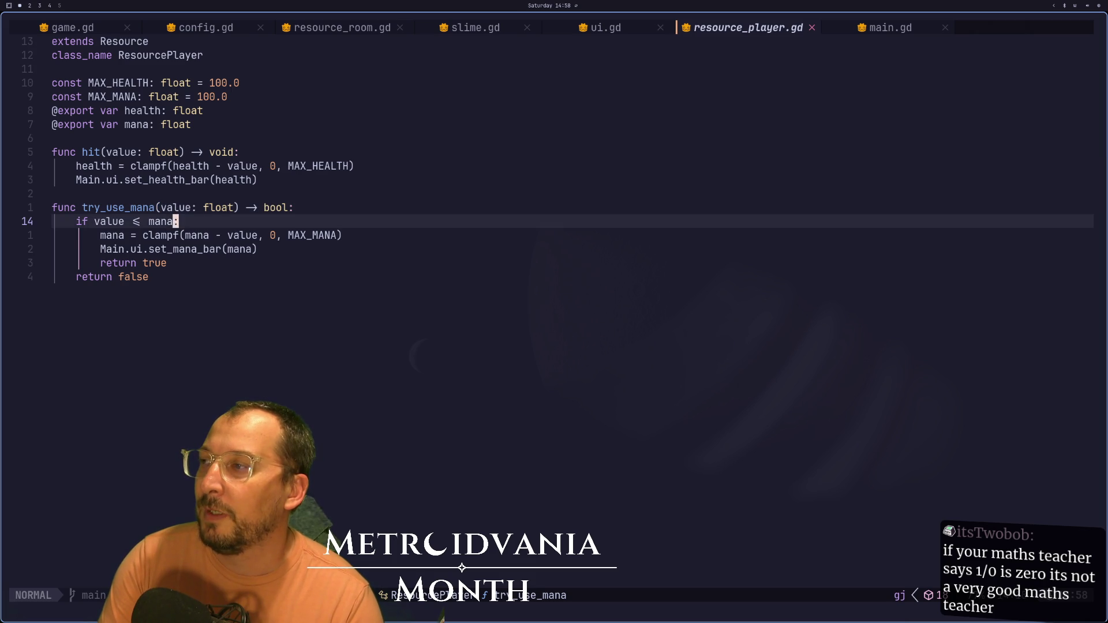
key("j")
key("j")
key("j")
key("j")
key("k")
key("j")
key("k")
key("j")
key("k")
key("j")
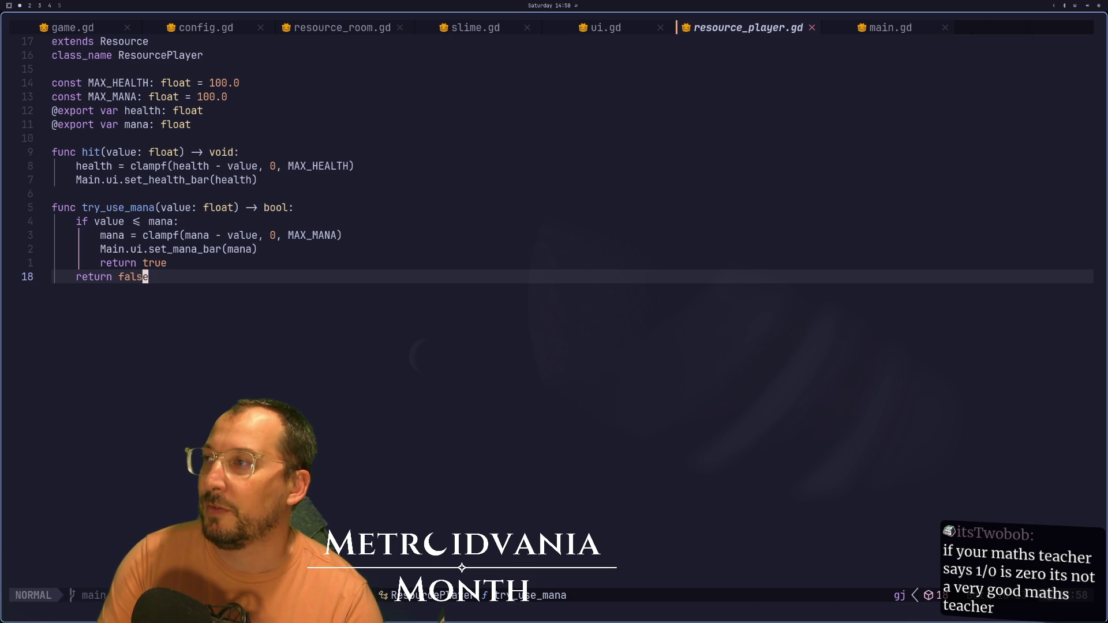
Step: Add a blank line below return false and type 'func' on new line 20
key("a")
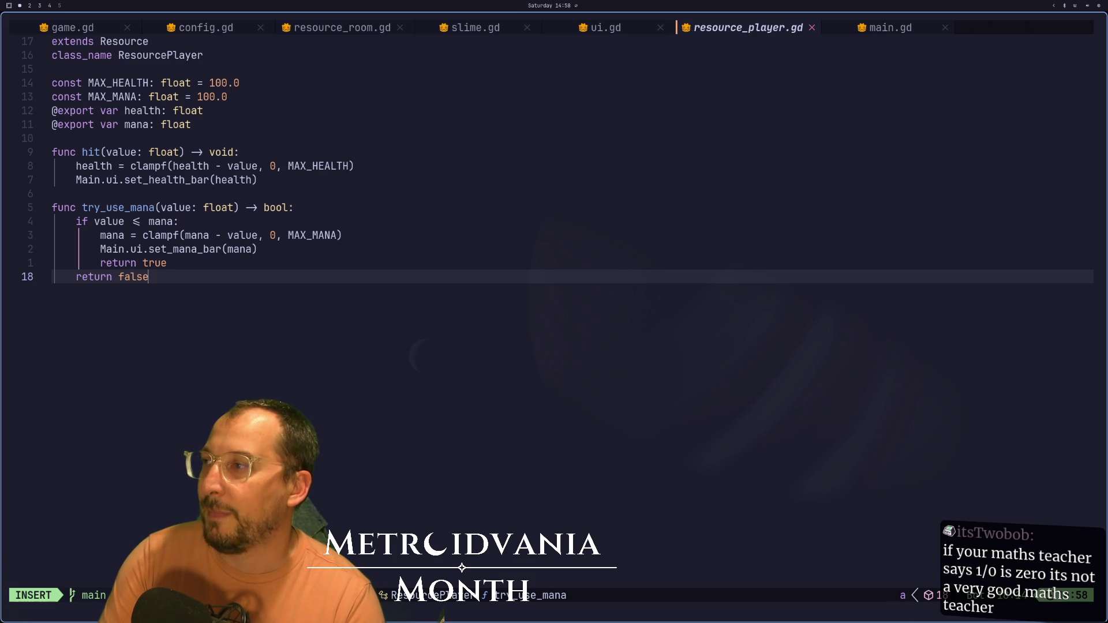
key("Return")
key("Return")
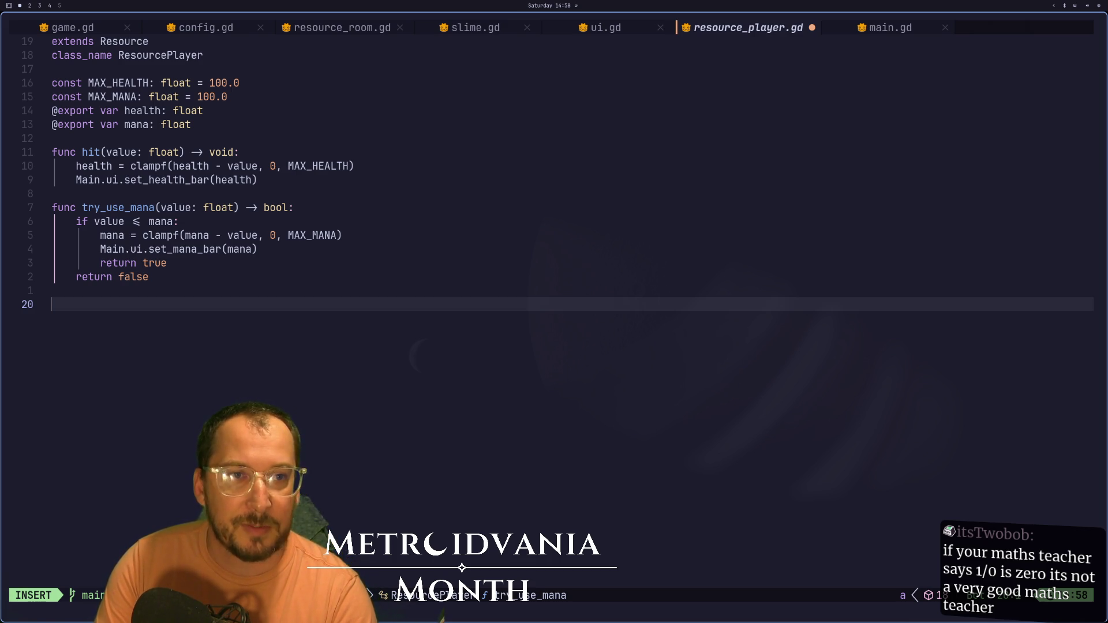
key("Up")
key("Down")
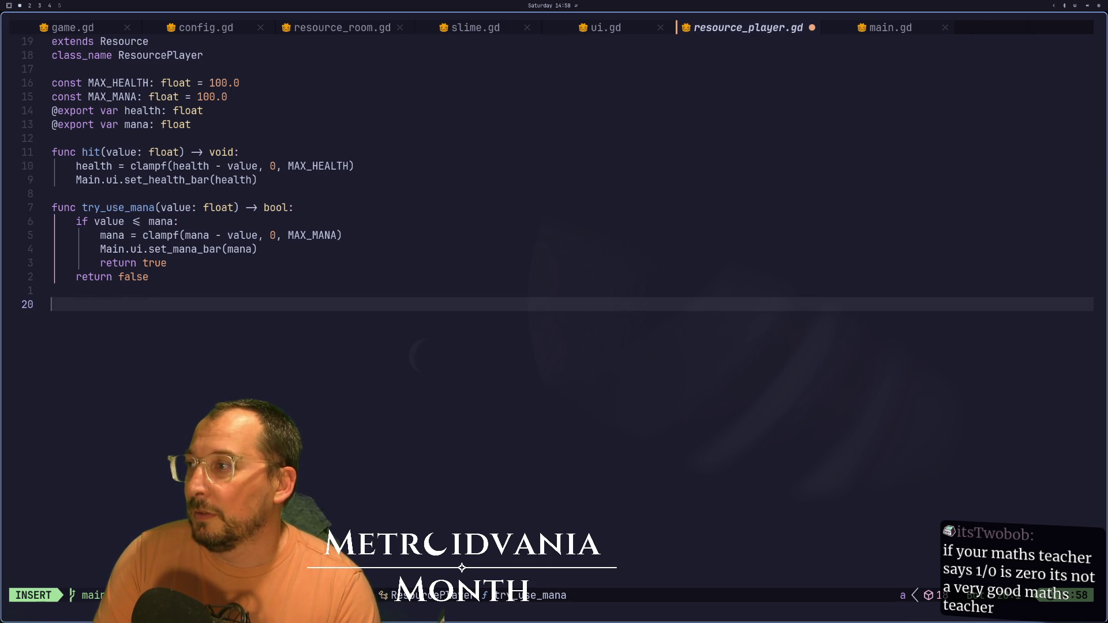
type("func-")
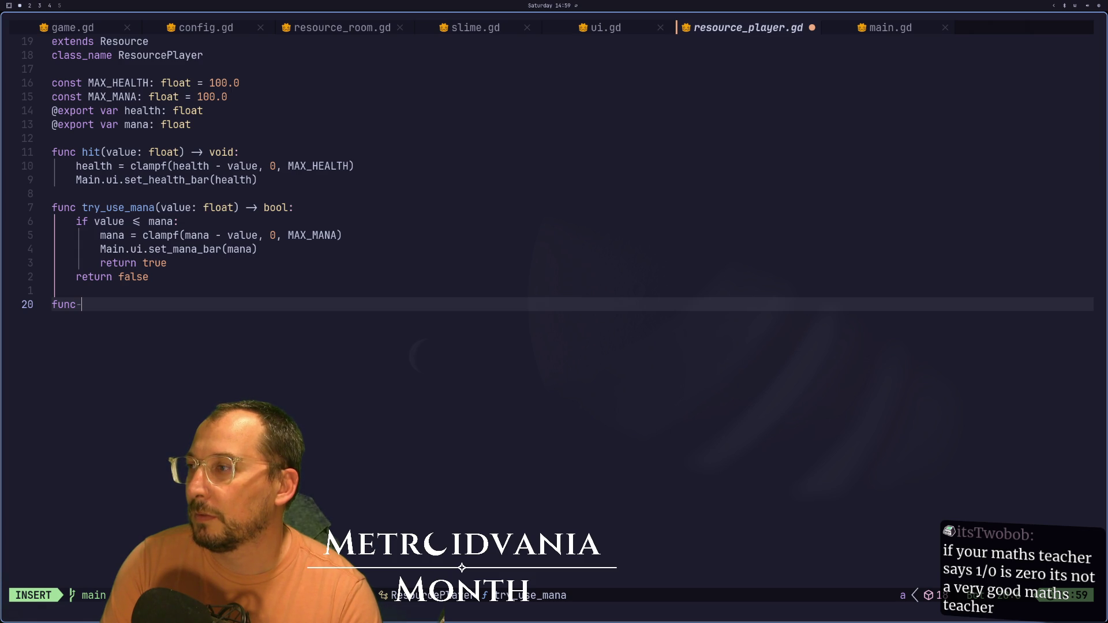
Step: Name the function add_mana(value: and paste the mana clampf and set_mana_bar lines below it
type("add_mana")
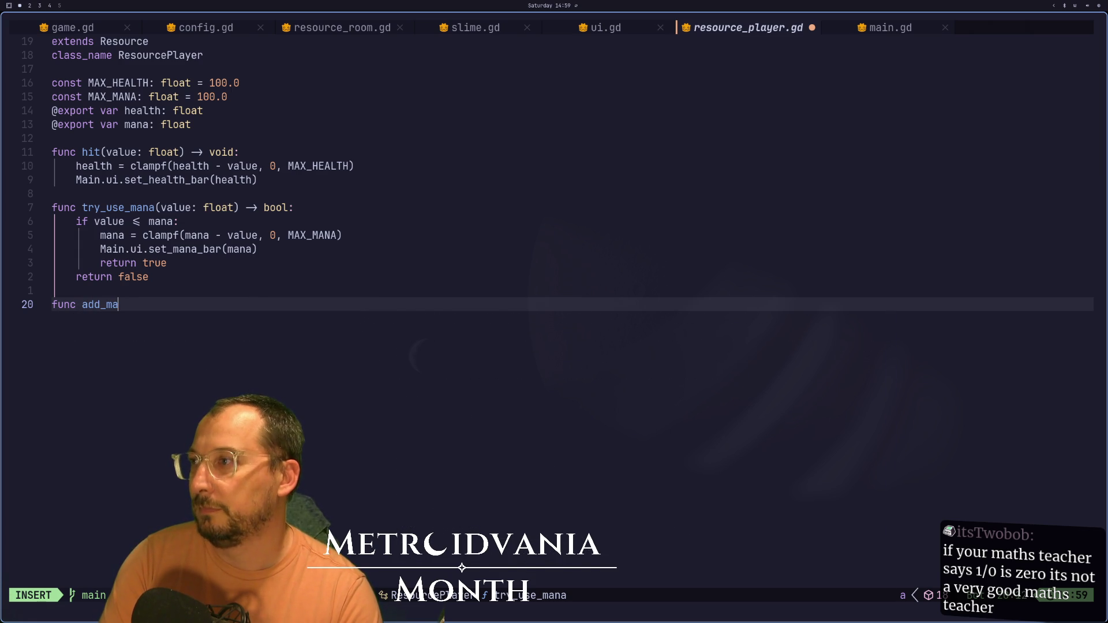
type("(value:")
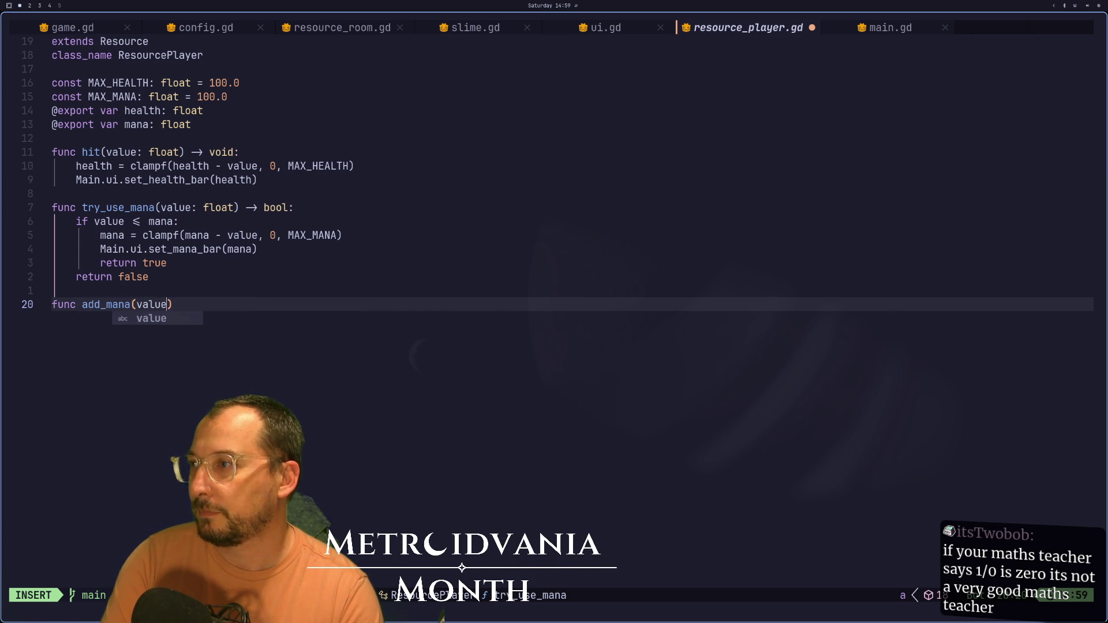
key("Escape")
key("k")
key("k")
key("k")
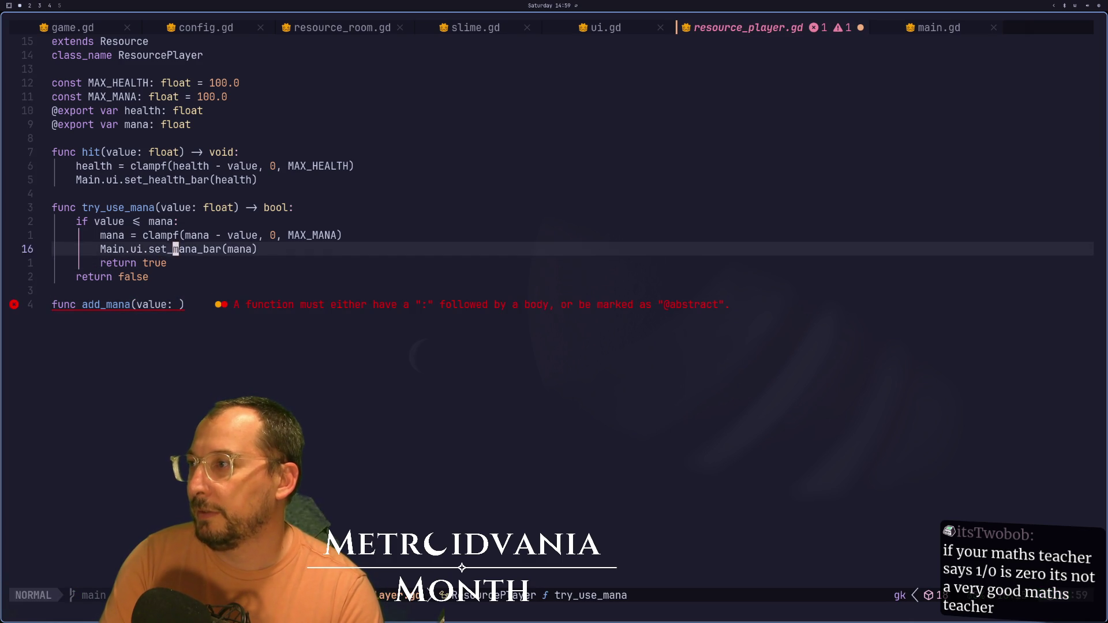
key("y")
key("y")
key("j")
key("j")
key("j")
key("k")
key("k")
key("k")
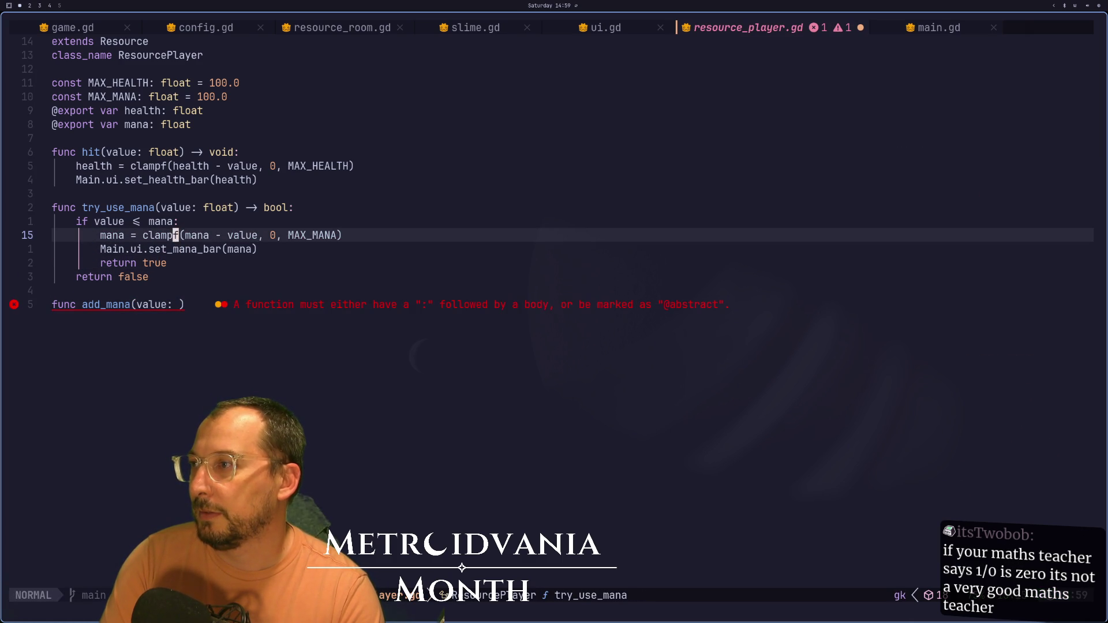
key("y")
key("j")
Step: Dedent the pasted clampf and set_mana_bar lines under add_mana
key("j")
key("j")
key("j")
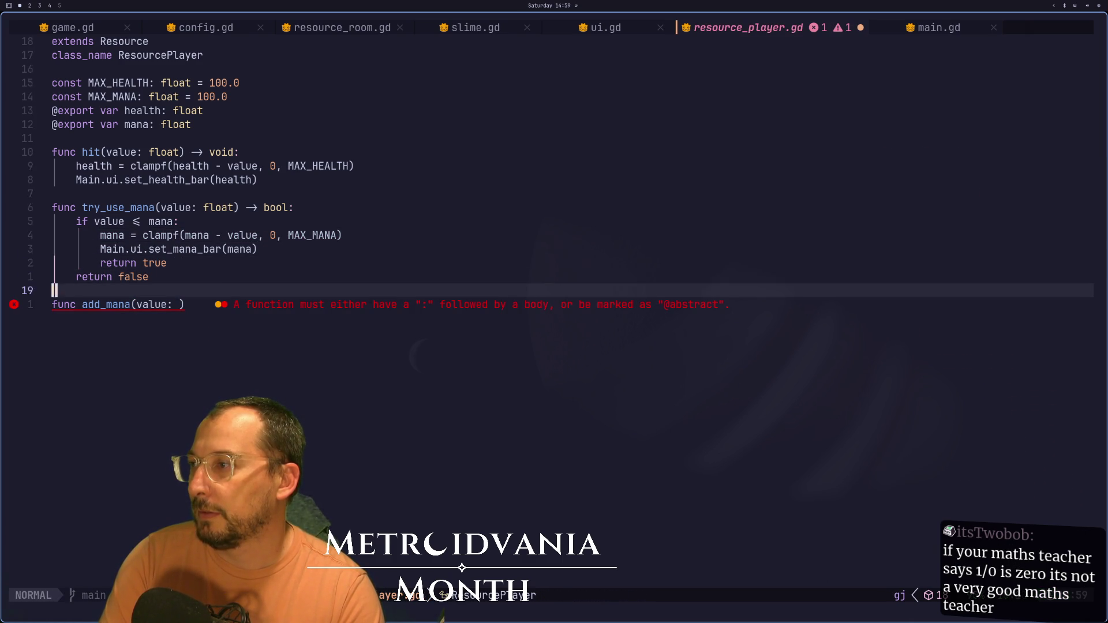
key("p")
key("k")
key("j")
key("v")
key("1")
key("0")
key("k")
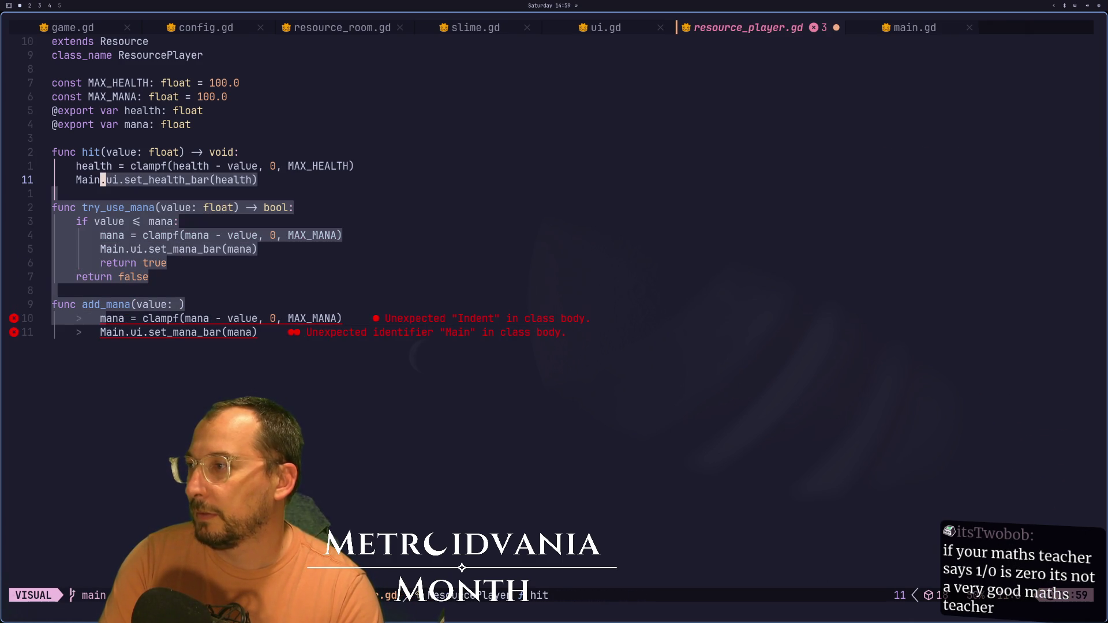
key("Escape")
key("j")
key("j")
key("j")
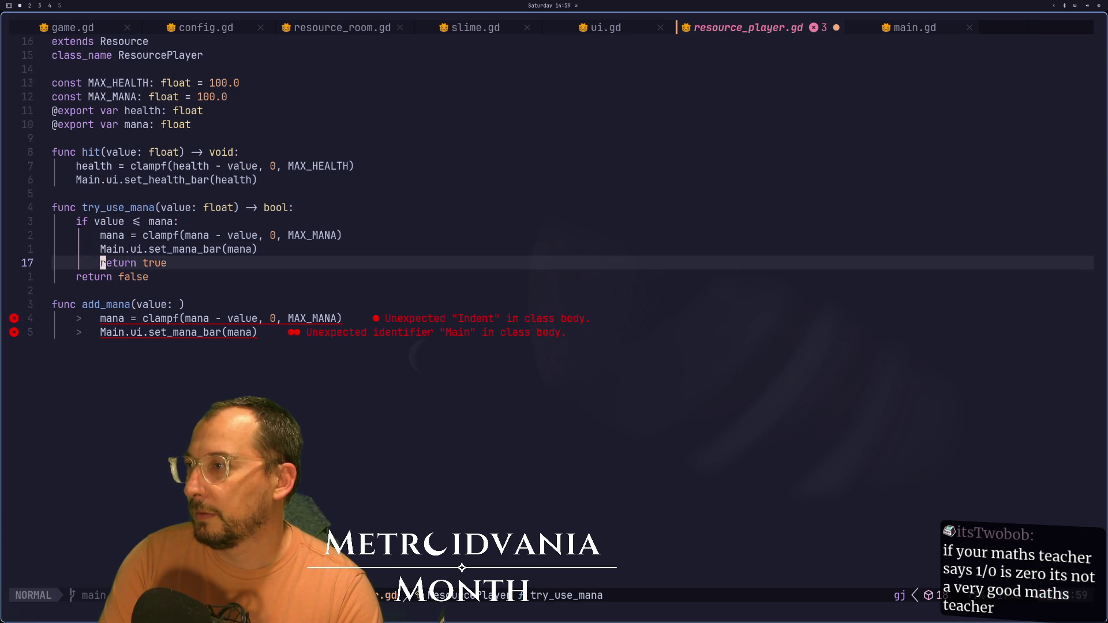
key("j")
key("less")
key("less")
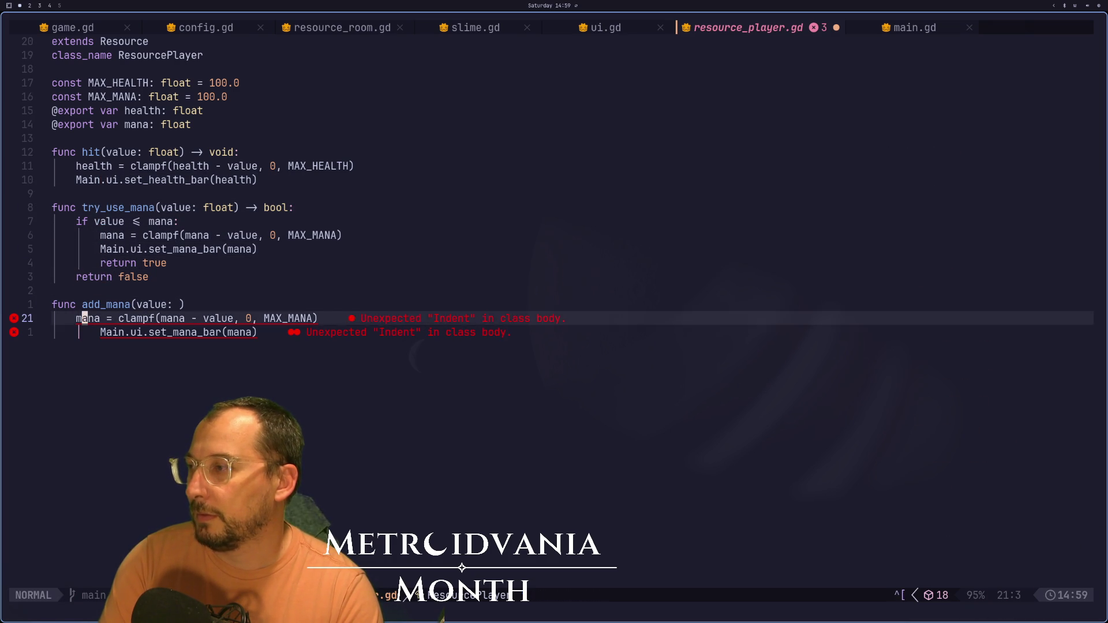
key("j")
key("l")
key("less")
key("less")
key("k")
key("k")
Step: Give the value parameter the float type and save with :w
key("w")
key("w")
key("w")
type("lafloat")
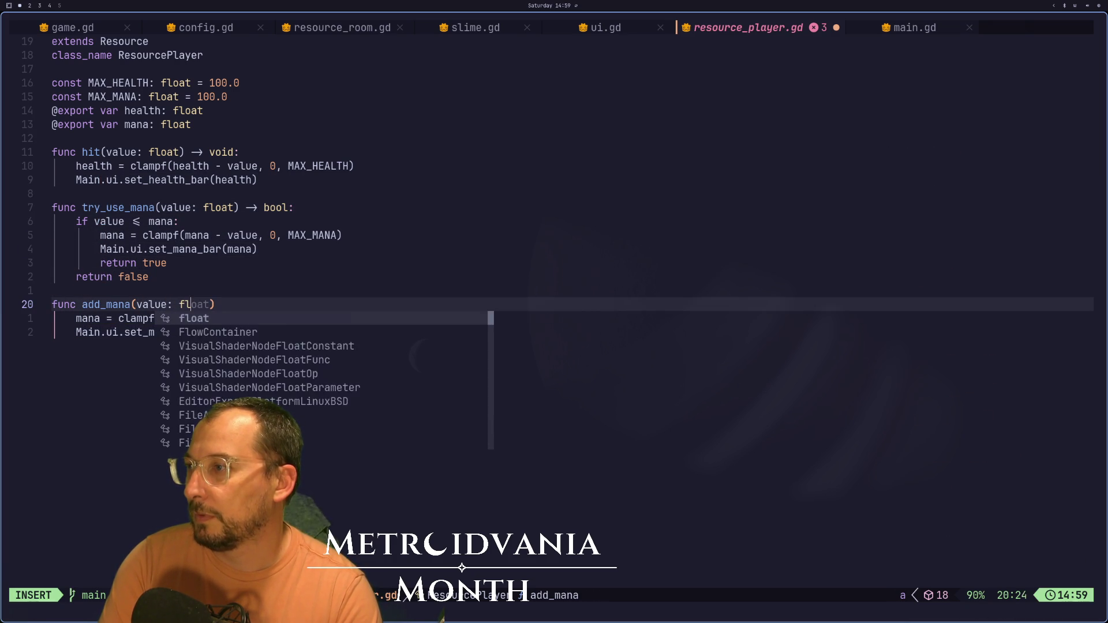
key("Escape")
type(":w")
key("Return")
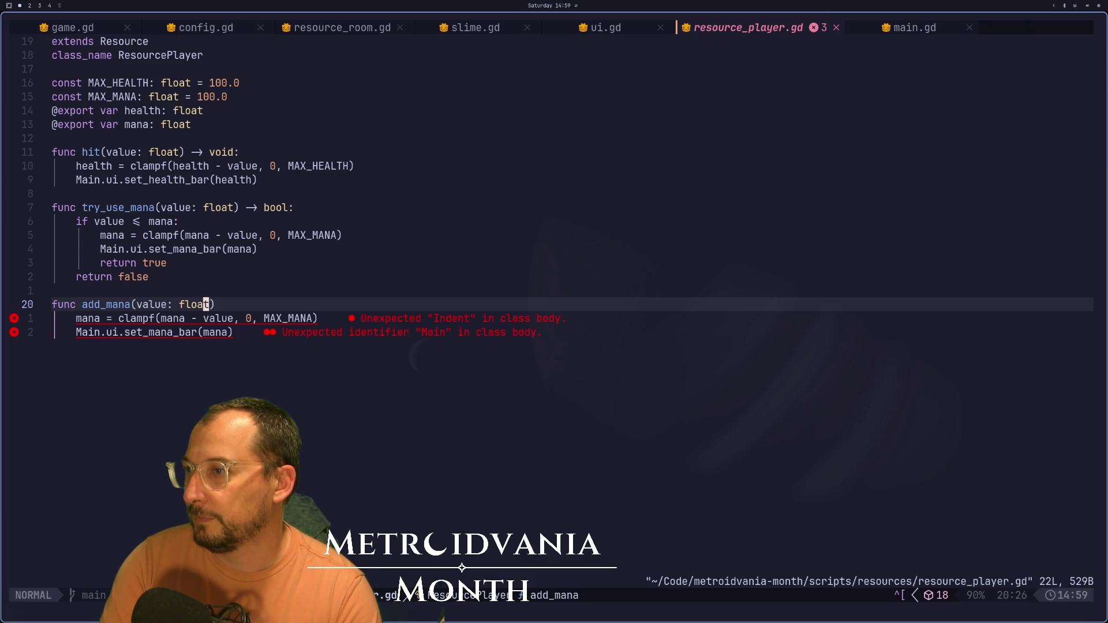
Step: Append the -> void: return type to add_mana, fix the signature's colon, and save
key("k")
key("j")
key("w")
key("w")
key("w")
key("l")
key("l")
key("l")
type("A -> void:")
key("Escape")
key("s")
key("Escape")
type("alue:")
key("Escape")
key("colon")
type("w")
key("Return")
Step: Look over the hit function in resource_player.gd
key("k")
key("k")
key("k")
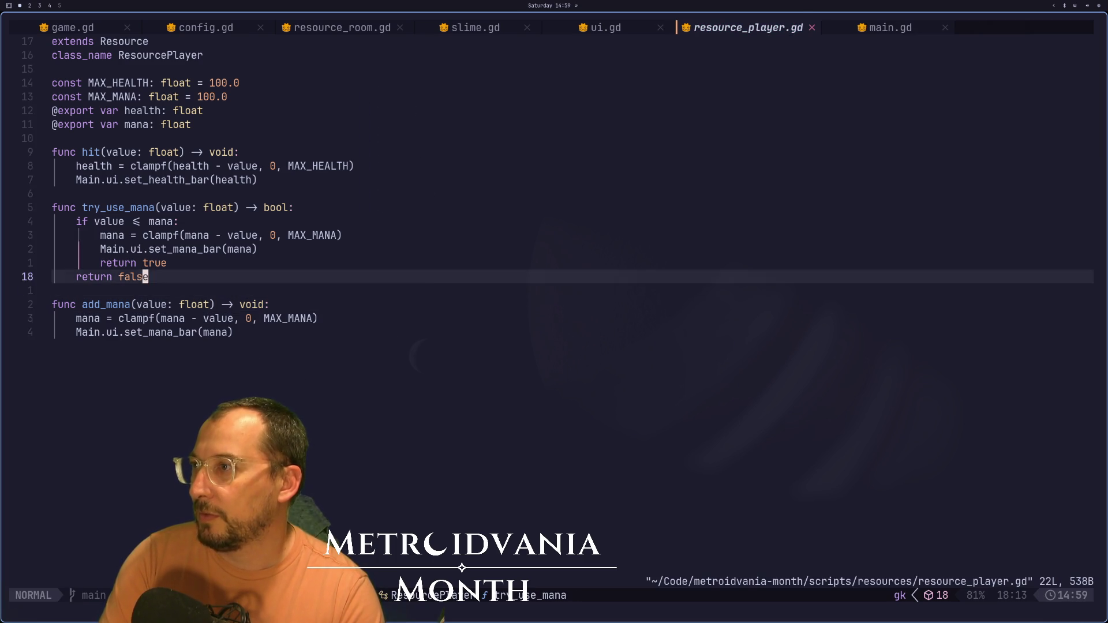
key("k")
key("k")
key("k")
key("h")
key("h")
key("h")
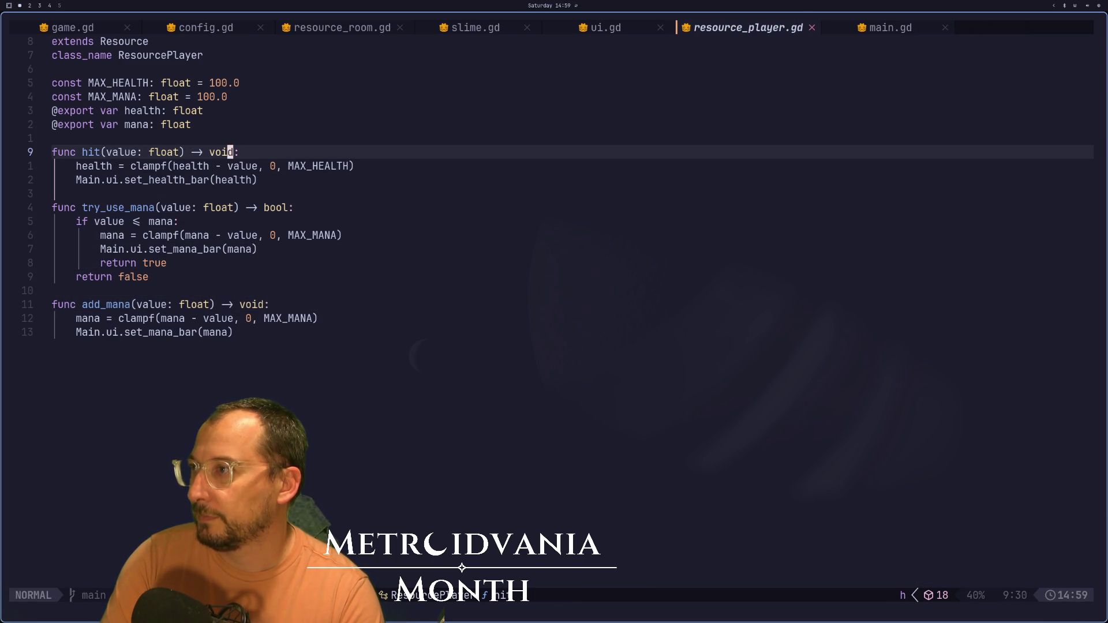
key("B")
key("B")
key("B")
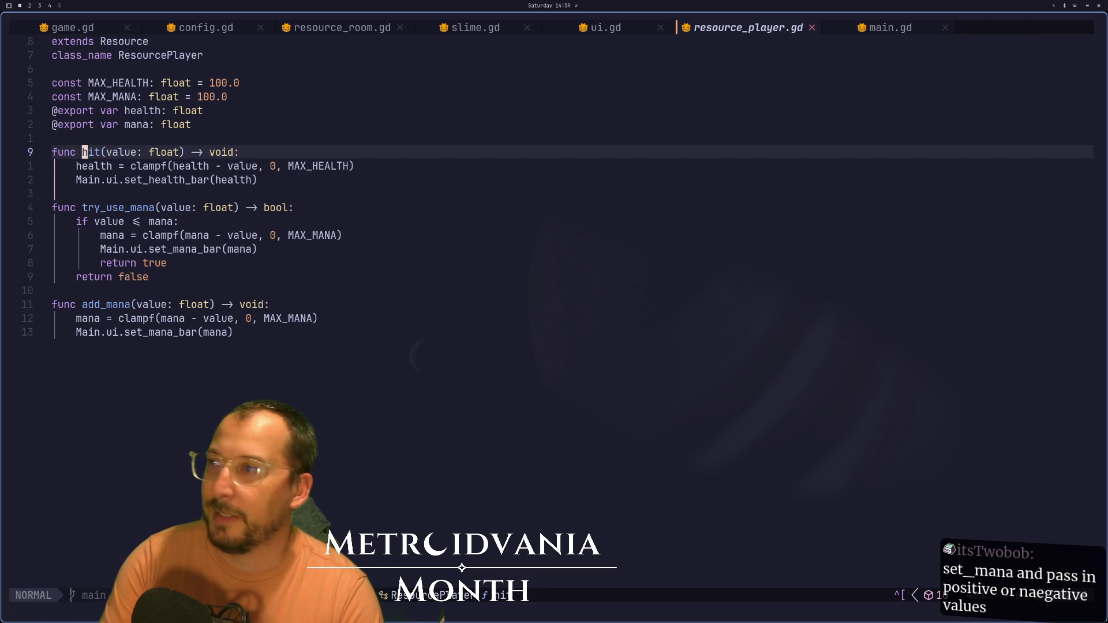
key("g")
key("j")
key("g")
key("k")
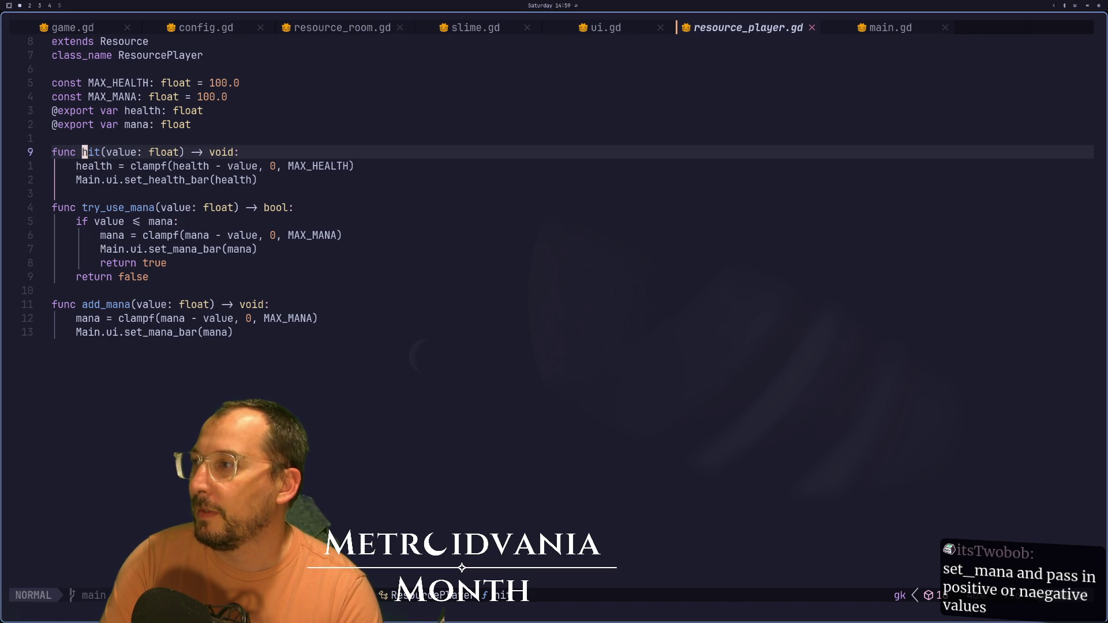
Step: Step through the try_use_mana condition and body
key("j")
key("j")
key("j")
key("k")
key("k")
key("k")
key("k")
key("j")
key("j")
key("k")
key("k")
key("j")
key("j")
key("j")
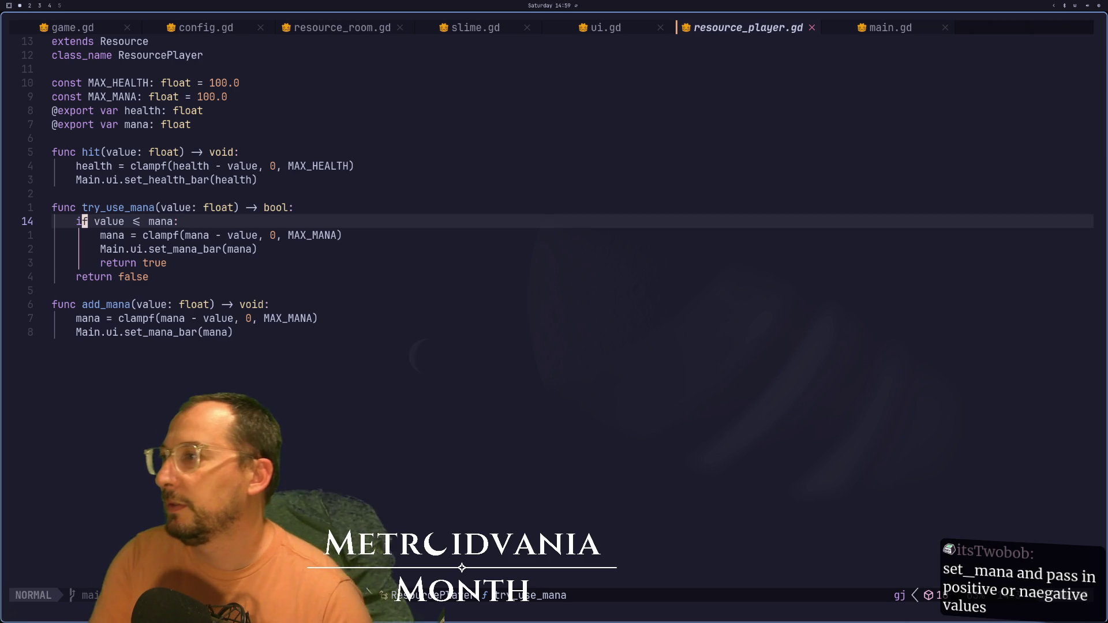
key("j")
key("j")
key("k")
key("k")
key("k")
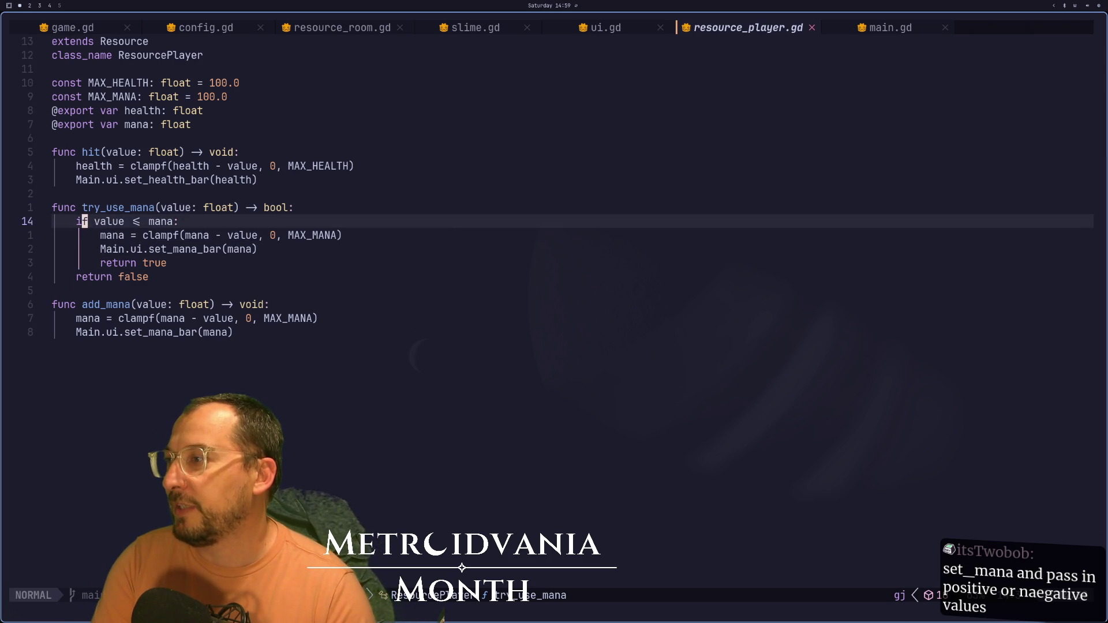
key("j")
key("j")
key("j")
key("k")
Step: Rename add_mana to set_mana
key("j")
key("l")
key("a")
key("BackSpace")
key("BackSpace")
key("BackSpace")
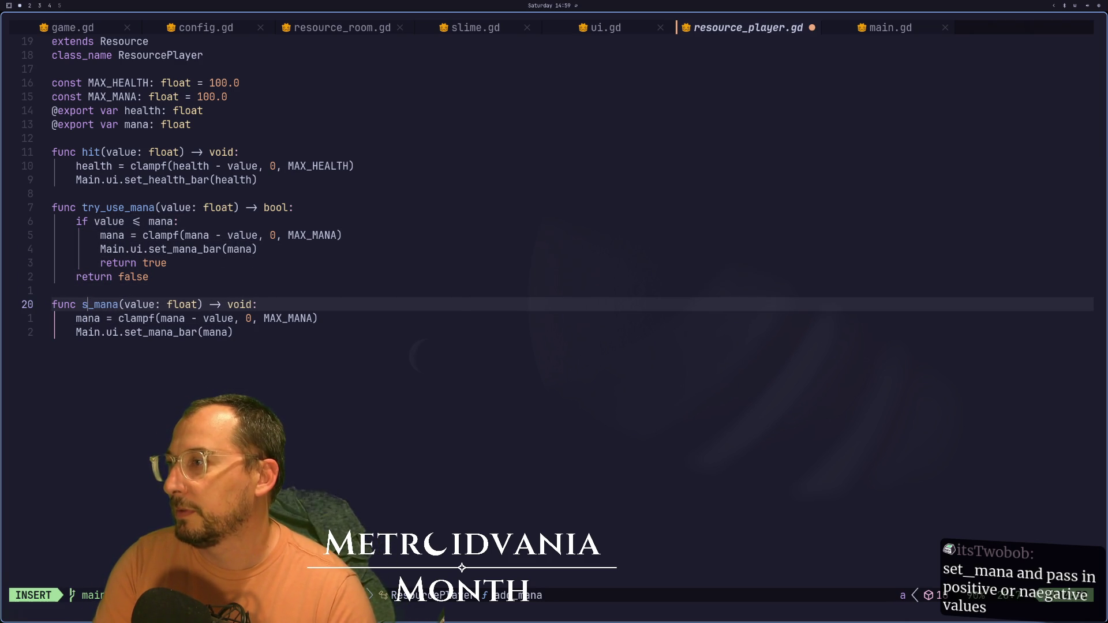
type("set")
key("Escape")
Step: Change set_mana's return type from void to bool
key("W")
key("W")
key("W")
key("c")
key("i")
key("w")
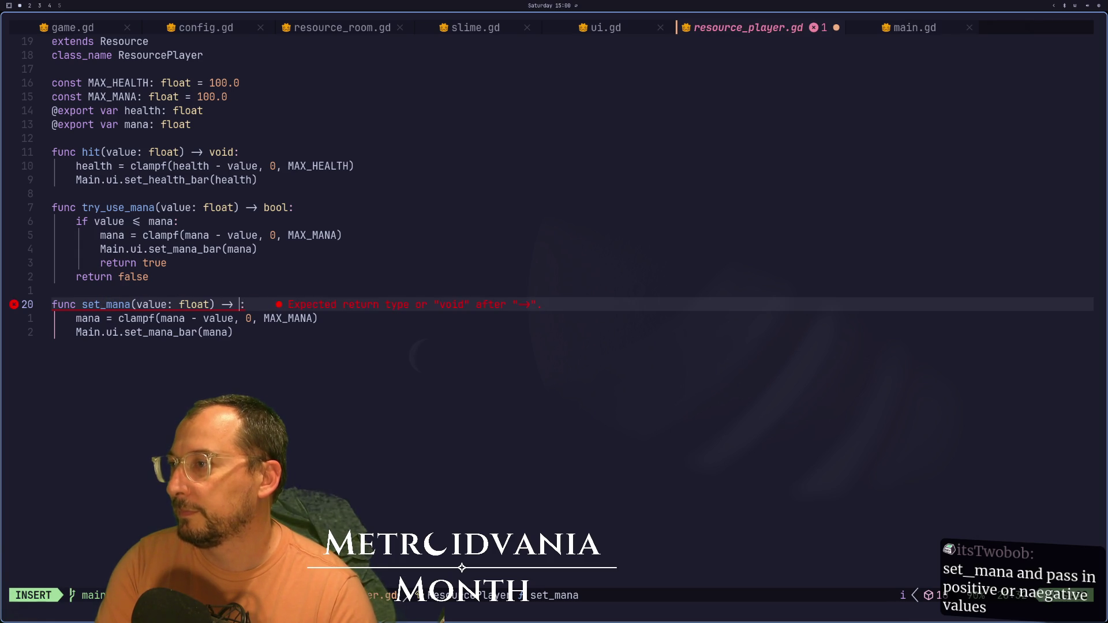
type("b")
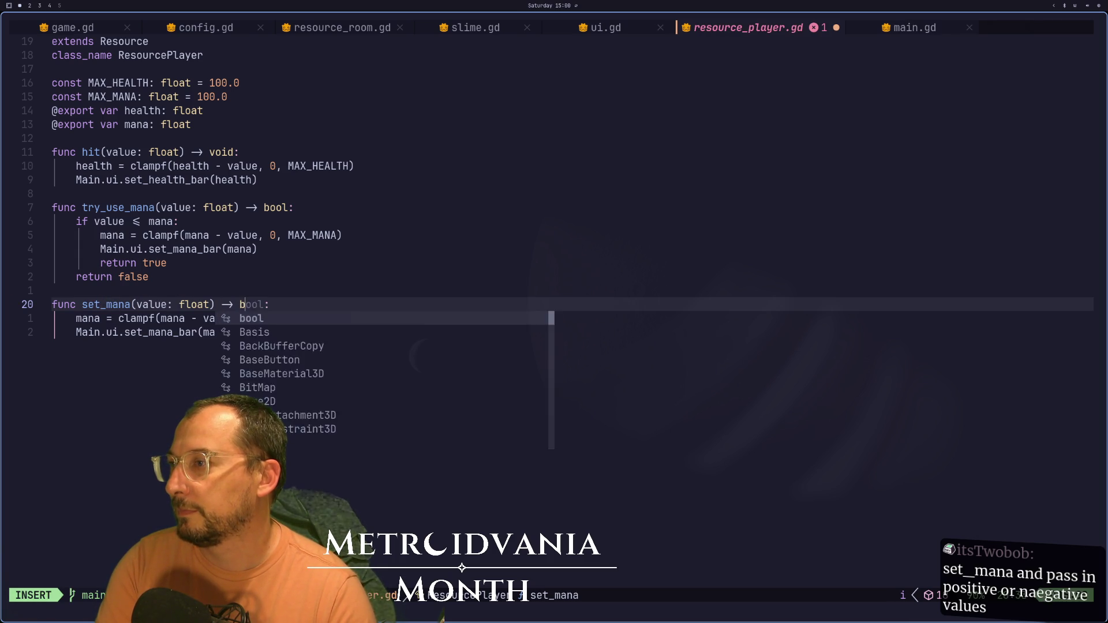
key("Tab")
key("Escape")
Step: Select and delete the whole try_use_mana body
key("k")
key("k")
key("k")
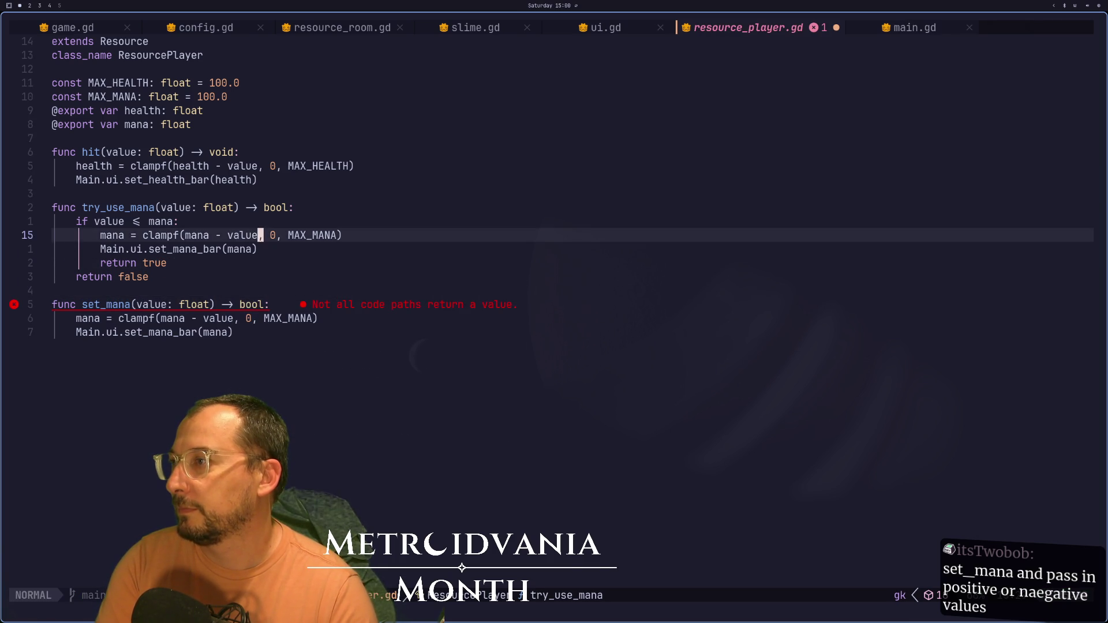
key("g")
key("j")
key("g")
key("j")
key("g")
key("k")
key("g")
key("k")
key("g")
key("k")
key("b")
key("asciicircum")
key("V")
key("j")
key("j")
key("j")
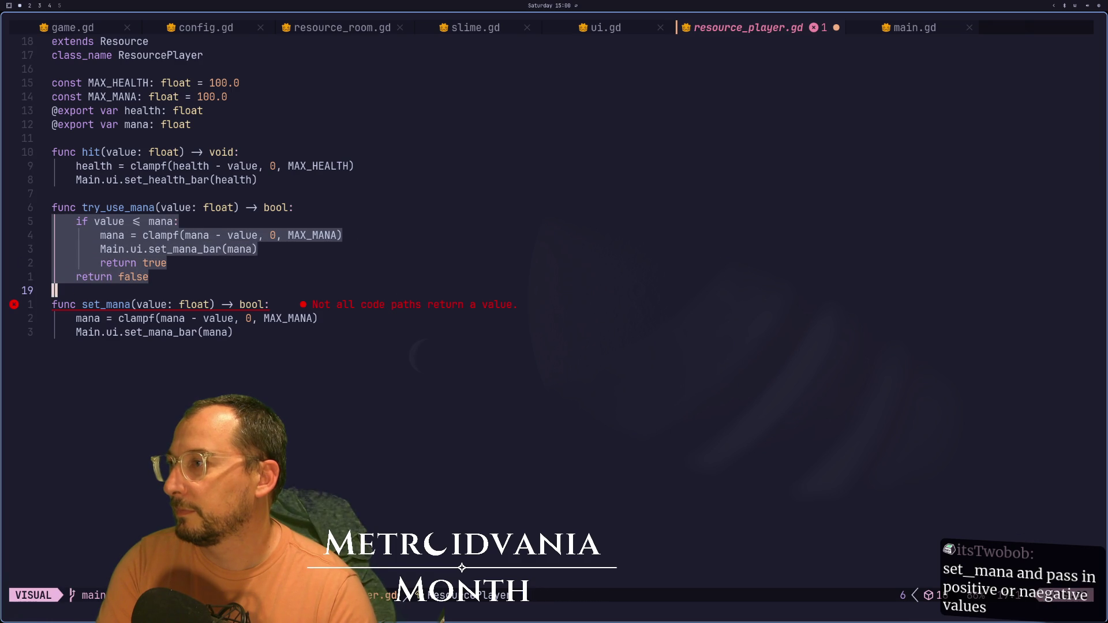
key("d")
Step: Undo to restore the try_use_mana body and set_mana's void return type, then save
key("g")
key("k")
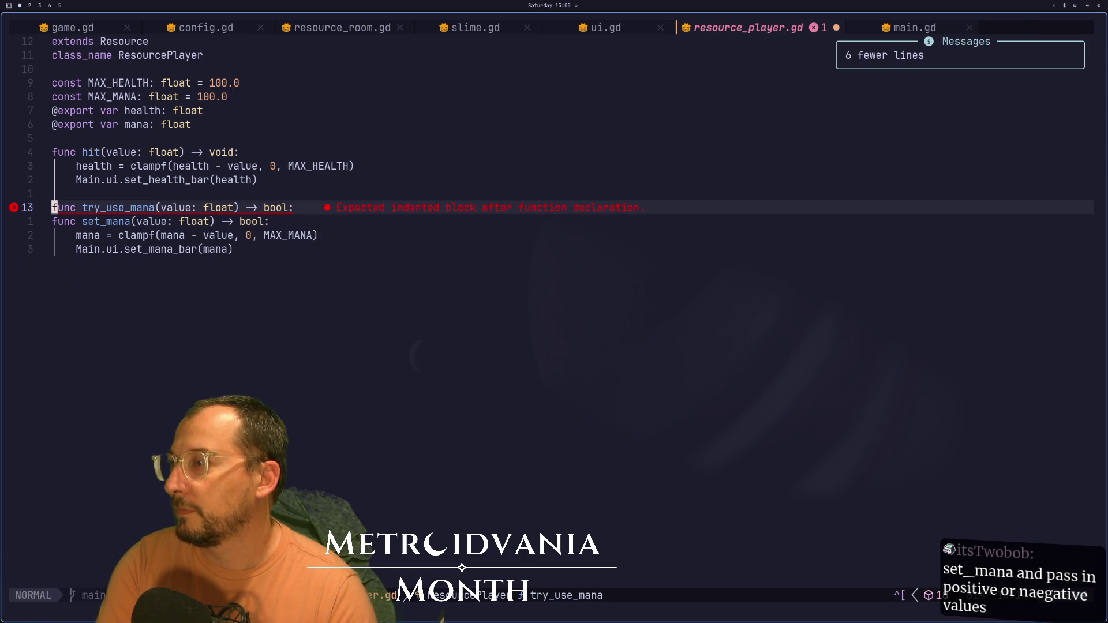
key("u")
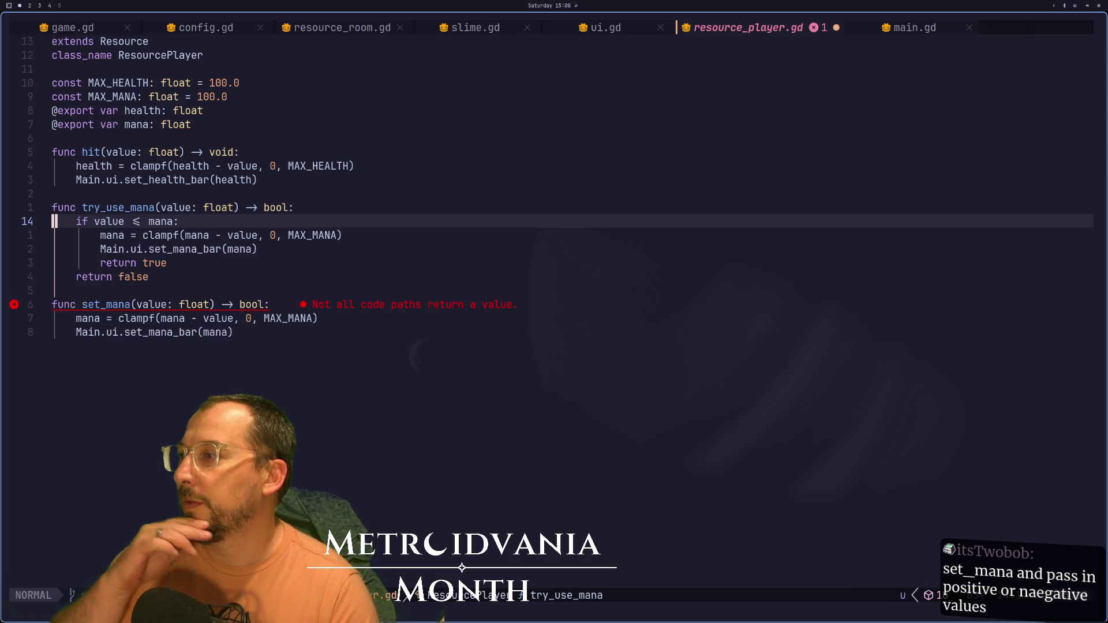
key("u")
key("u")
key("colon")
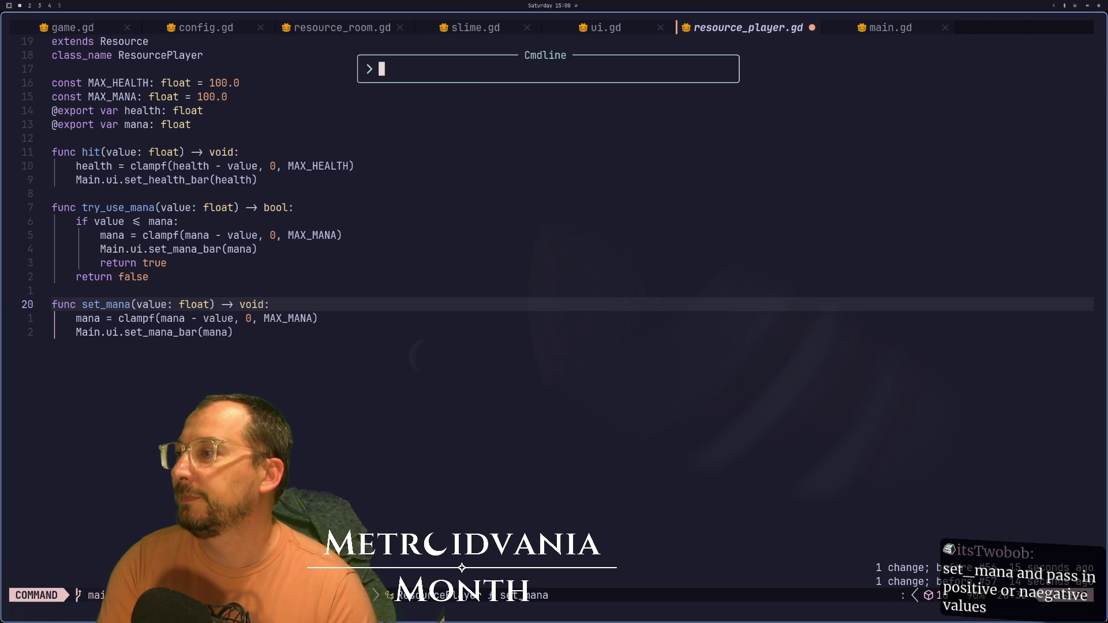
type("w")
key("Return")
key("Escape")
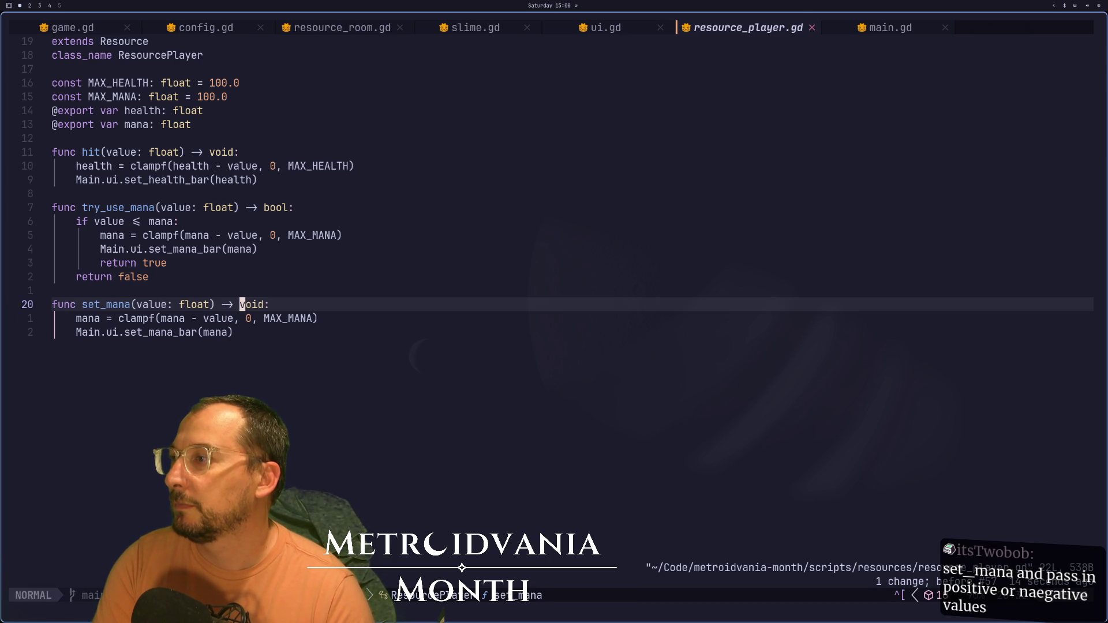
Step: Start renaming the try_use_mana function by deleting its use_ prefix
key("k")
key("k")
key("k")
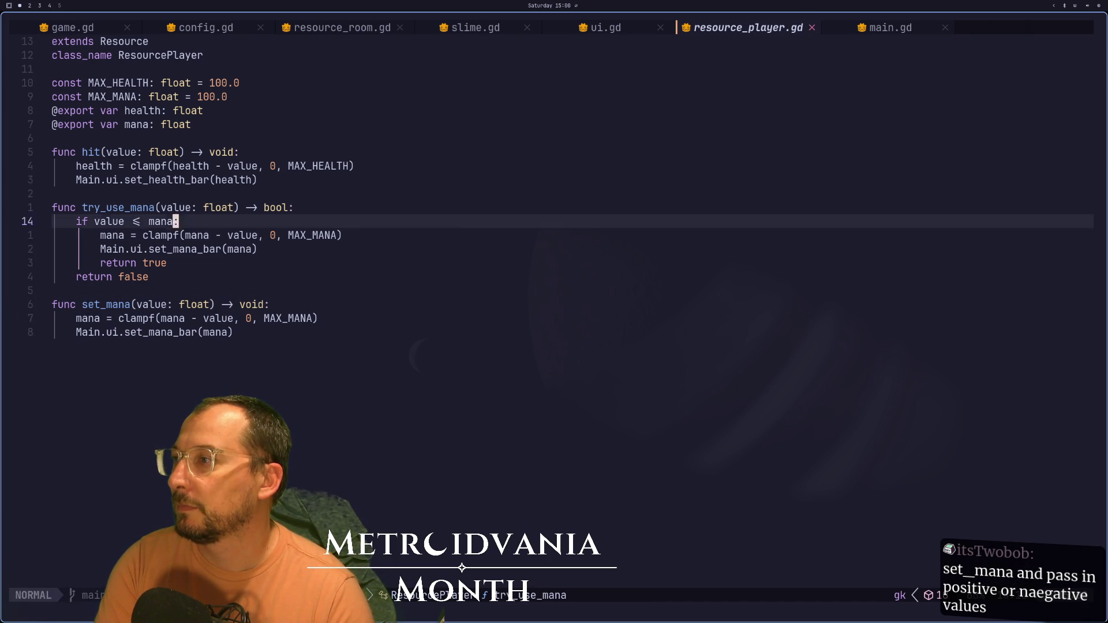
key("k")
key("k")
key("b")
key("F")
key("m")
key("i")
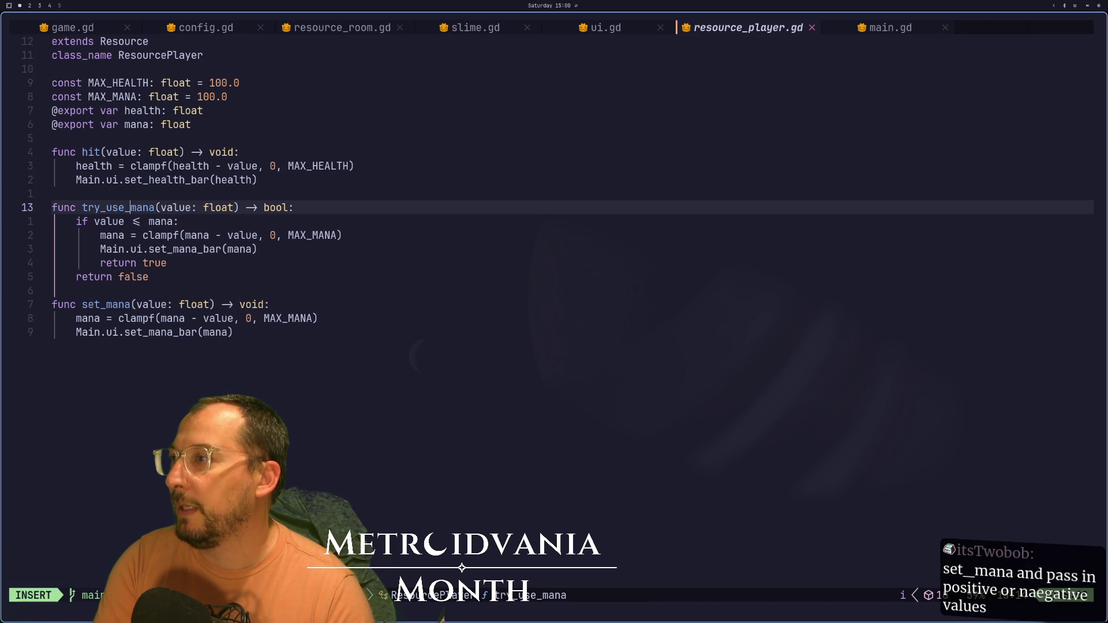
key("BackSpace")
key("BackSpace")
key("BackSpace")
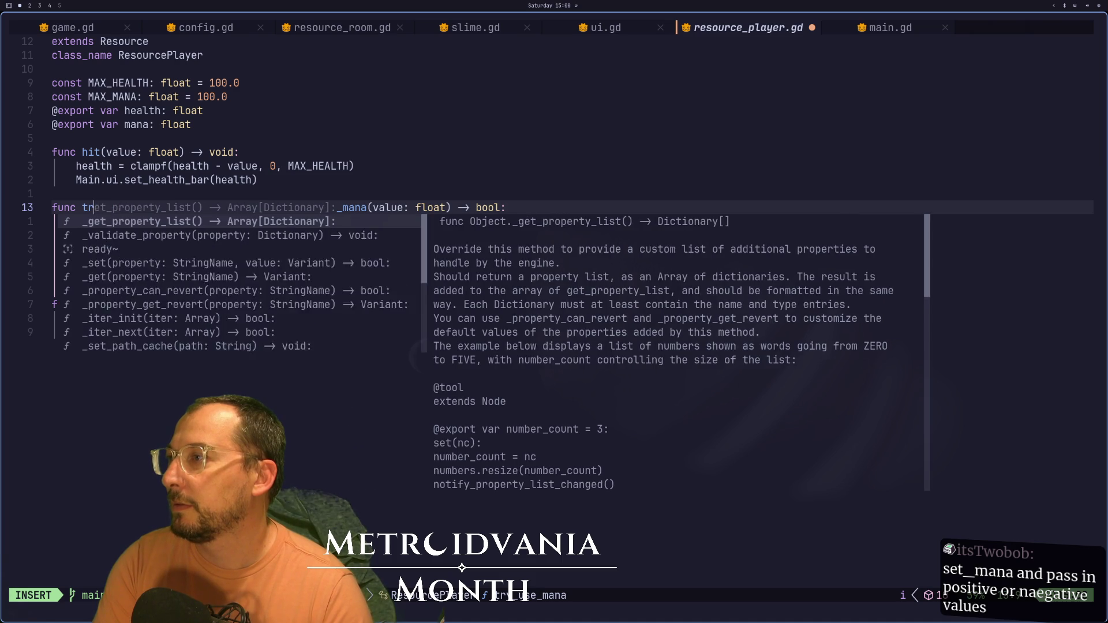
key("BackSpace")
key("BackSpace")
key("BackSpace")
type("try")
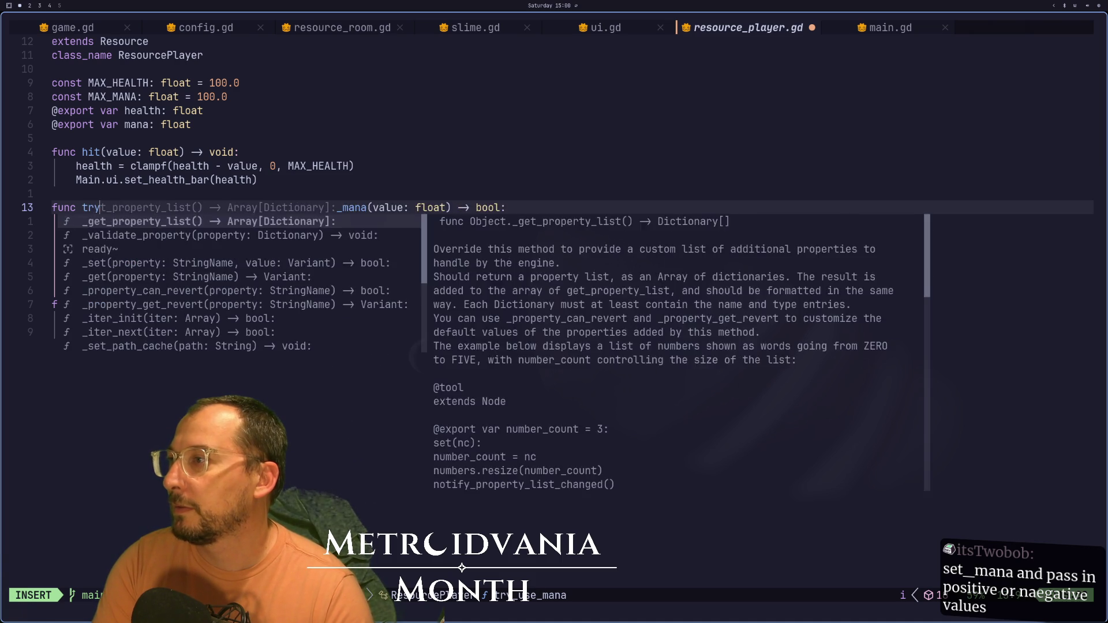
key("Escape")
type(":w")
key("Escape")
Step: Finish the function name as try_spend_mana and save resource_player.gd
type("a")
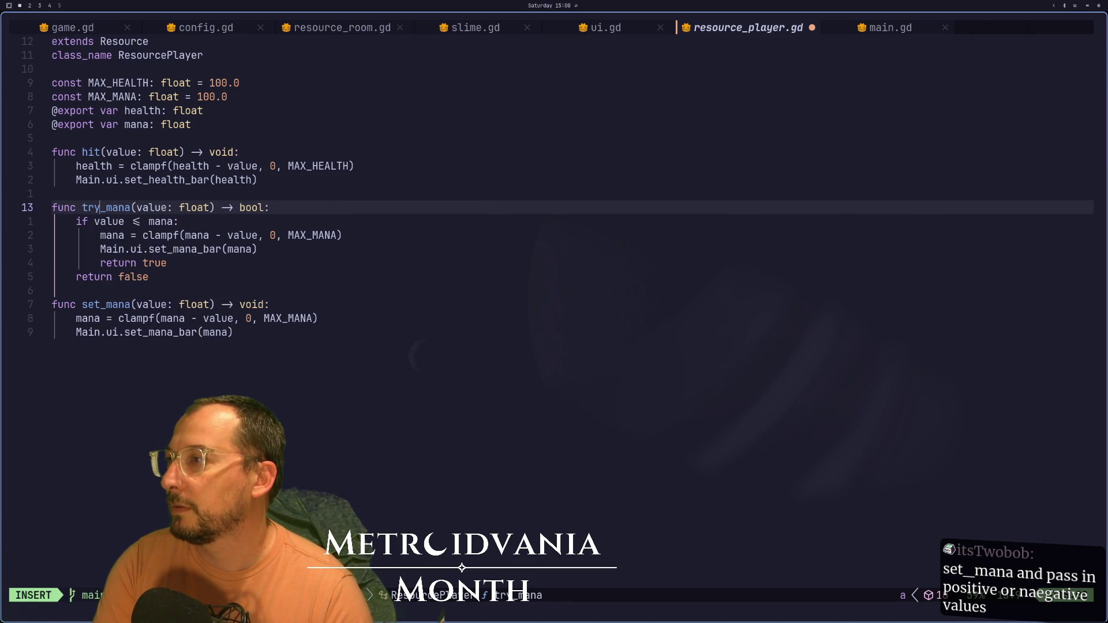
type("_spend")
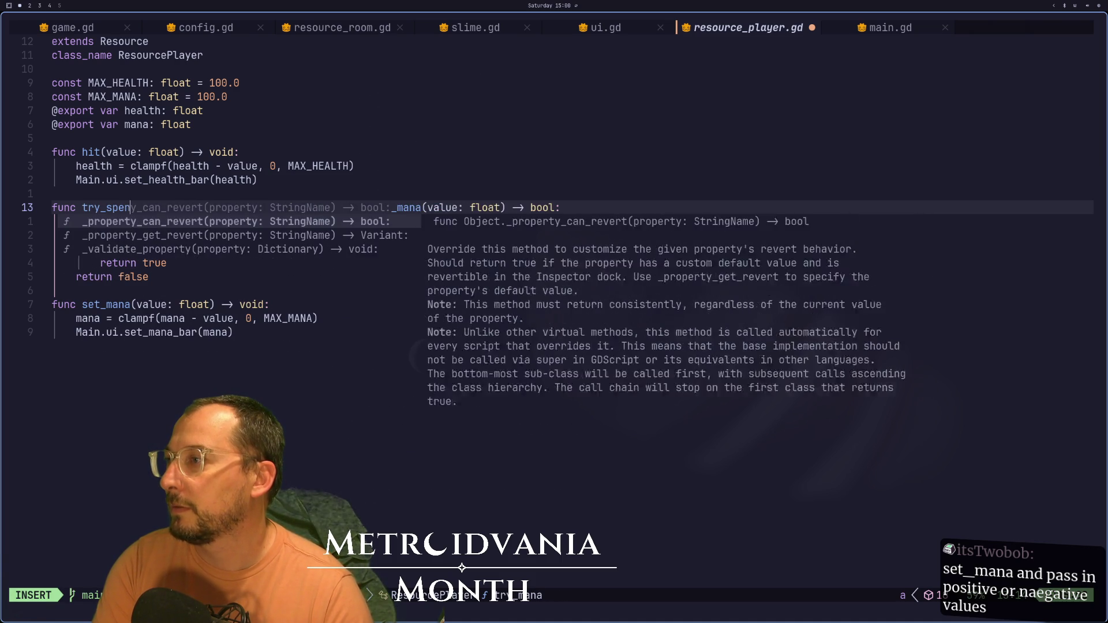
key("BackSpace")
key("BackSpace")
key("BackSpace")
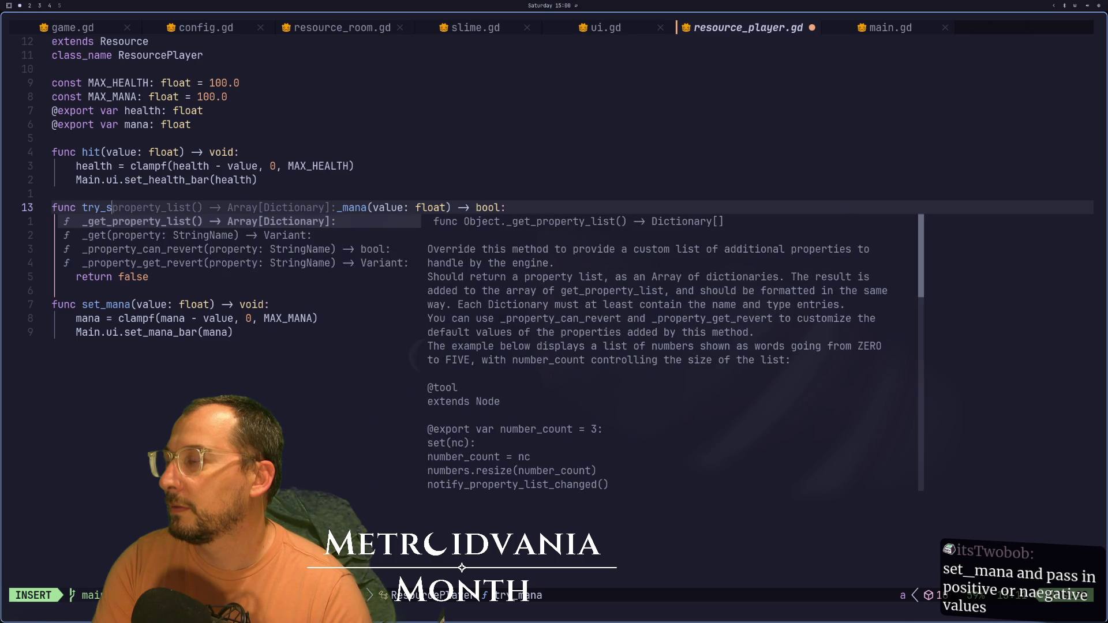
type("us")
key("BackSpace")
key("BackSpace")
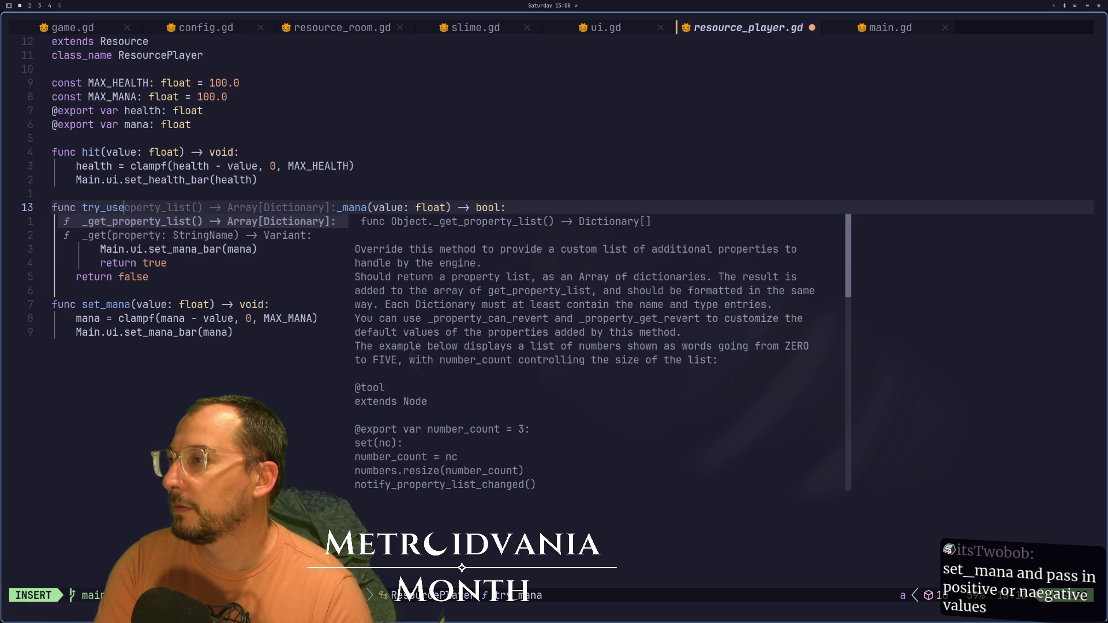
key("Escape")
type(":w")
key("Return")
Step: Rename the function's value parameter to spend_amount
key("j")
key("k")
key("w")
key("w")
type("l")
type("hcwspend_amou")
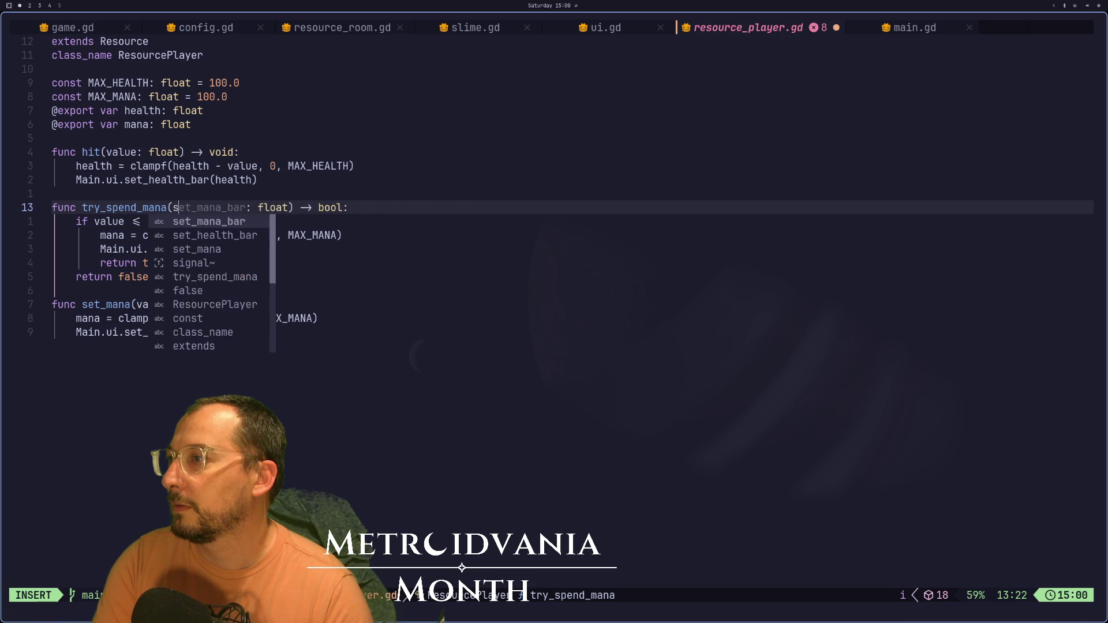
type("nt")
key("Escape")
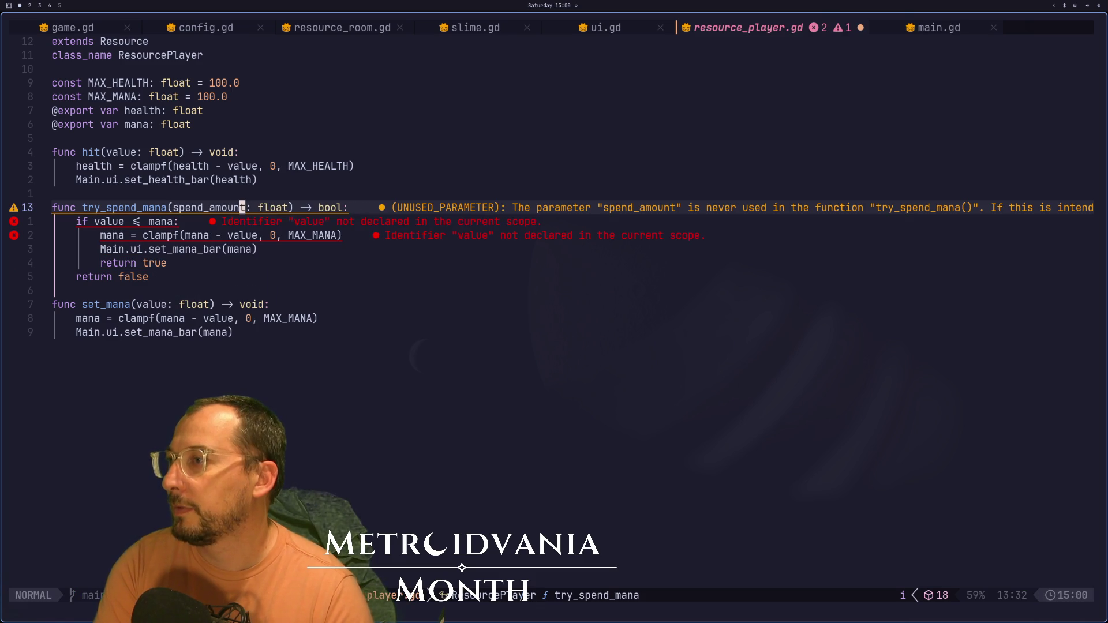
key("j")
Step: Use spend_amount in the if check and the clampf line, then save
key("b")
key("b")
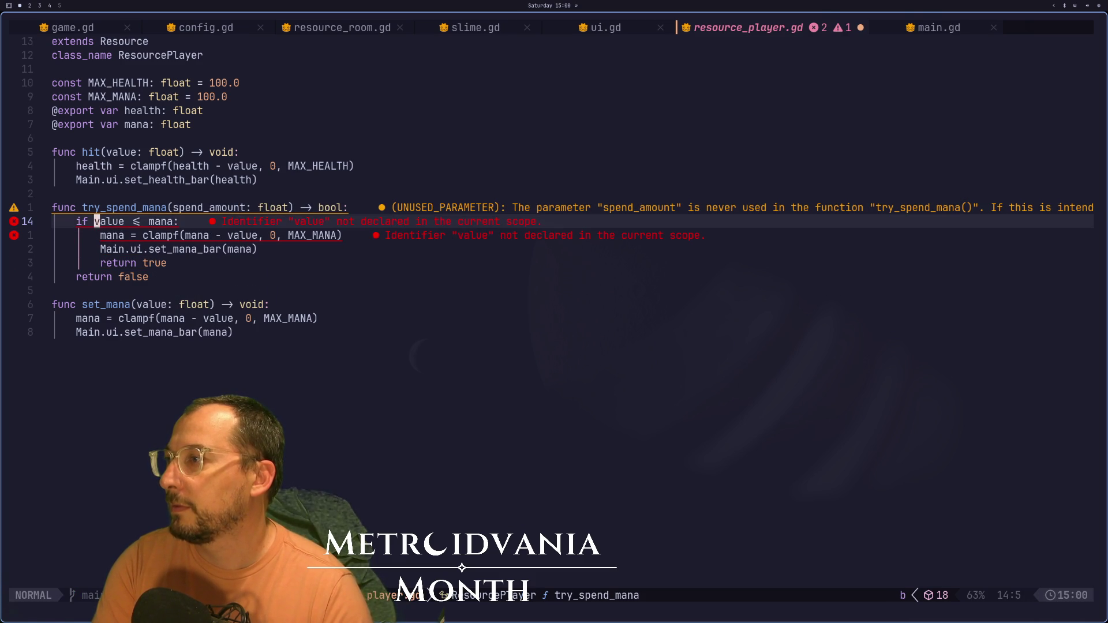
type("cwspend_amount")
key("Escape")
key("a")
key("Escape")
key("j")
key("l")
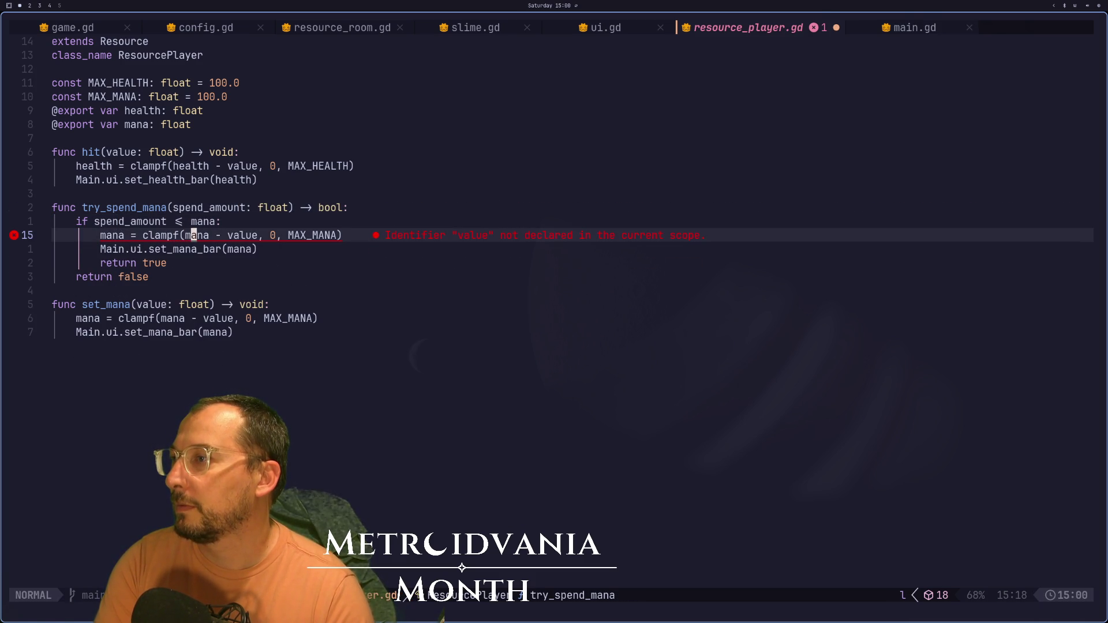
type("ciwspend_amount")
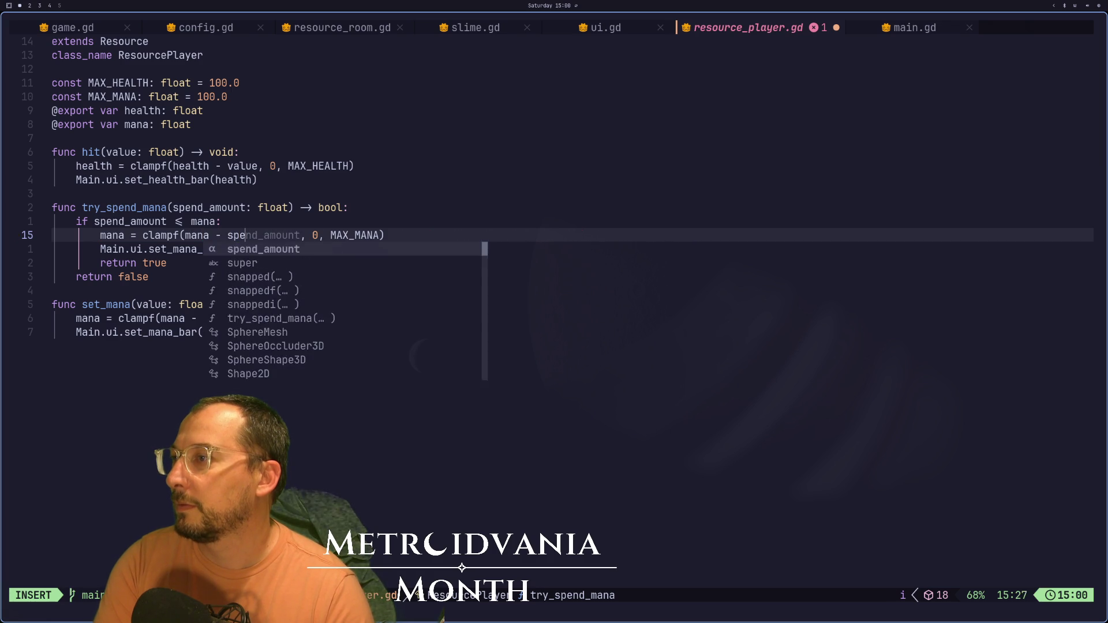
key("Escape")
type(":w")
key("Return")
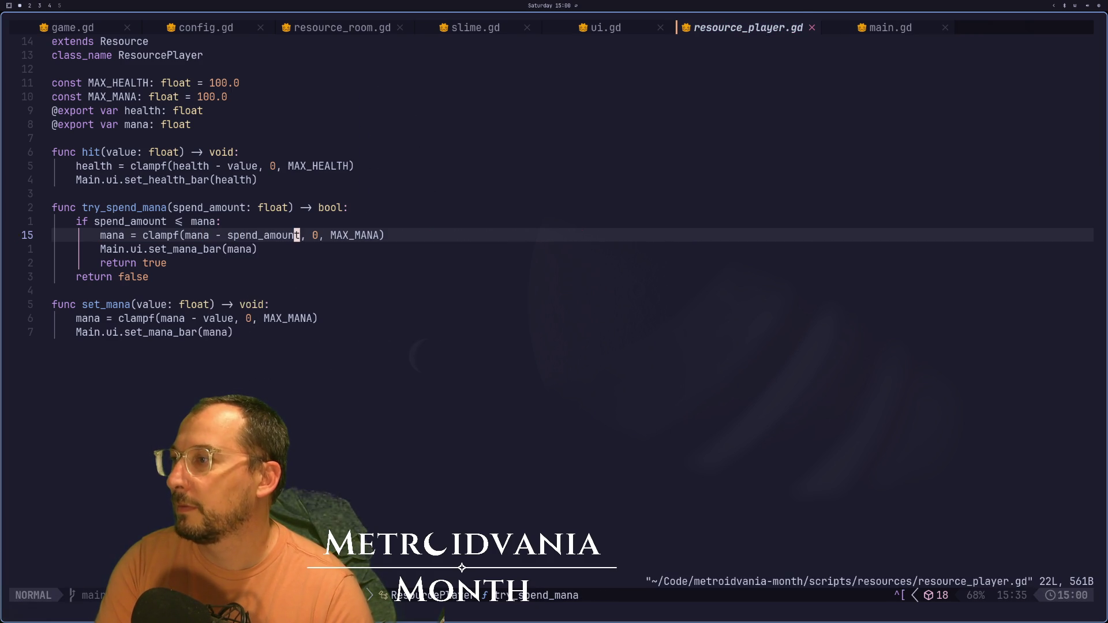
Step: Rename the set_mana function to add_mana
key("j")
key("j")
key("j")
key("j")
key("j")
key("k")
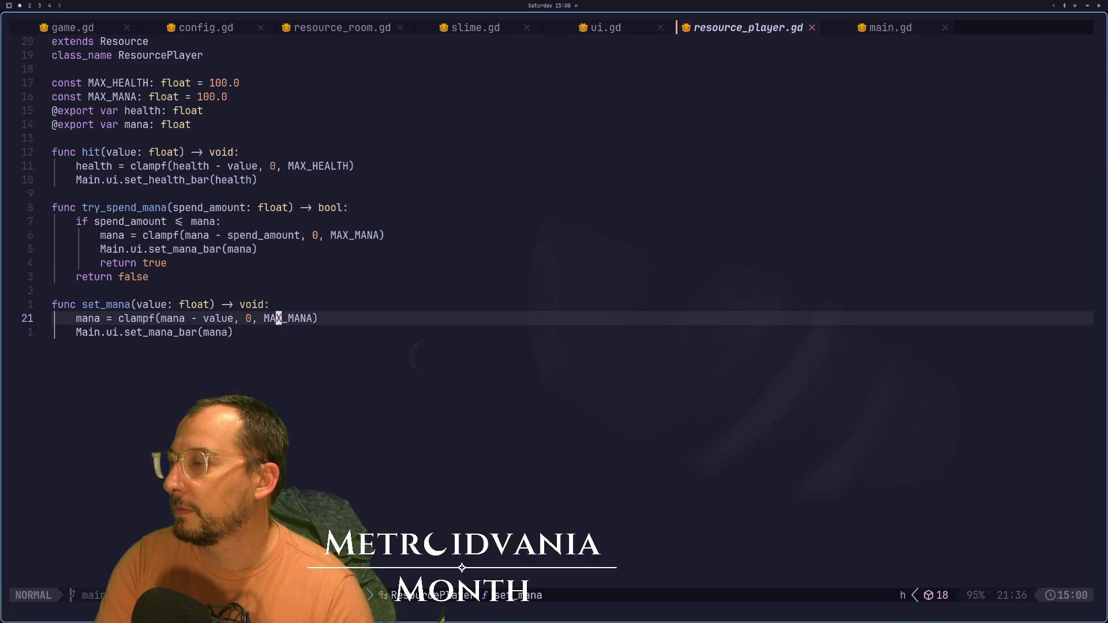
key("k")
key("k")
left_click(114, 317)
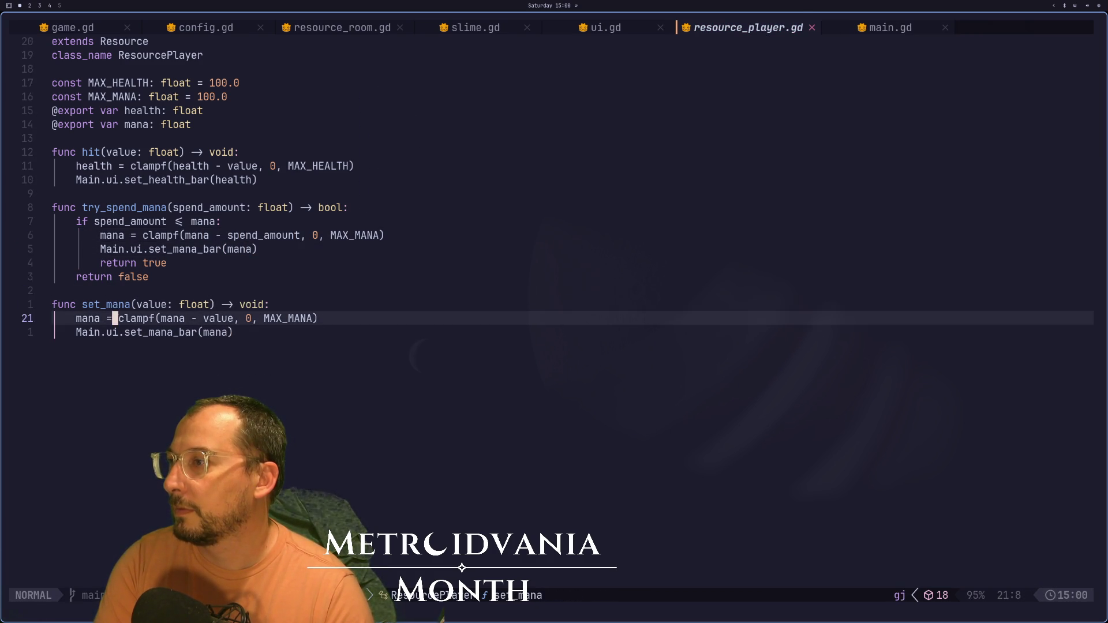
type("kh")
type("bct_")
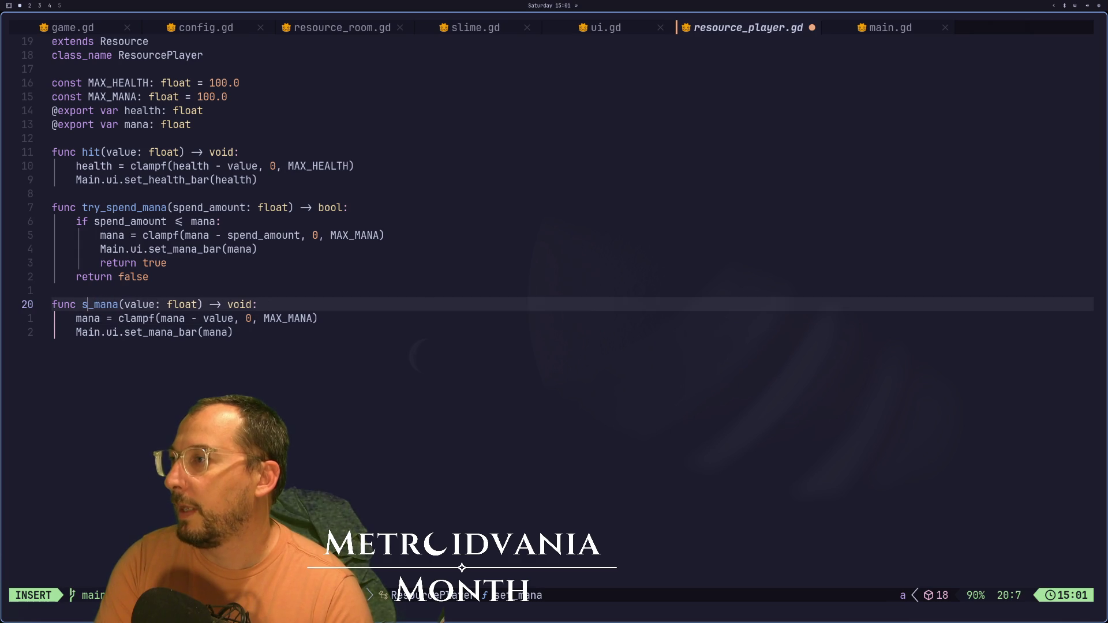
type("add")
key("Escape")
Step: Change the minus to a plus in add_mana's clampf line and save
key("l")
key("l")
key("l")
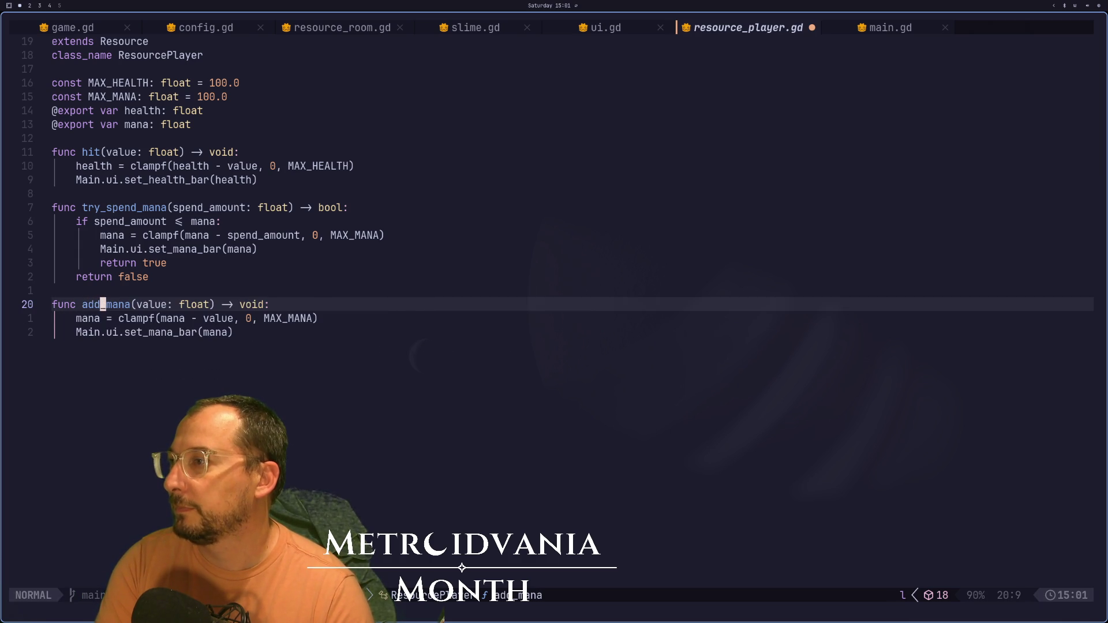
key("j")
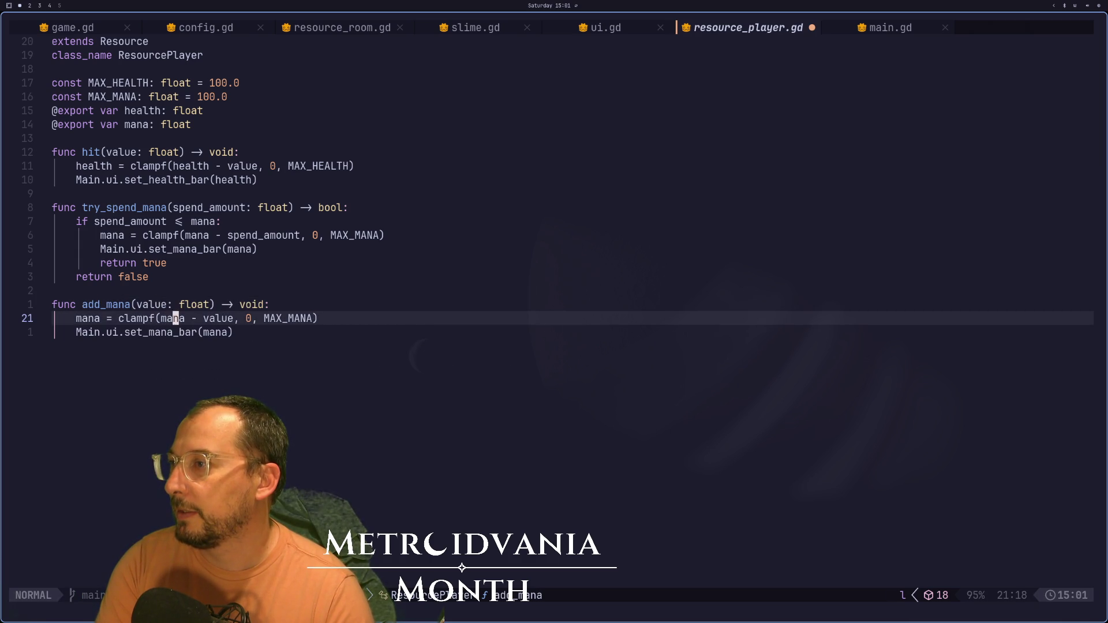
key("r")
key("plus")
type(":w")
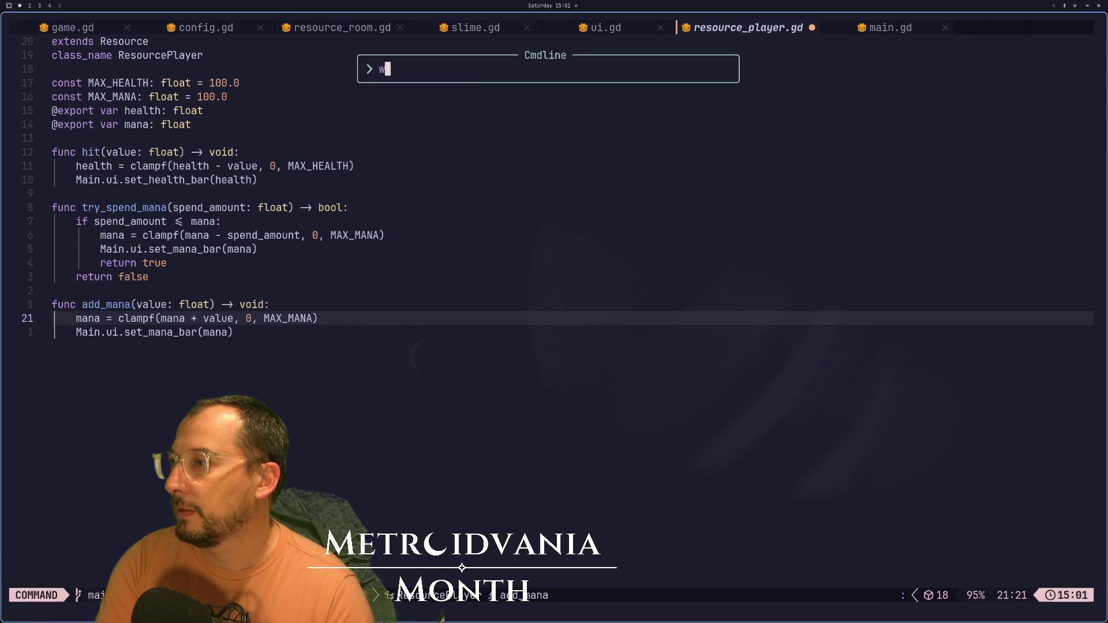
key("Return")
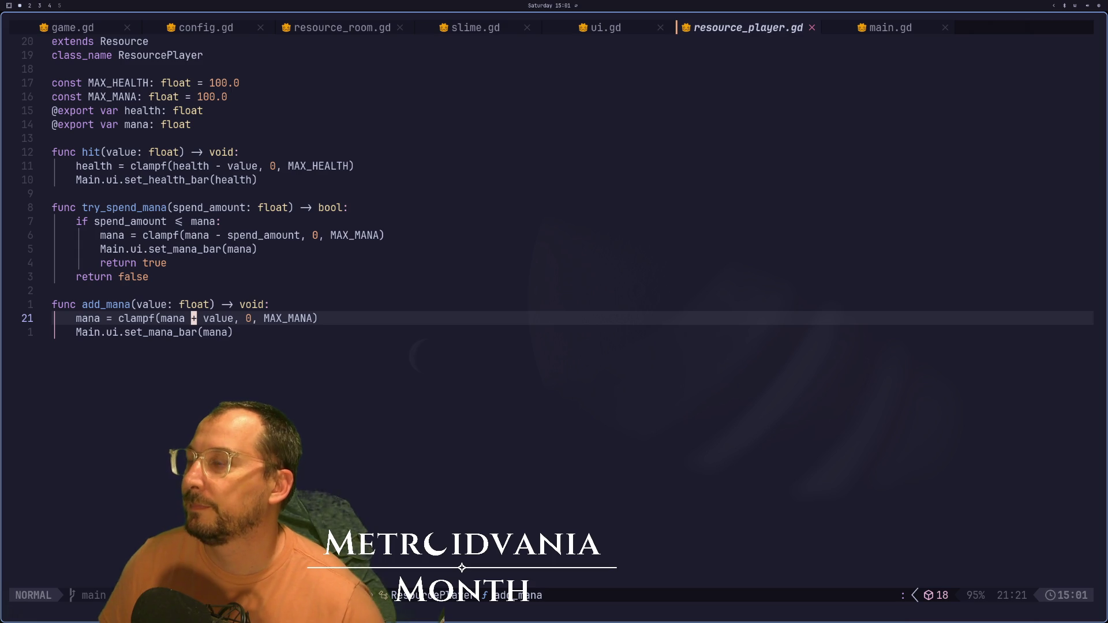
Step: Rename the hit function to set_health and save resource_player.gd
key("k")
key("k")
key("k")
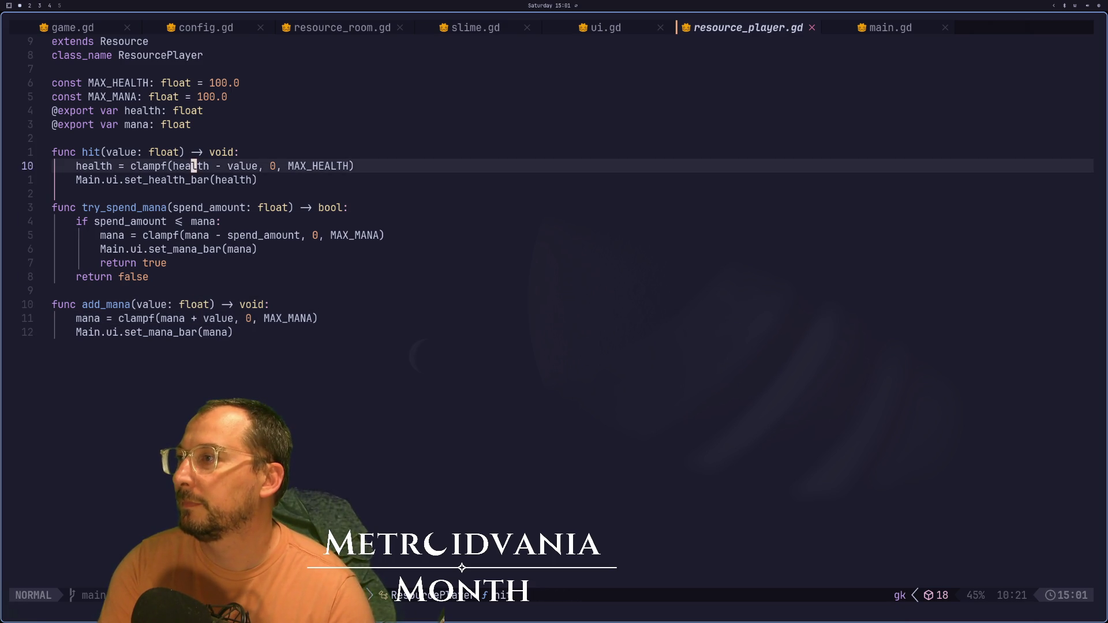
key("b")
key("b")
key("b")
type("cbset")
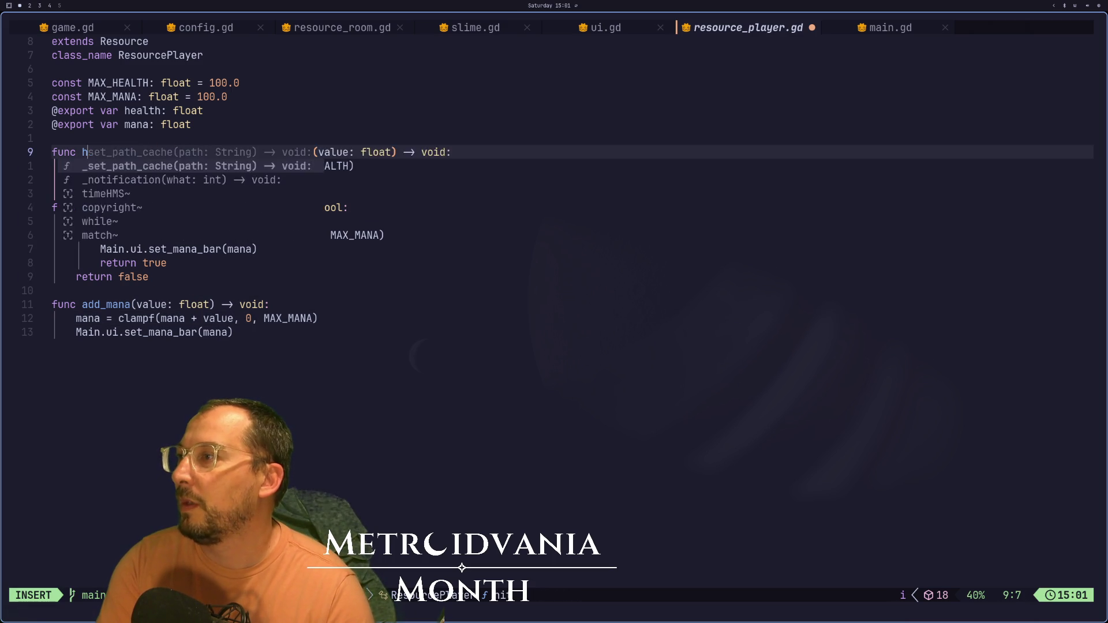
type("_health")
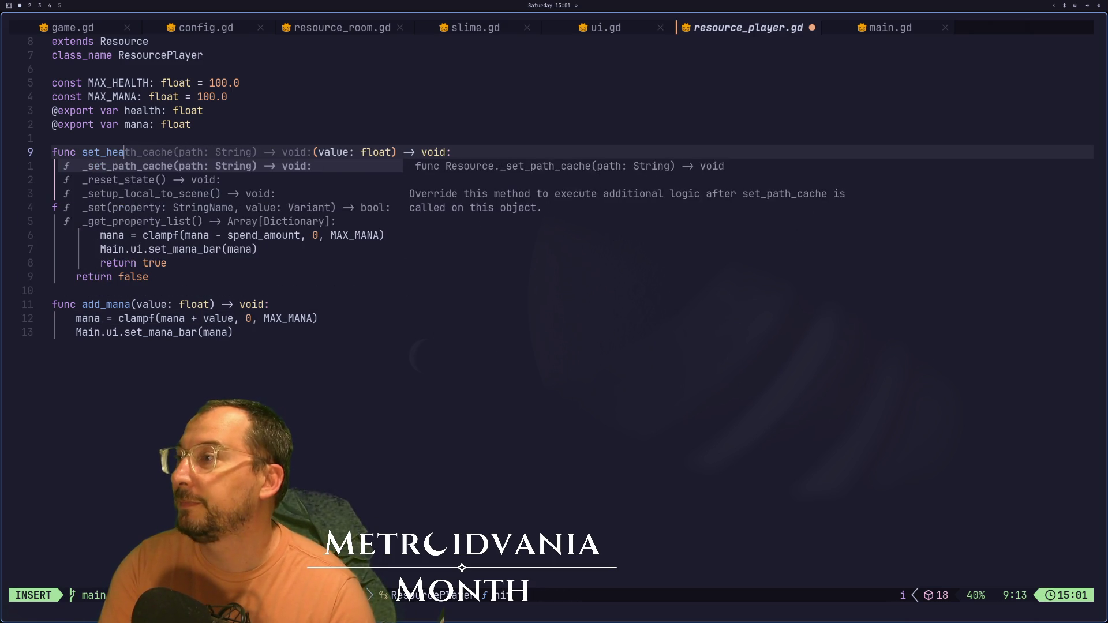
key("Escape")
type(":w")
key("Return")
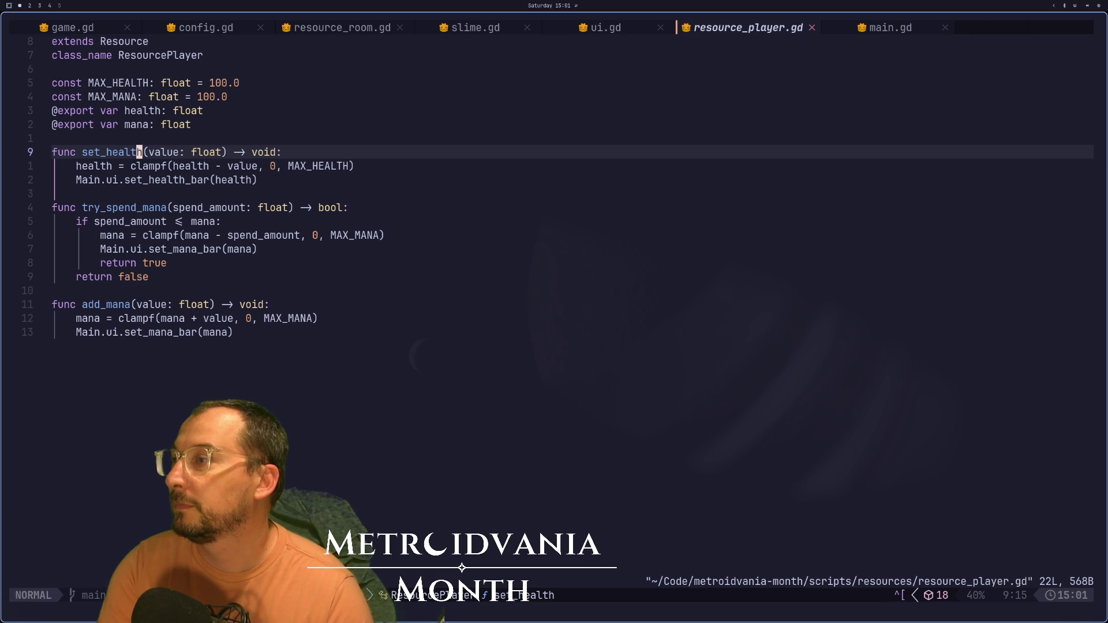
Step: Make set_health add value to health instead of subtracting, then save
key("e")
key("e")
key("j")
key("e")
key("e")
type("s+")
key("Escape")
key("Escape")
type(":w")
key("Return")
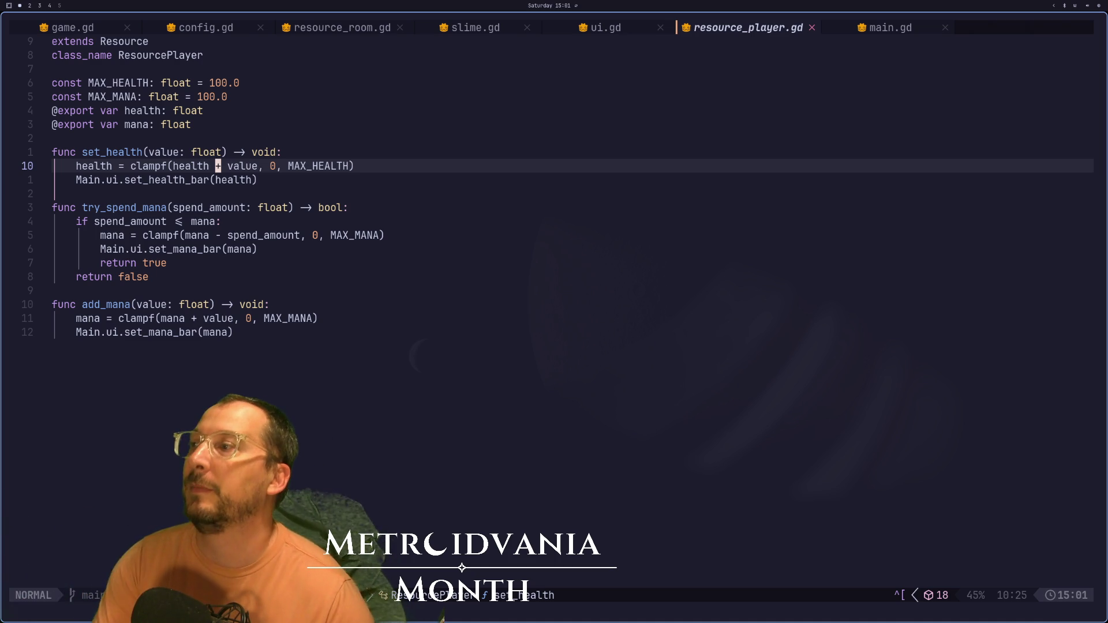
Step: Review the try_spend_mana and add_mana functions
key("j")
key("j")
key("j")
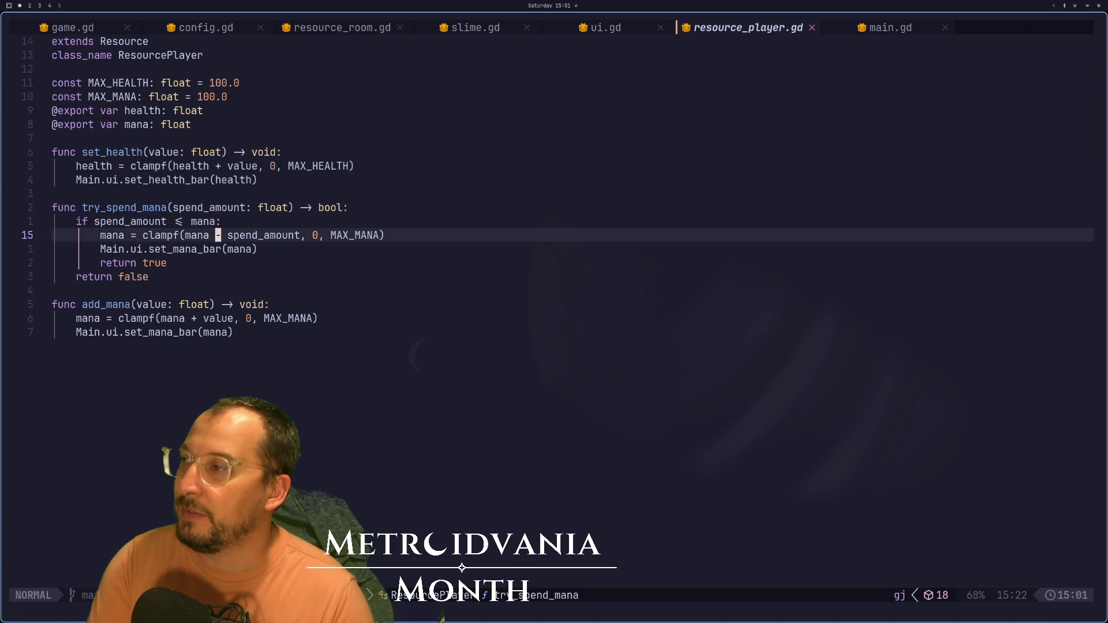
key("k")
key("k")
key("k")
key("j")
key("j")
key("j")
key("j")
key("k")
key("j")
key("j")
key("k")
key("k")
key("k")
key("k")
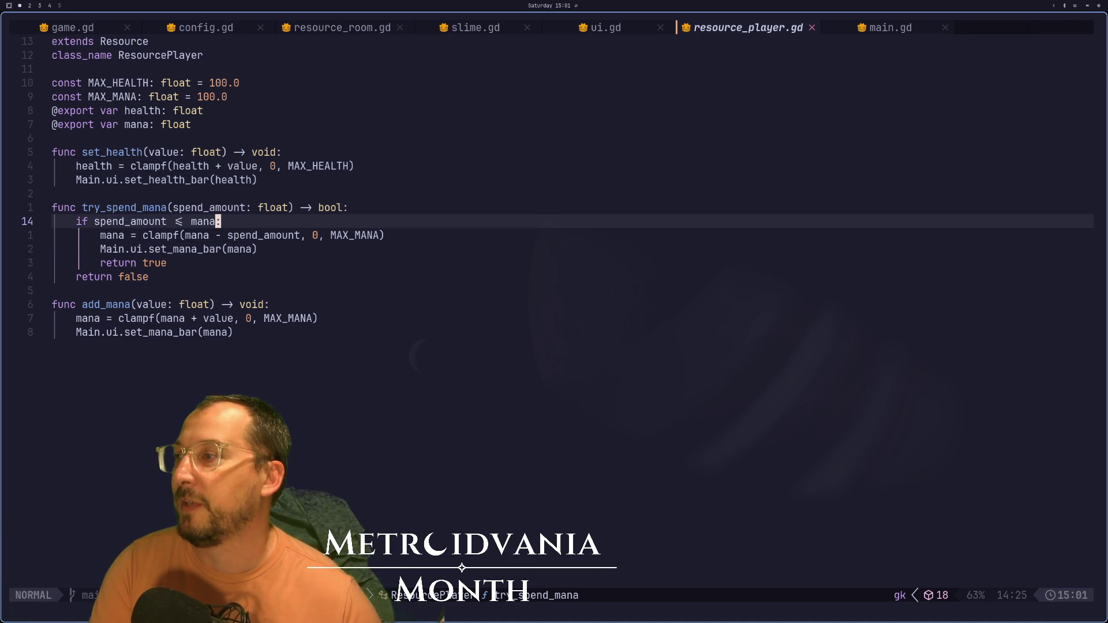
key("k")
key("j")
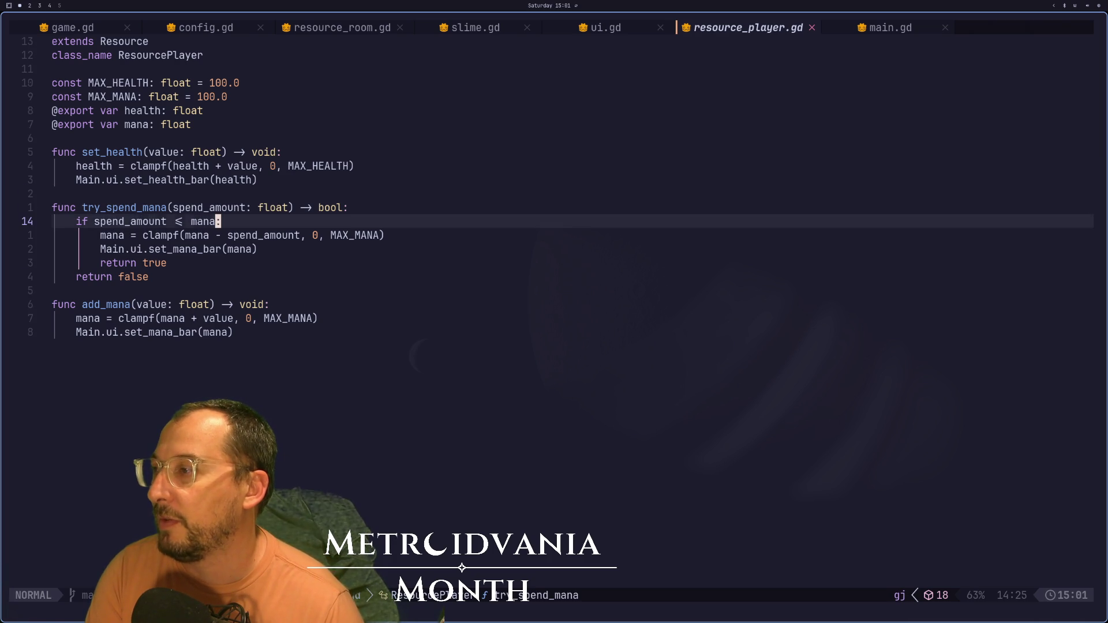
key("shift+g")
key("k")
key("k")
key("j")
key("j")
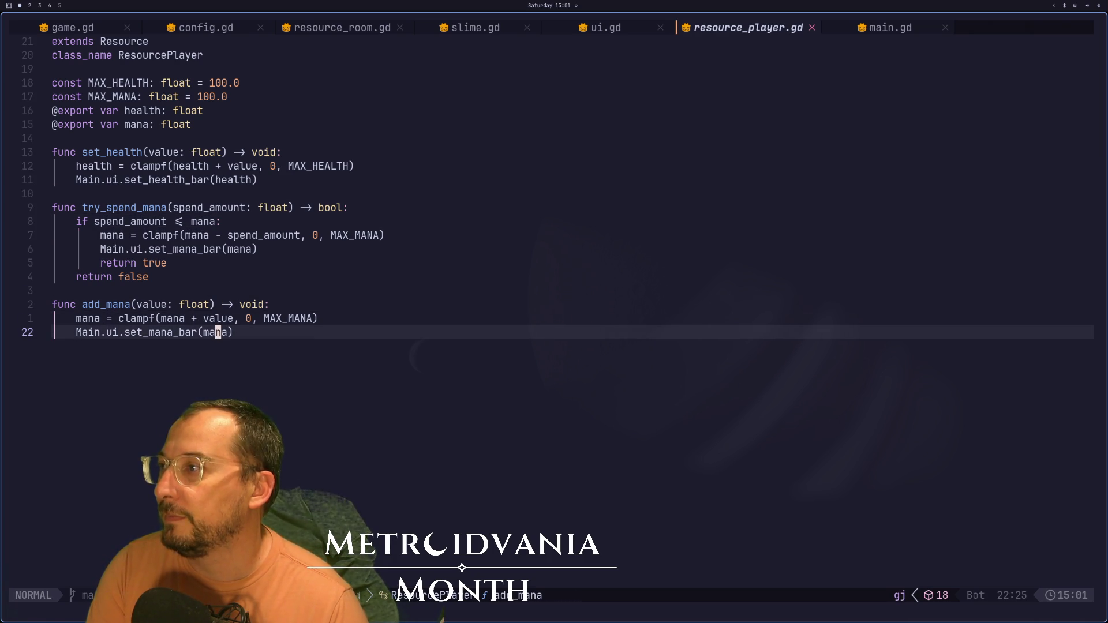
key("k")
key("k")
key("k")
key("k")
key("k")
key("k")
key("k")
key("k")
key("j")
key("j")
key("j")
key("j")
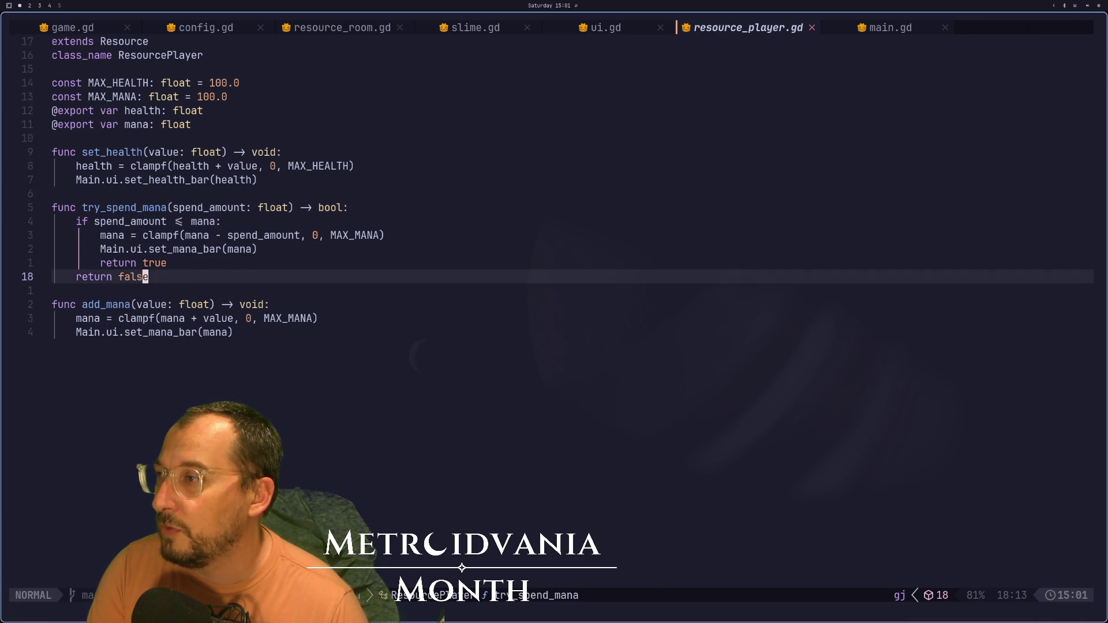
key("j")
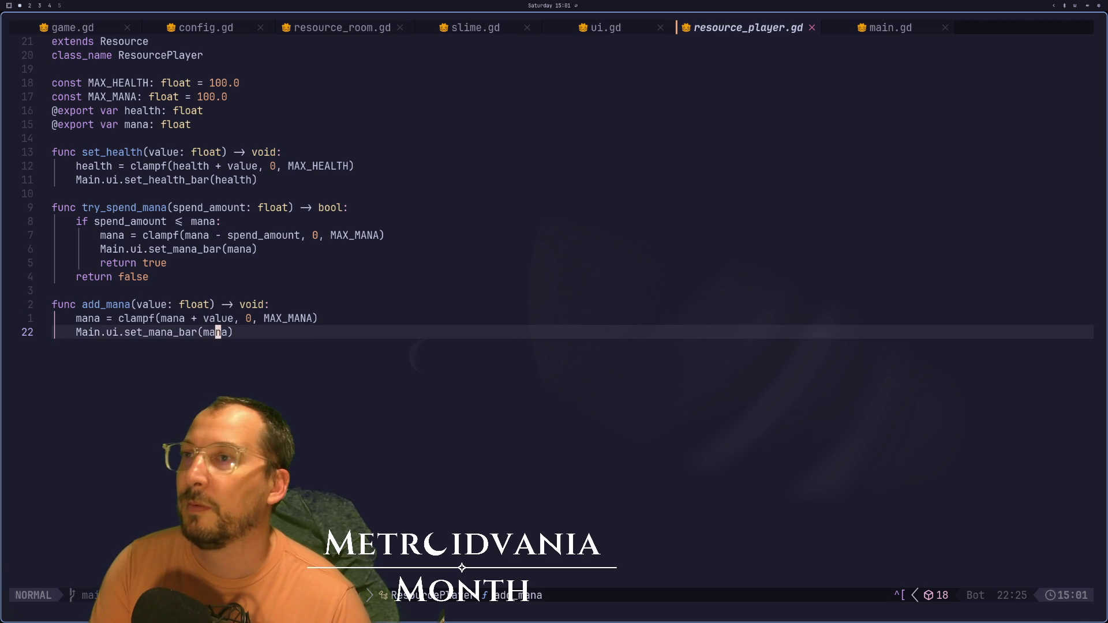
Step: Glance at main.gd, then switch to the ui.gd buffer
key("shift+l")
key("shift+h")
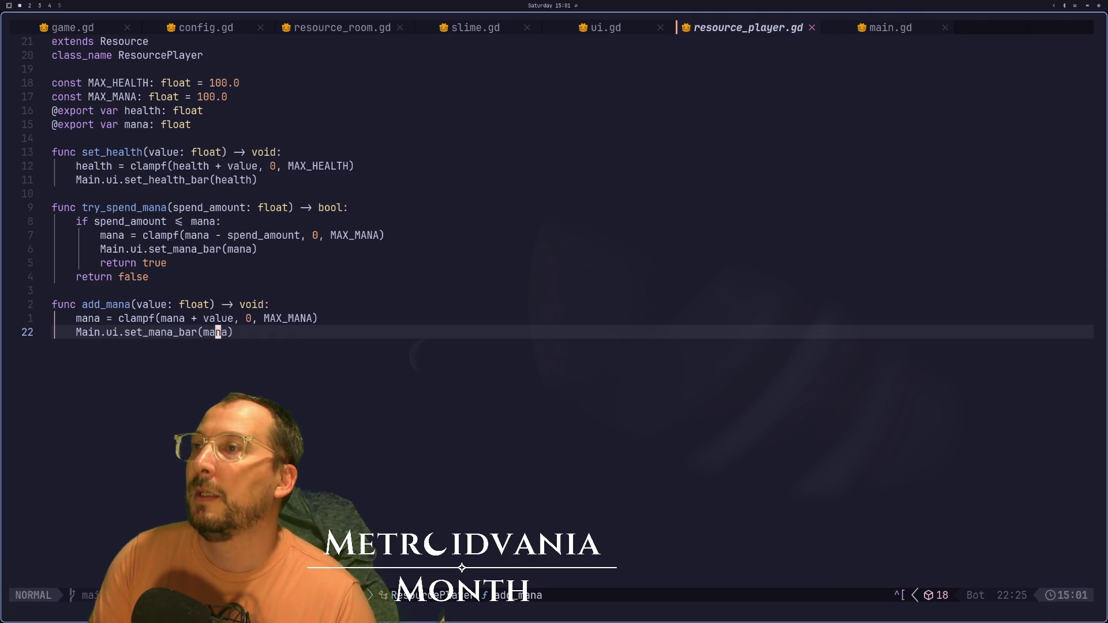
key("k")
key("k")
key("k")
key("j")
key("j")
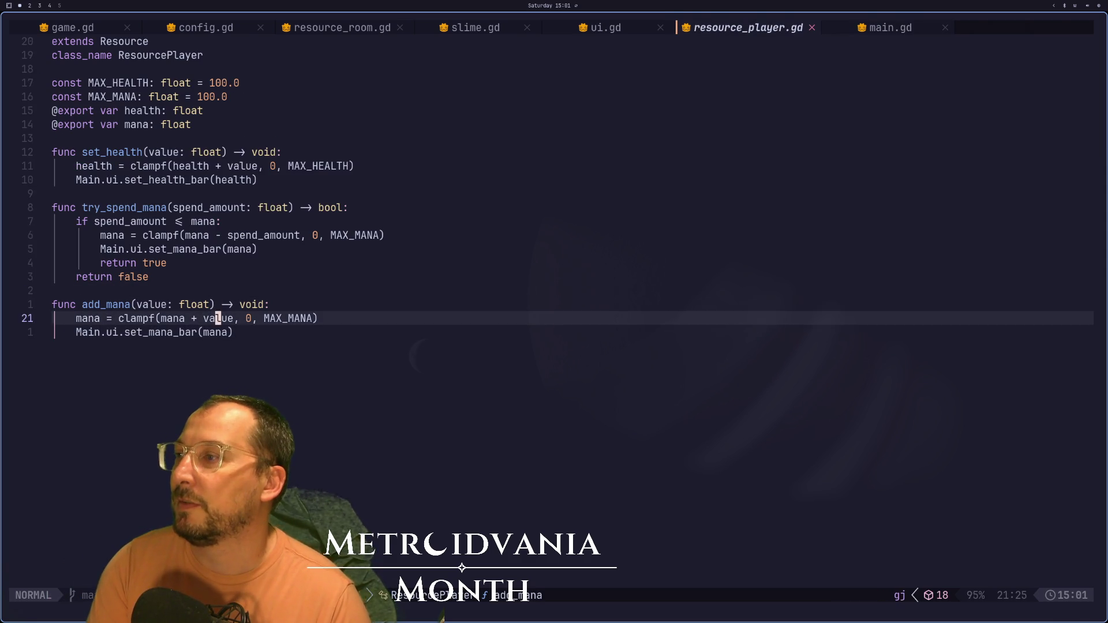
key("j")
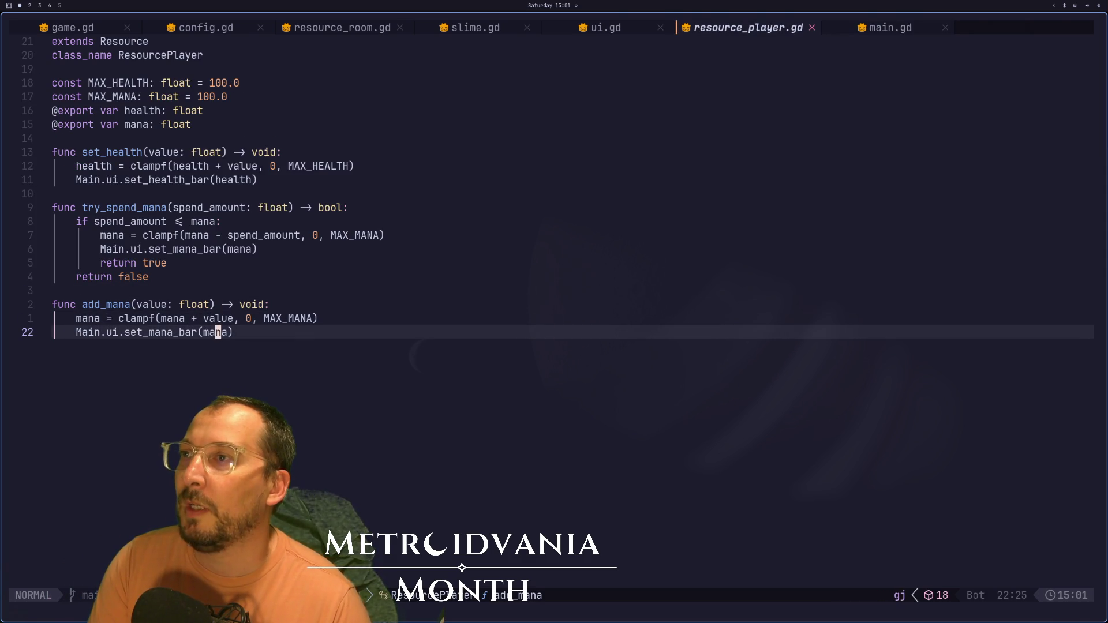
key("shift+h")
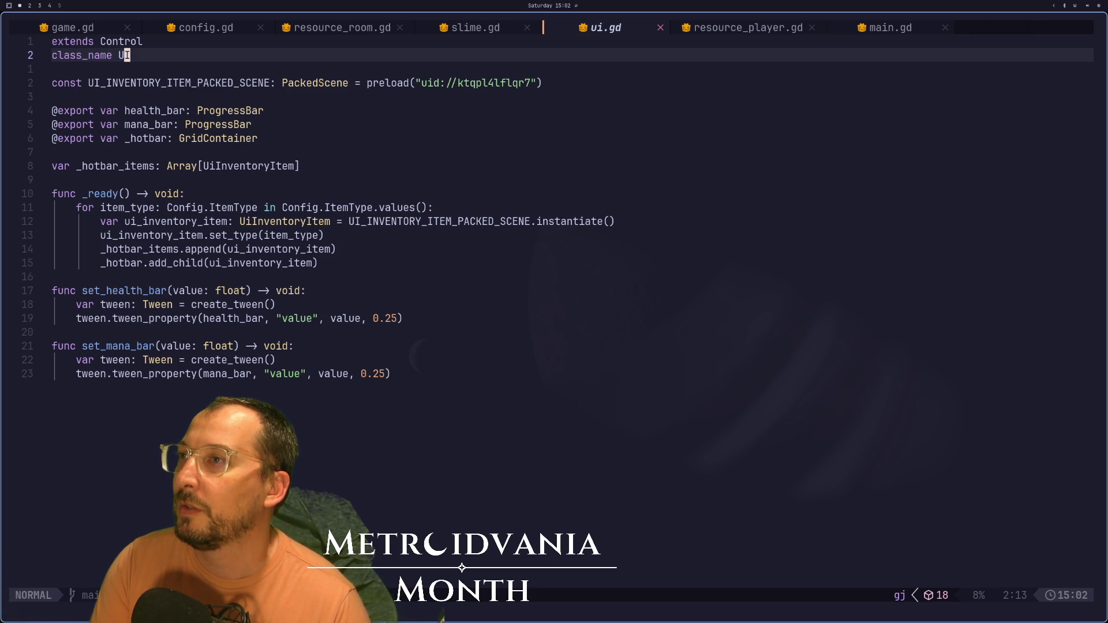
Step: Cycle through the open buffers and review the room-loading code in game.gd
key("shift+h")
key("shift+h")
key("shift+h")
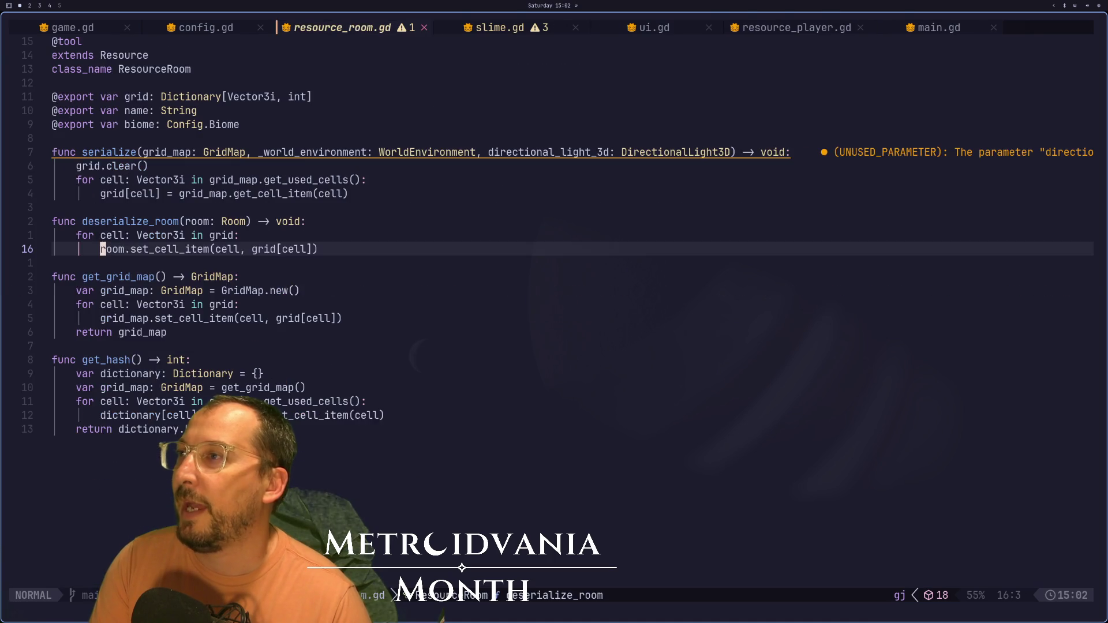
key("shift+h")
key("shift+l")
key("shift+l")
key("shift+l")
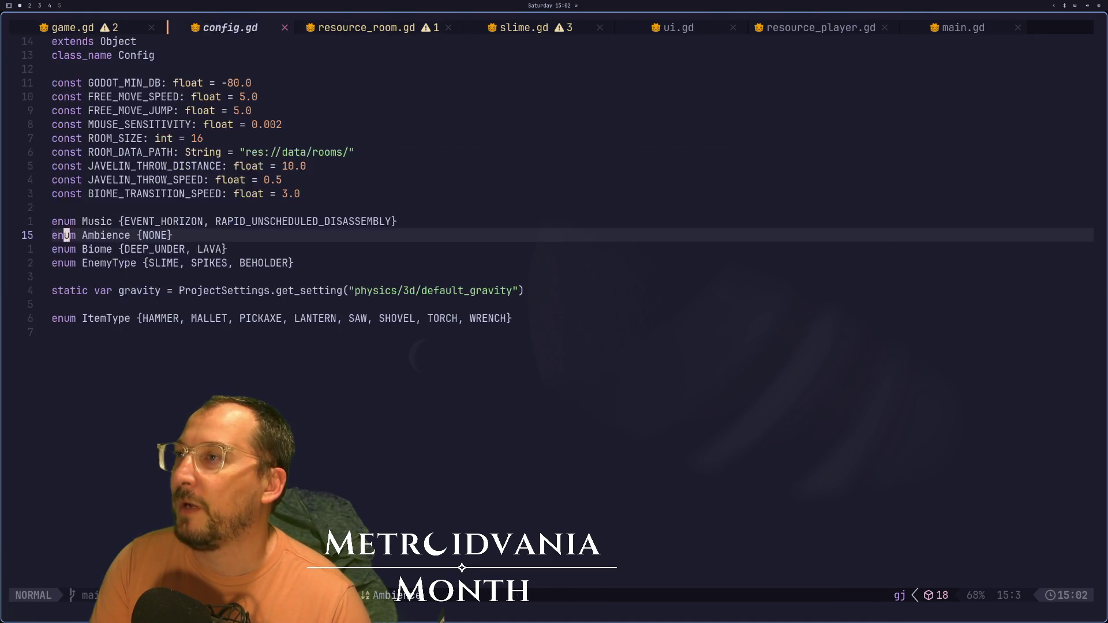
key("shift+l")
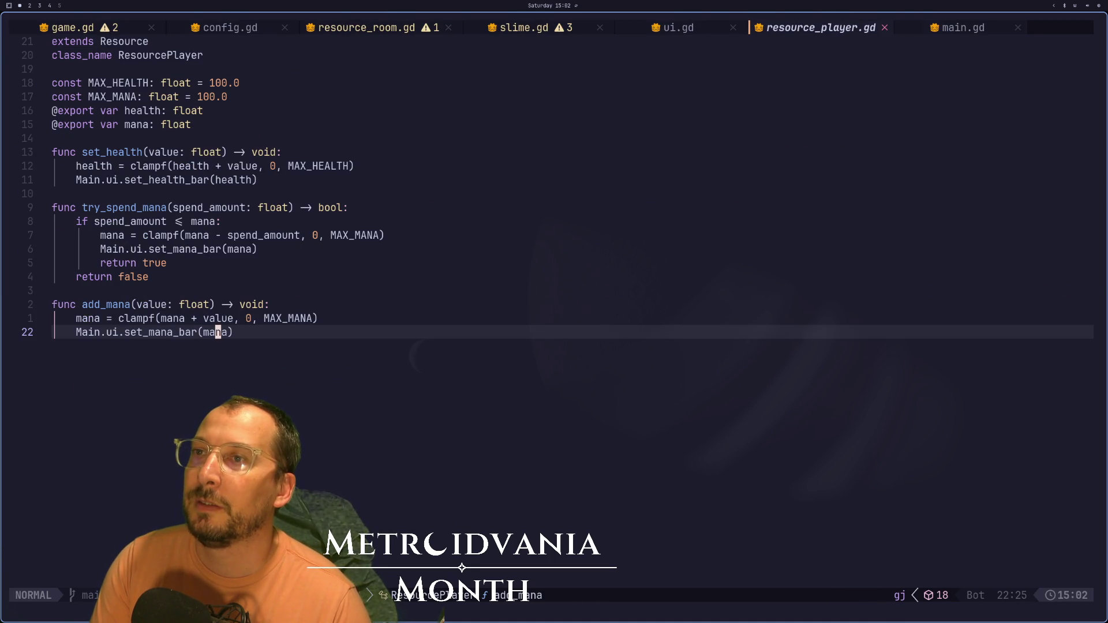
key("shift+l")
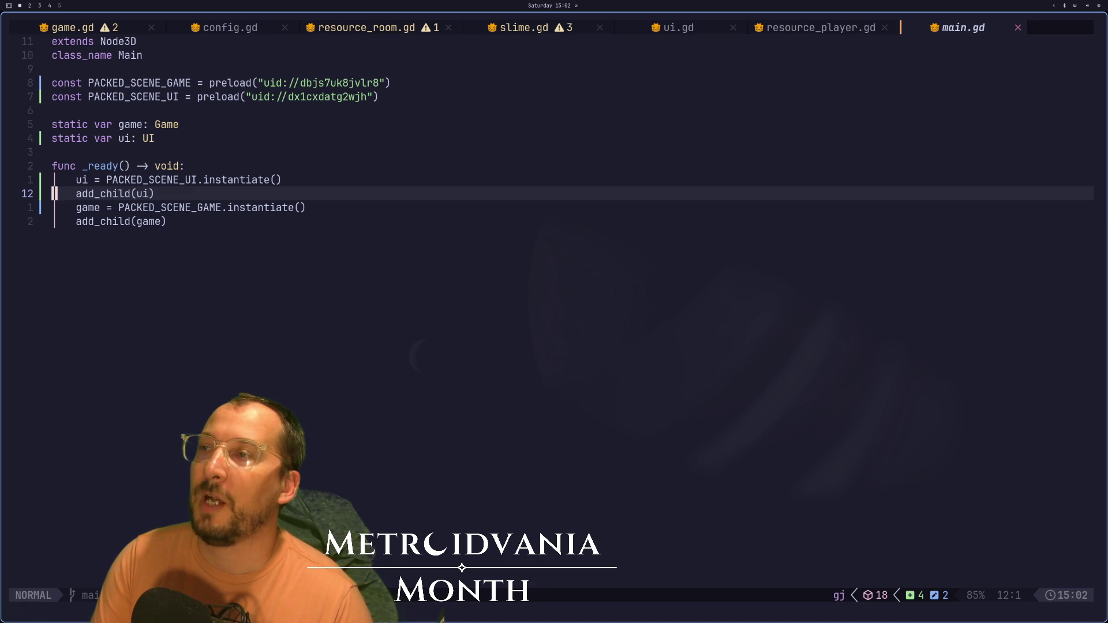
key("alt+Tab")
key("alt+Tab")
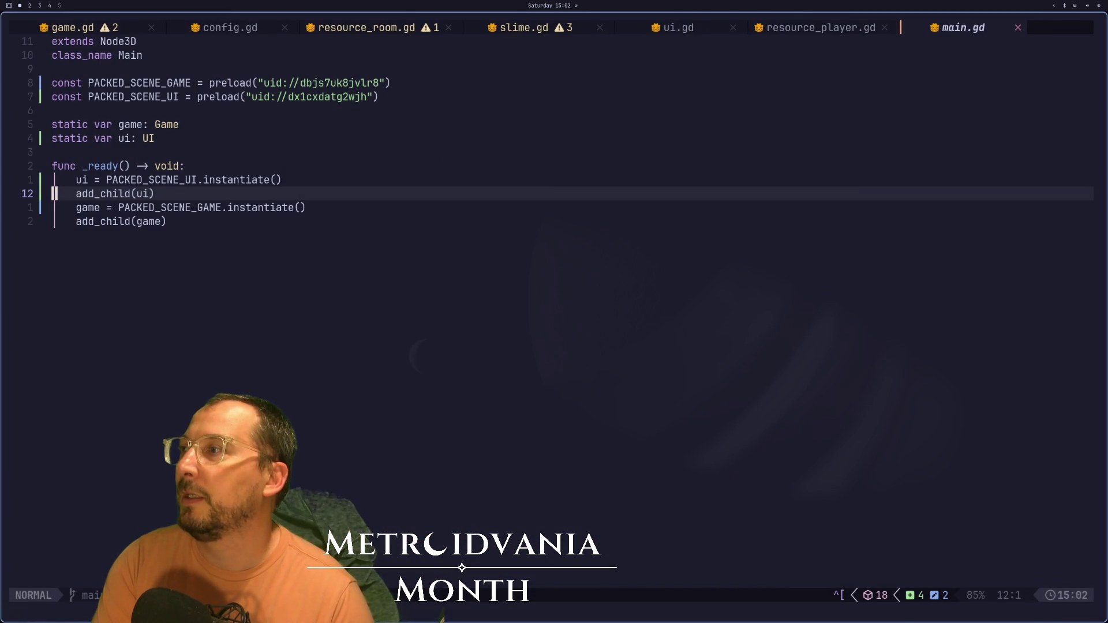
key("shift+h")
key("shift+h")
key("shift+h")
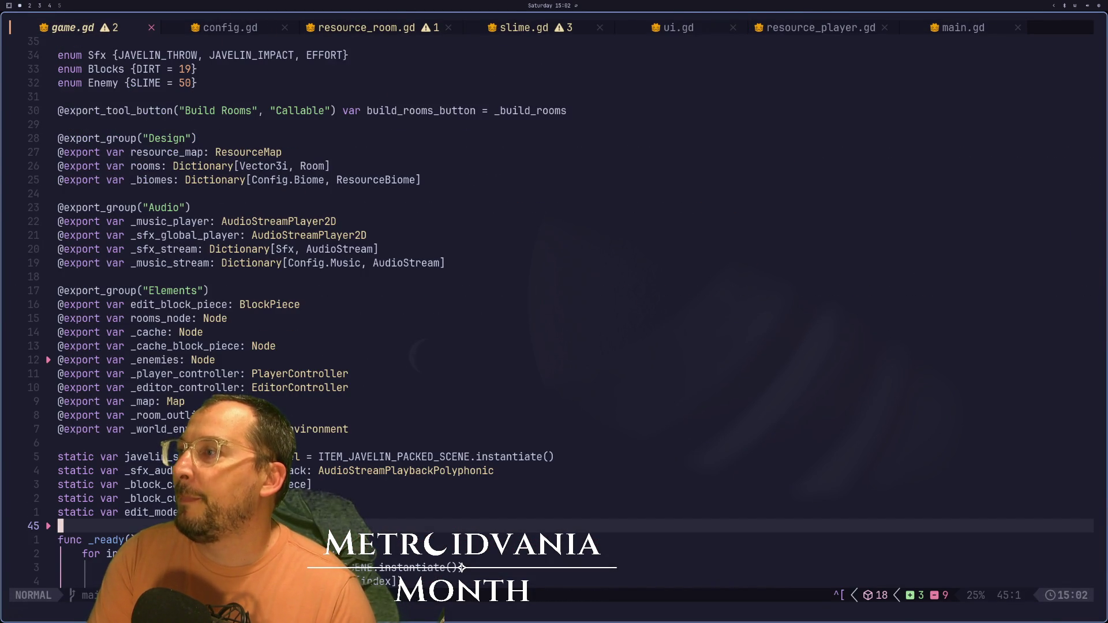
key("j")
key("j")
key("j")
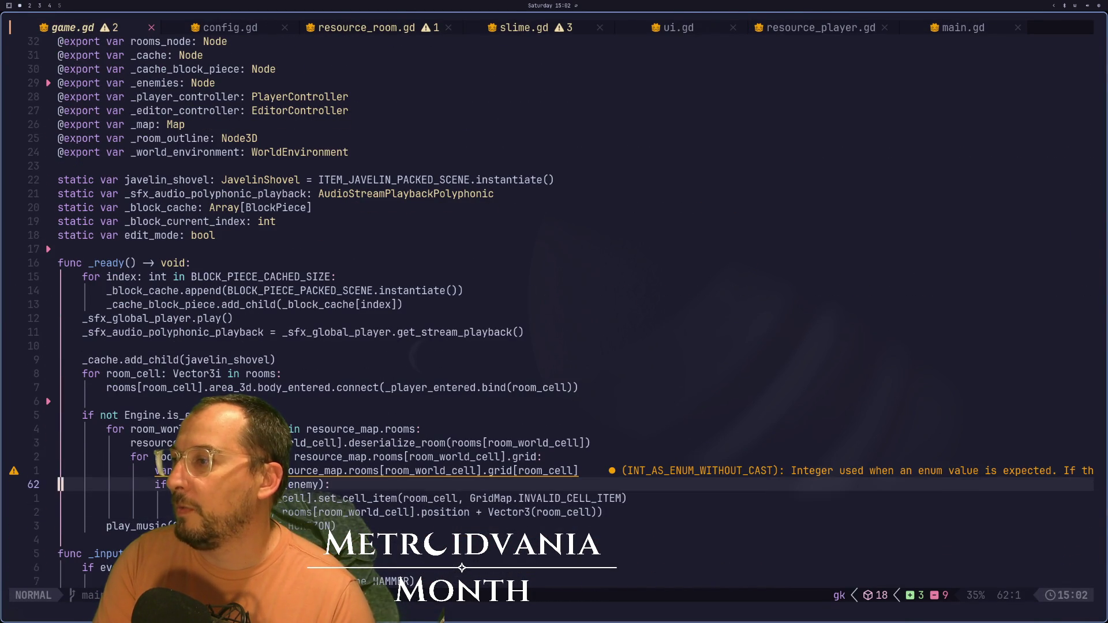
key("k")
key("k")
key("k")
key("j")
key("j")
key("j")
Step: In resource_player.gd, open a new line above set_health and type 'func _'
key("k")
key("shift+l")
key("shift+l")
key("shift+l")
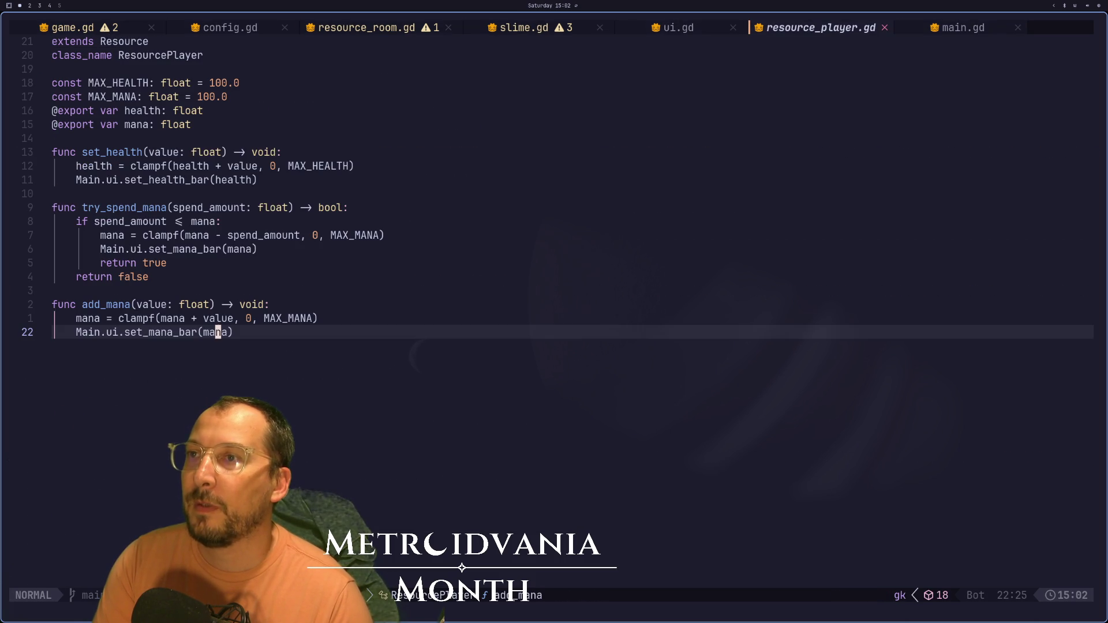
key("k")
key("Escape")
type("9k")
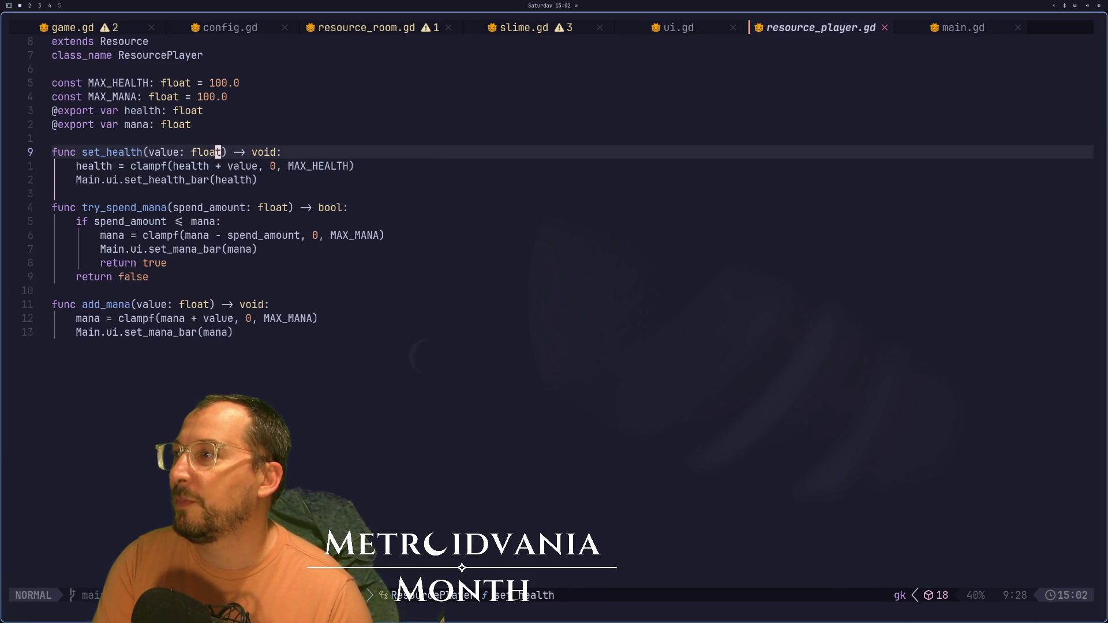
type("Ofunc _")
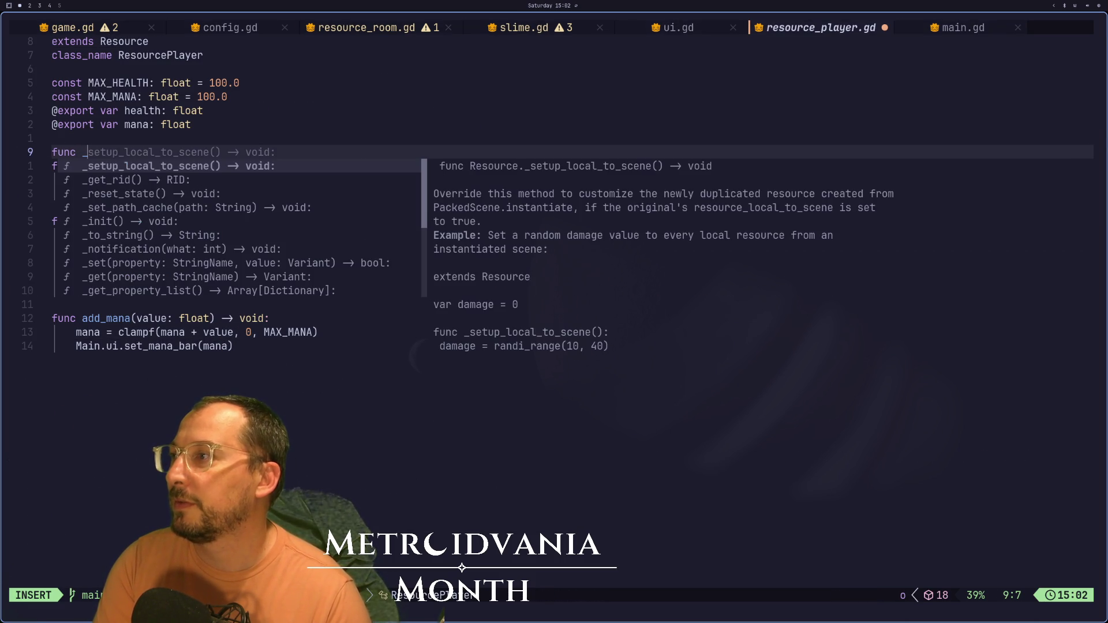
Step: Complete the stub as 'func _ready() -> void:' with an indented pass line
key("Escape")
type("a")
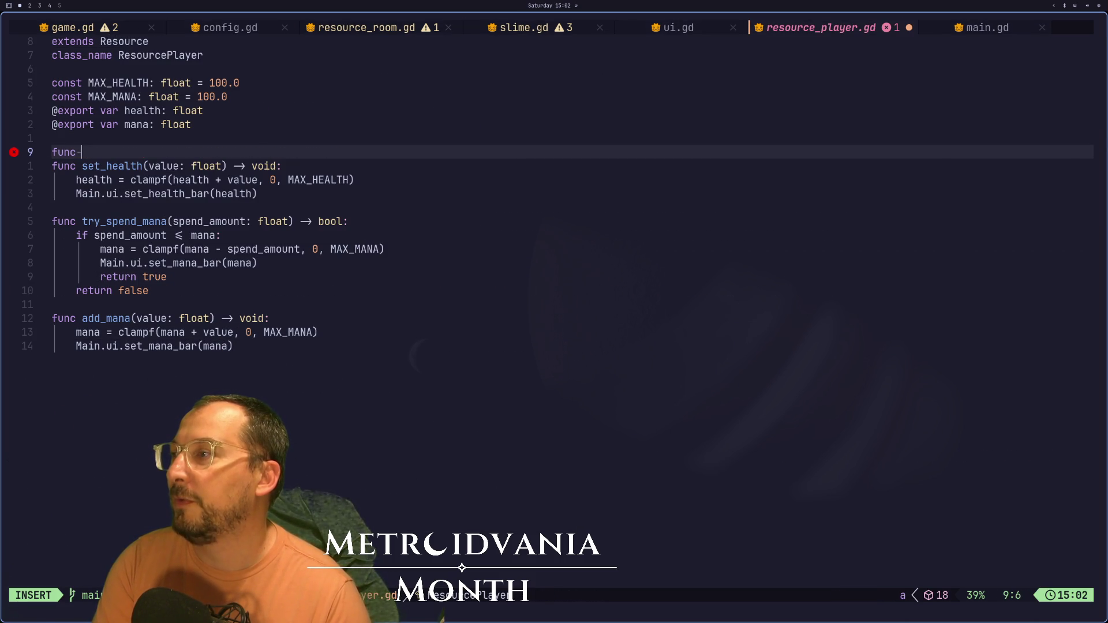
type("load")
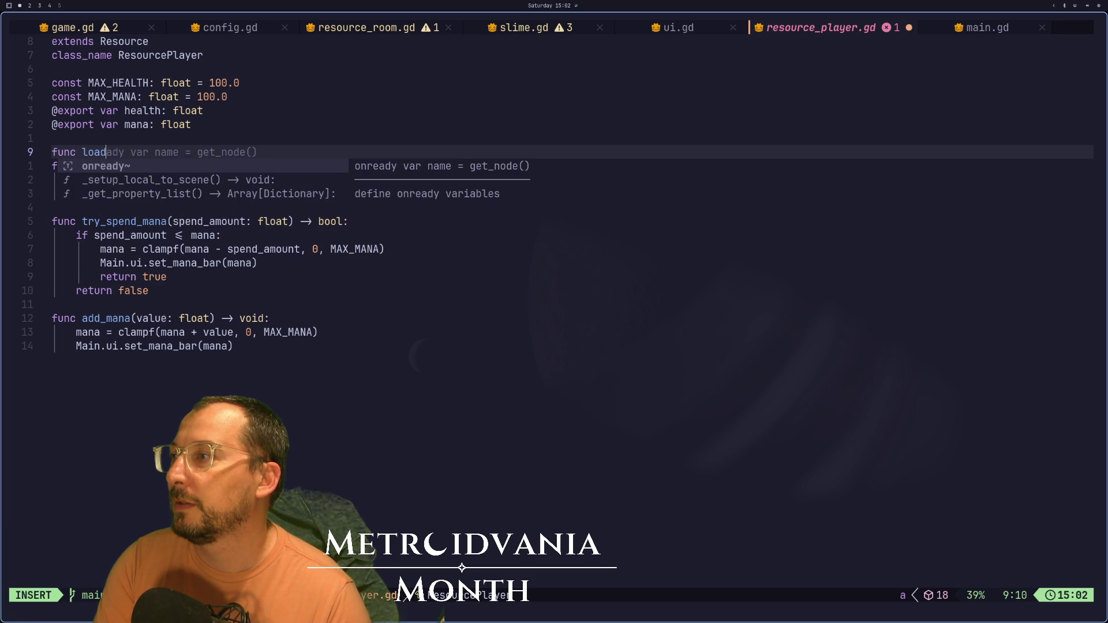
key("BackSpace")
key("BackSpace")
key("BackSpace")
type("_re")
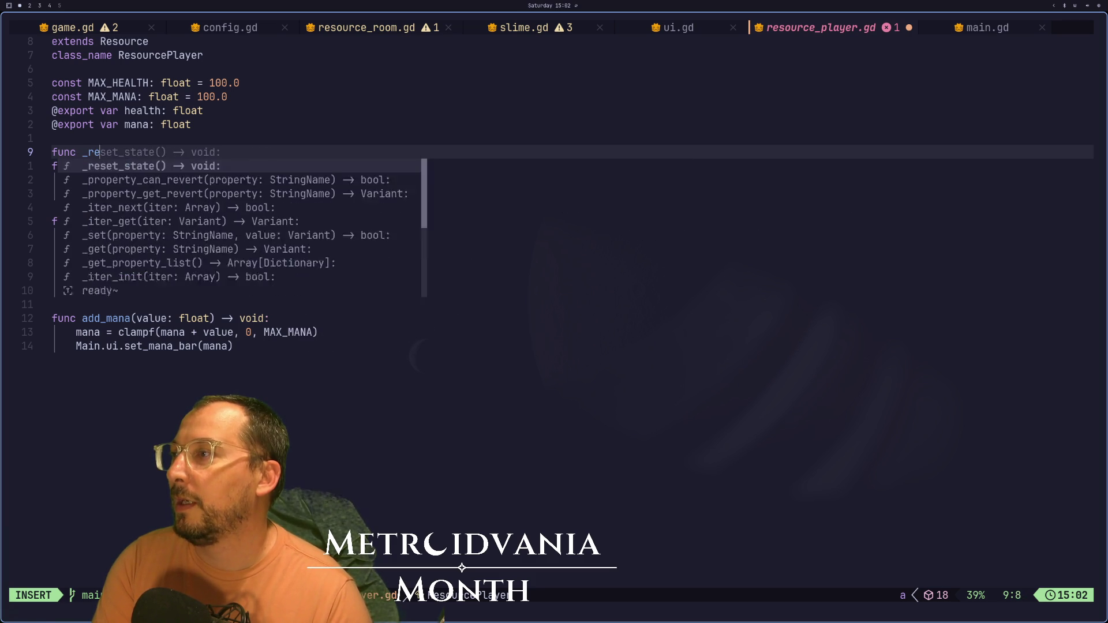
type("ady()->")
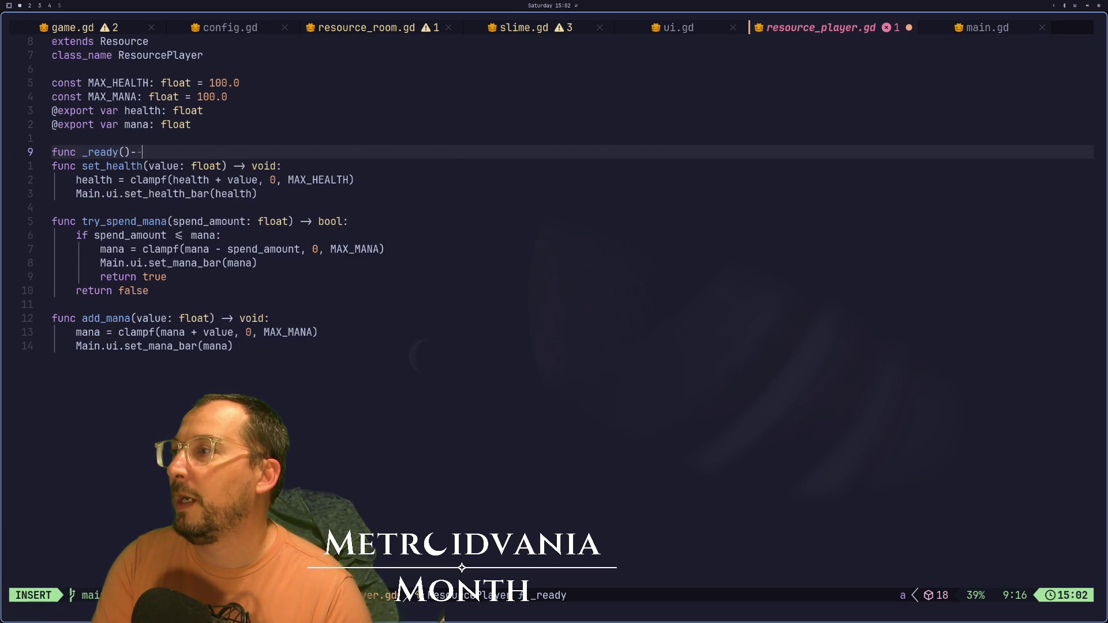
type("> void")
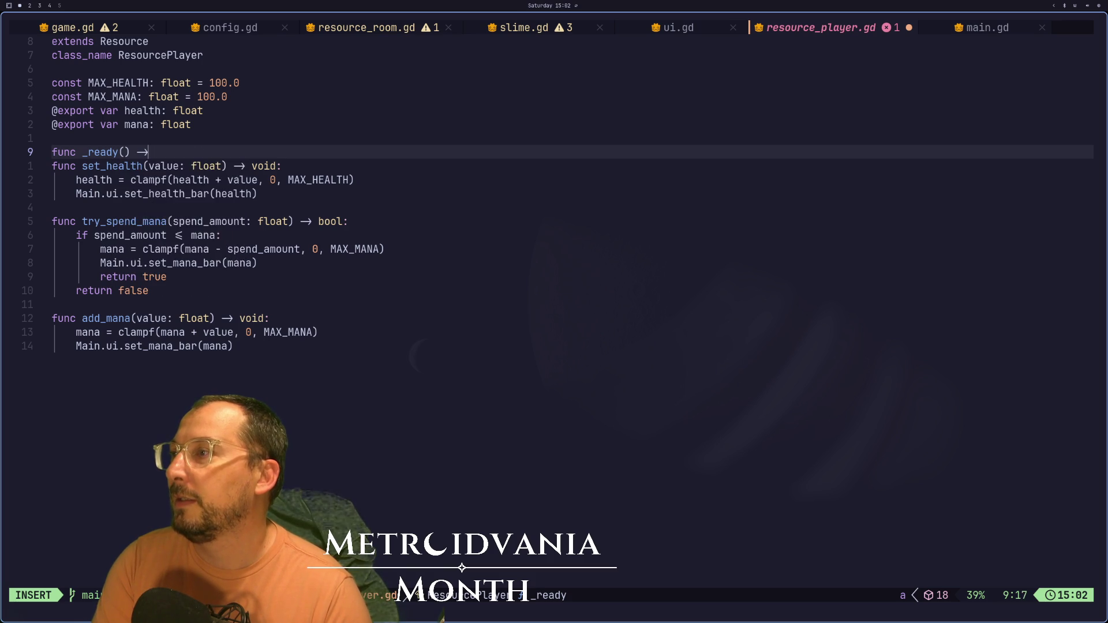
type(":")
key("Return")
type("pass")
key("Escape")
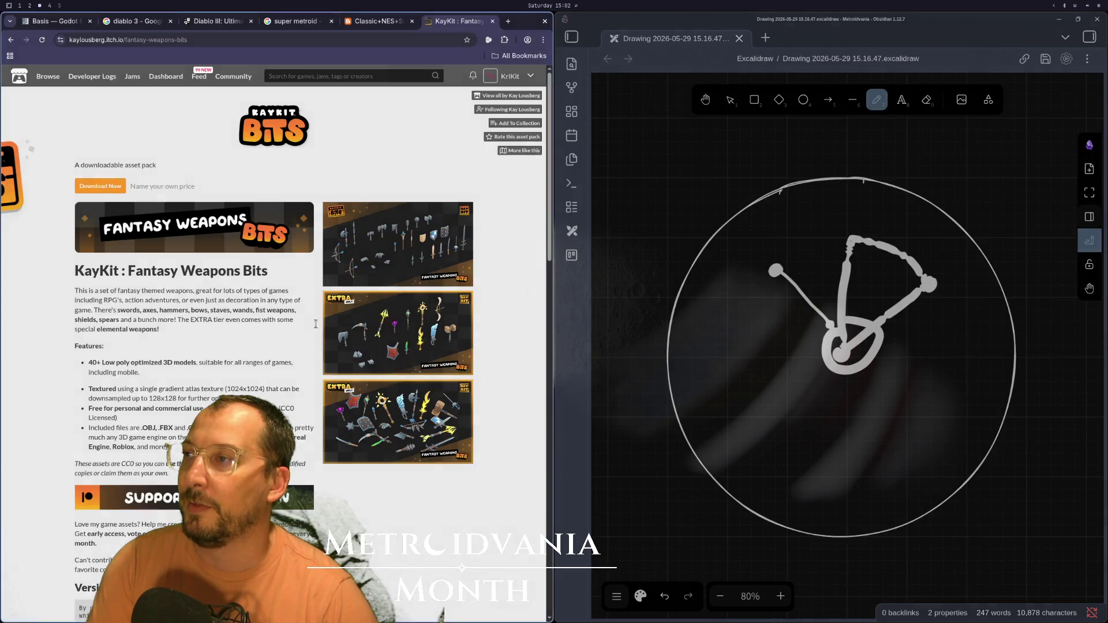
Step: In Godot, view the slime, map and game scenes, then open ui.tscn and select HealthProgressBar
key("super+1")
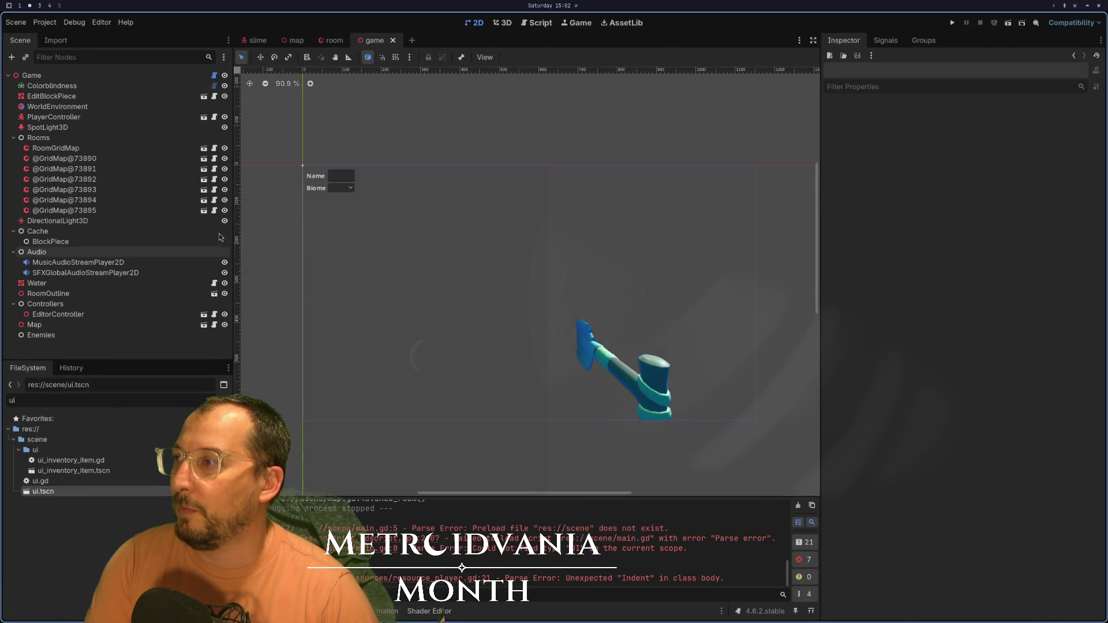
left_click(259, 41)
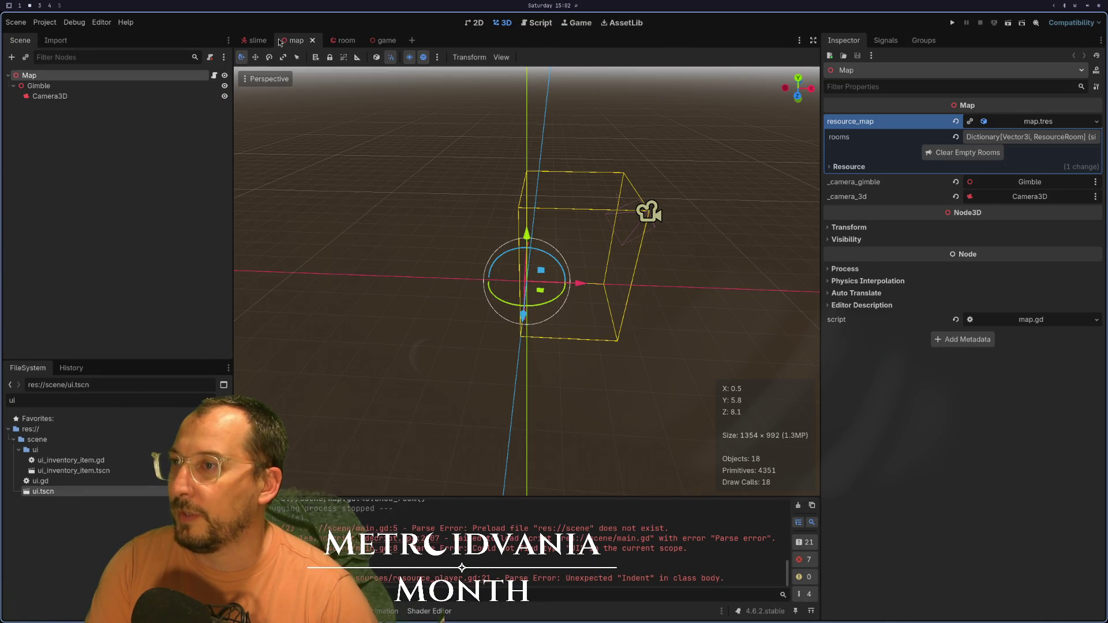
left_click(298, 41)
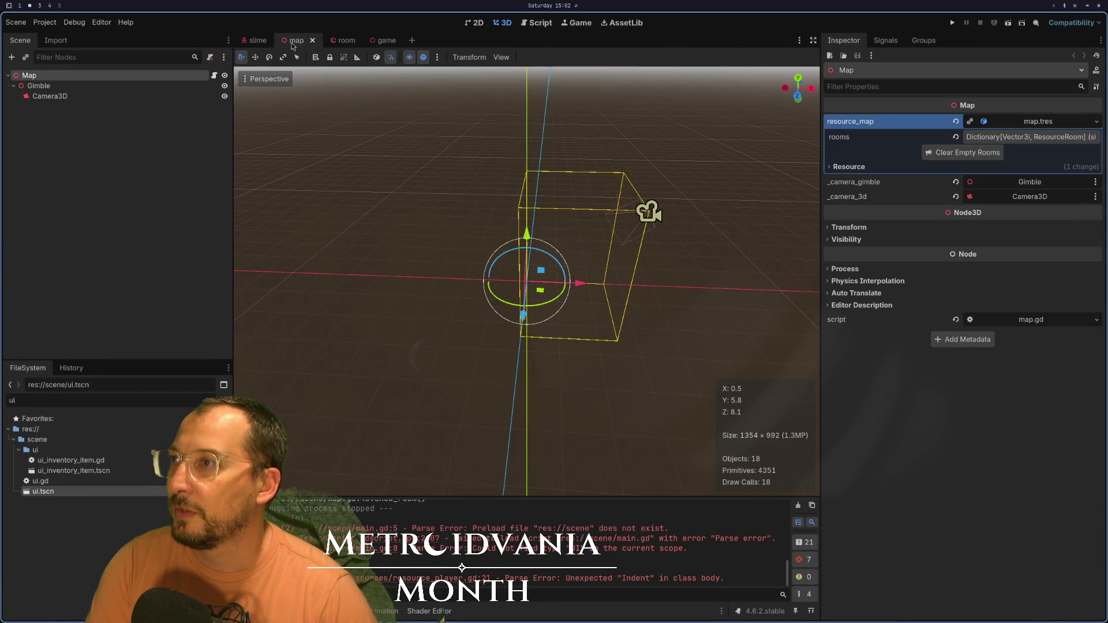
left_click(383, 40)
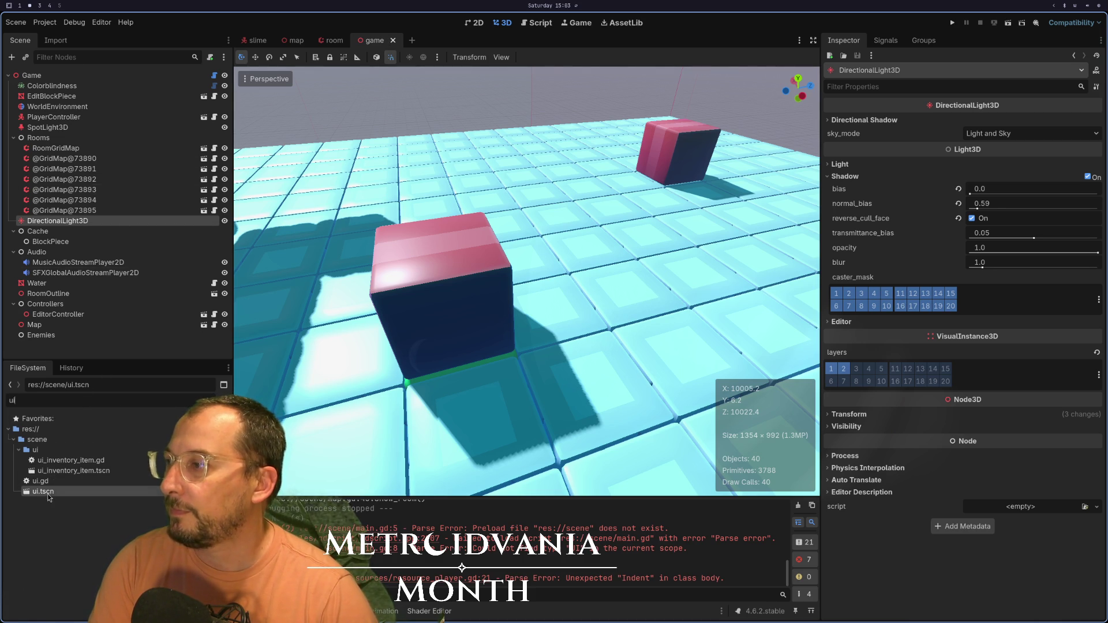
double_click(50, 492)
left_click(543, 124)
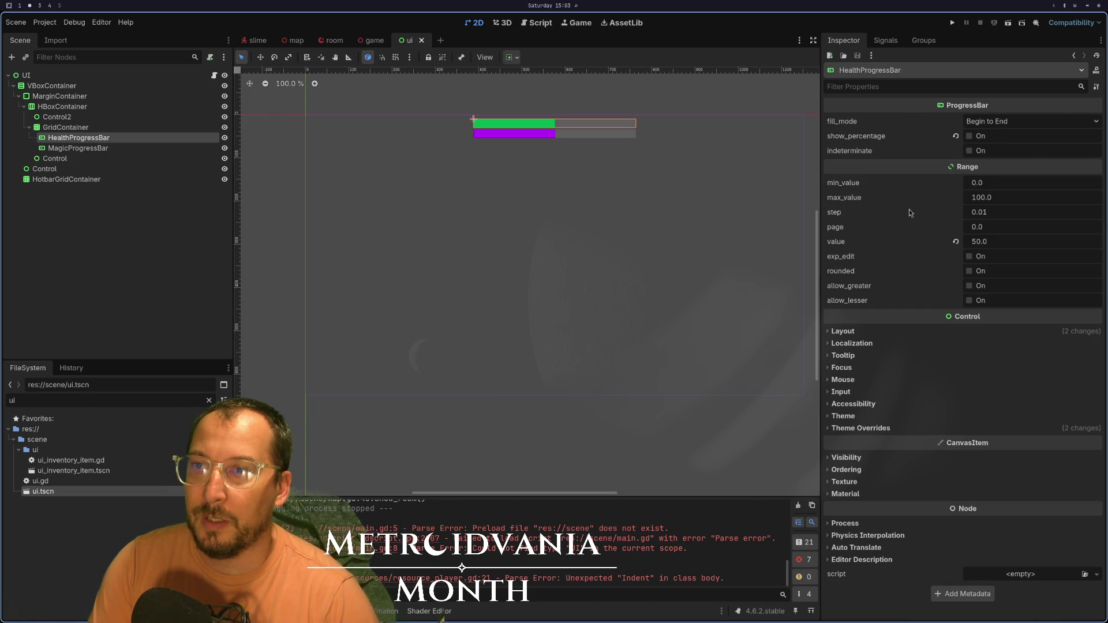
Step: Set the GridContainer holding HealthProgressBar and MagicProgressBar to 2 columns
double_click(987, 197)
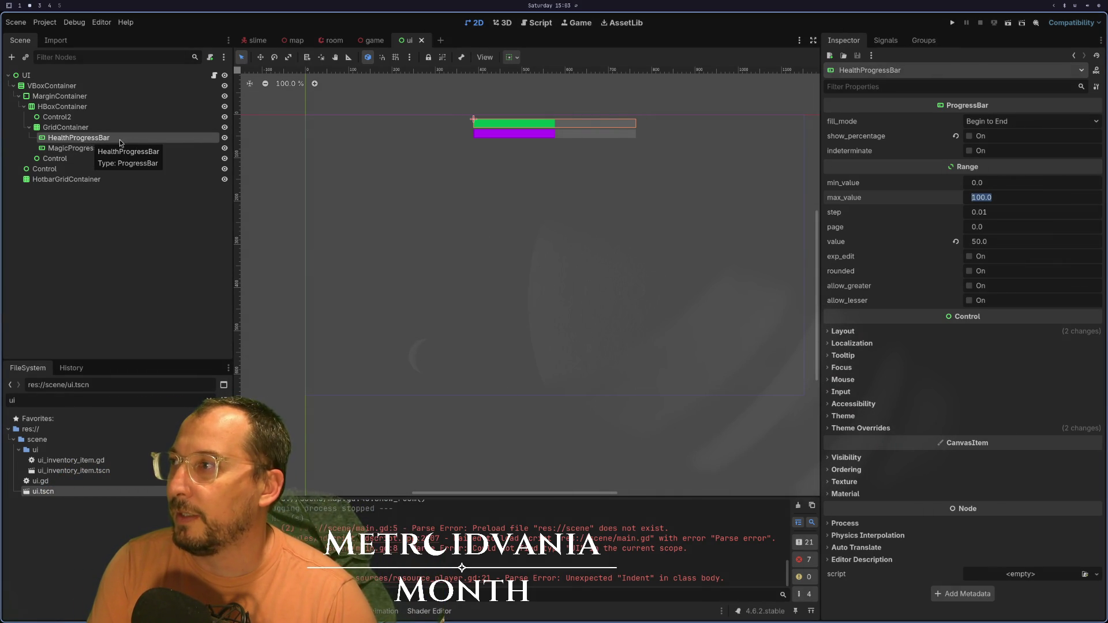
left_click(88, 131)
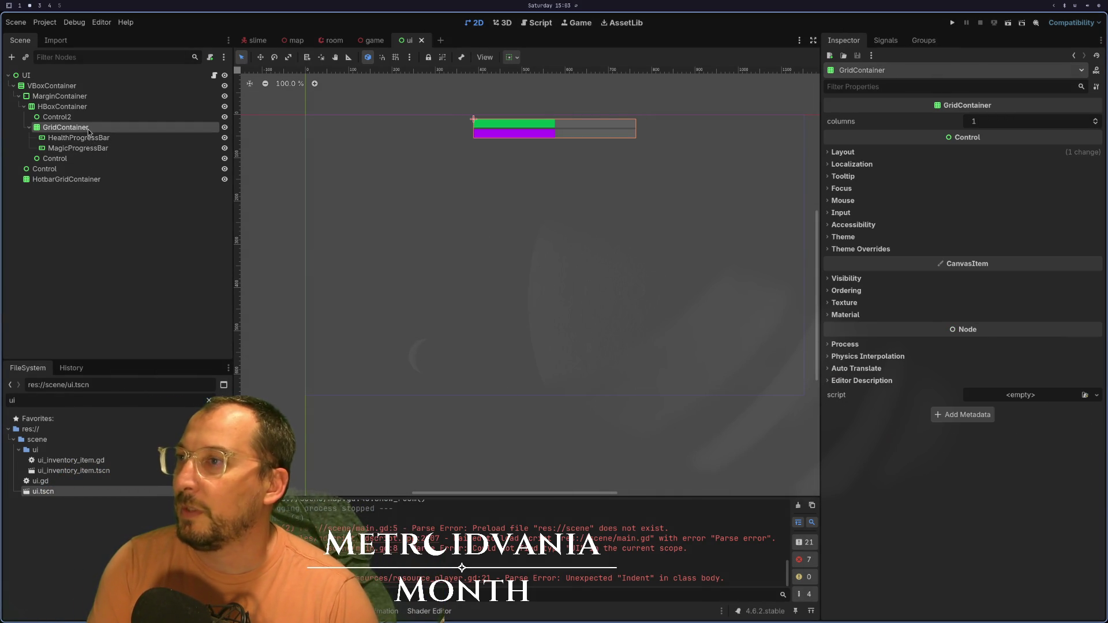
right_click(89, 132)
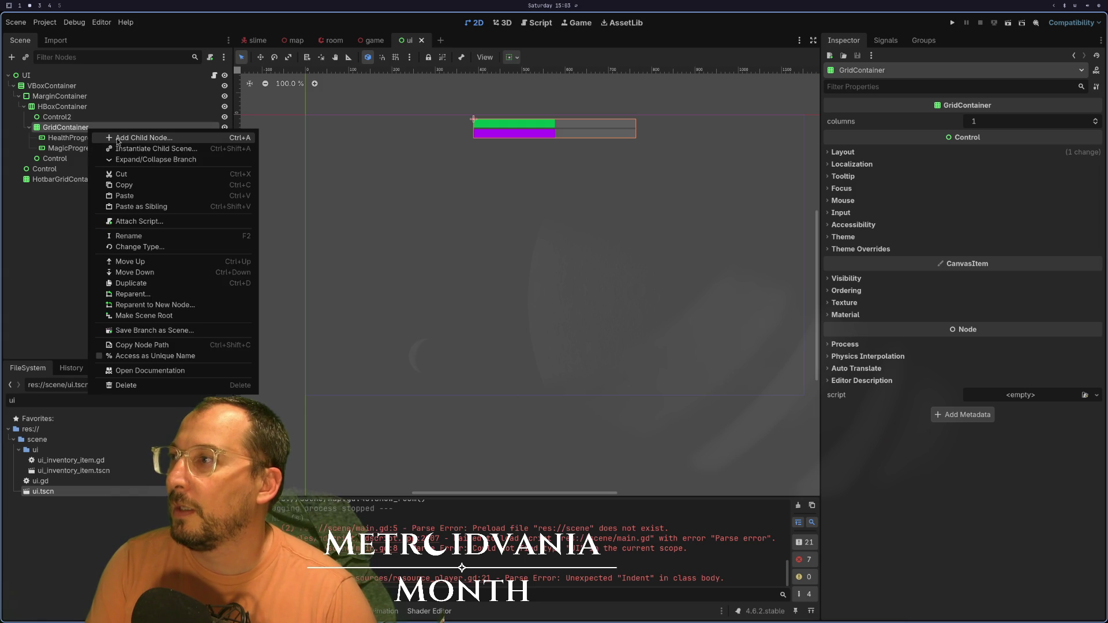
key("Escape")
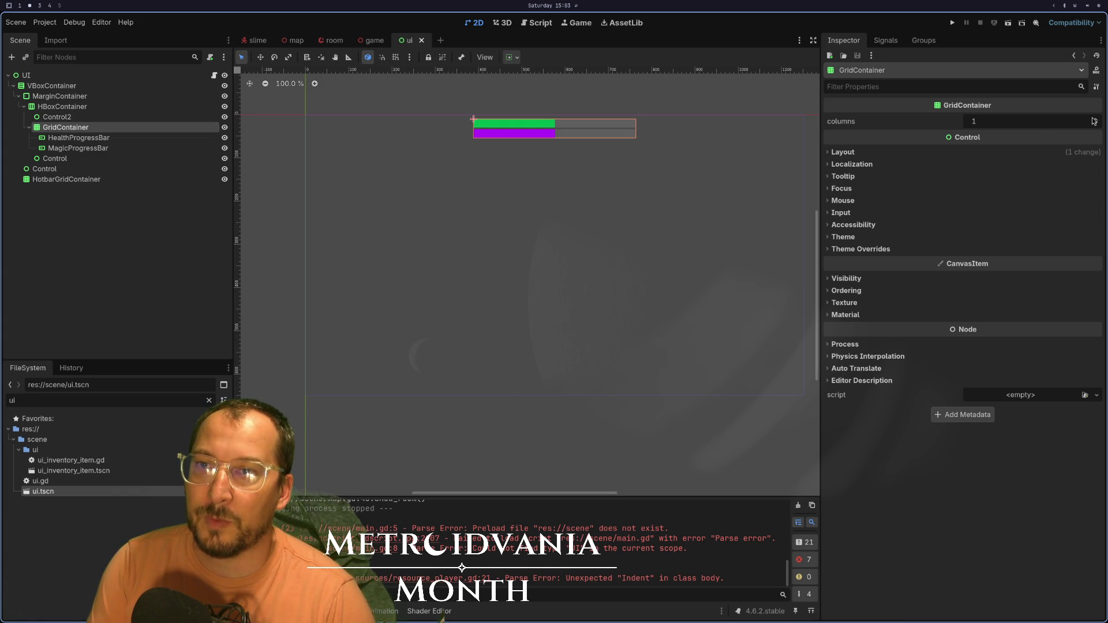
left_click(1092, 119)
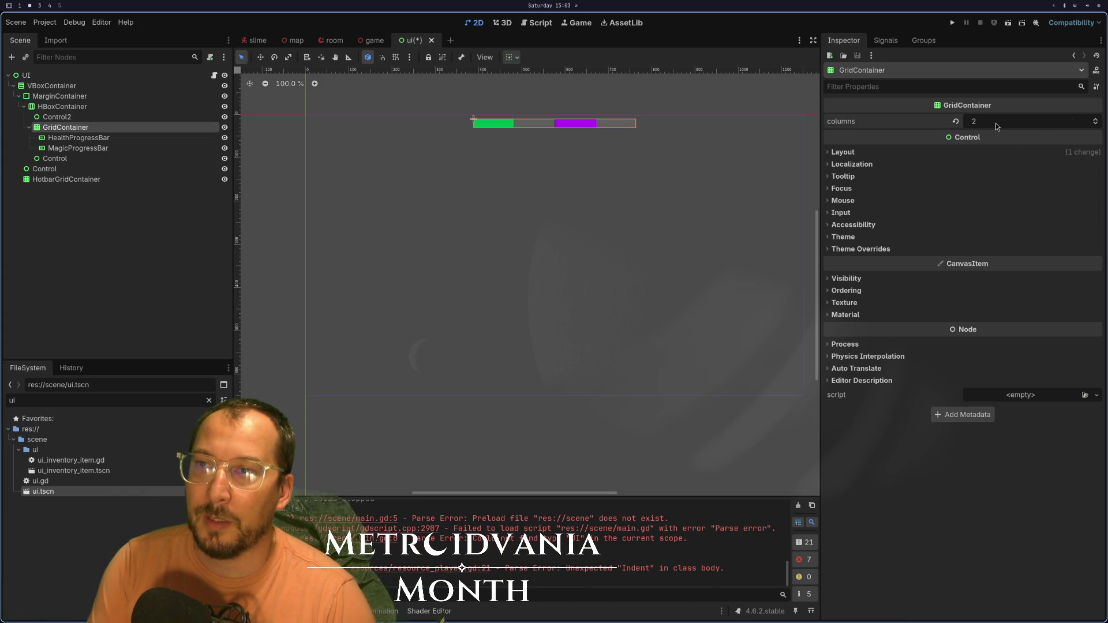
right_click(98, 139)
left_click(150, 171)
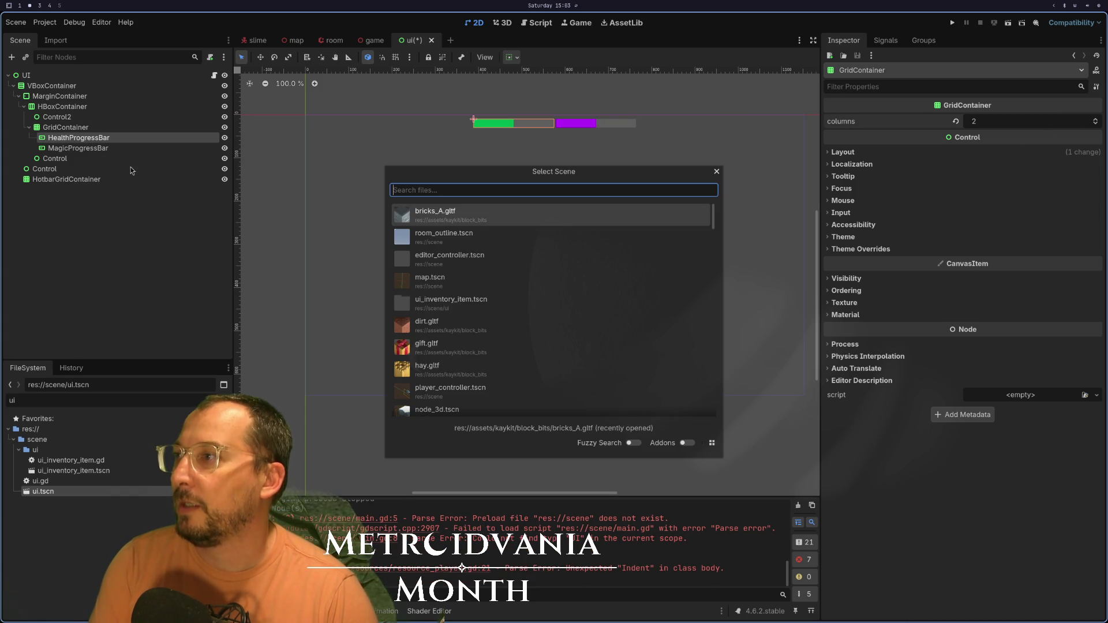
key("Escape")
right_click(120, 138)
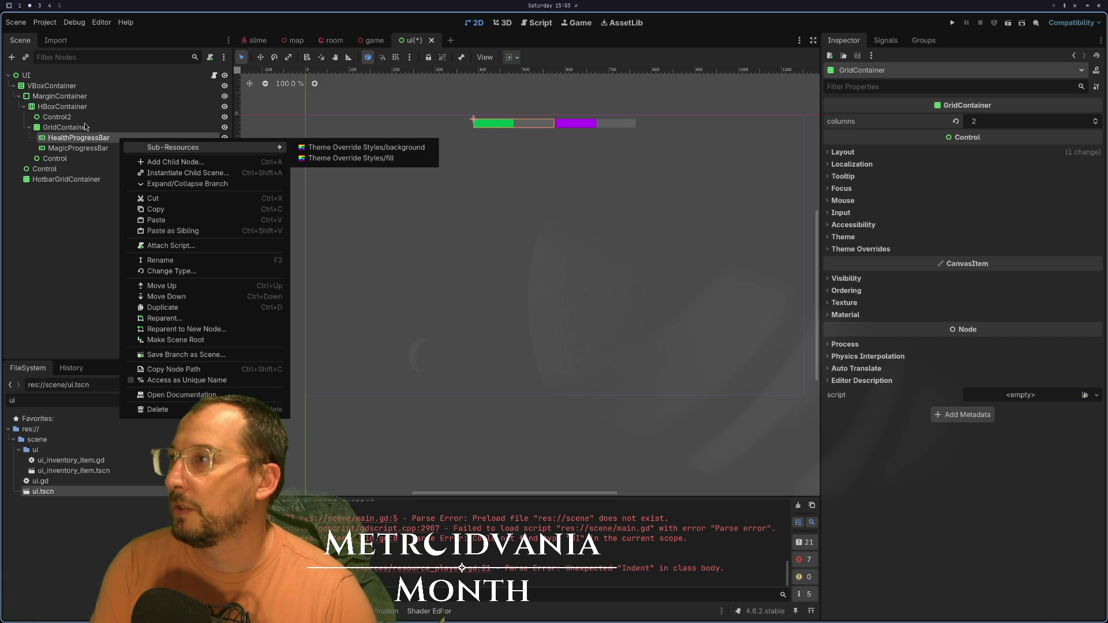
left_click(84, 128)
right_click(81, 128)
left_click(124, 136)
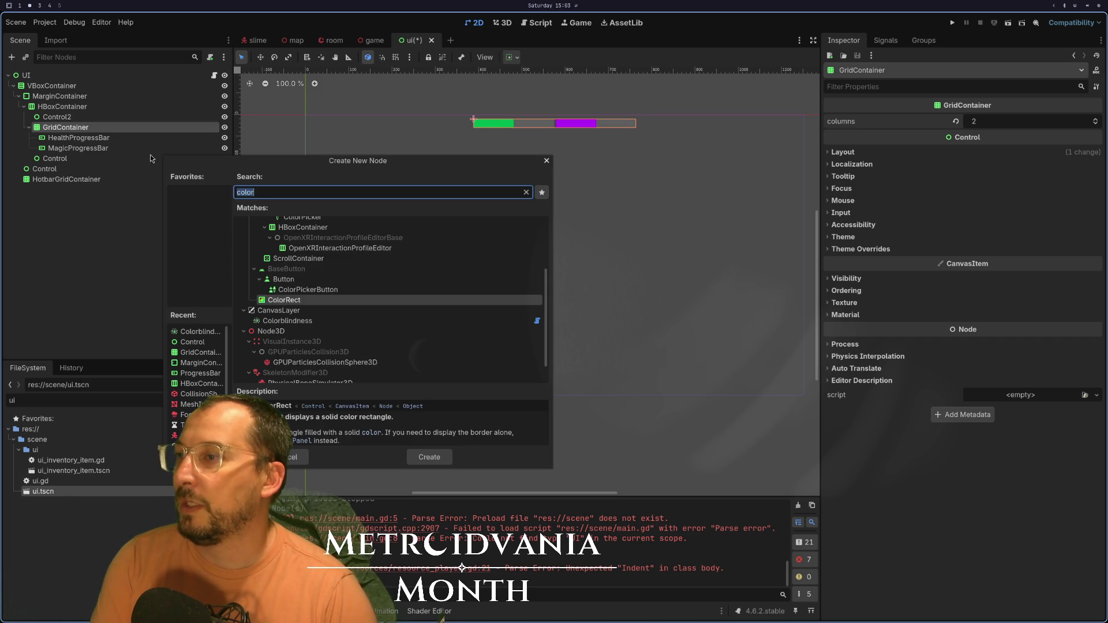
type("Cont")
key("Return")
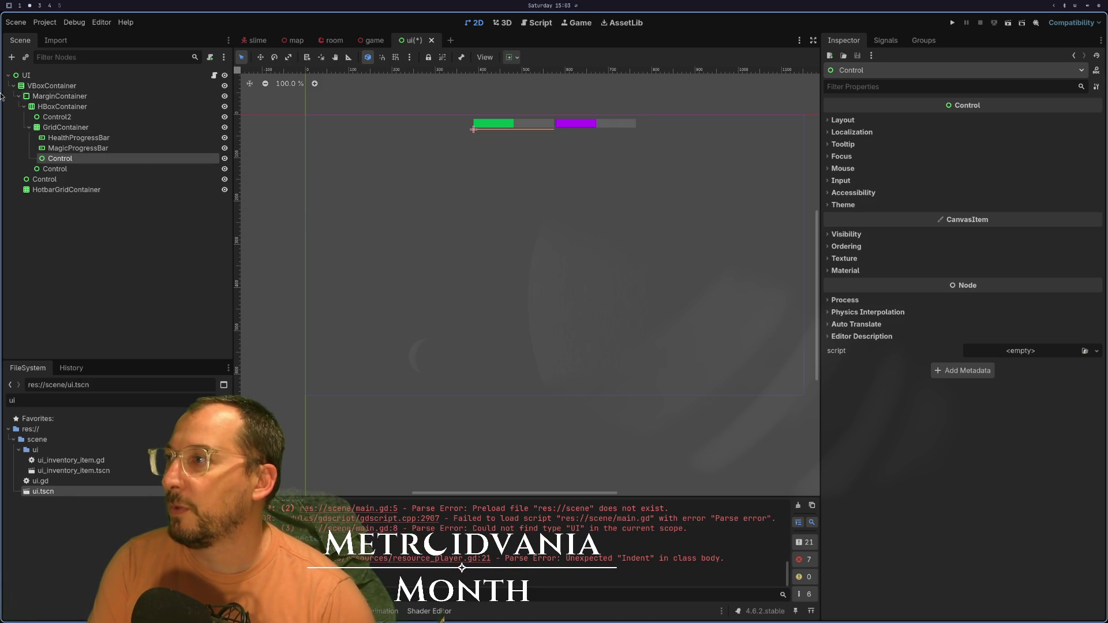
left_click_drag(63, 159, 67, 148)
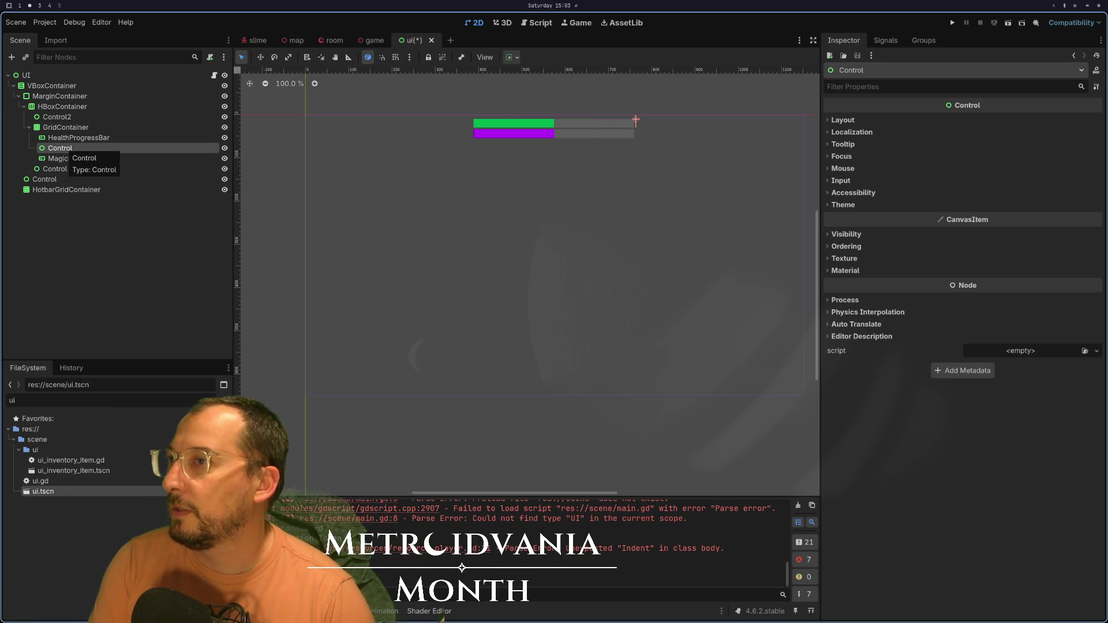
key("ctrl+z")
key("ctrl+shift+z")
left_click(56, 154)
key("ctrl+d")
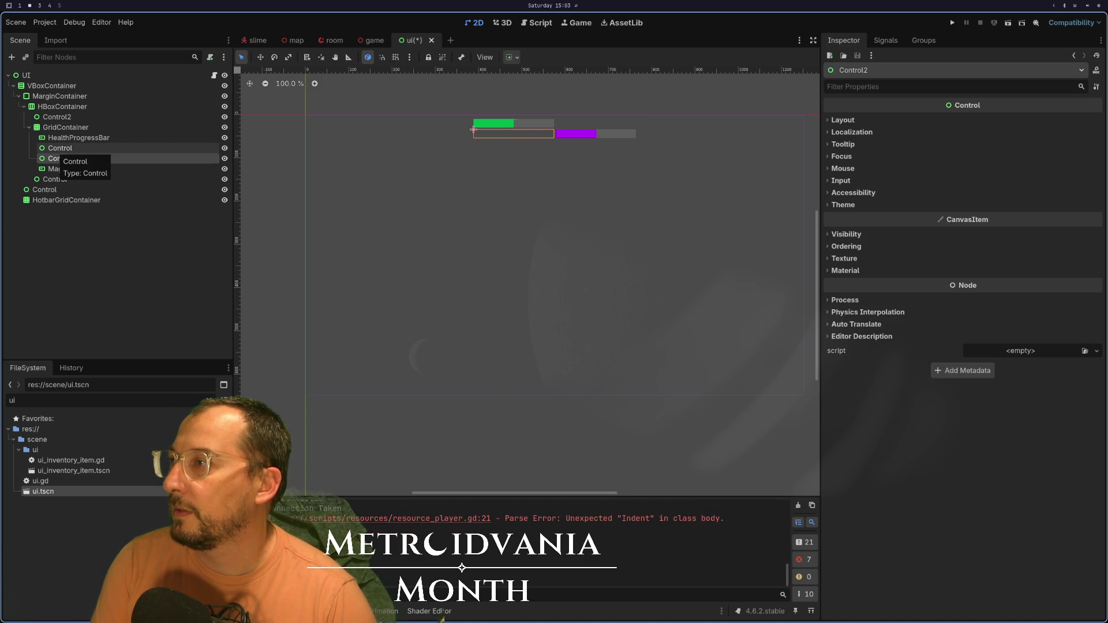
left_click_drag(55, 155, 59, 180)
left_click(81, 161)
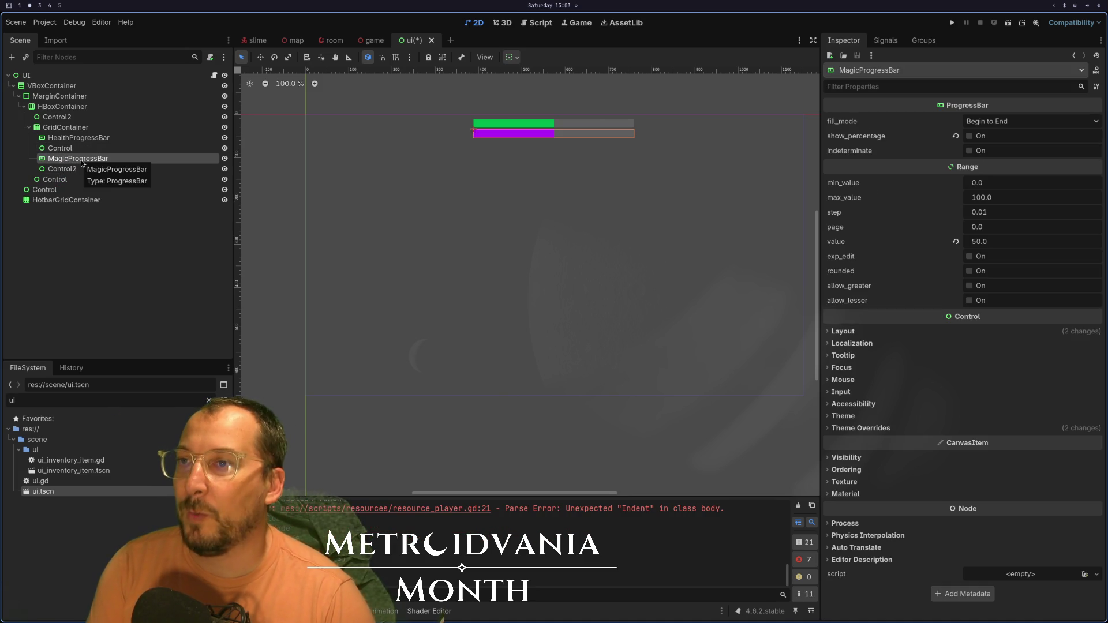
left_click(78, 139)
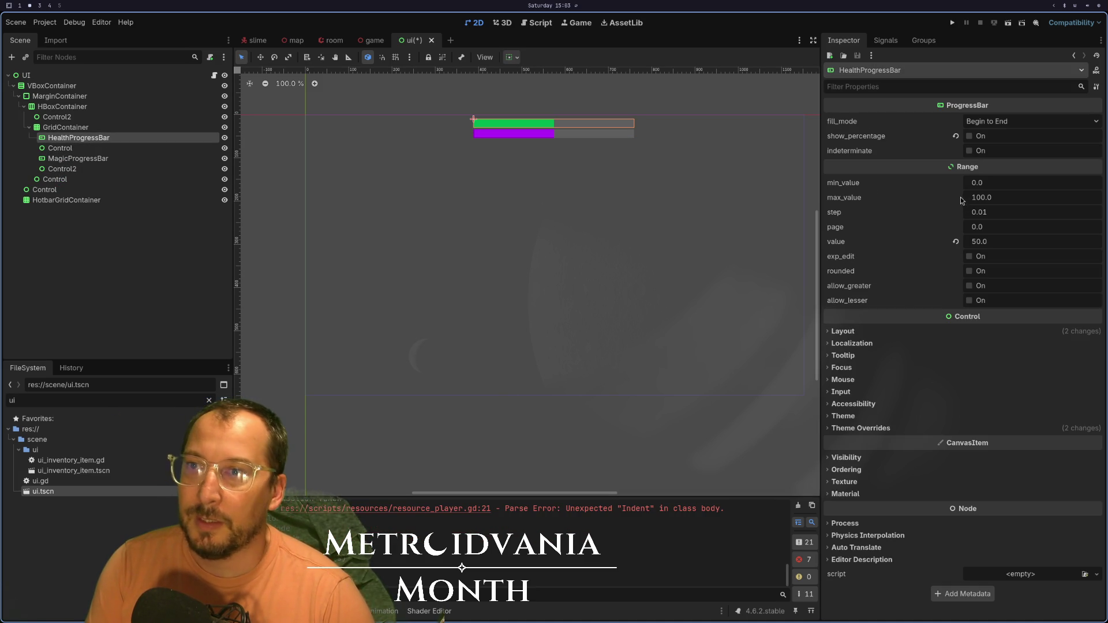
left_click(844, 331)
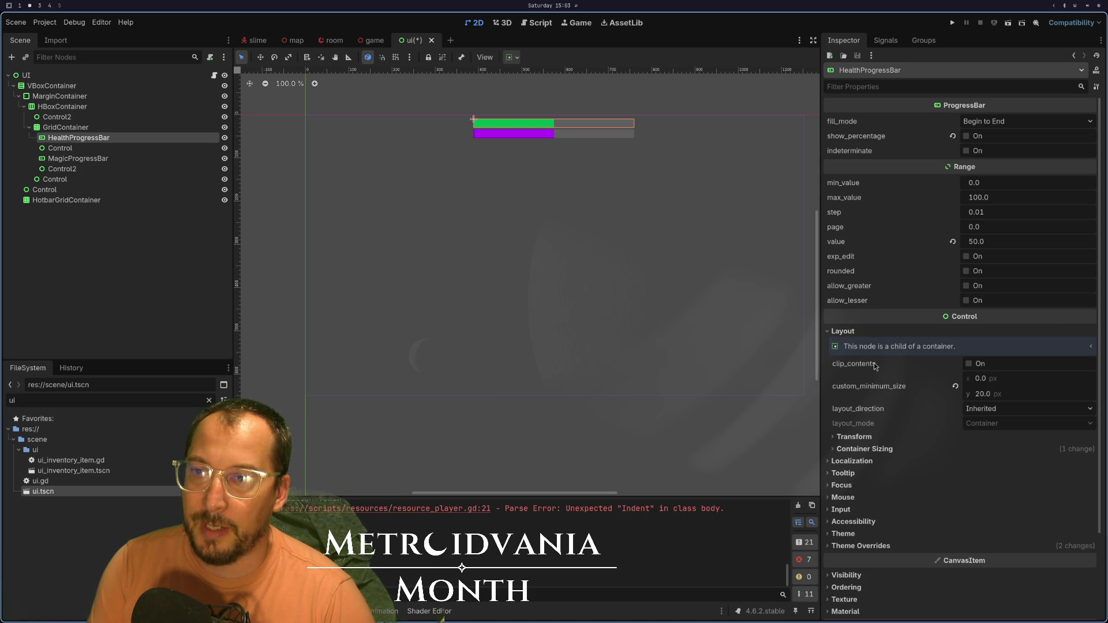
left_click(853, 461)
left_click(853, 462)
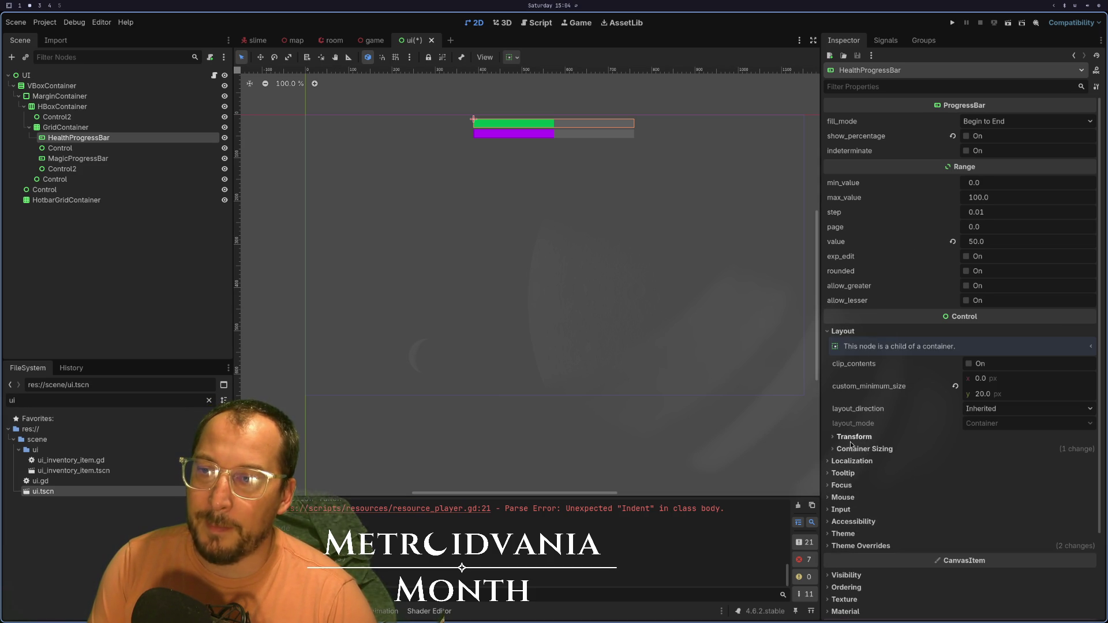
left_click(850, 441)
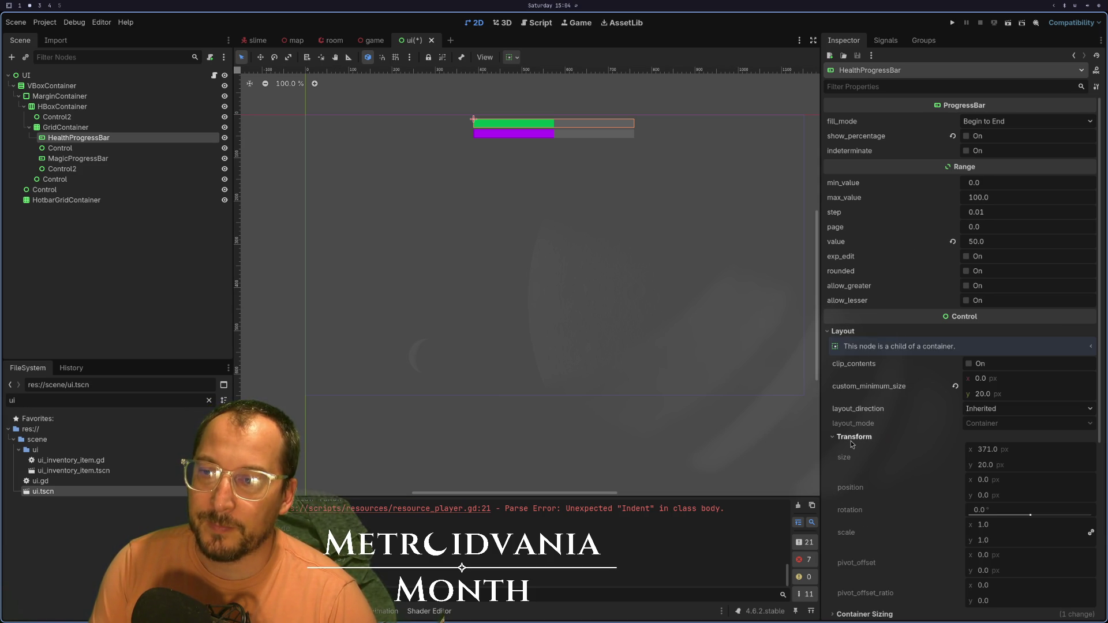
left_click(850, 441)
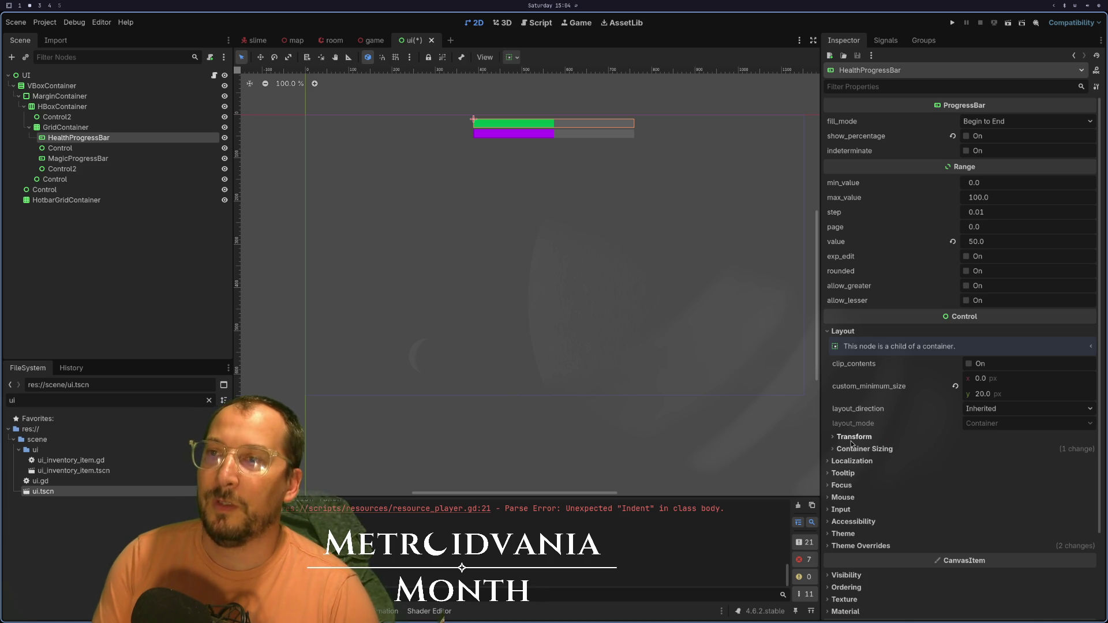
left_click(171, 149)
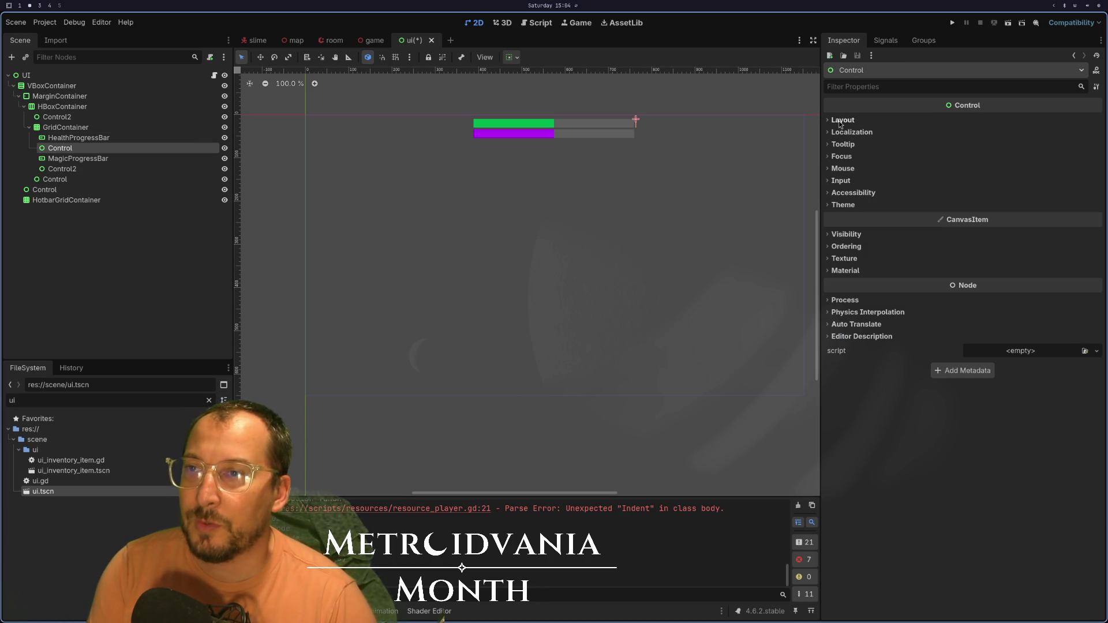
Step: Turn on Horizontal Expand and Vertical Expand for the Control spacer node
left_click(516, 57)
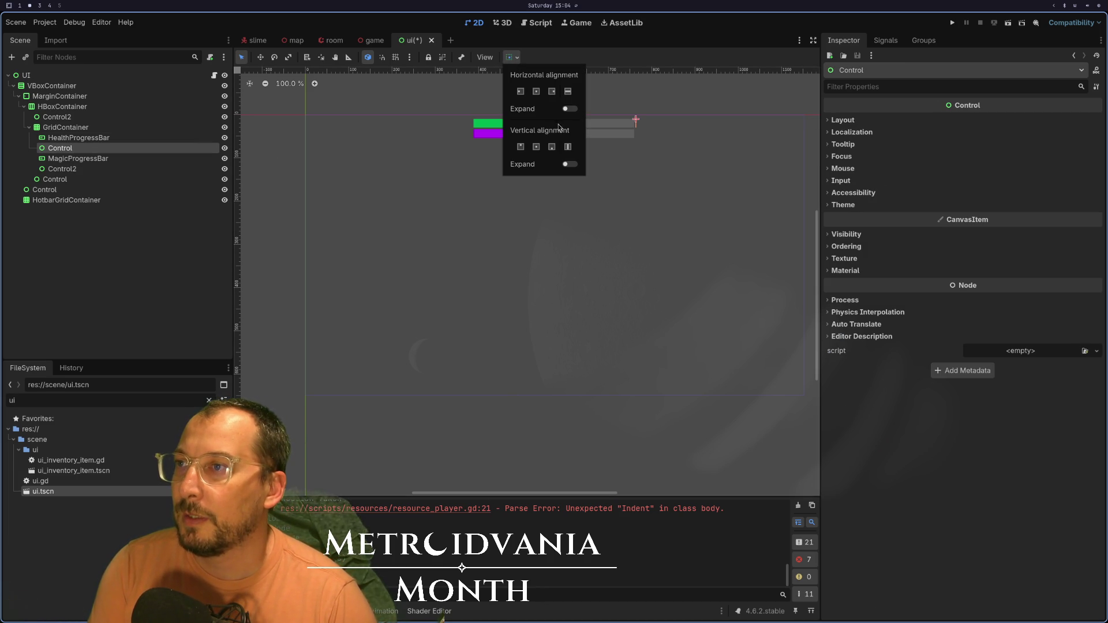
left_click(569, 109)
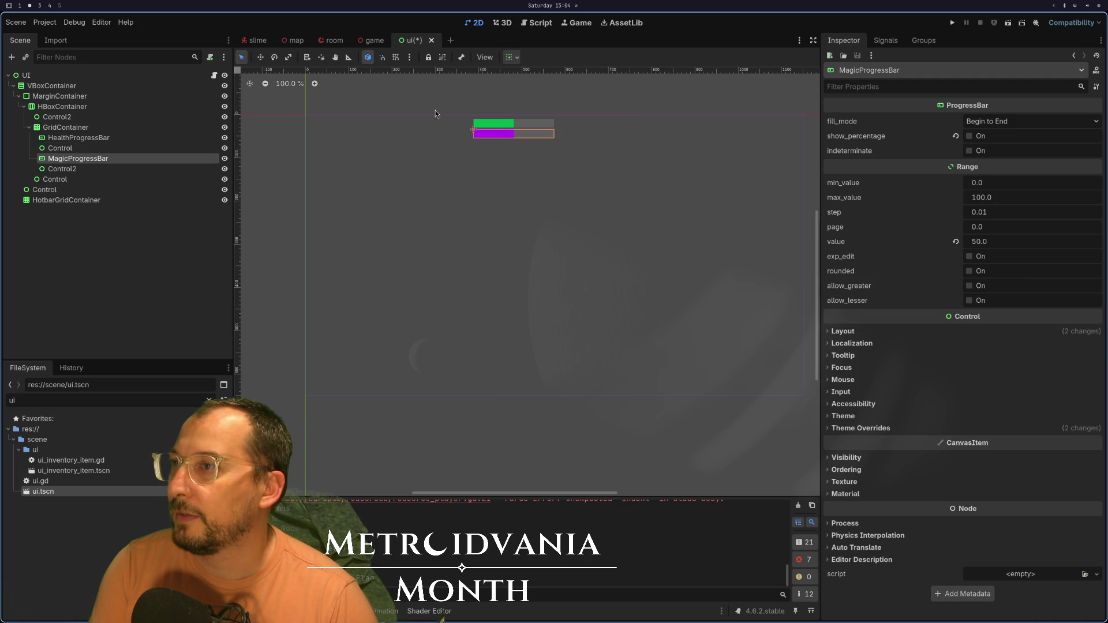
left_click(516, 58)
left_click(570, 165)
left_click(161, 156)
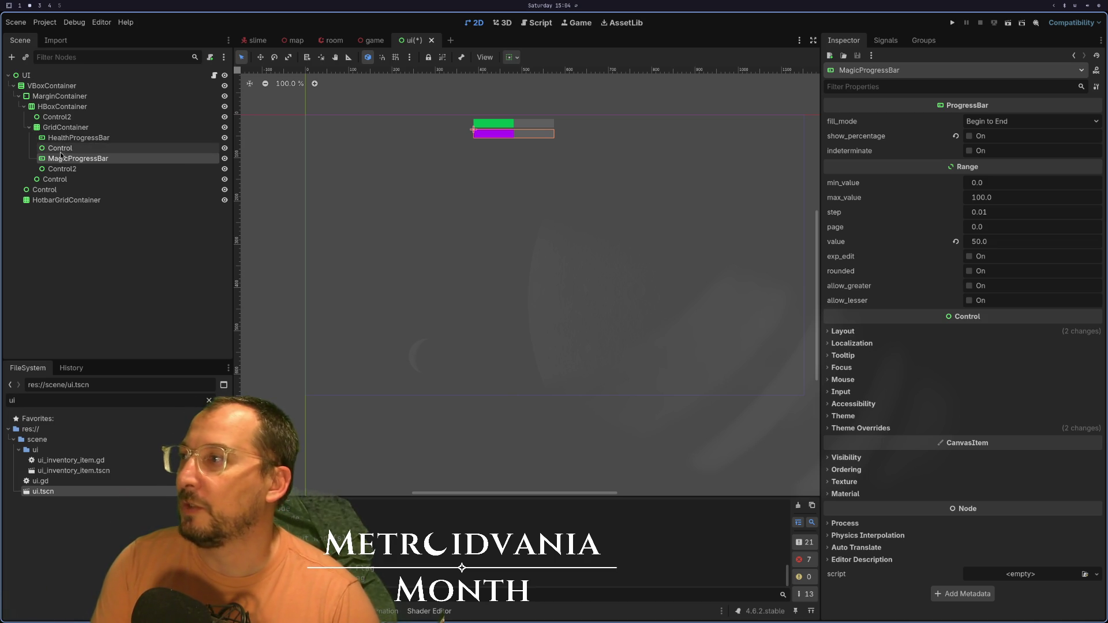
Step: Duplicate the GridContainer, undo it, then inspect the bar and spacer nodes
left_click(63, 128)
key("ctrl+d")
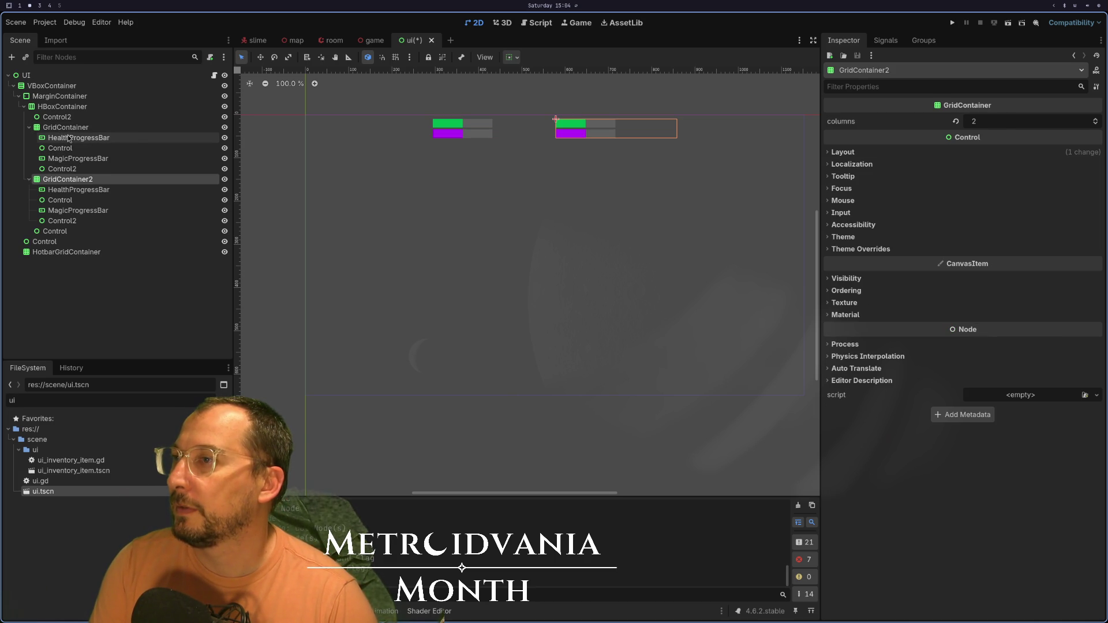
key("ctrl+z")
left_click(82, 159)
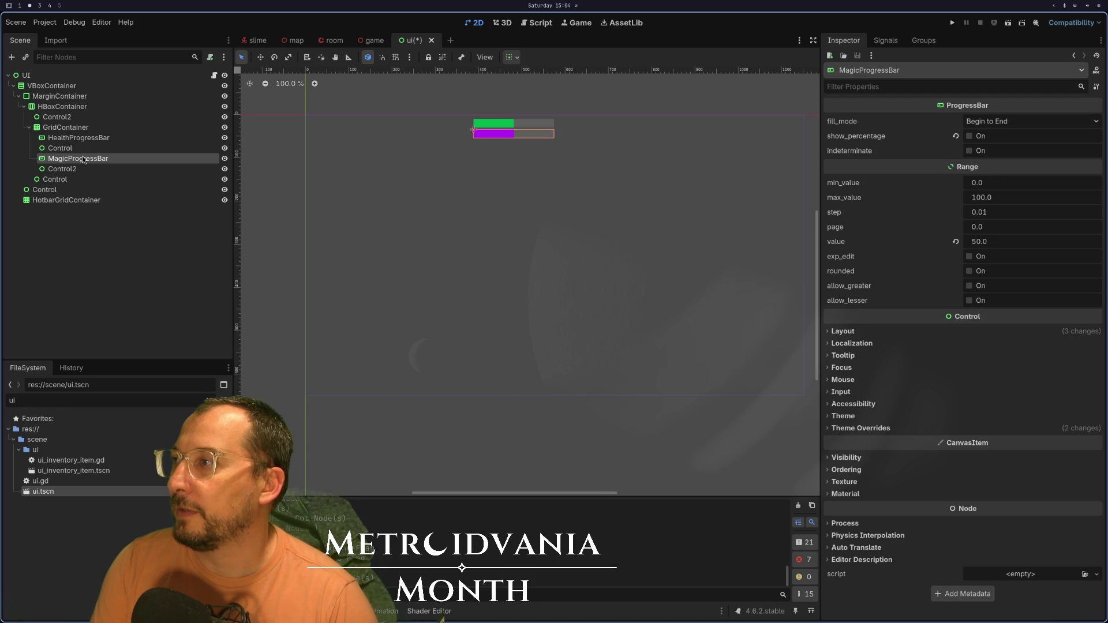
left_click(82, 148)
left_click(80, 138)
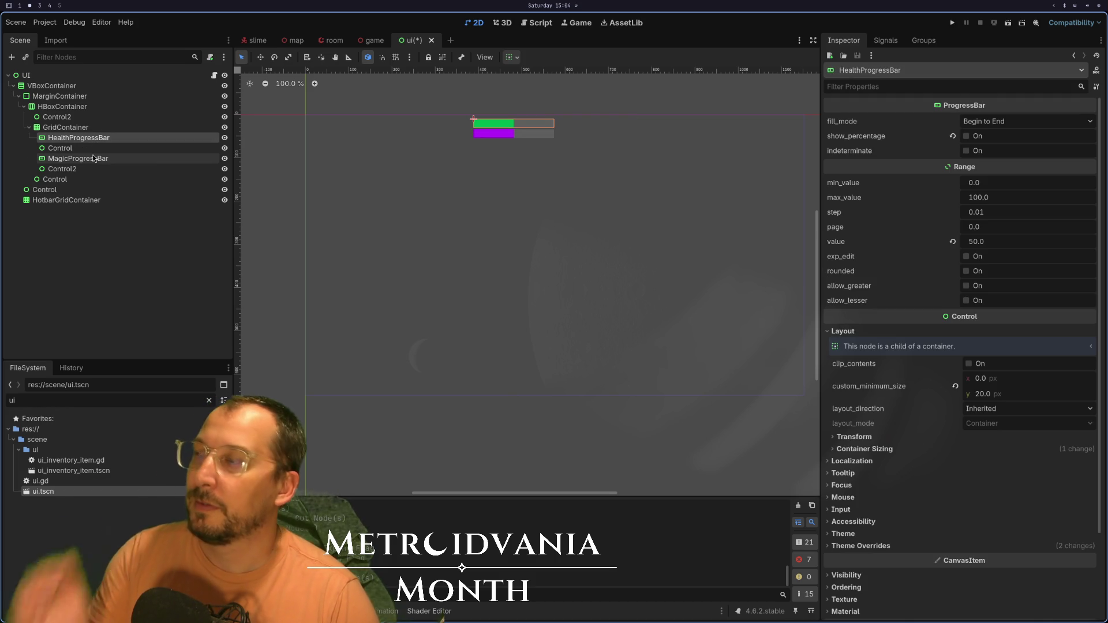
left_click(86, 169)
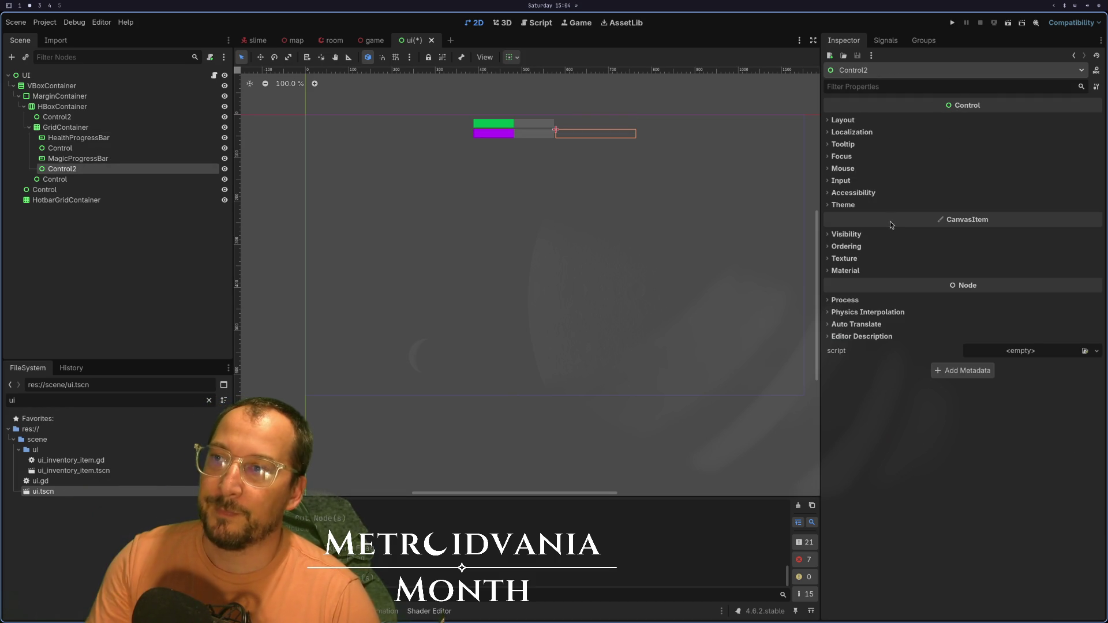
Step: Set Control2 to Fill with horizontal Expand and a stretch ratio of 0
left_click(841, 120)
left_click(862, 238)
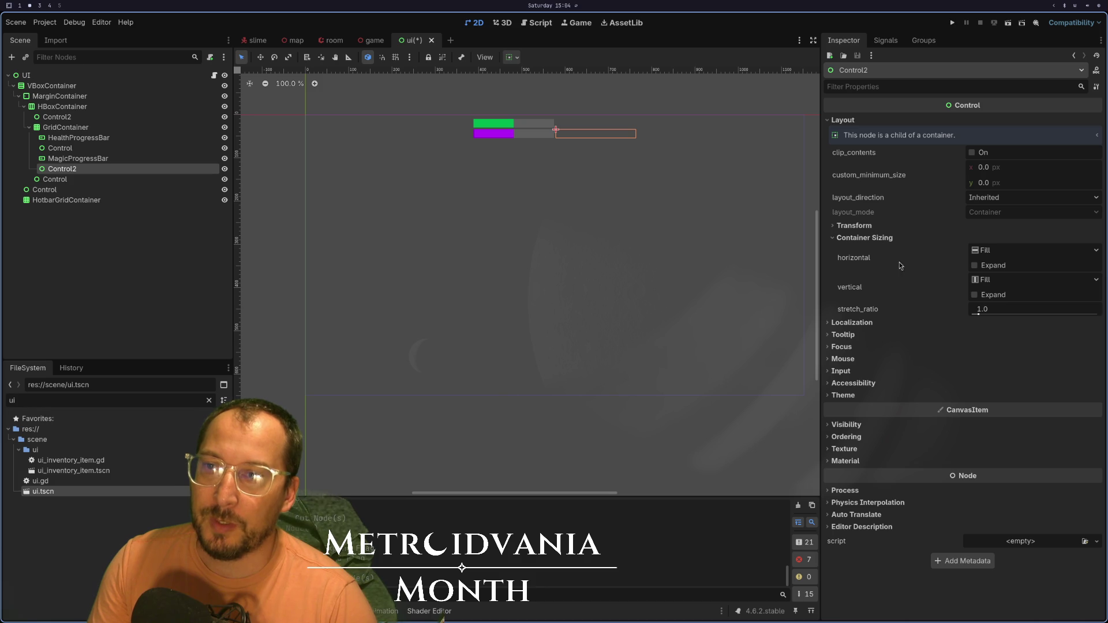
left_click_drag(978, 314, 972, 314)
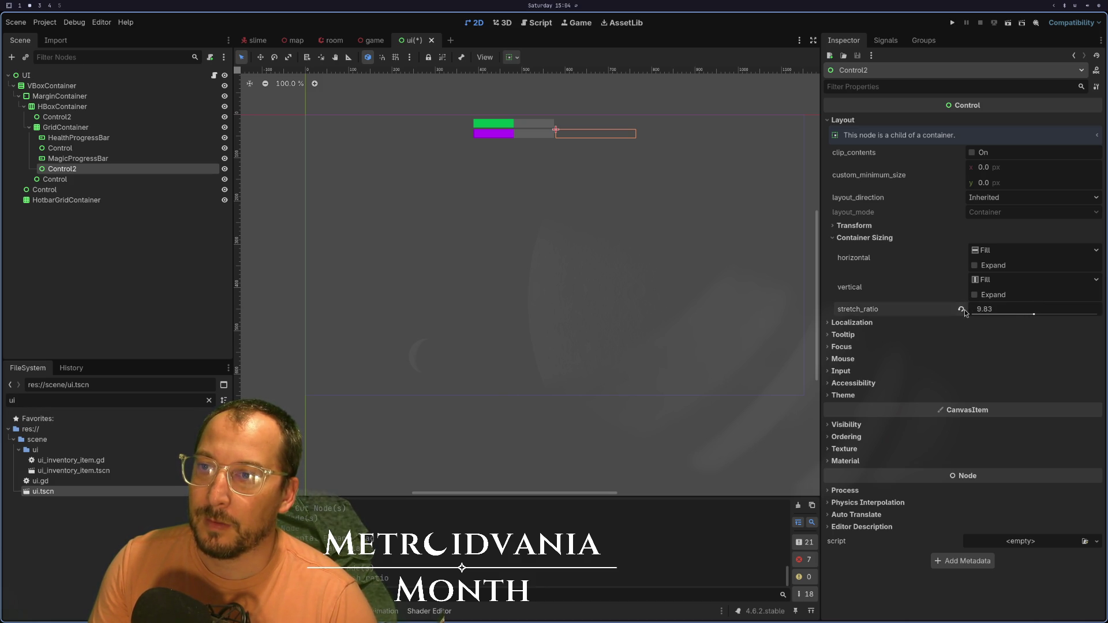
left_click(975, 295)
left_click(981, 256)
left_click(979, 259)
left_click(975, 265)
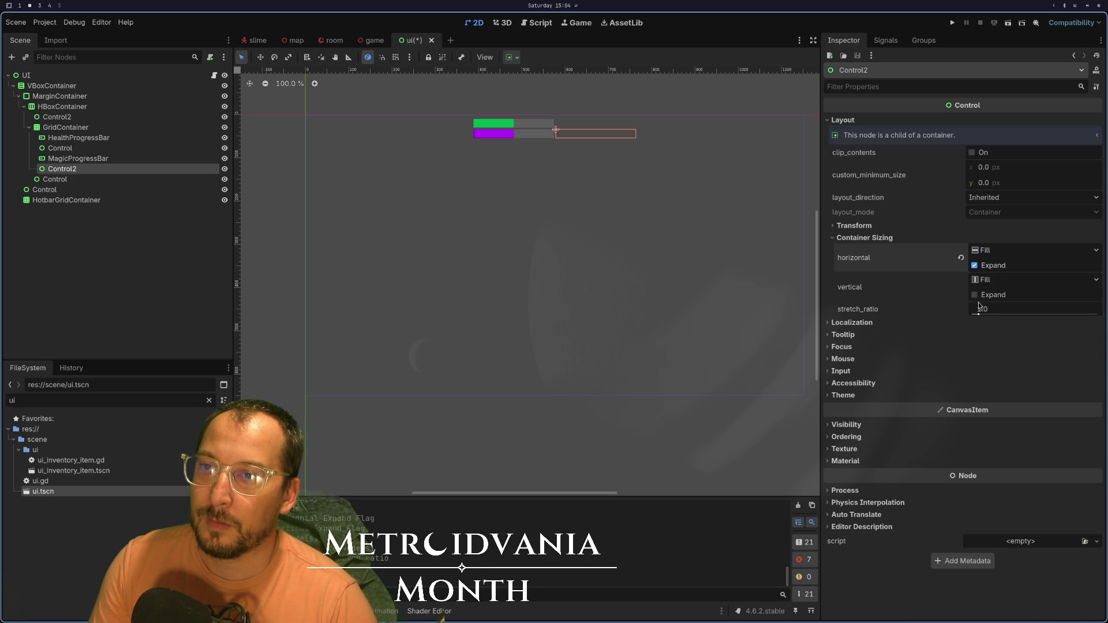
left_click_drag(986, 316, 974, 315)
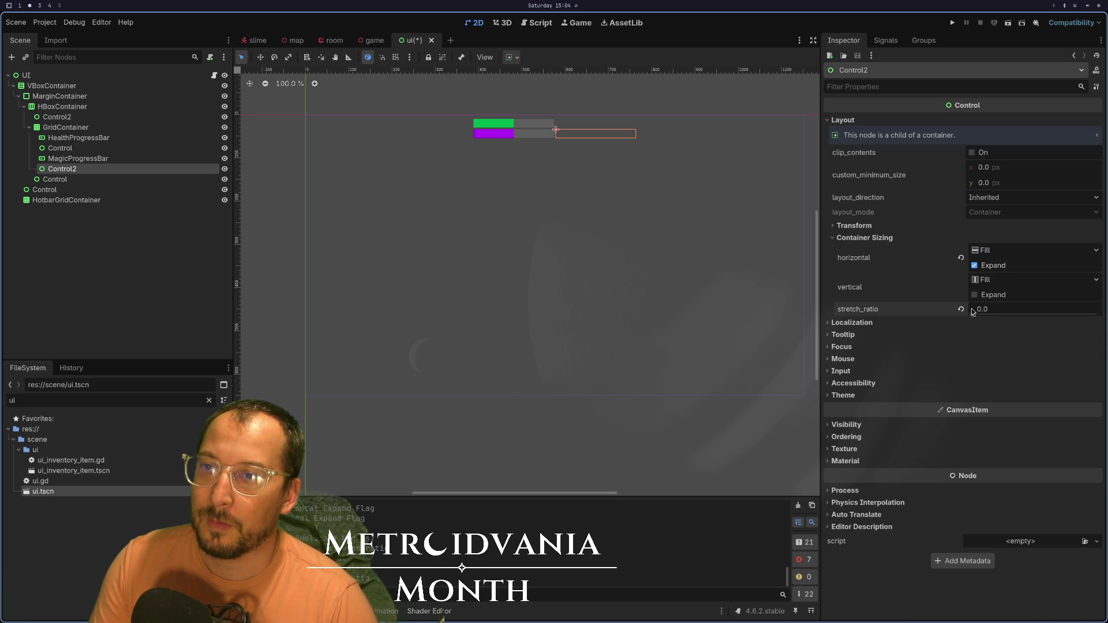
Step: Delete the Control2 node from the scene
right_click(143, 171)
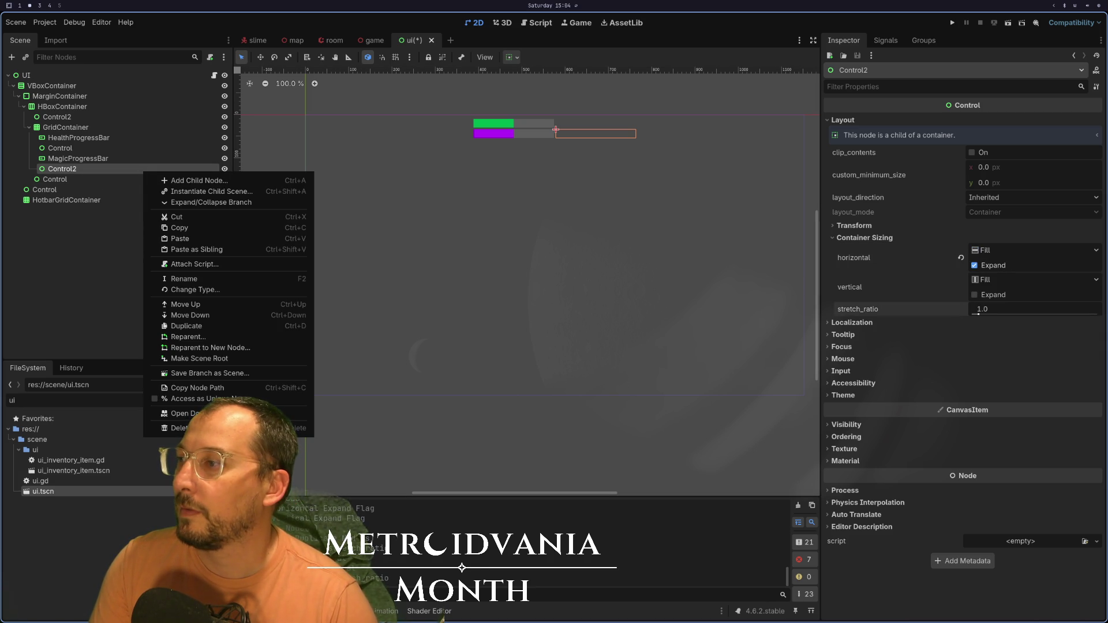
left_click(173, 381)
left_click(571, 330)
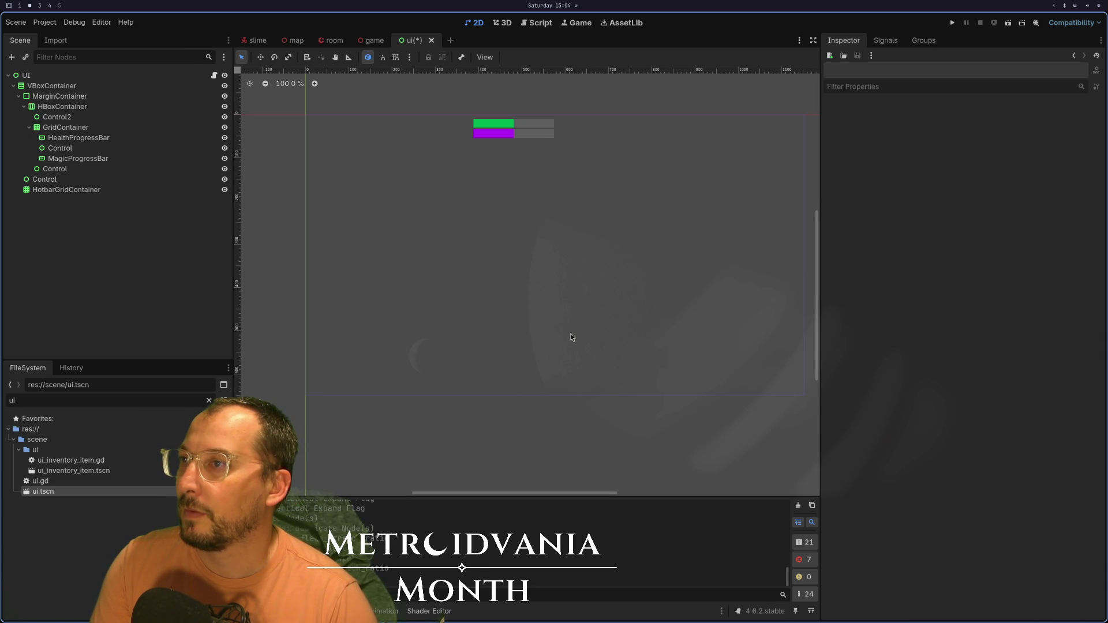
Step: Adjust the stretch ratios of the Control spacer and the HealthProgressBar
left_click(139, 148)
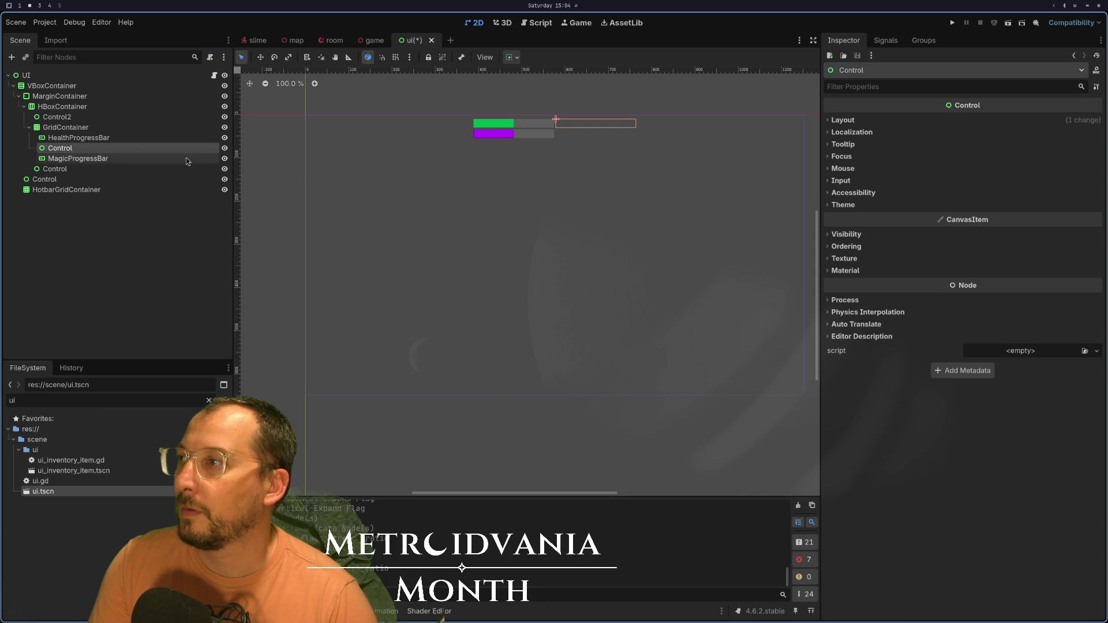
left_click(842, 120)
left_click(864, 237)
left_click_drag(980, 310, 1004, 310)
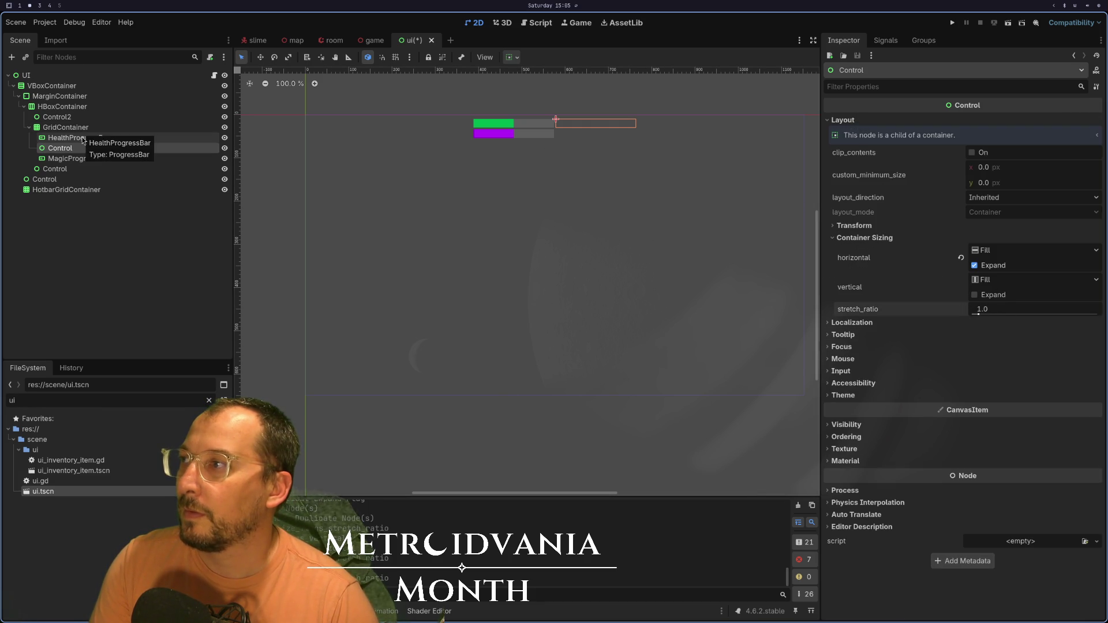
left_click(130, 138)
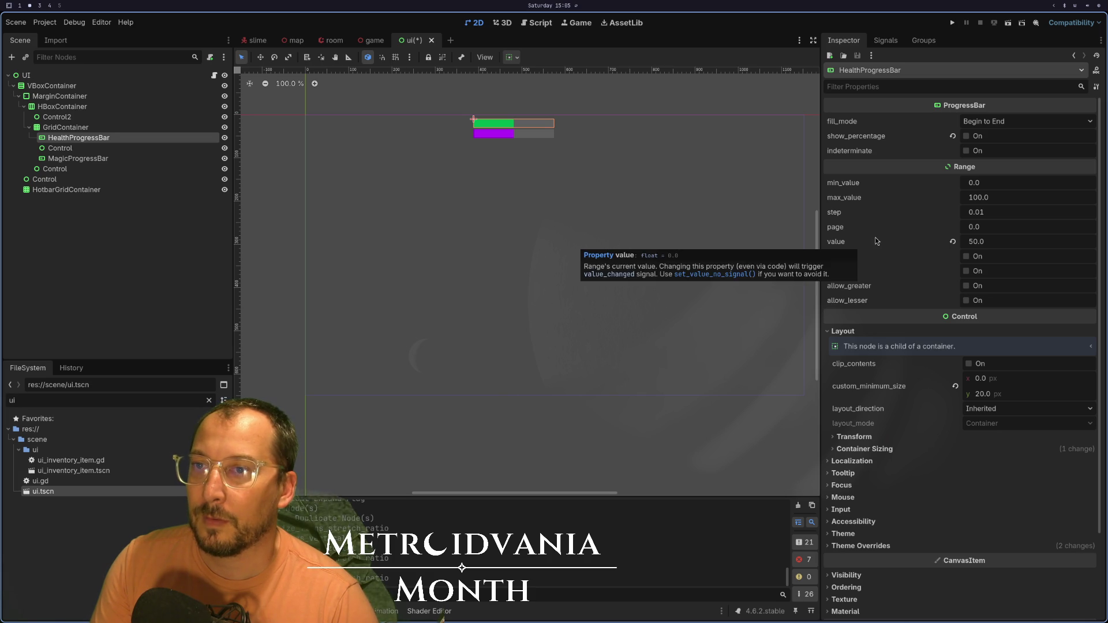
mouse_move(893, 233)
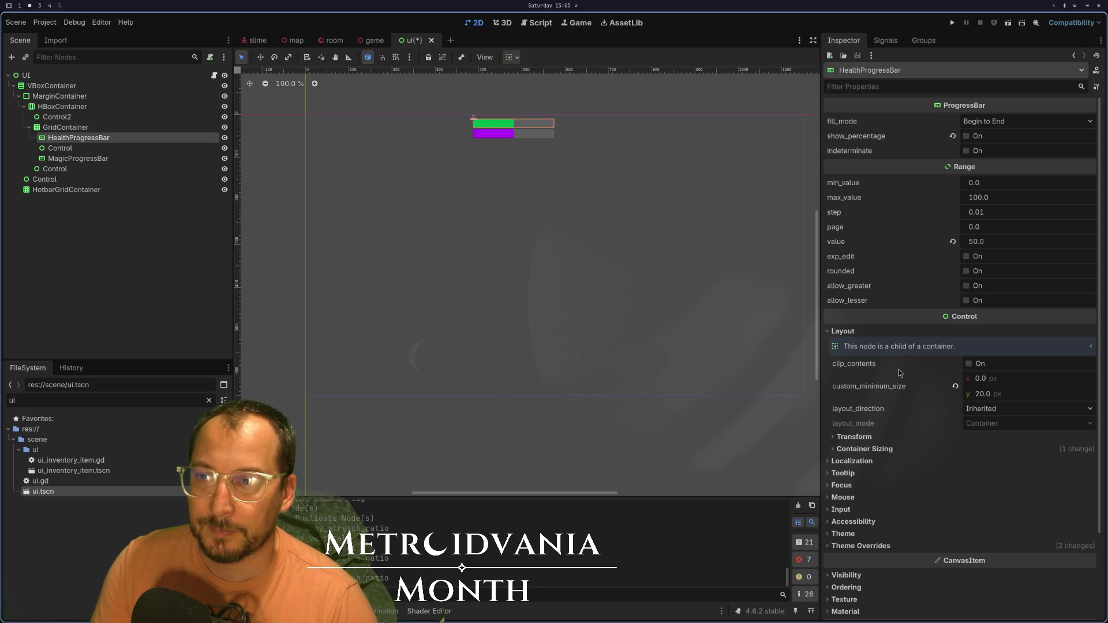
left_click(861, 450)
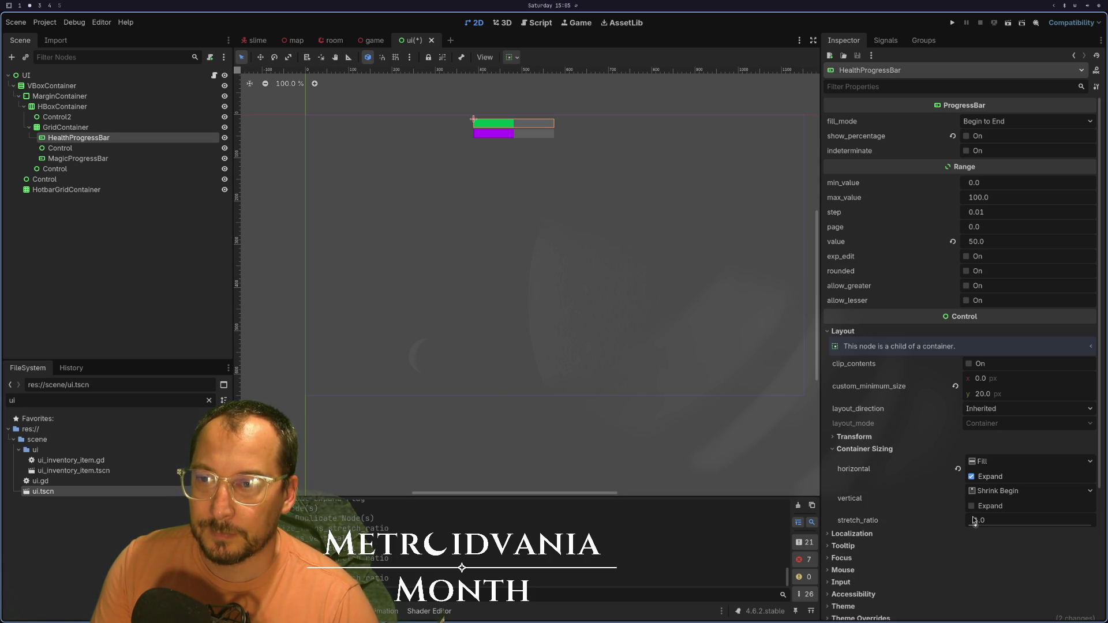
left_click_drag(975, 525, 963, 526)
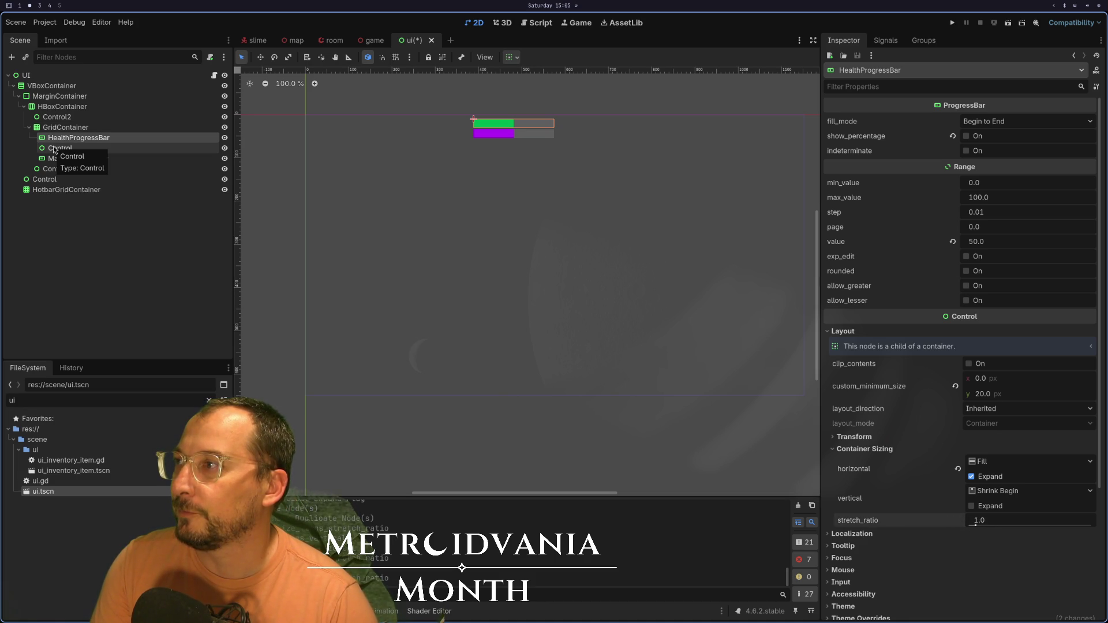
Step: Move MagicProgressBar out of the grid, then bring up the GridContainer's container sizing options
left_click_drag(53, 159, 27, 170)
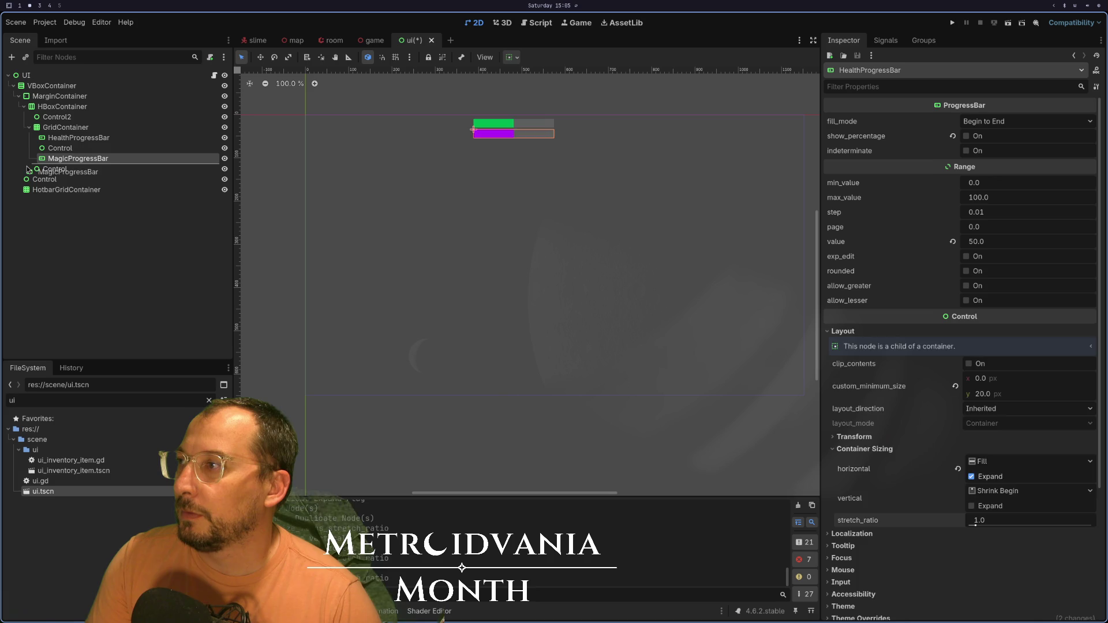
left_click(64, 149)
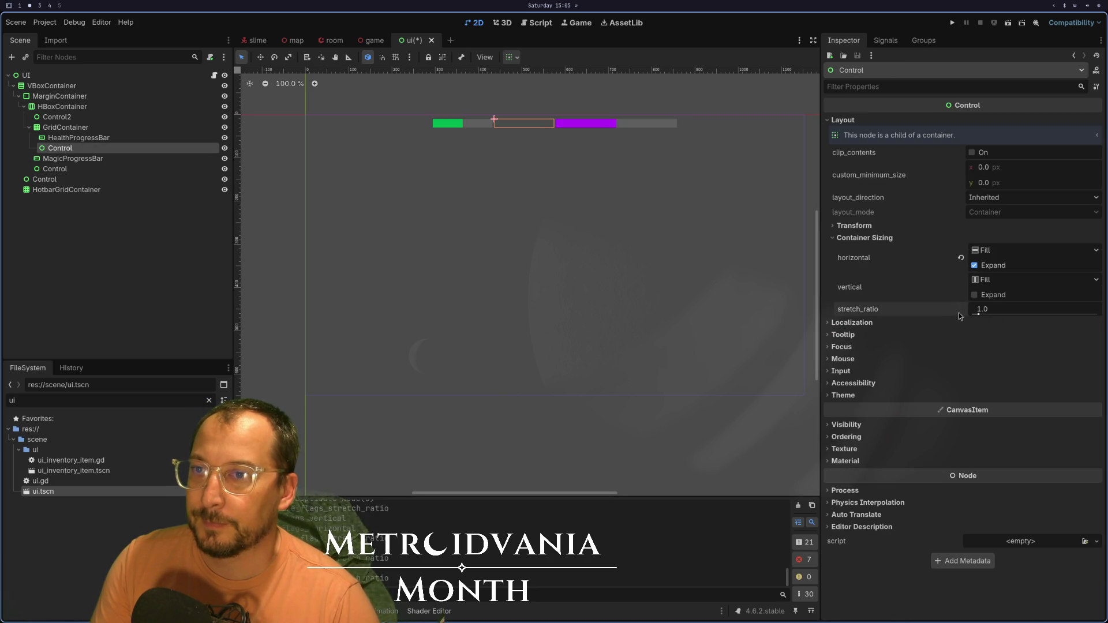
left_click(66, 127)
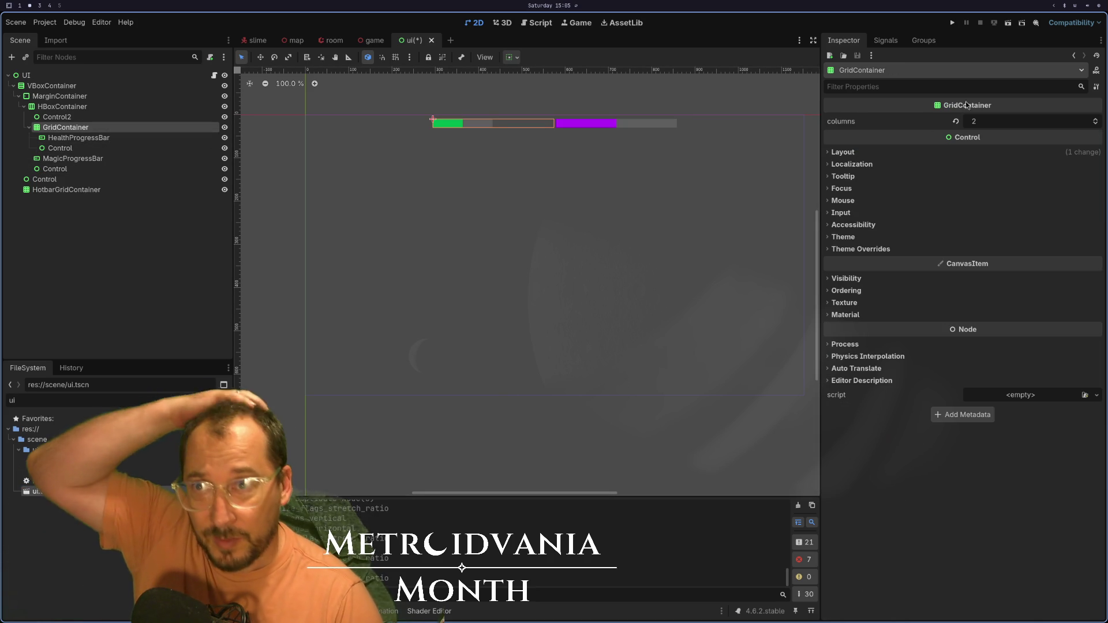
left_click(905, 153)
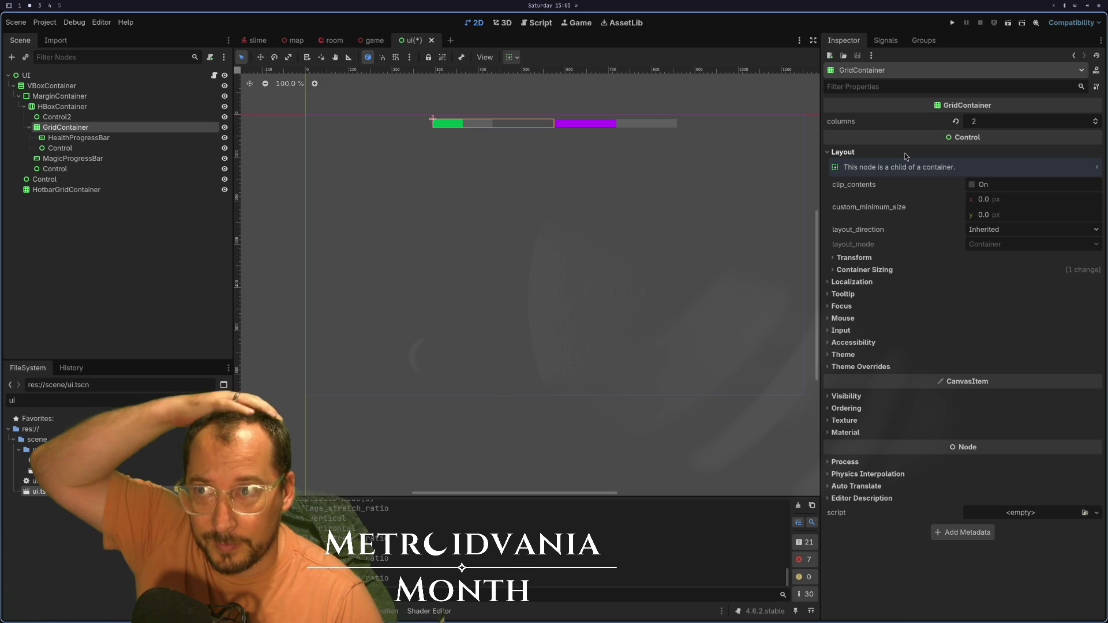
left_click(905, 154)
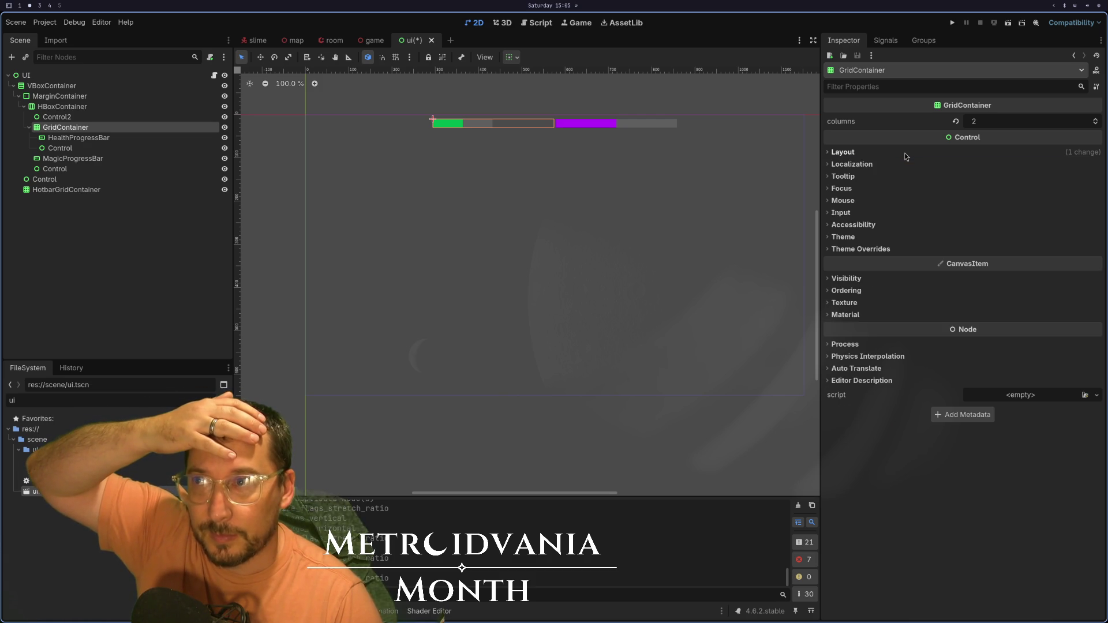
left_click(515, 58)
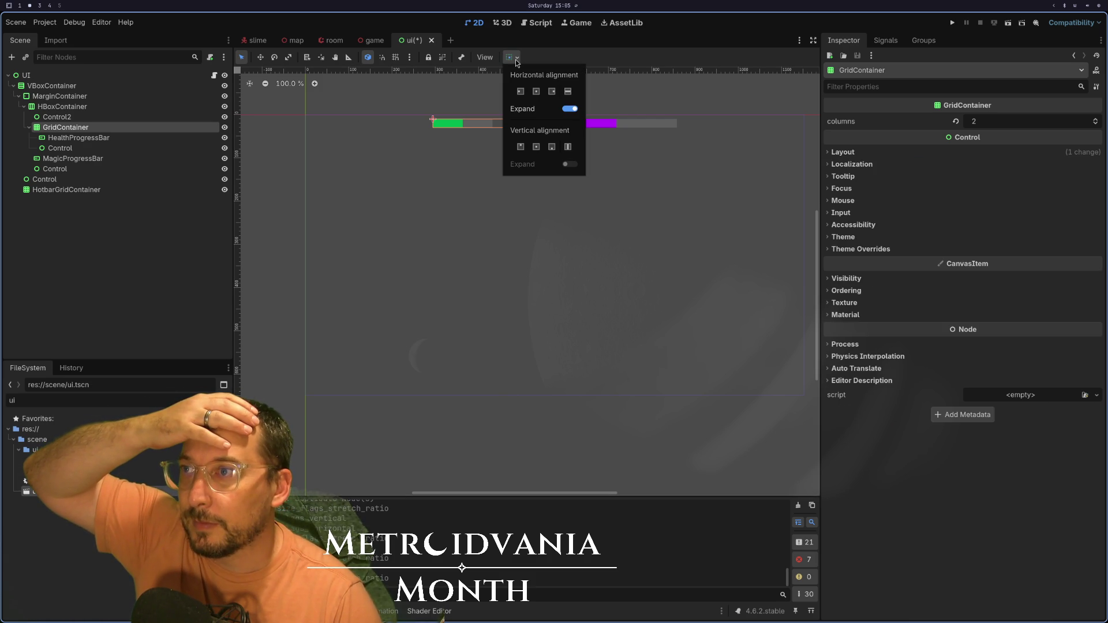
left_click(569, 109)
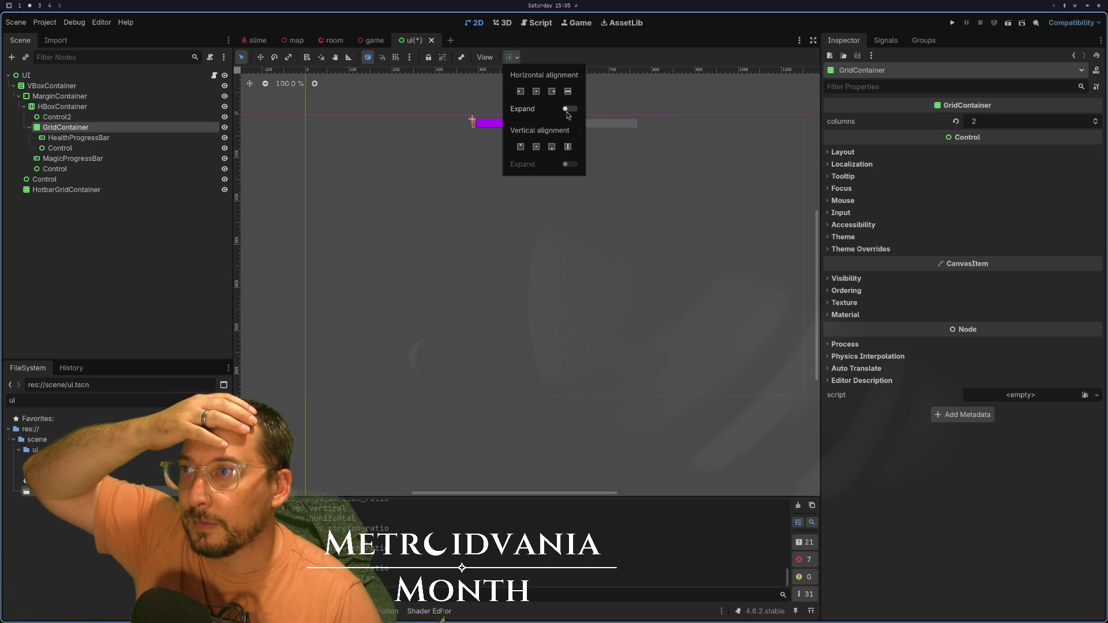
left_click(567, 113)
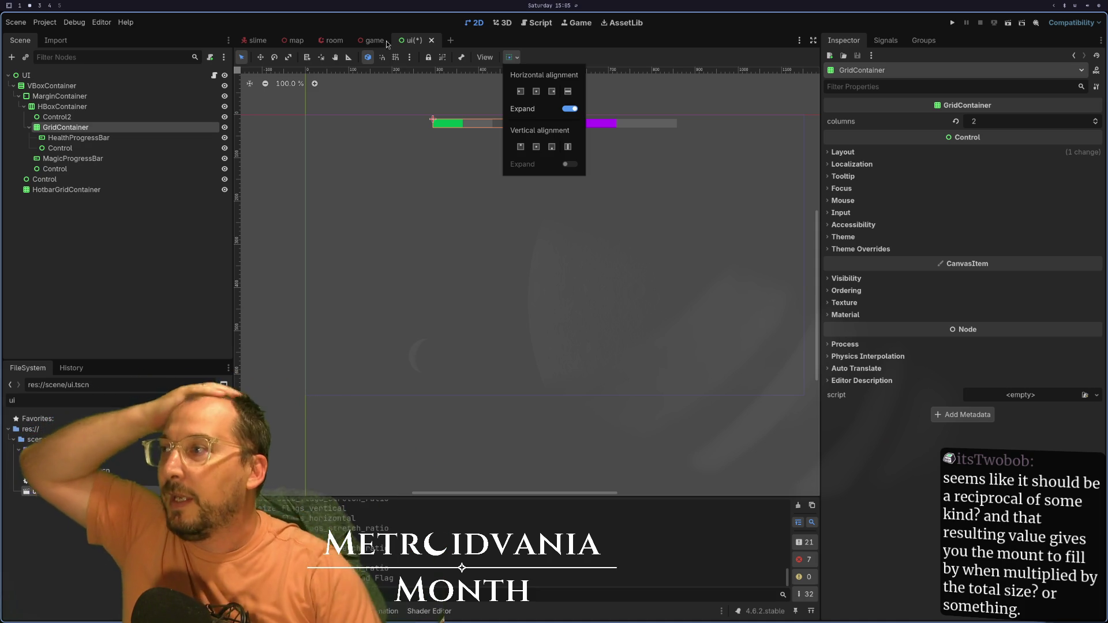
left_click(57, 117)
left_click(79, 138)
left_click(100, 145)
left_click(100, 141)
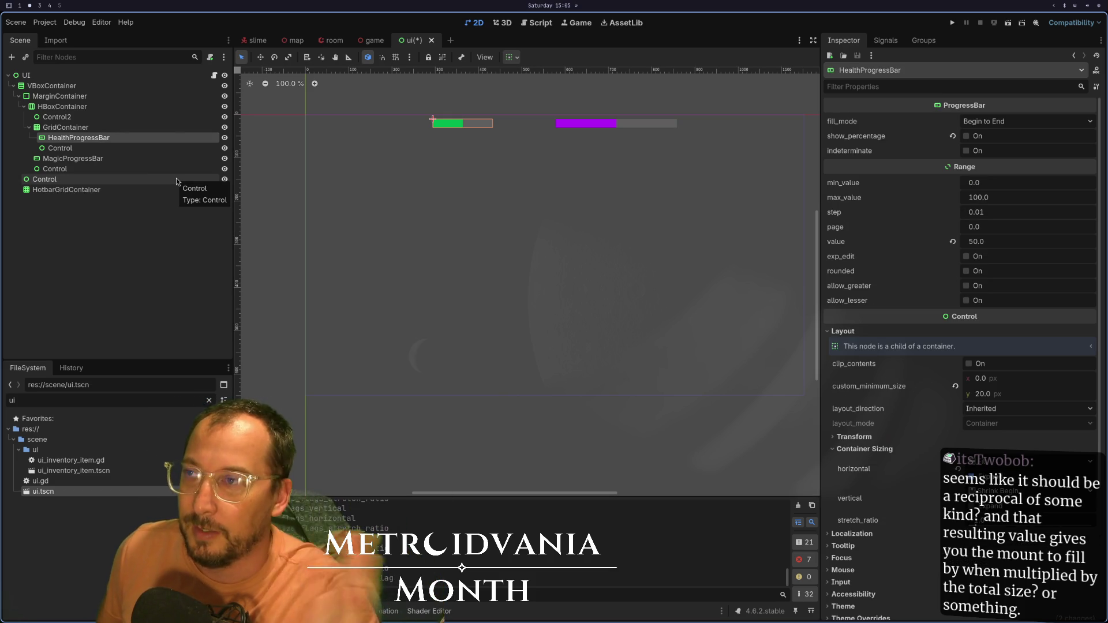
left_click(101, 149)
left_click(96, 142)
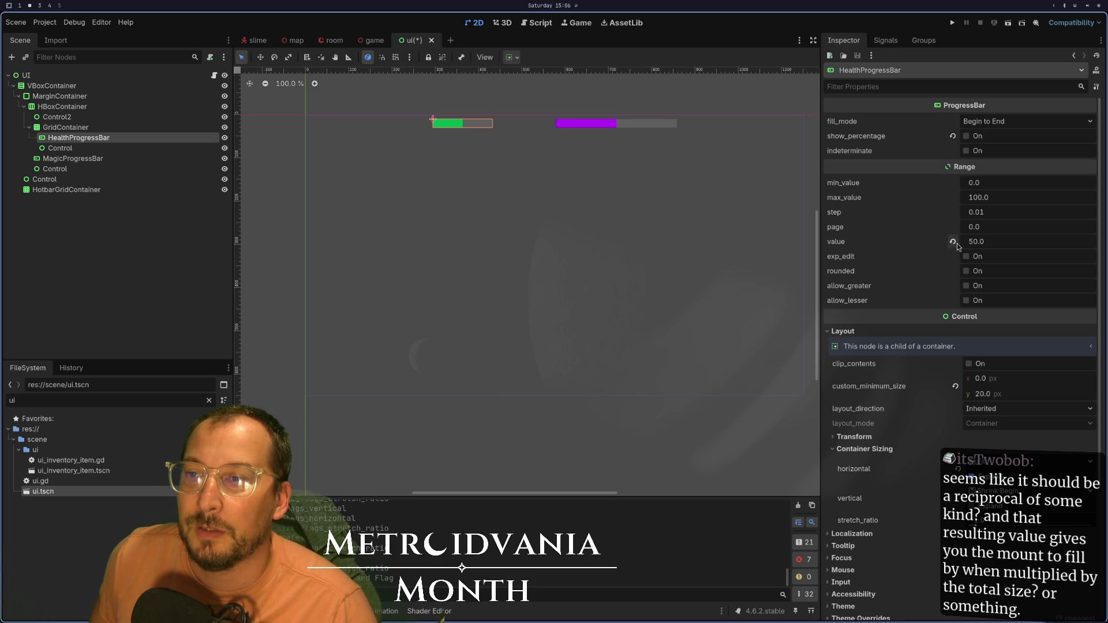
left_click(854, 450)
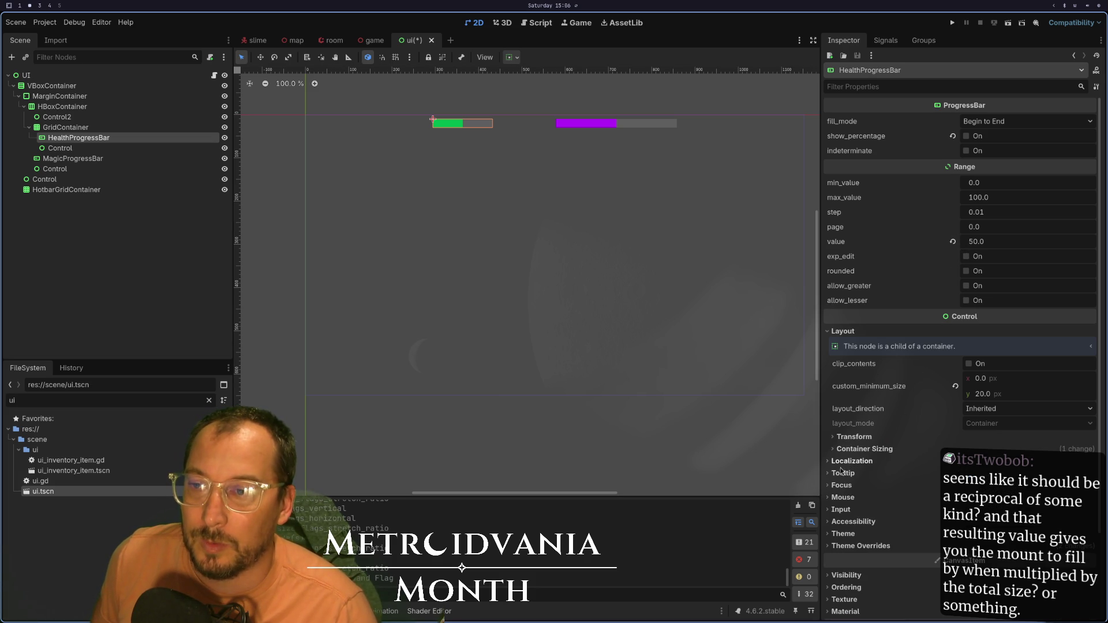
left_click(60, 107)
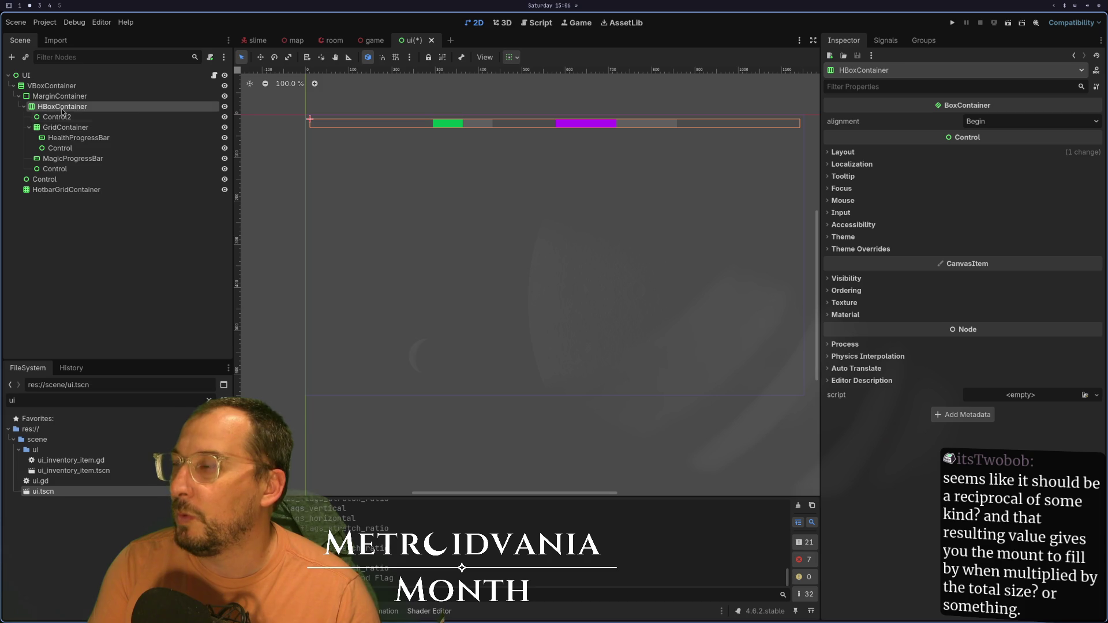
Step: Add an HBoxContainer under GridContainer and move HealthProgressBar into it
right_click(93, 129)
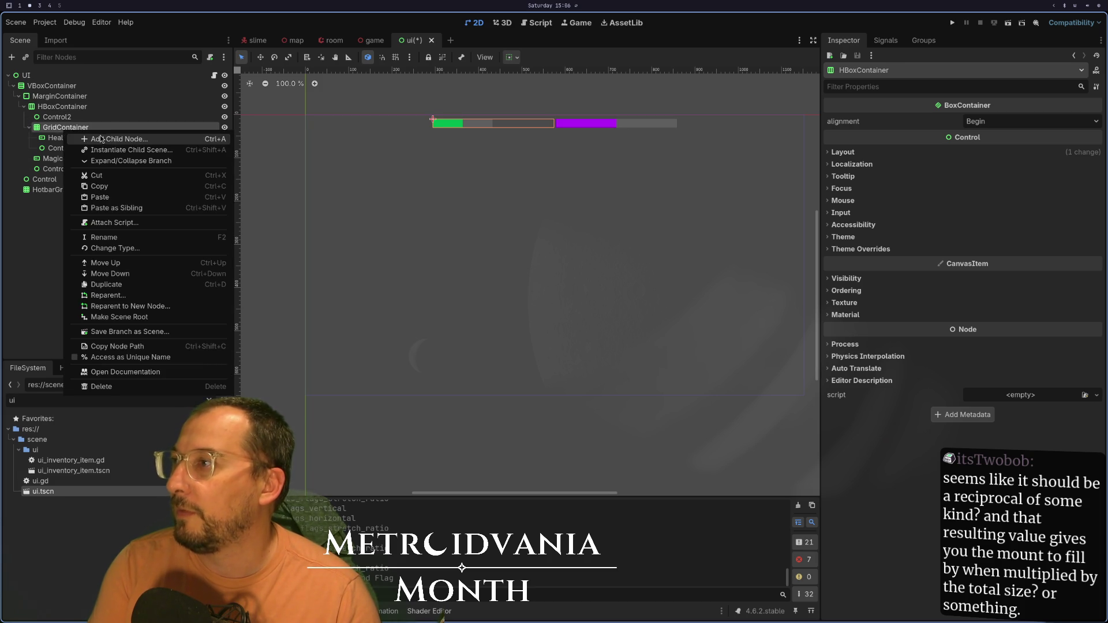
left_click(95, 139)
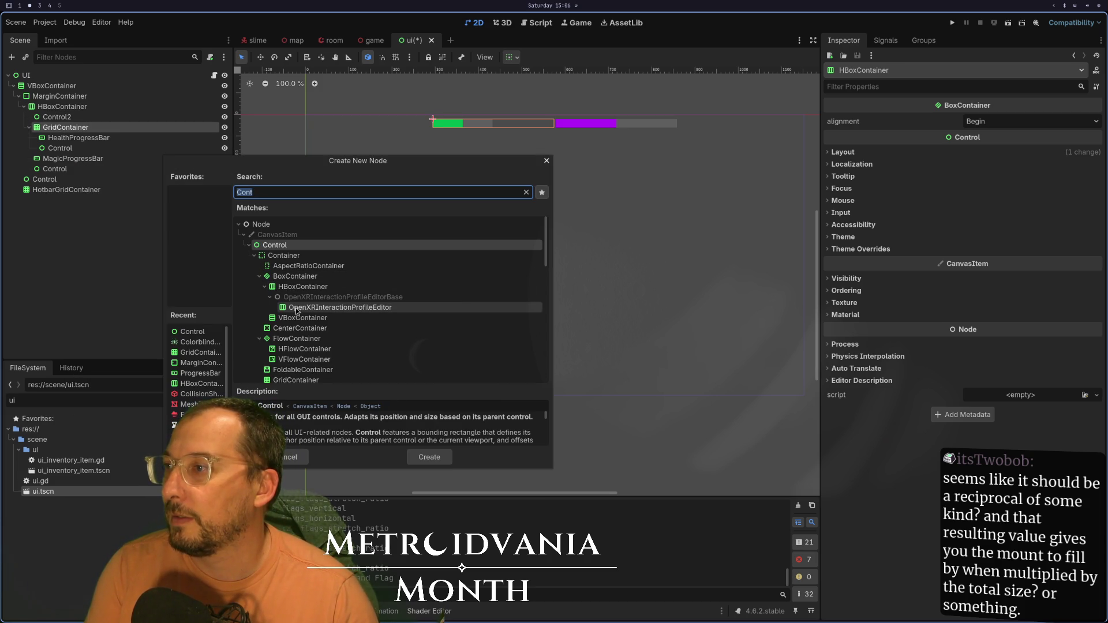
double_click(299, 286)
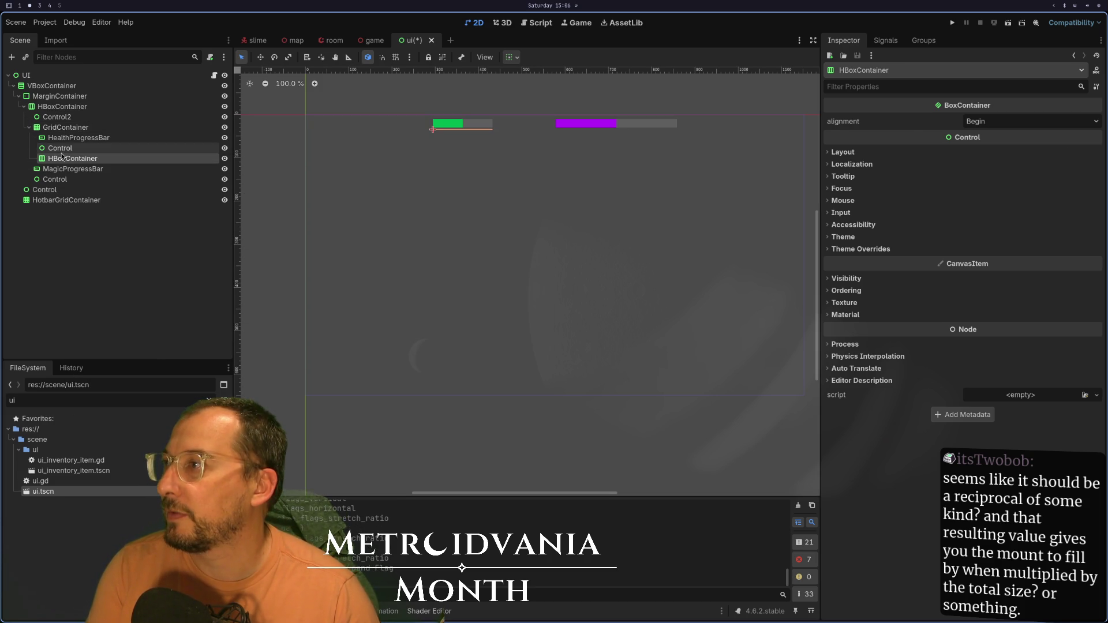
mouse_move(64, 138)
left_mouse_down()
mouse_move(89, 167)
mouse_move(63, 138)
mouse_move(103, 163)
left_mouse_up()
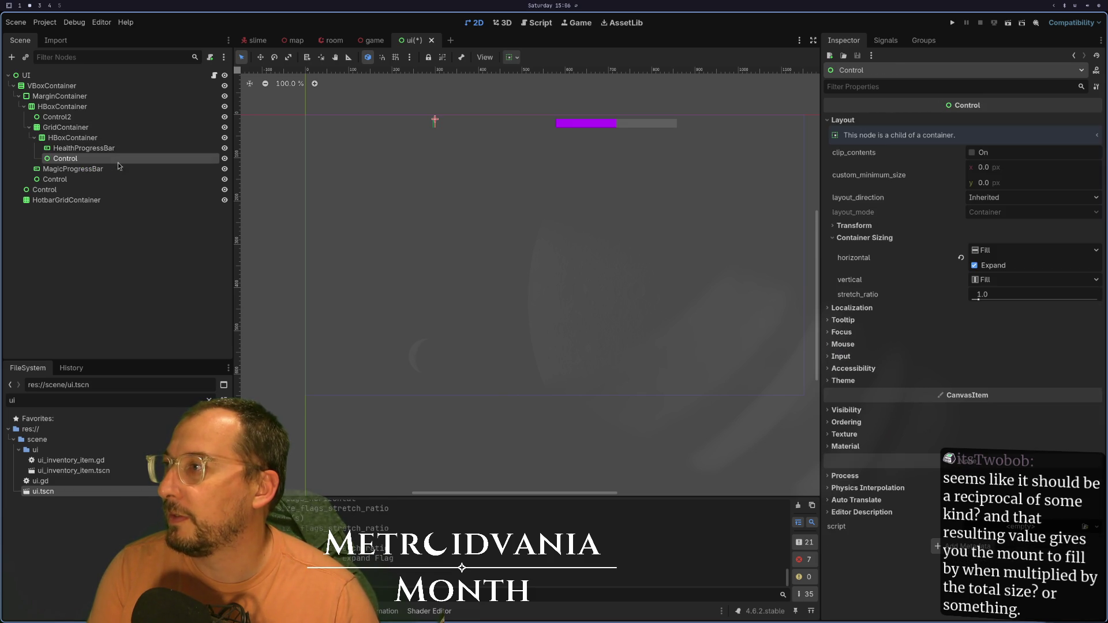
Step: Leave the inner HBoxContainer's horizontal Expand off and move MagicProgressBar into it
left_click(73, 137)
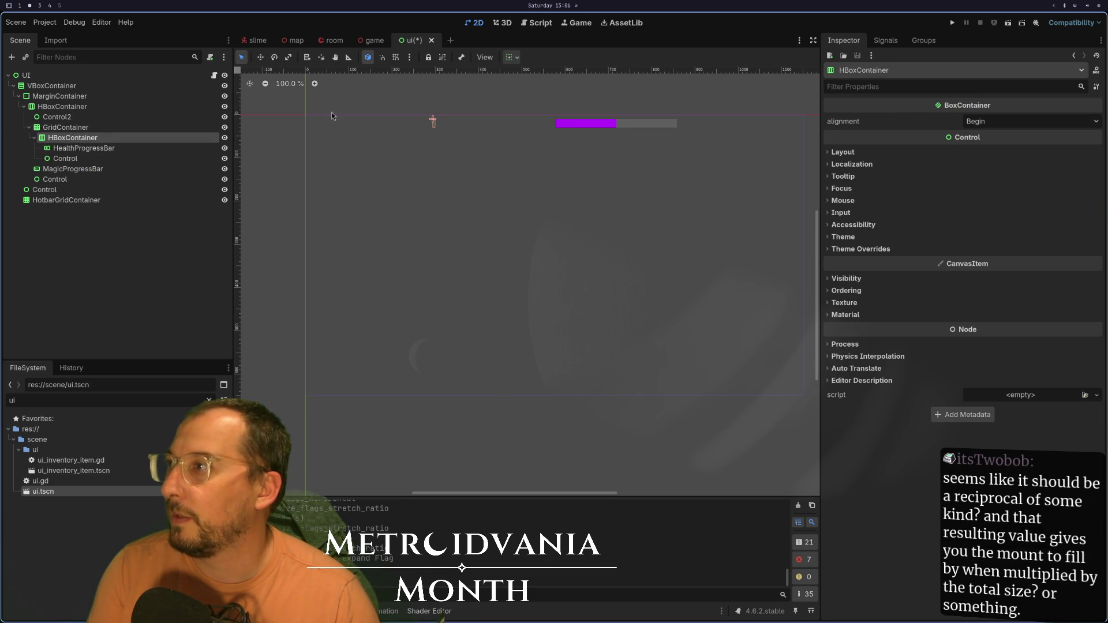
left_click(508, 57)
left_click(568, 109)
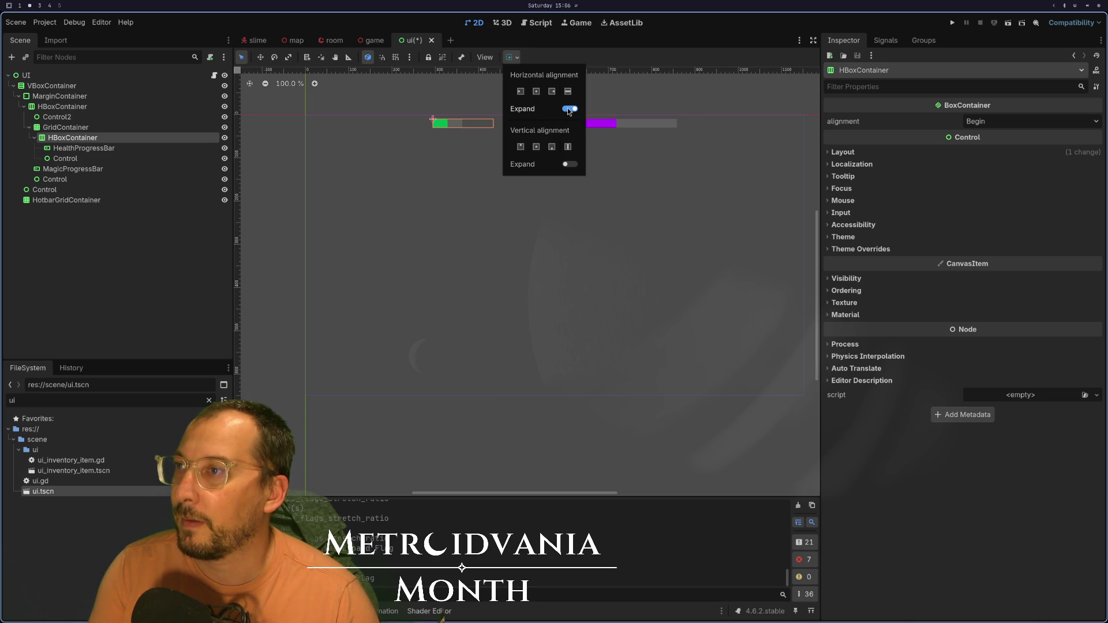
left_click(569, 109)
left_click(68, 151)
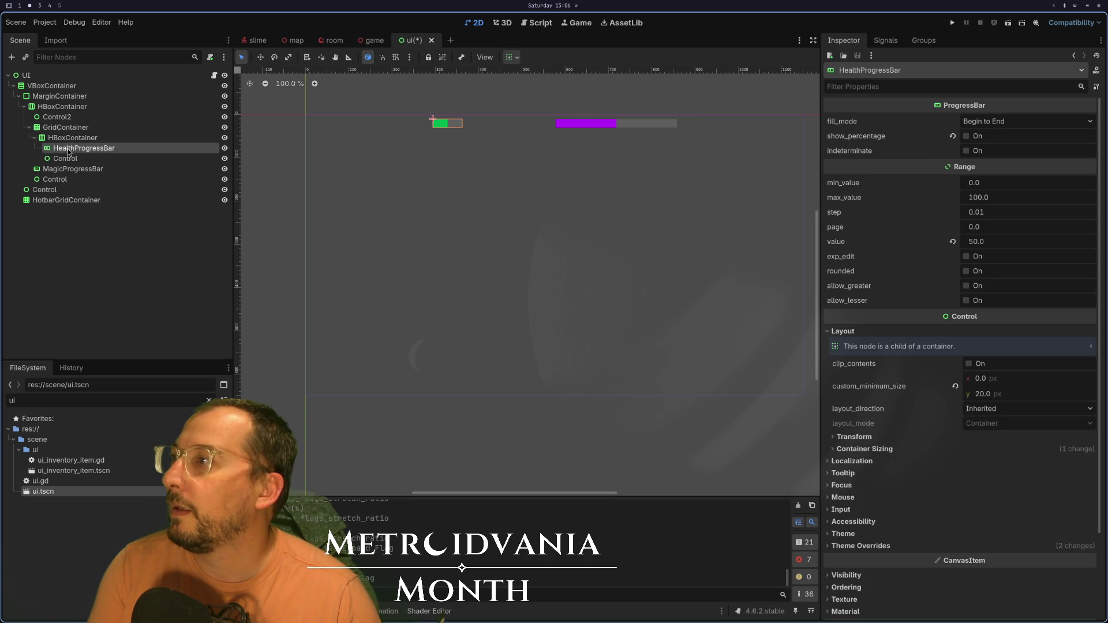
left_click_drag(73, 168, 79, 162)
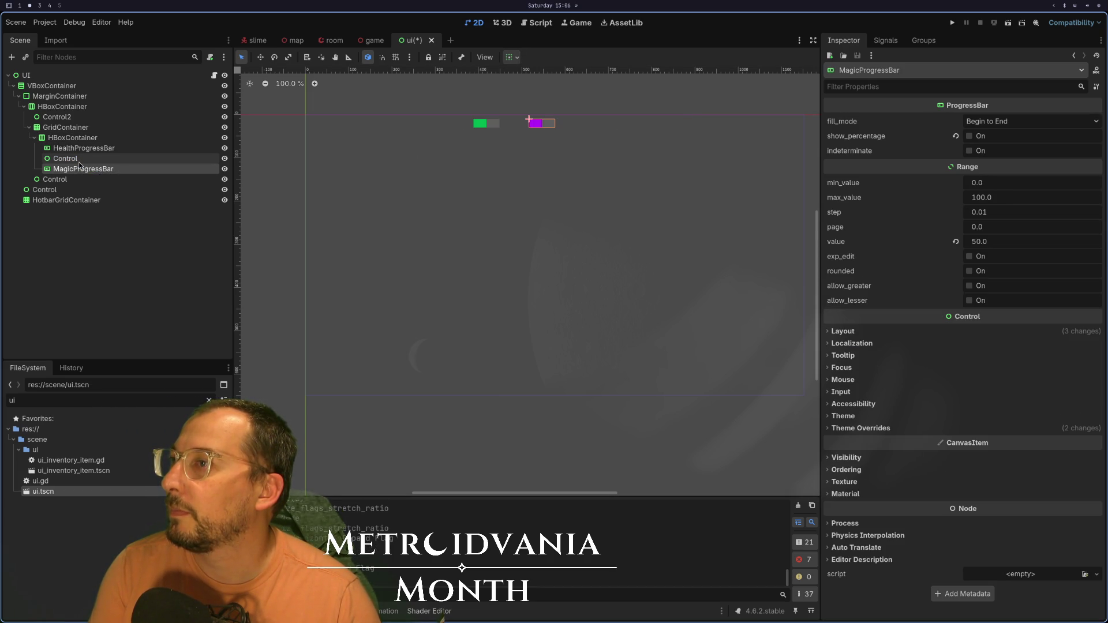
right_click(51, 137)
Step: Add a second HBoxContainer under GridContainer
right_click(56, 130)
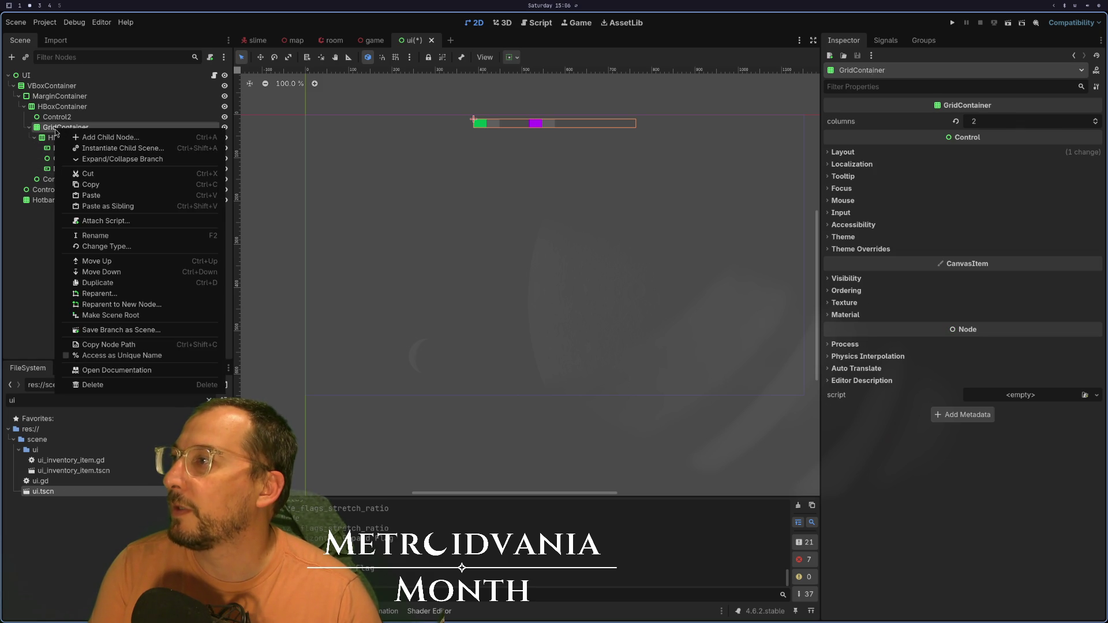
left_click(198, 137)
type("Hob")
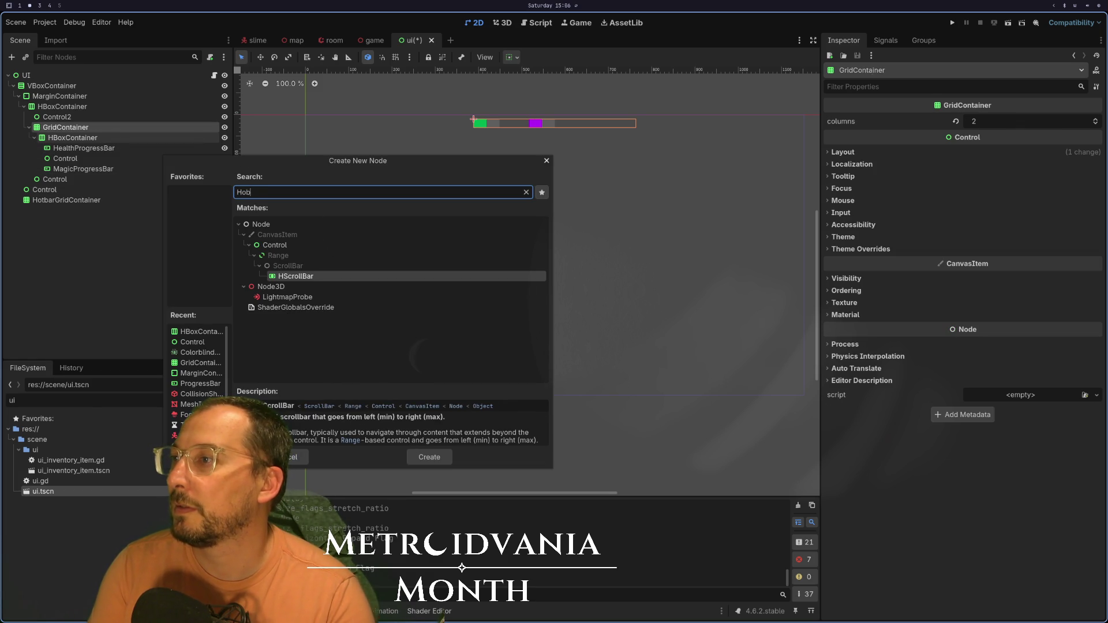
key("BackSpace")
key("BackSpace")
type("box")
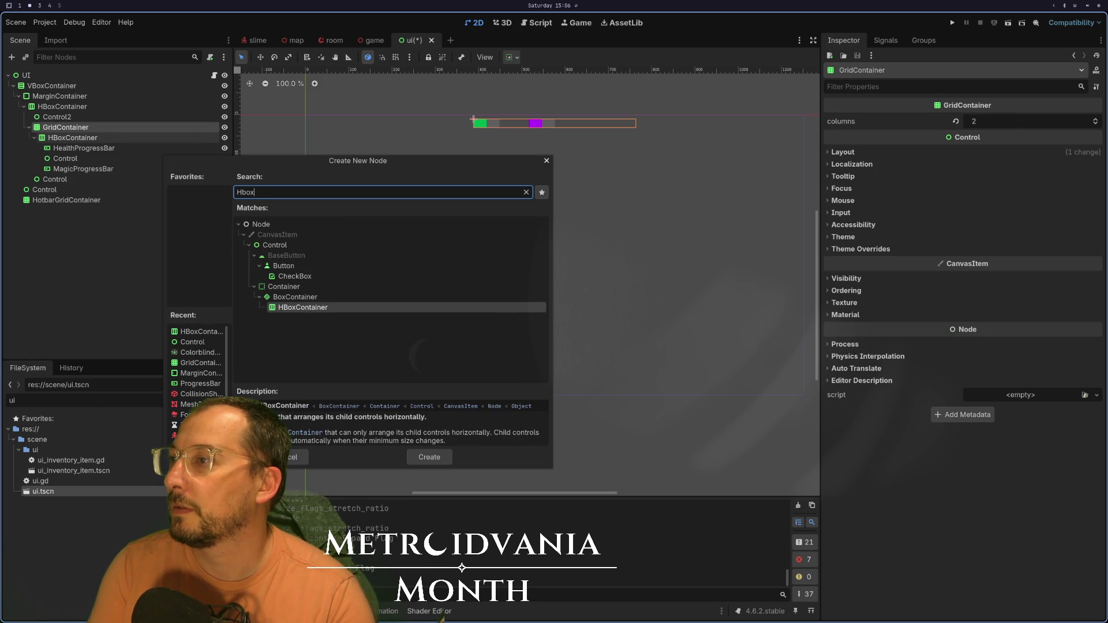
key("Return")
Step: Move MagicProgressBar into HBoxContainer2, then select GridContainer
mouse_move(81, 168)
left_mouse_down()
mouse_move(87, 187)
mouse_move(69, 167)
mouse_move(96, 197)
left_mouse_up()
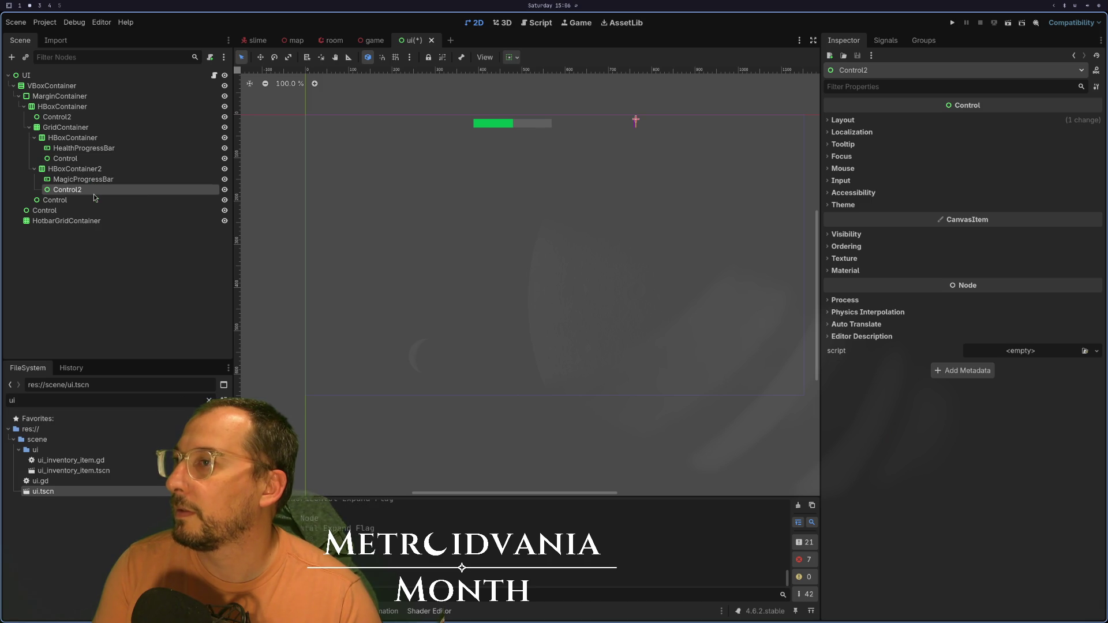
left_click(74, 168)
left_click(65, 127)
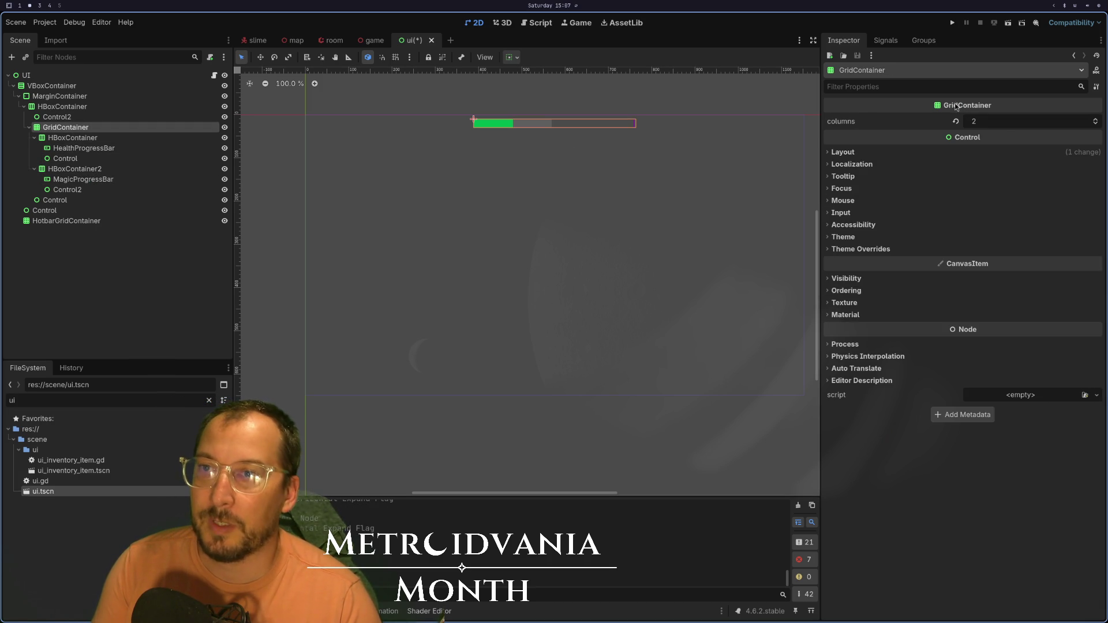
left_click(88, 157)
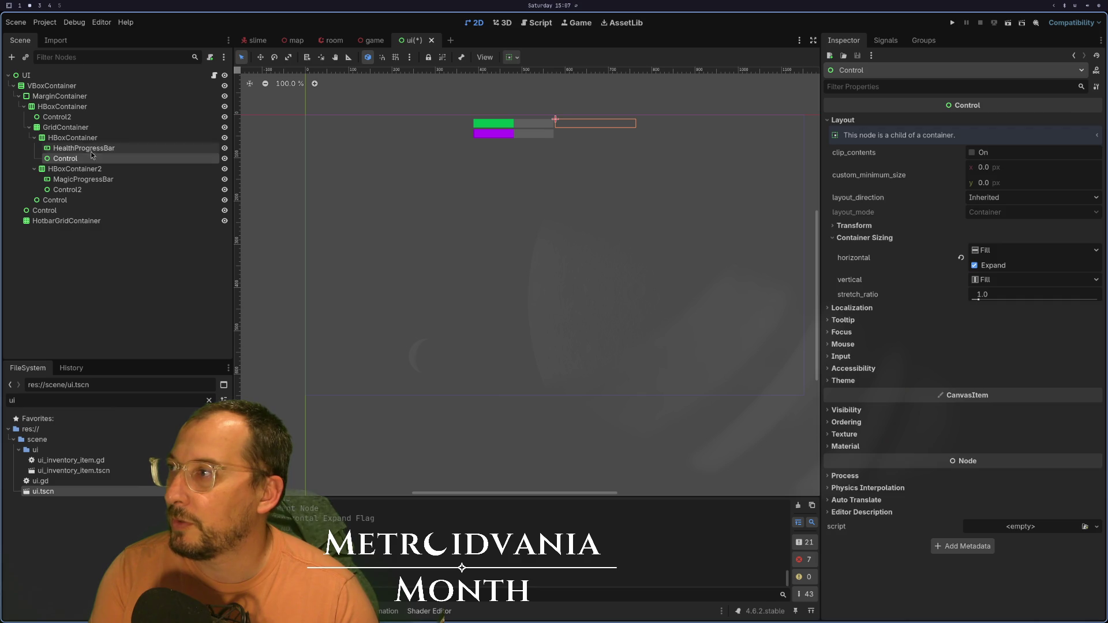
left_click(84, 147, "shift")
left_click(516, 57)
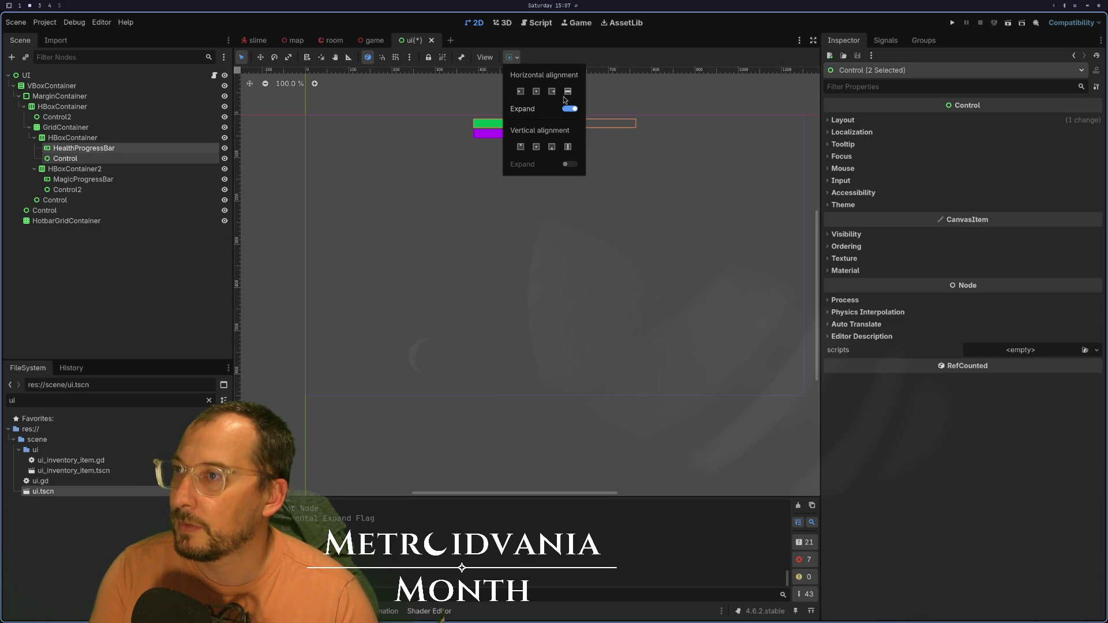
left_click(577, 123)
mouse_move(975, 300)
left_mouse_down()
mouse_move(988, 299)
mouse_move(974, 299)
left_mouse_up()
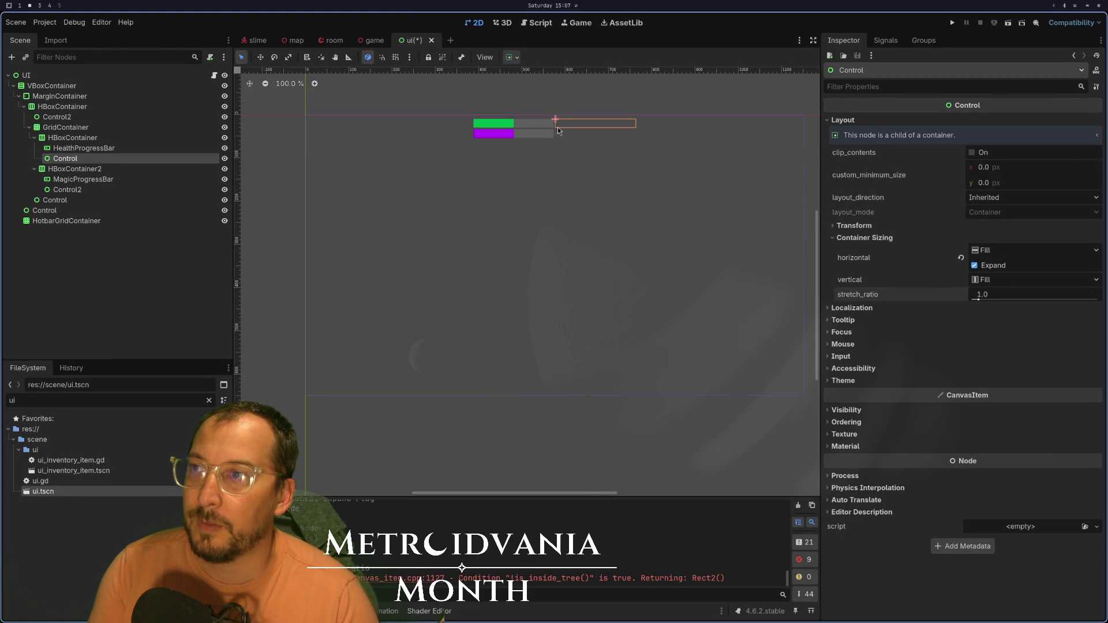
left_click_drag(976, 299, 1006, 311)
mouse_move(1097, 299)
left_mouse_down()
mouse_move(1092, 316)
mouse_move(956, 314)
mouse_move(982, 312)
left_mouse_up()
left_click(962, 295)
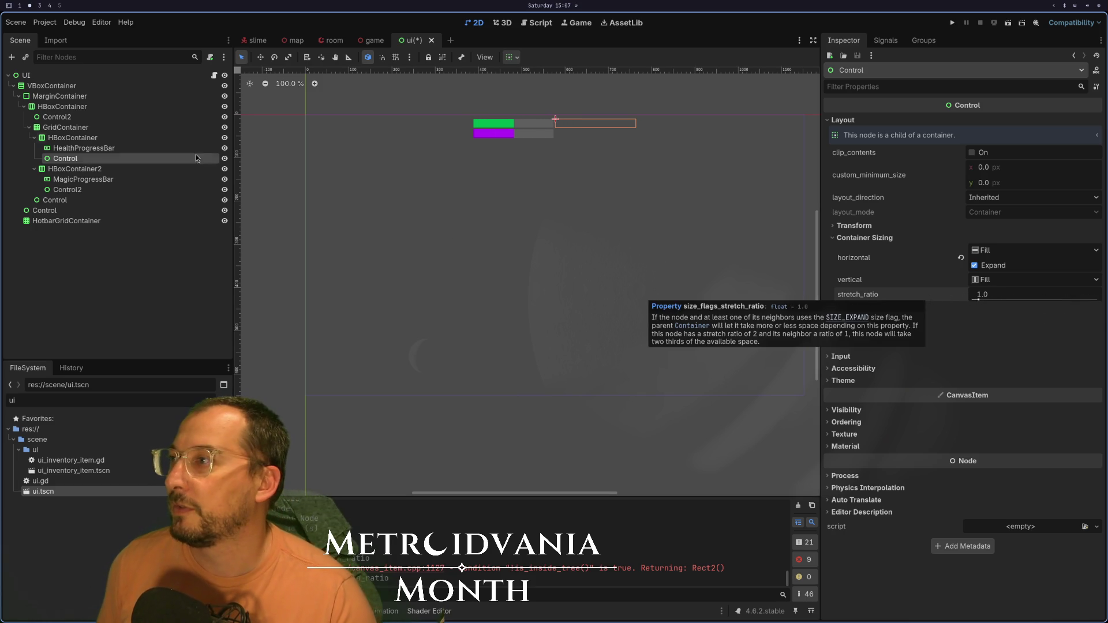
mouse_move(979, 299)
left_mouse_down()
mouse_move(961, 301)
mouse_move(978, 301)
left_mouse_up()
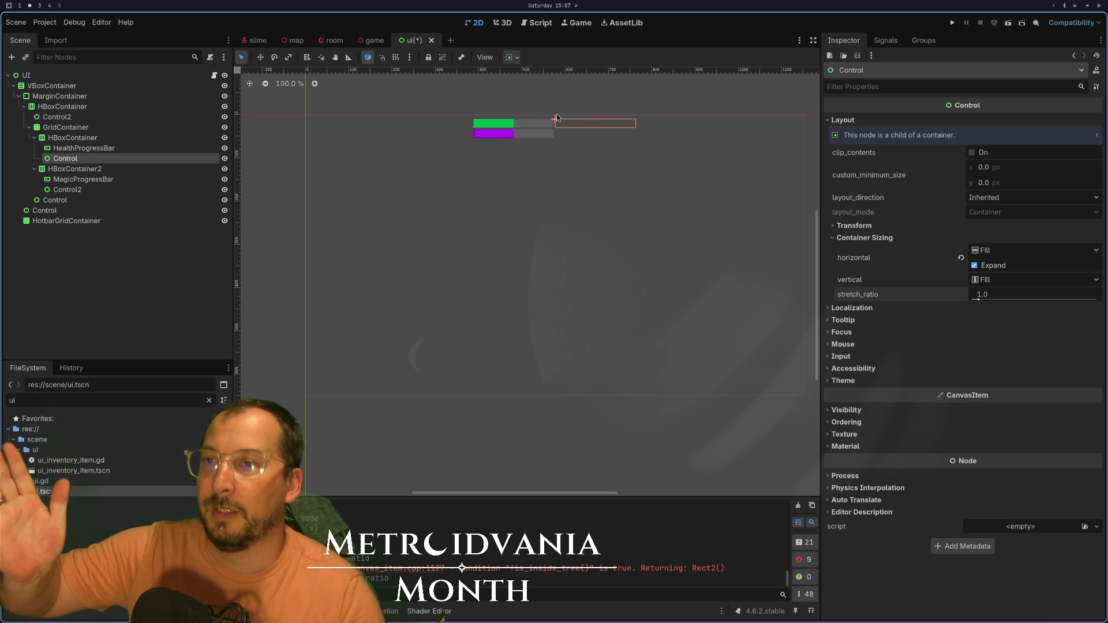
mouse_move(987, 300)
left_mouse_down()
mouse_move(960, 305)
mouse_move(977, 310)
left_mouse_up()
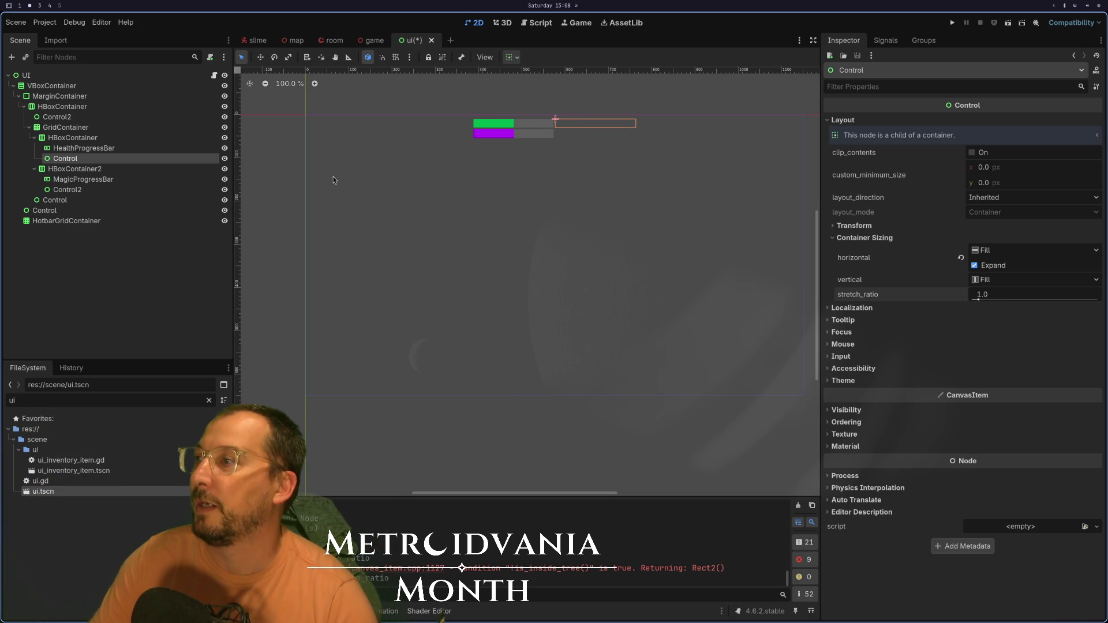
Step: Rename the Control2 spacer beside the magic bar to Control
left_click(98, 192)
double_click(98, 195)
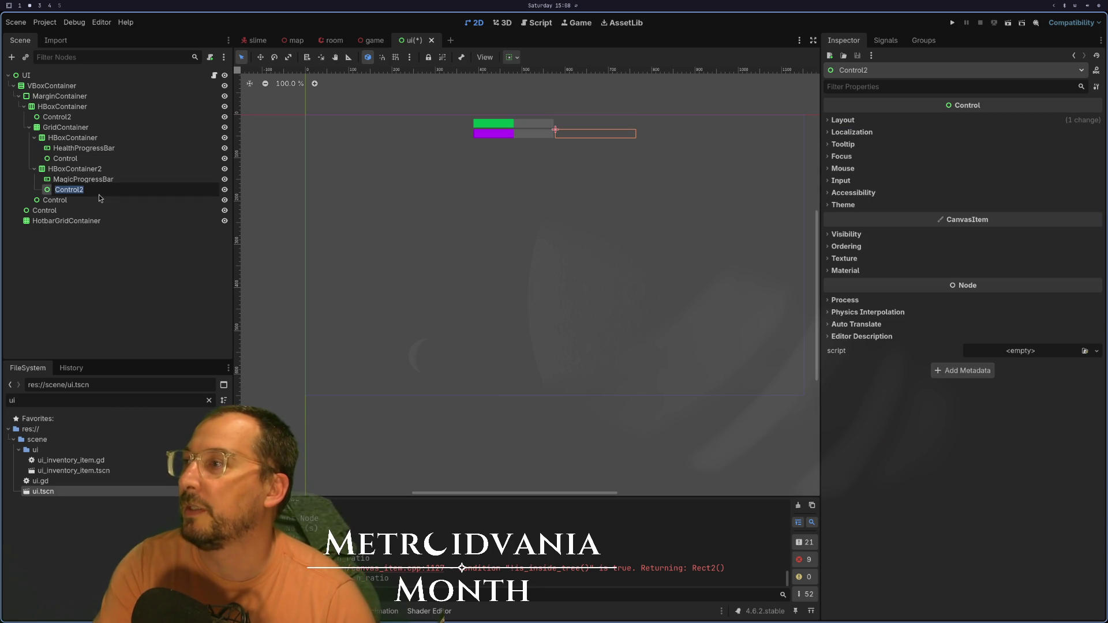
key("BackSpace")
key("Return")
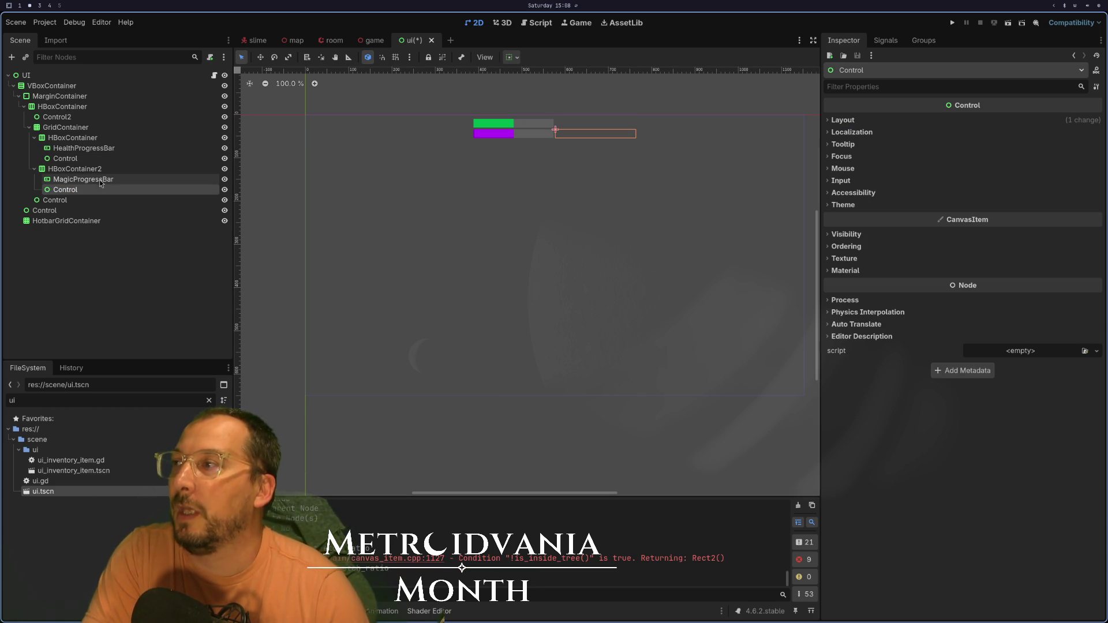
Step: Save ui.tscn with Ctrl+S and move to workspace 3 with the browser and notes
key("ctrl+s")
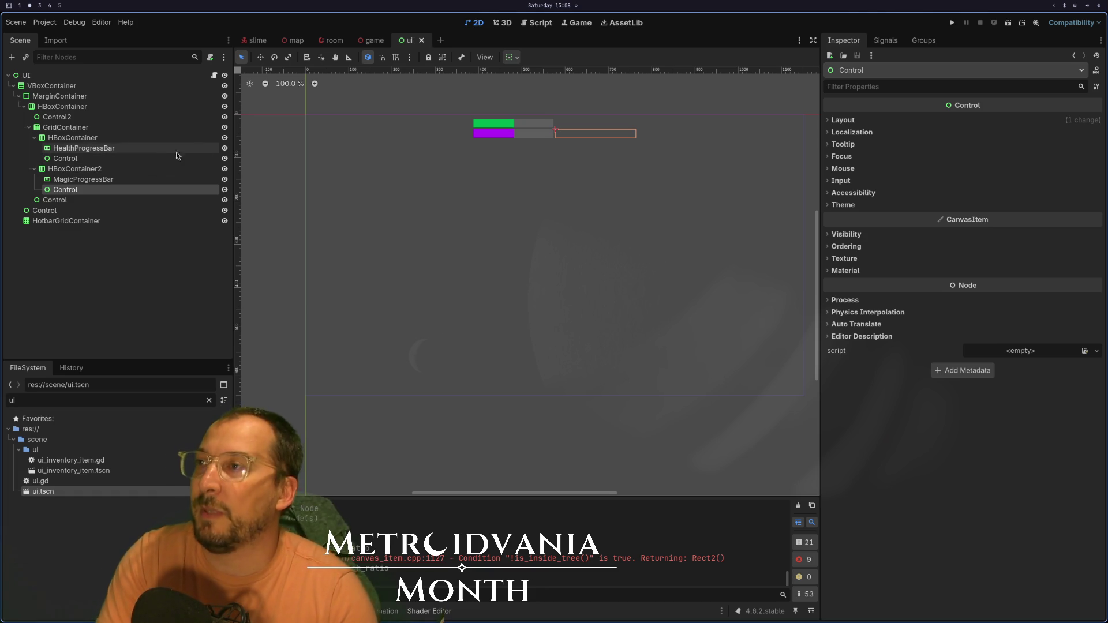
key("super+1")
key("super+2")
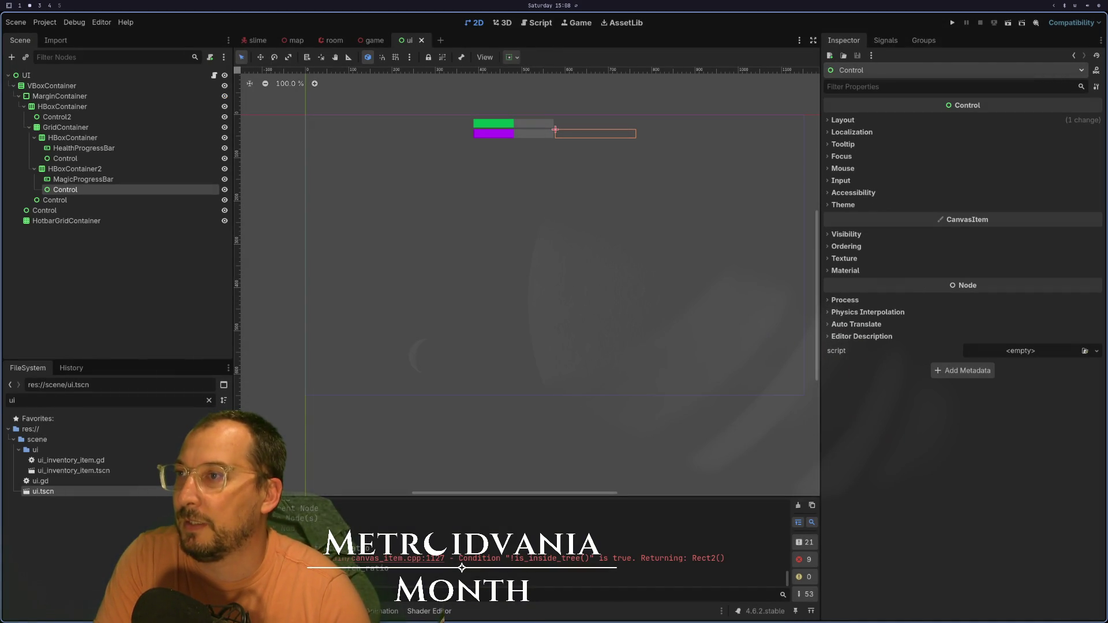
key("super+1")
key("super+2")
key("super+3")
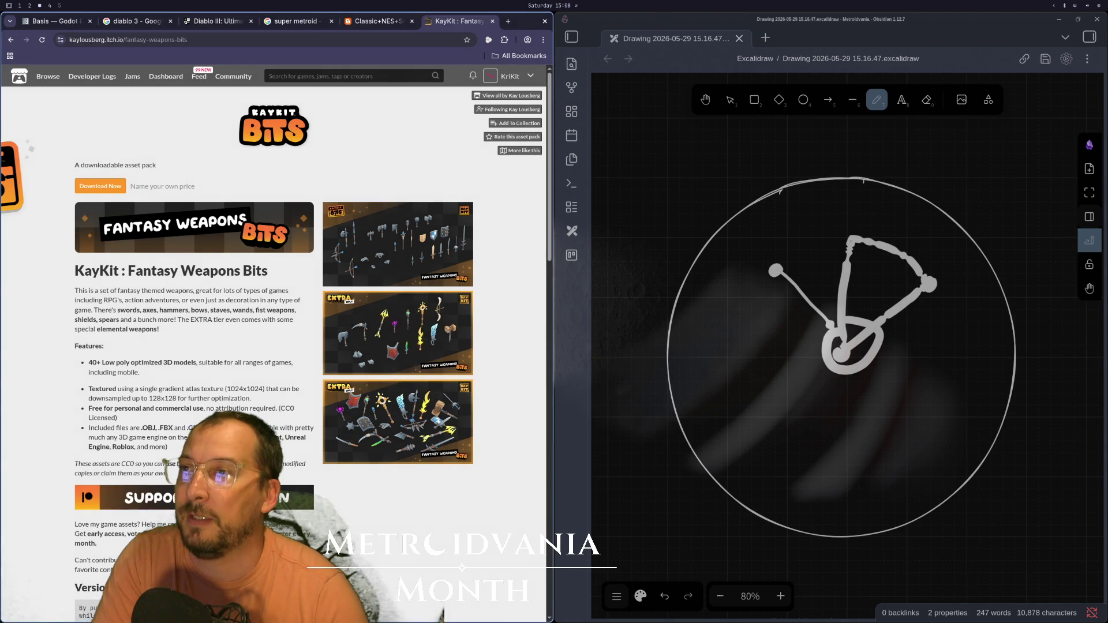
key("super+2")
key("super+1")
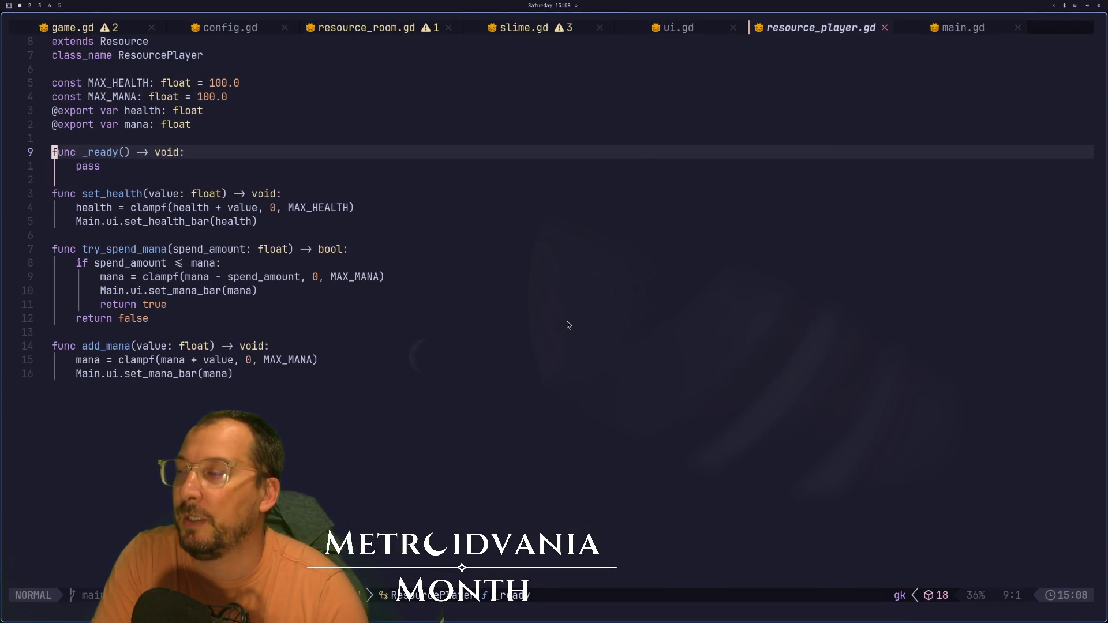
key("super+2")
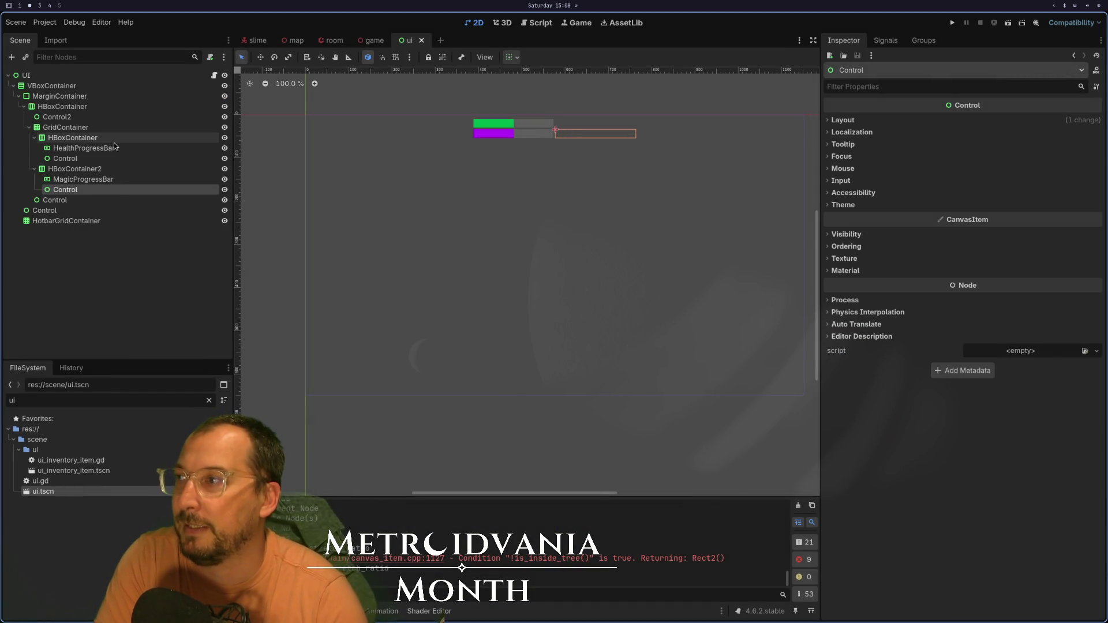
left_click(75, 158)
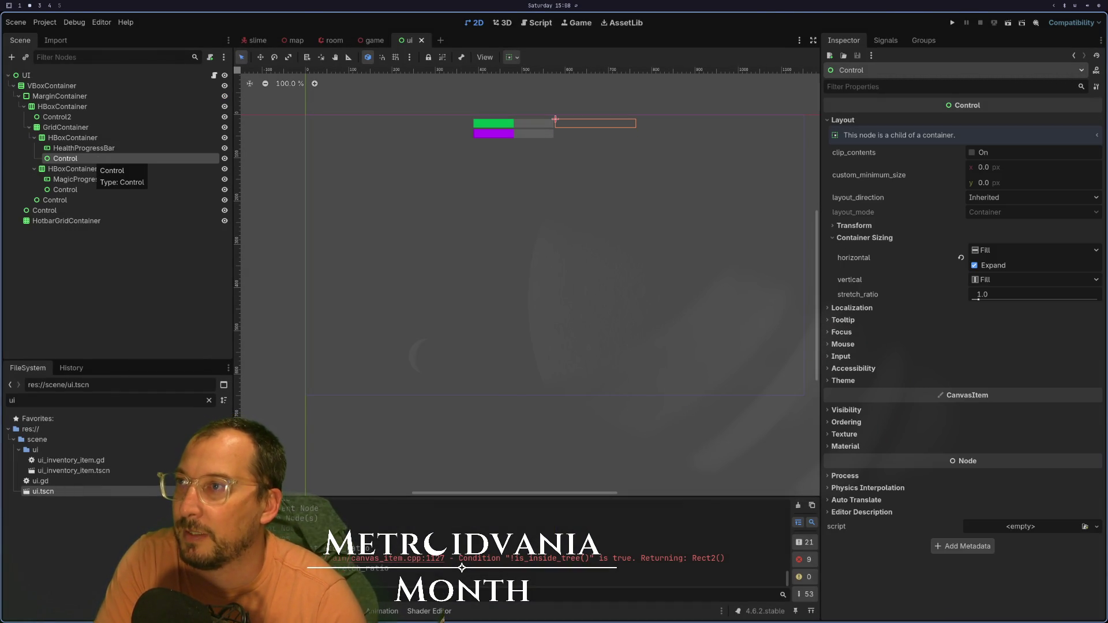
key("super+1")
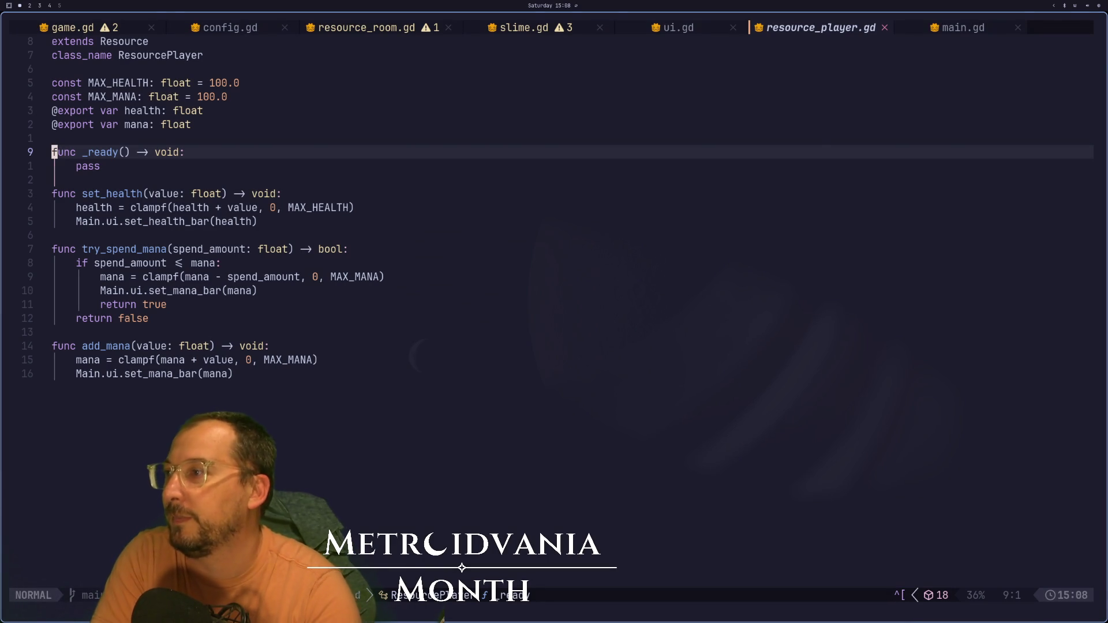
key("super+2")
key("super+3")
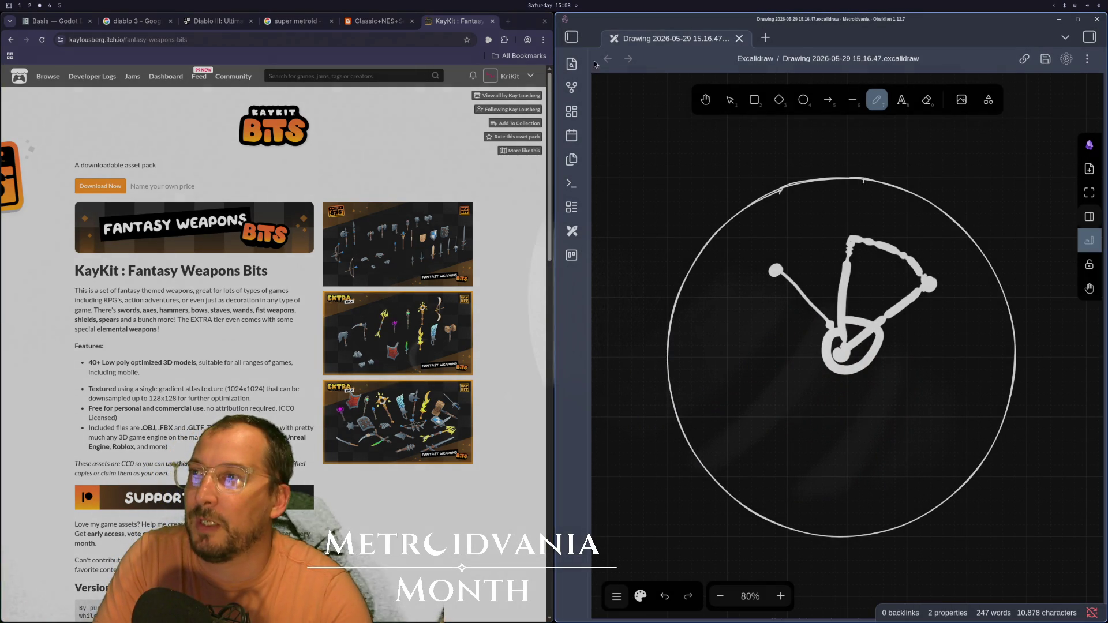
left_click(571, 37)
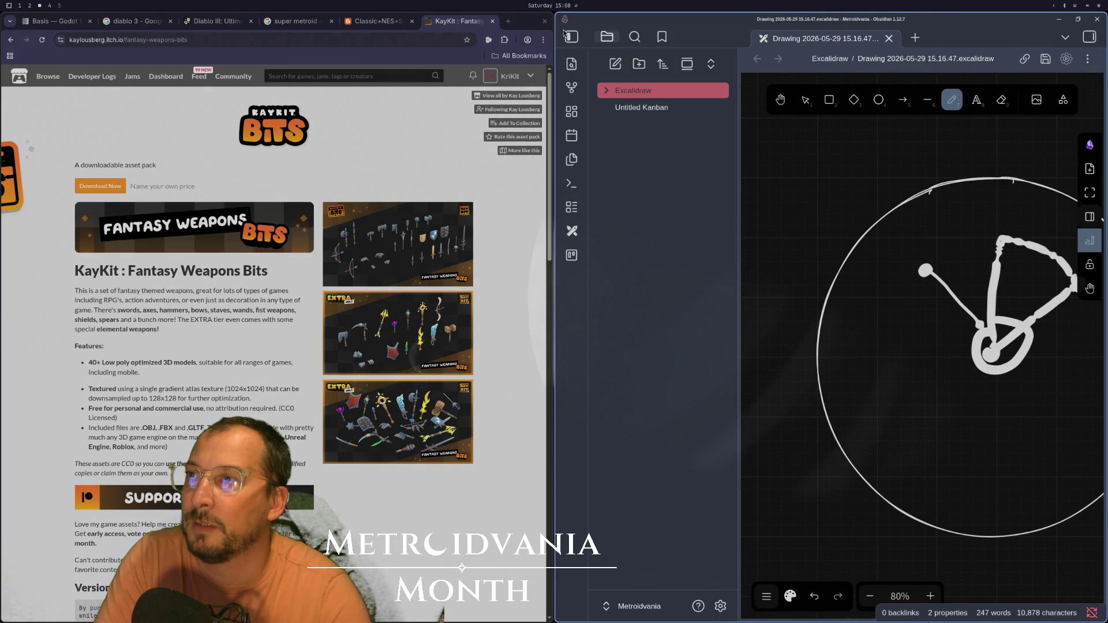
Step: Rename the 'Untitled Kanban' note to 'Kanban' by removing 'Untitled'
left_click(625, 125)
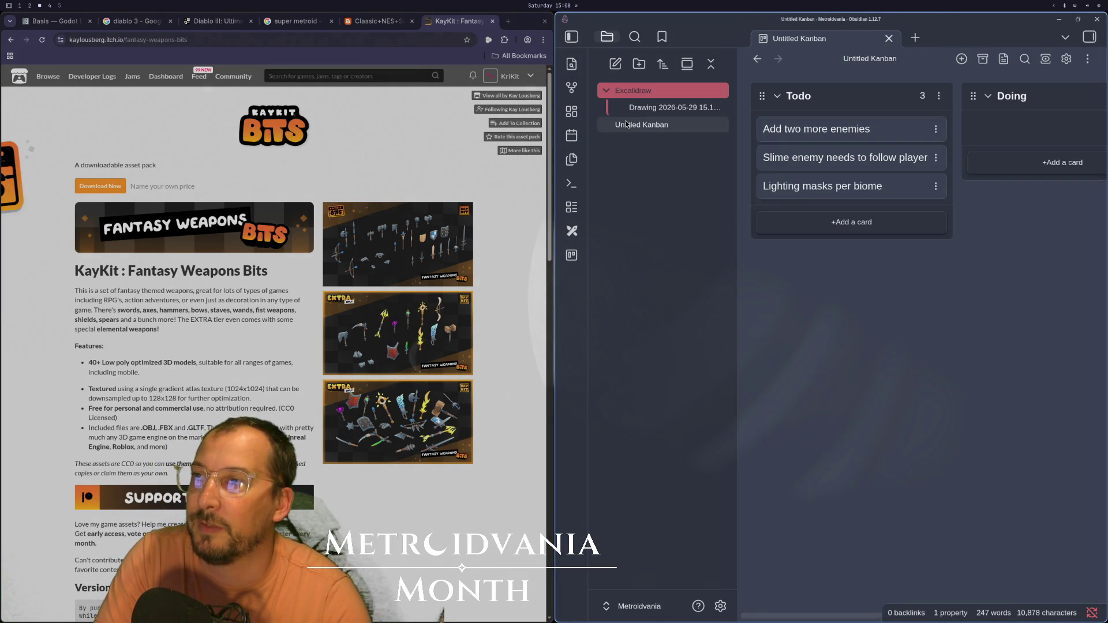
right_click(625, 124)
left_click(666, 406)
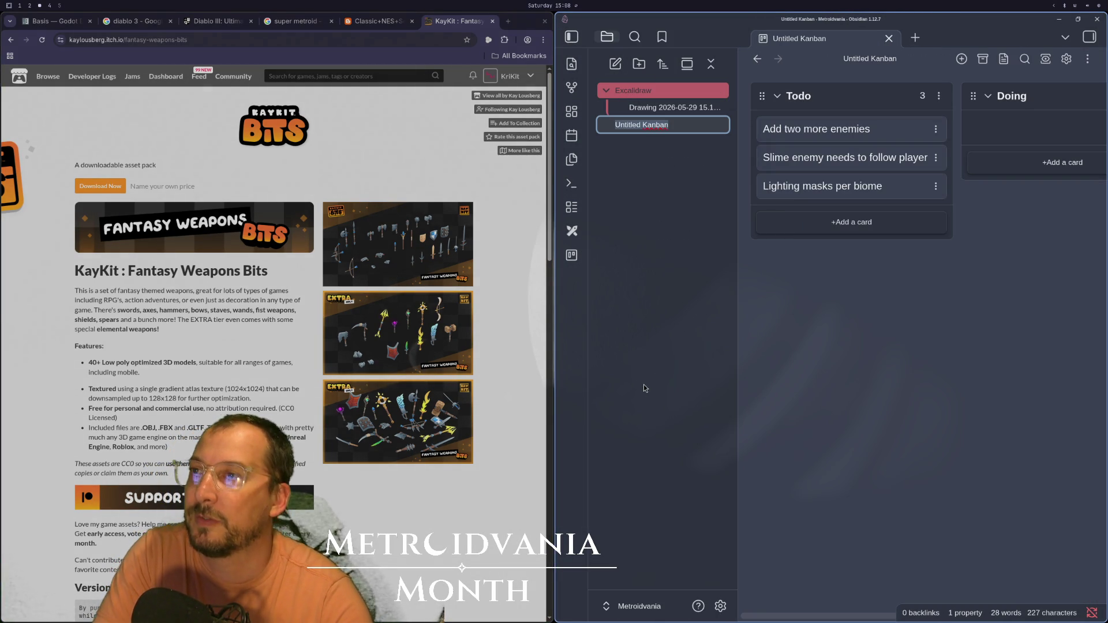
key("BackSpace")
key("BackSpace")
key("BackSpace")
key("Return")
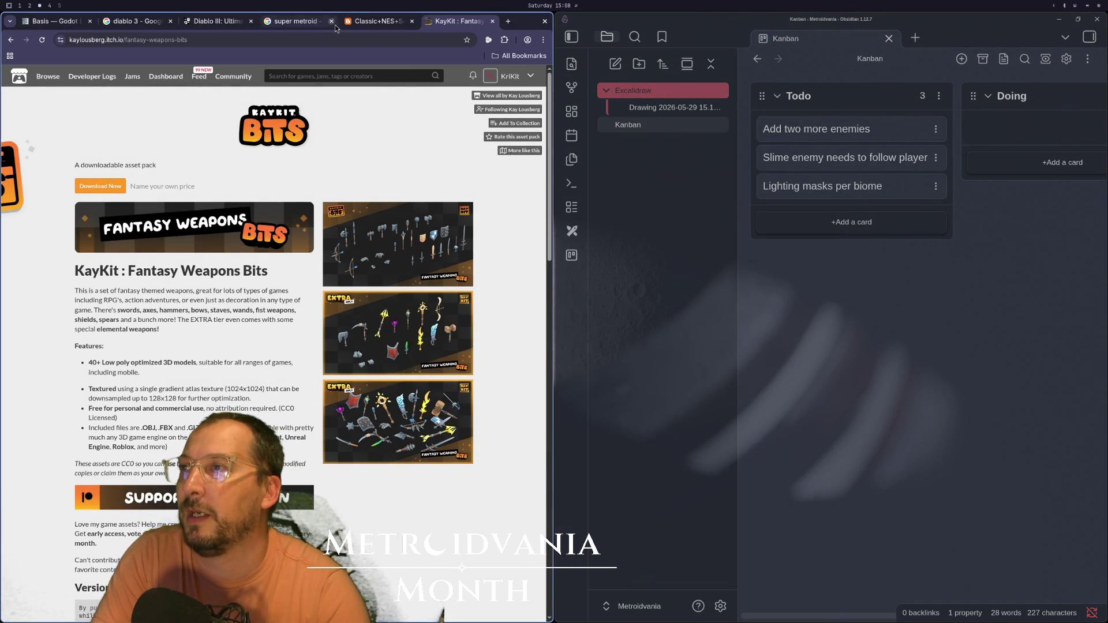
left_click(355, 23)
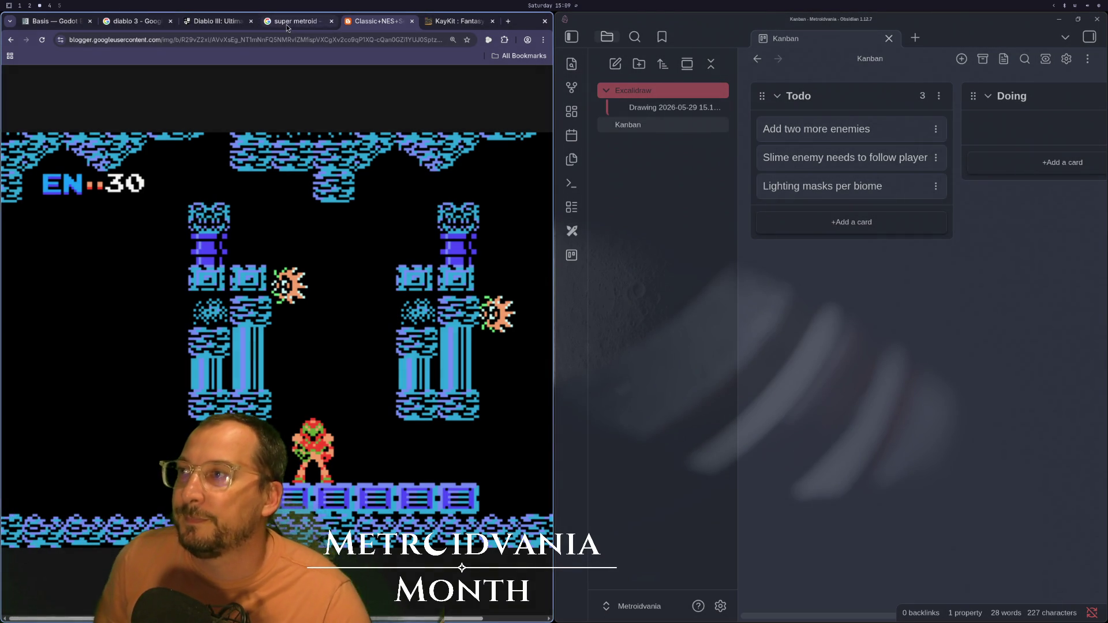
Step: Compare the Super Metroid and NES Metroid references, then enlarge the second KayKit weapons screenshot
left_click(300, 25)
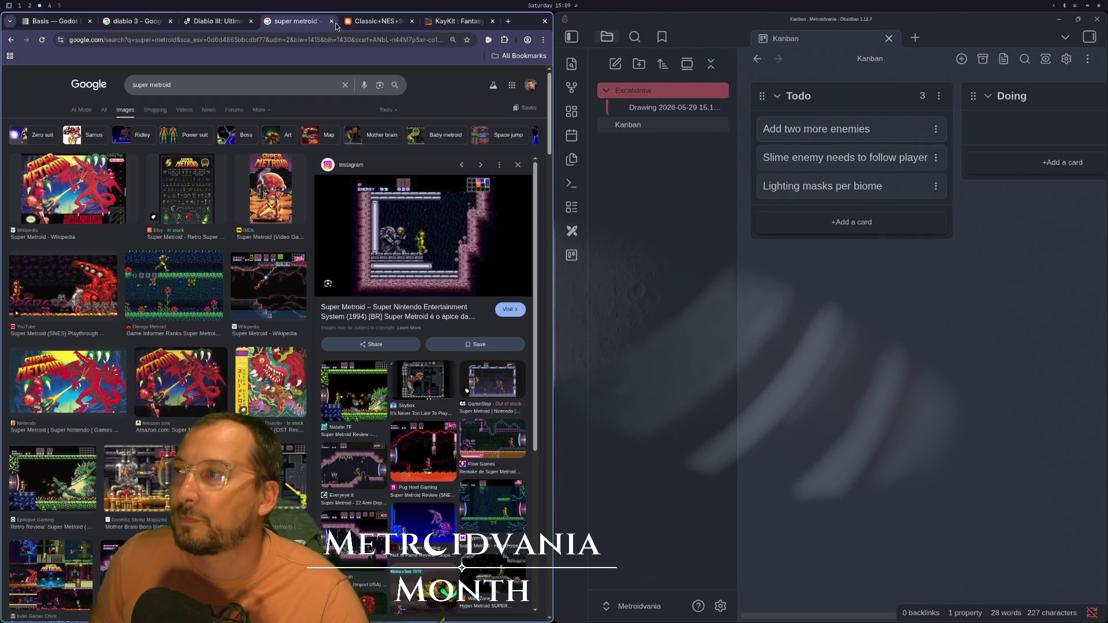
left_click(360, 23)
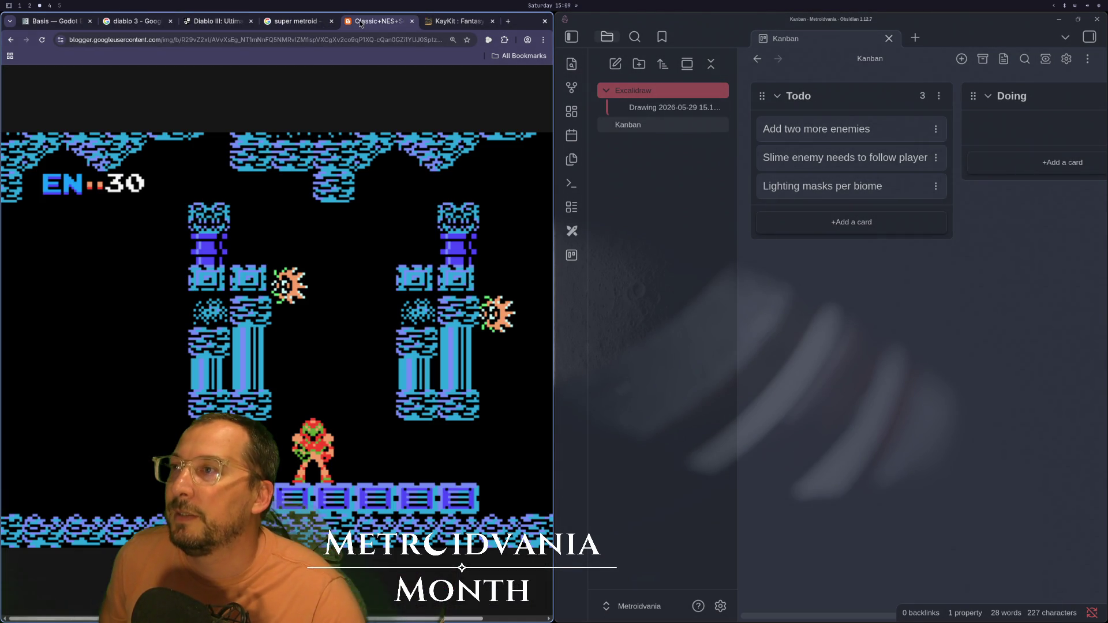
left_click(427, 26)
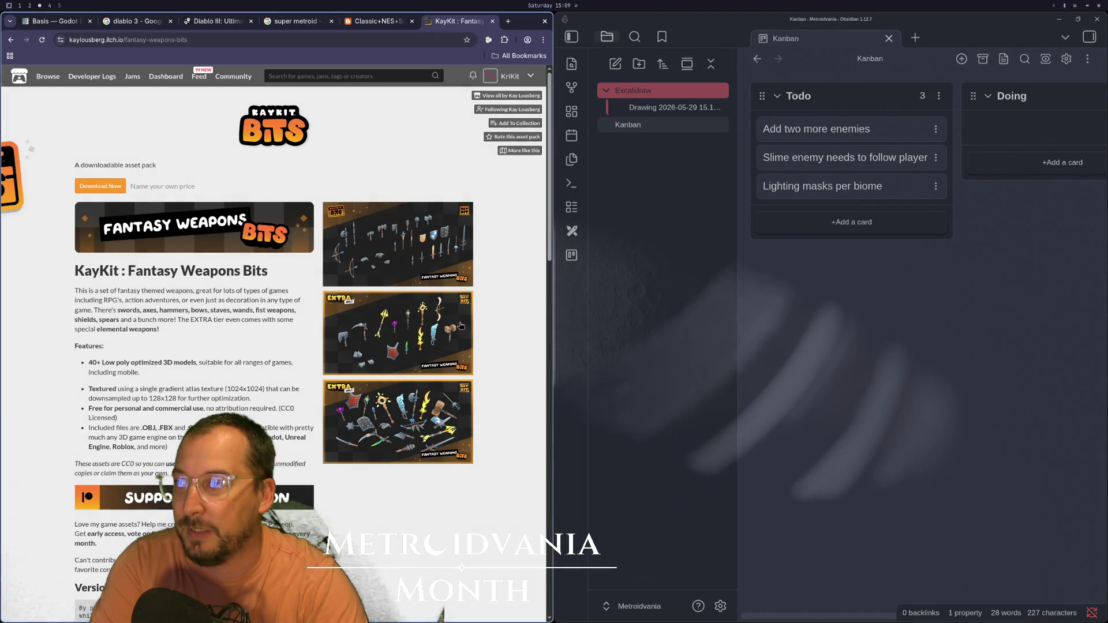
left_click(461, 326)
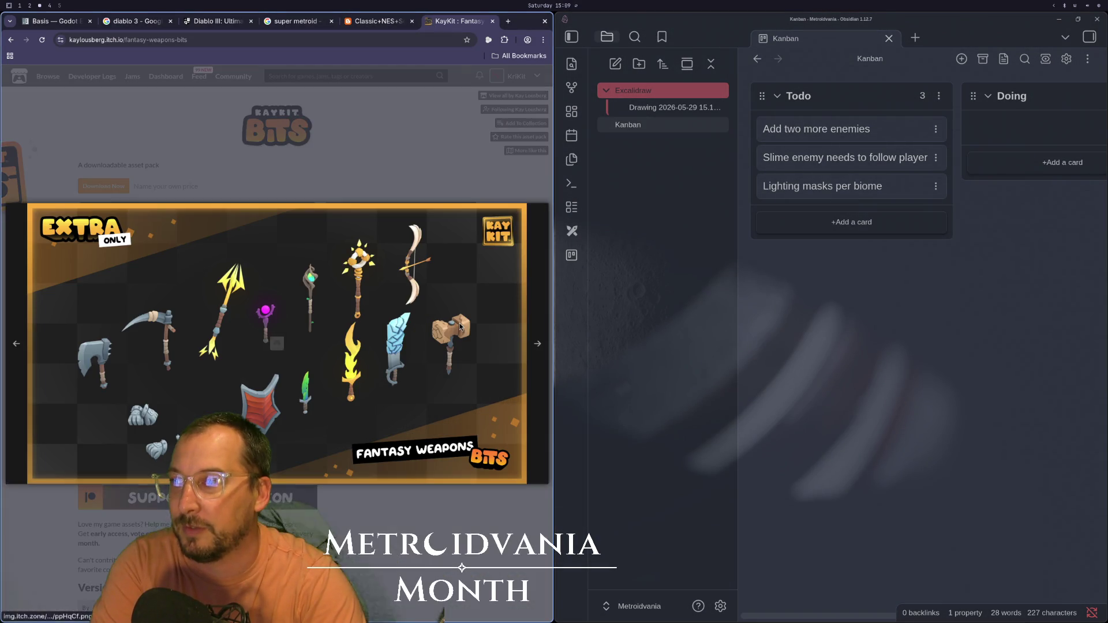
left_click(410, 358)
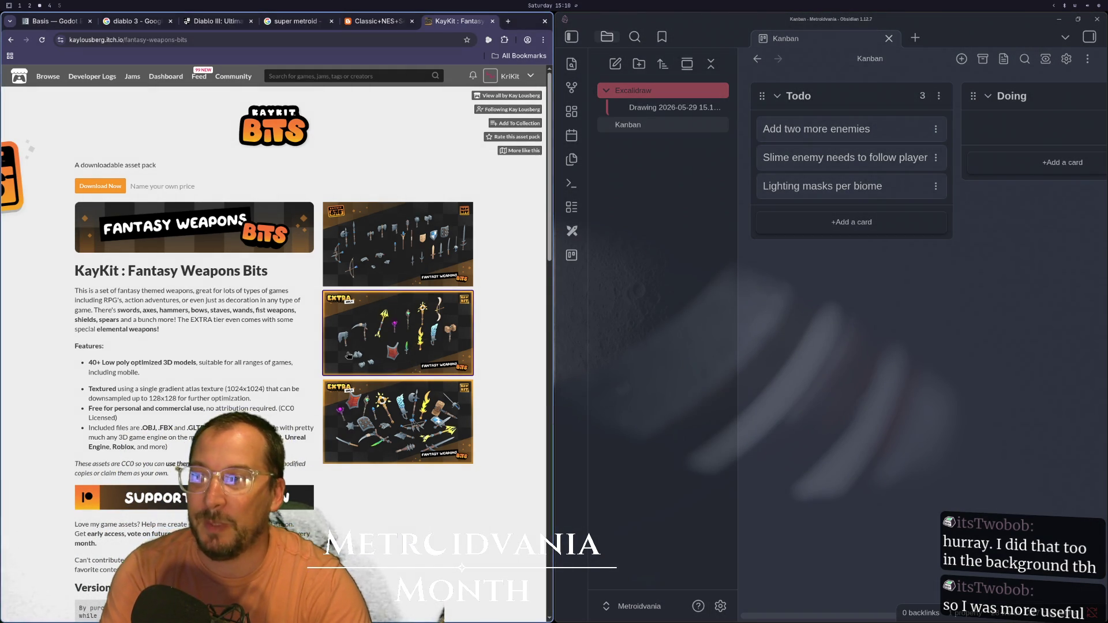
Step: Switch to the Neovim code editor workspace
key("super+1")
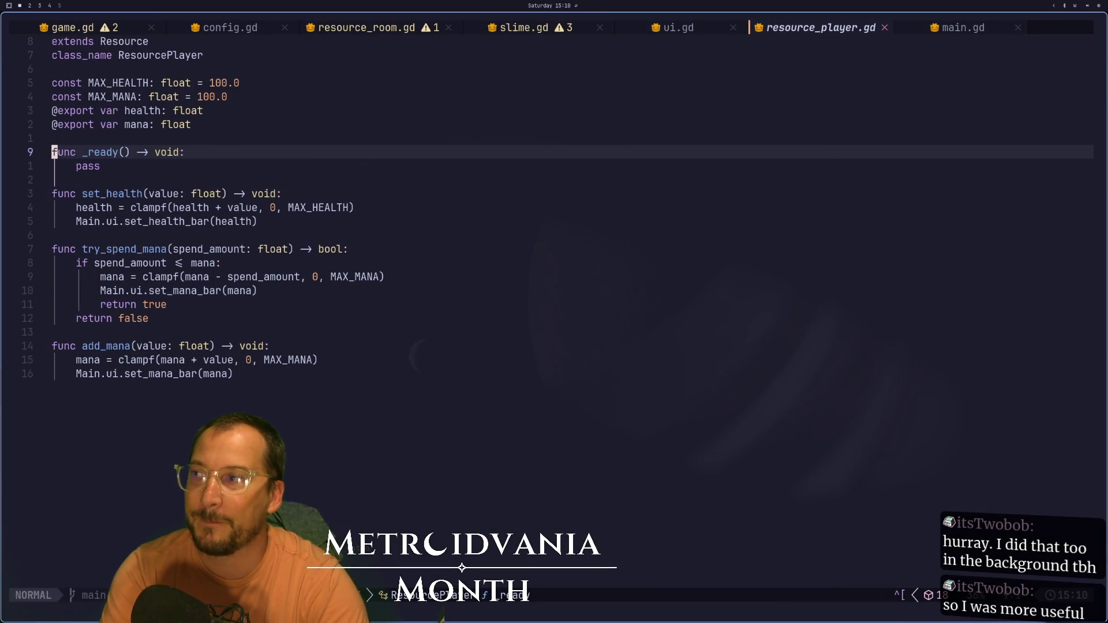
Step: Review try_spend_mana in resource_player.gd and main.gd's UI setup, then return to Godot
key("super+2")
key("super+1")
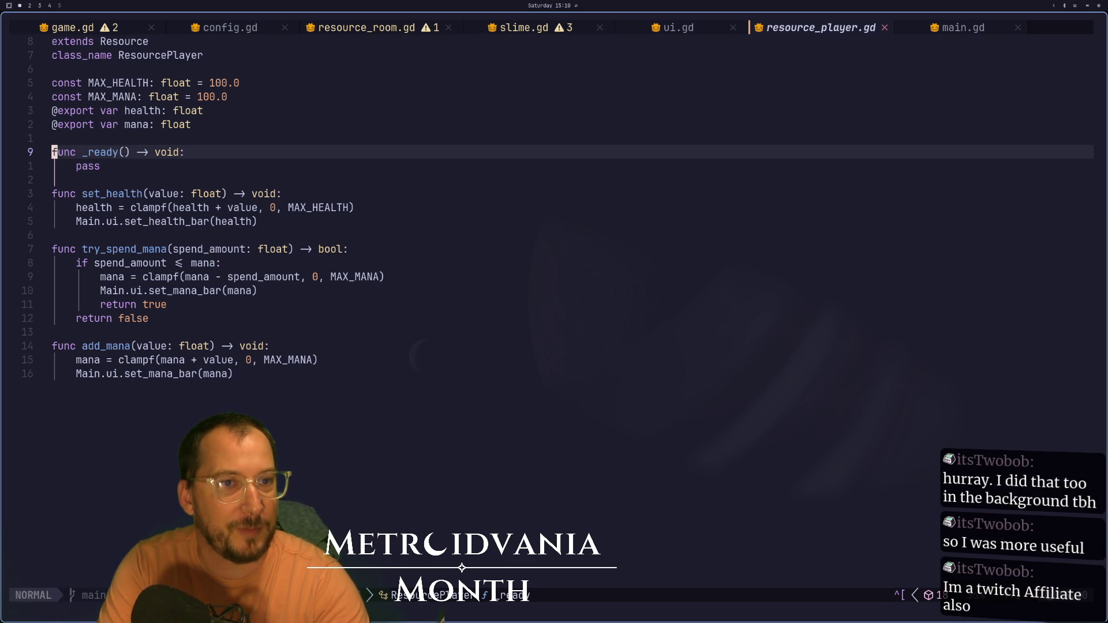
key("super+shift+4")
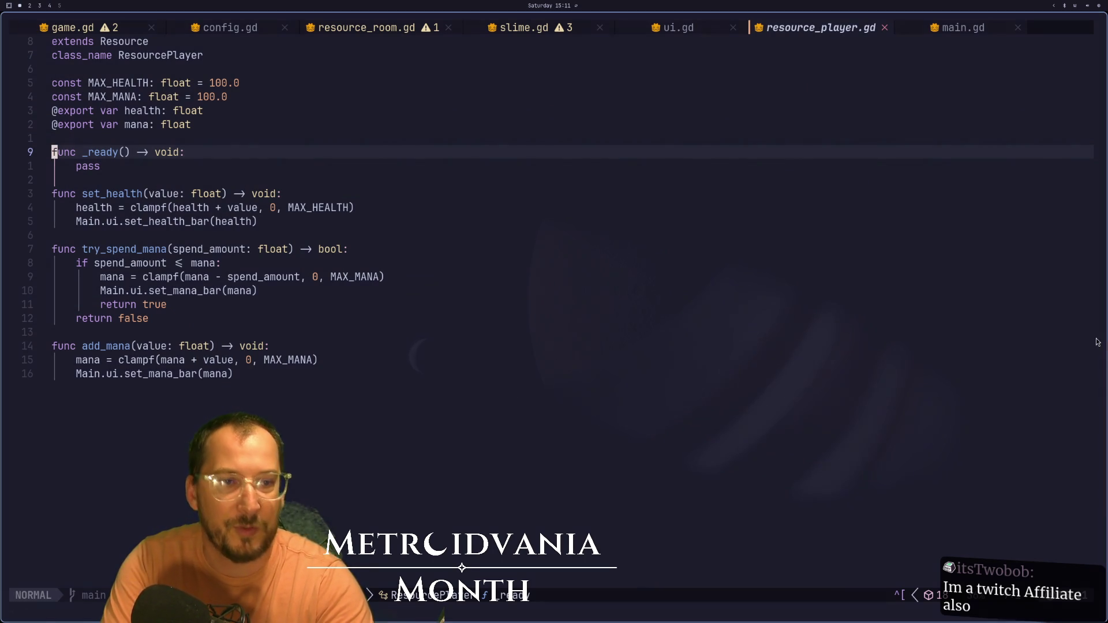
left_click(402, 254)
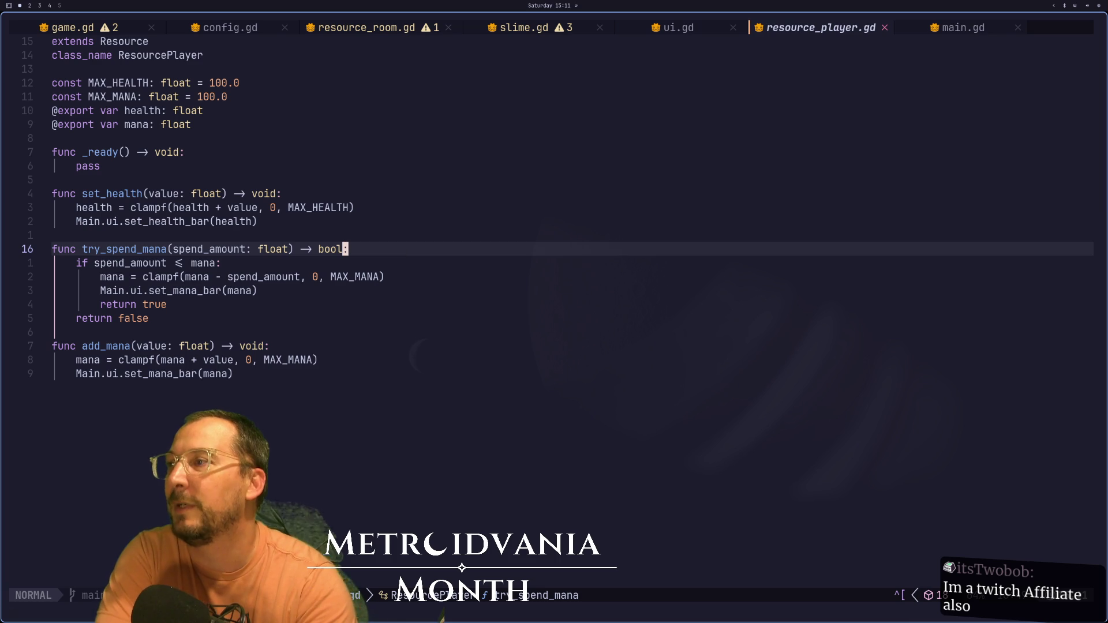
key("shift+l")
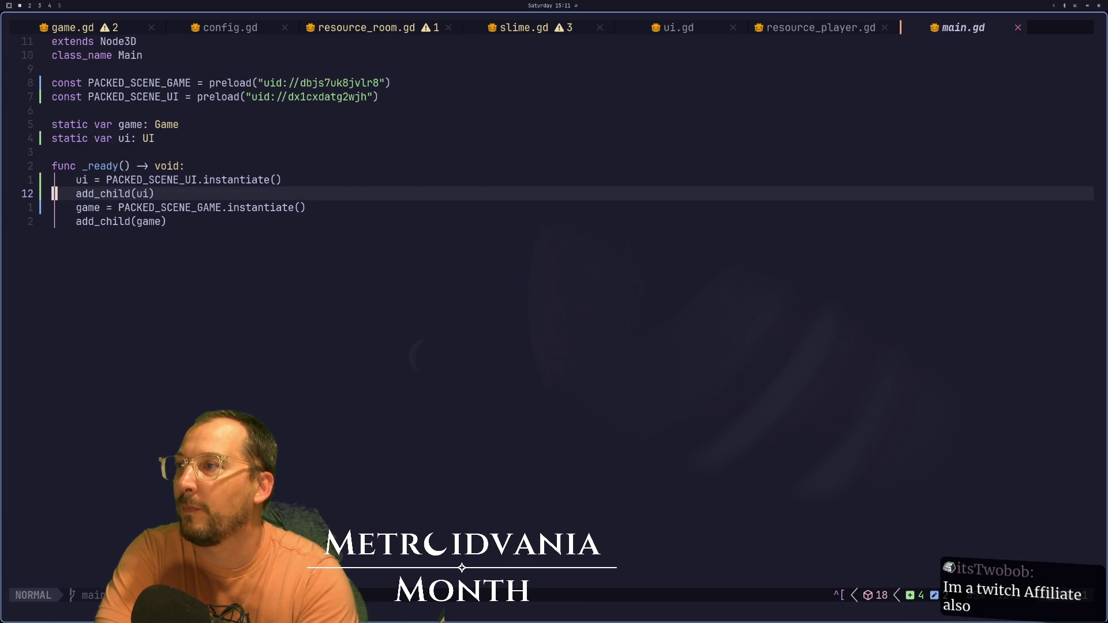
key("shift+h")
key("super+2")
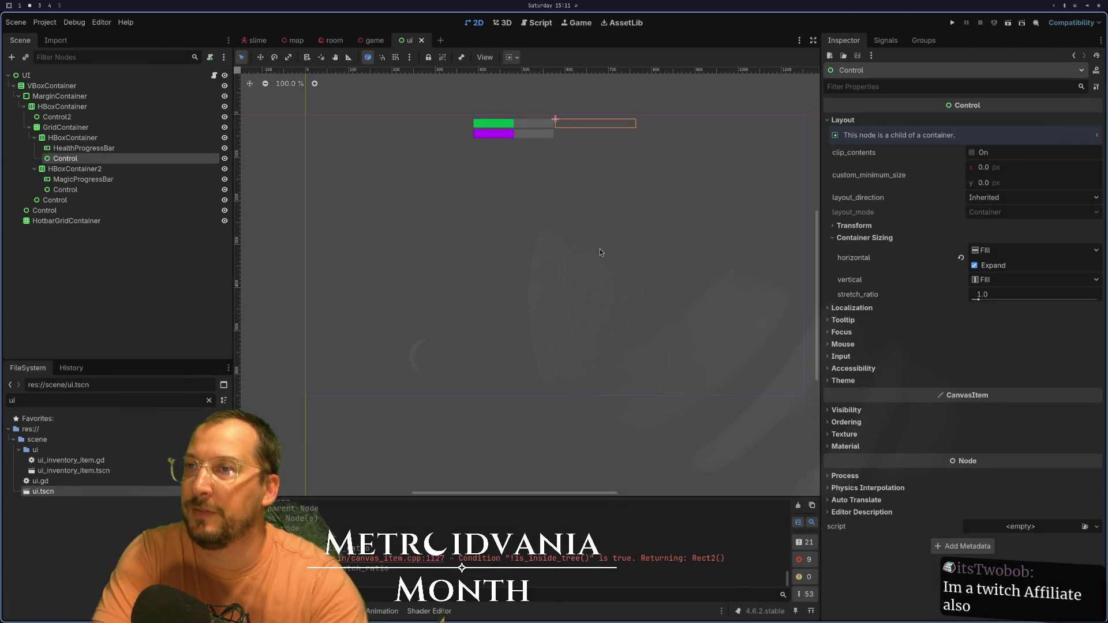
Step: Run the project to check the health and mana bars, close it, and return to Neovim
left_click(950, 22)
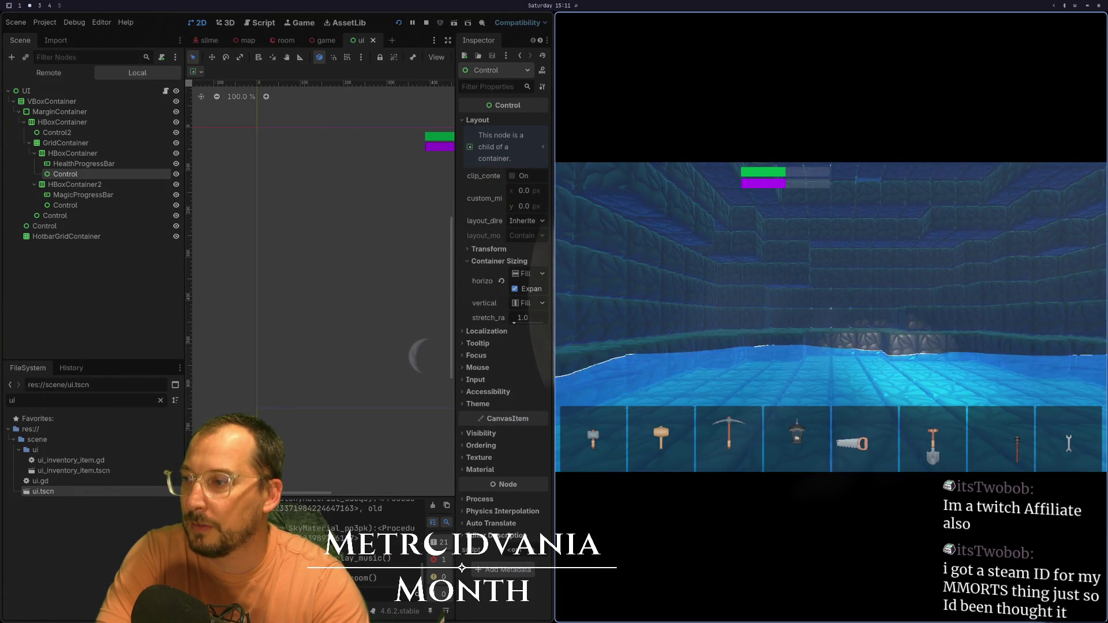
key("super+q")
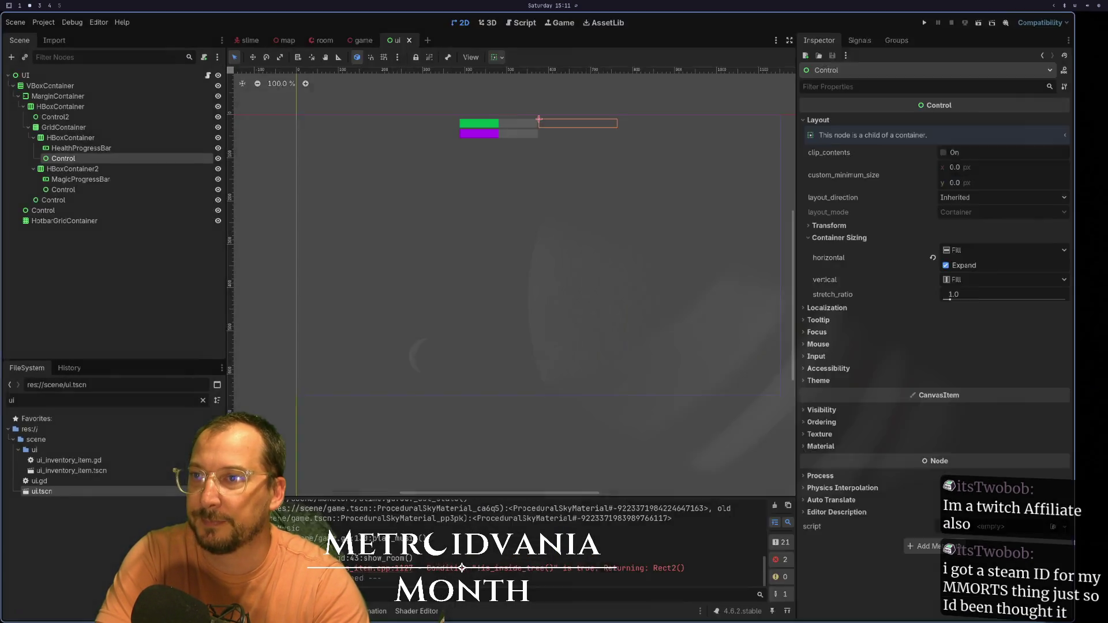
key("super+1")
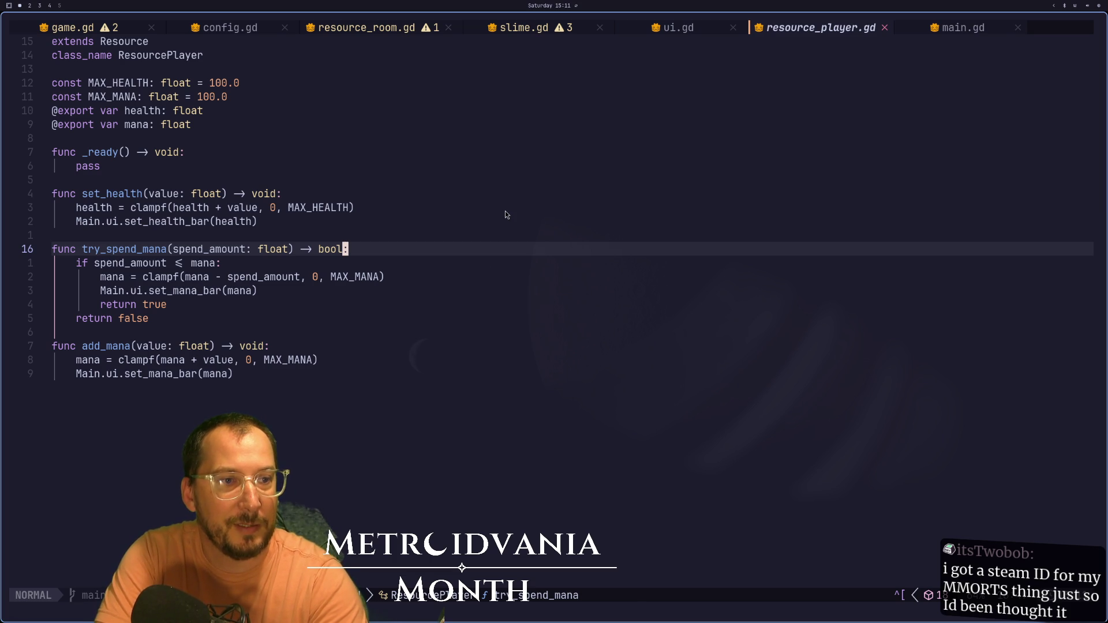
Step: Cycle through the open Neovim buffers: slime.gd, game.gd and config.gd
key("super+4")
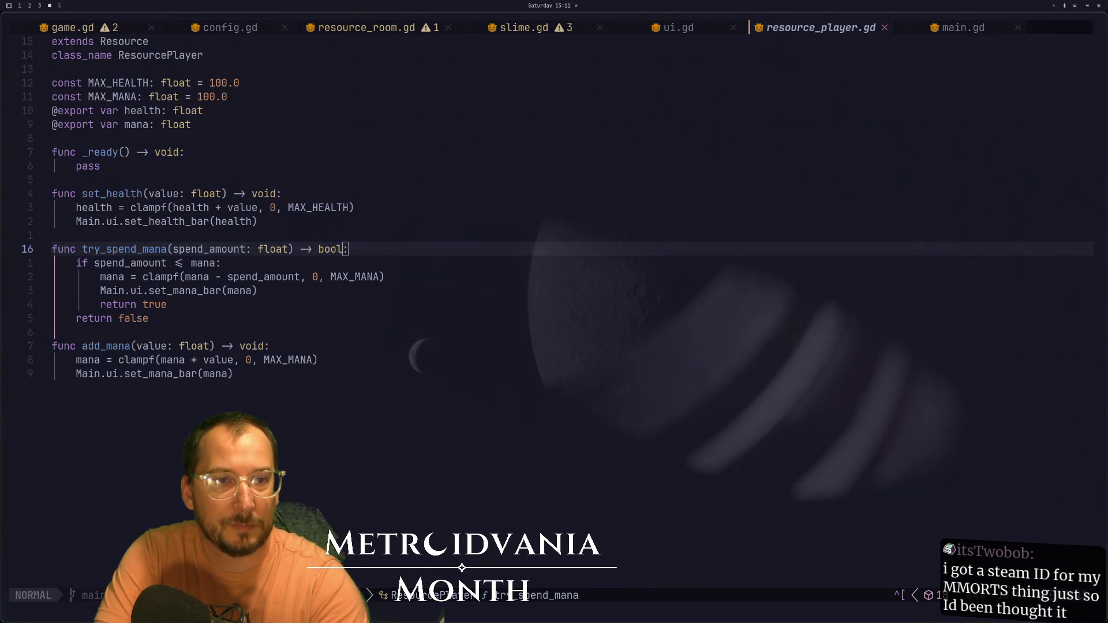
key("super+1")
left_click(271, 323)
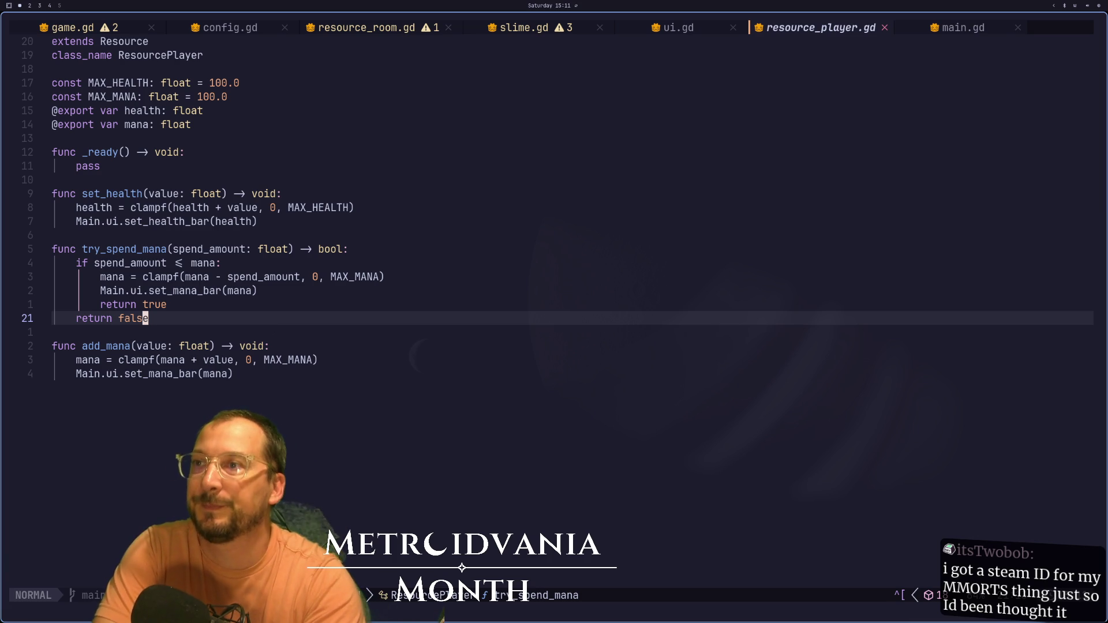
key("ctrl+6")
key("shift+h")
key("shift+h")
key("shift+h")
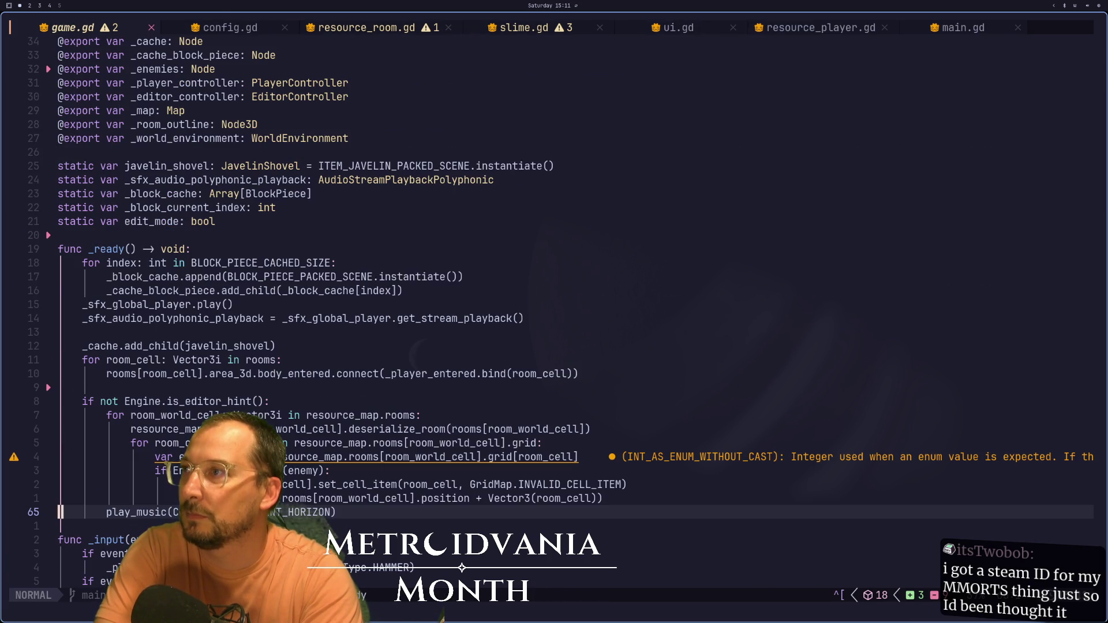
key("shift+l")
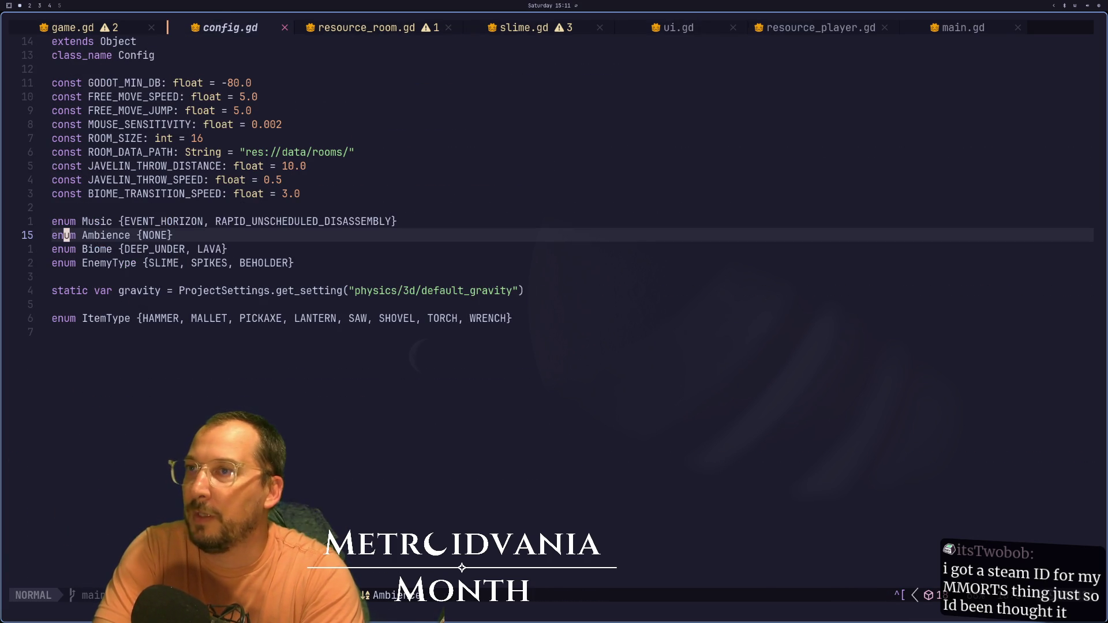
Step: Open player_controller.gd through the file picker and move down to the end of set_item
key("space")
key("space")
type("player")
key("Return")
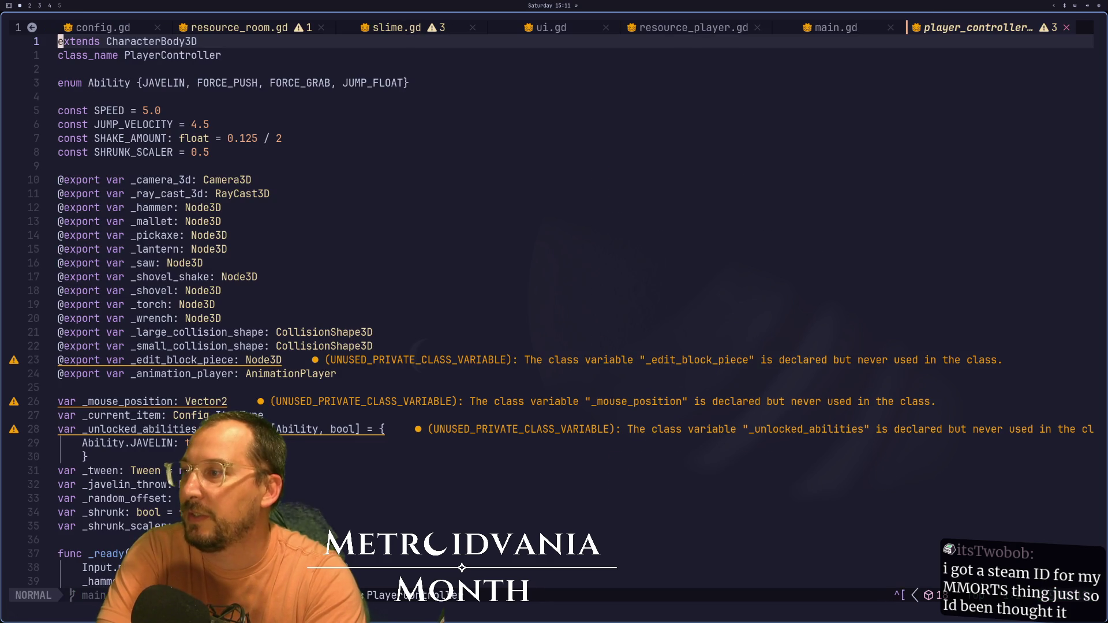
key("j")
key("j")
key("j")
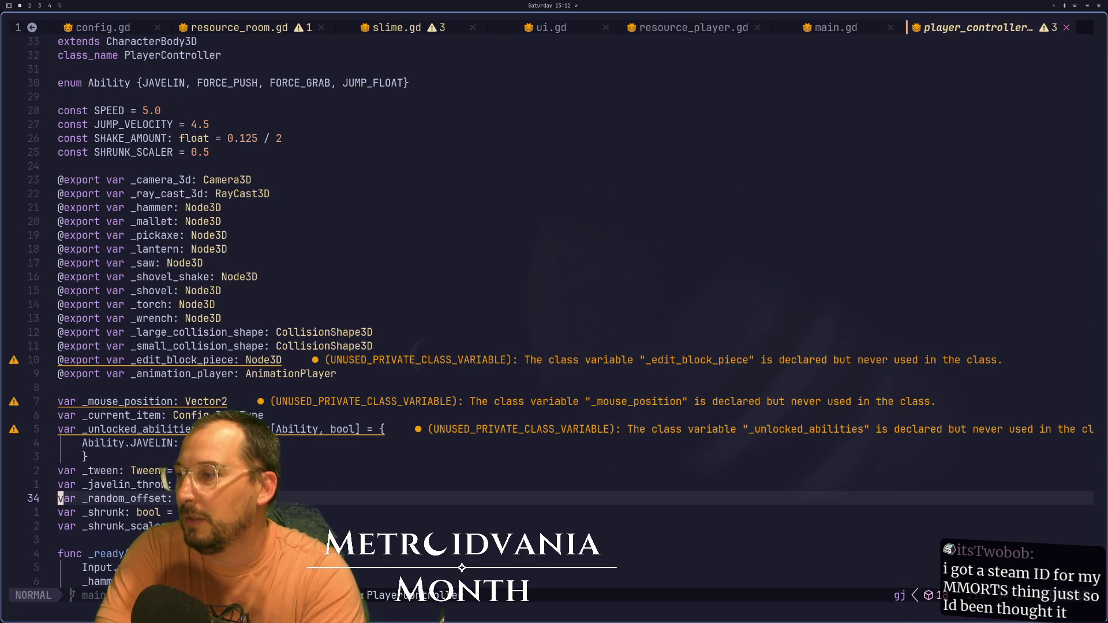
key("j")
key("j")
key("j")
key("j")
key("j")
key("j")
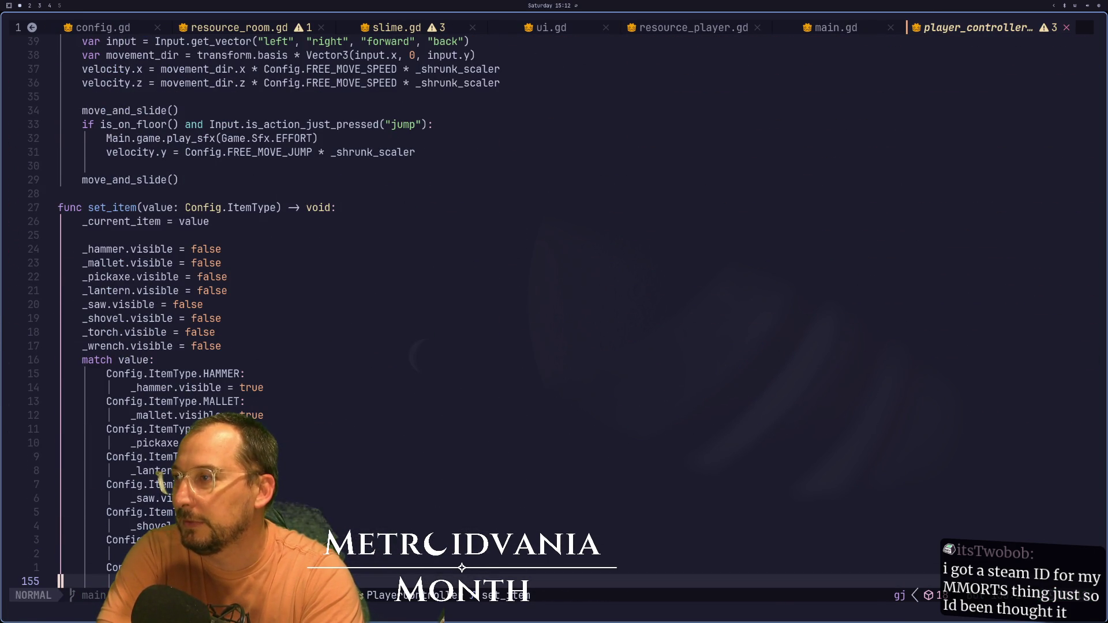
key("k")
key("k")
key("k")
key("k")
key("j")
key("j")
key("j")
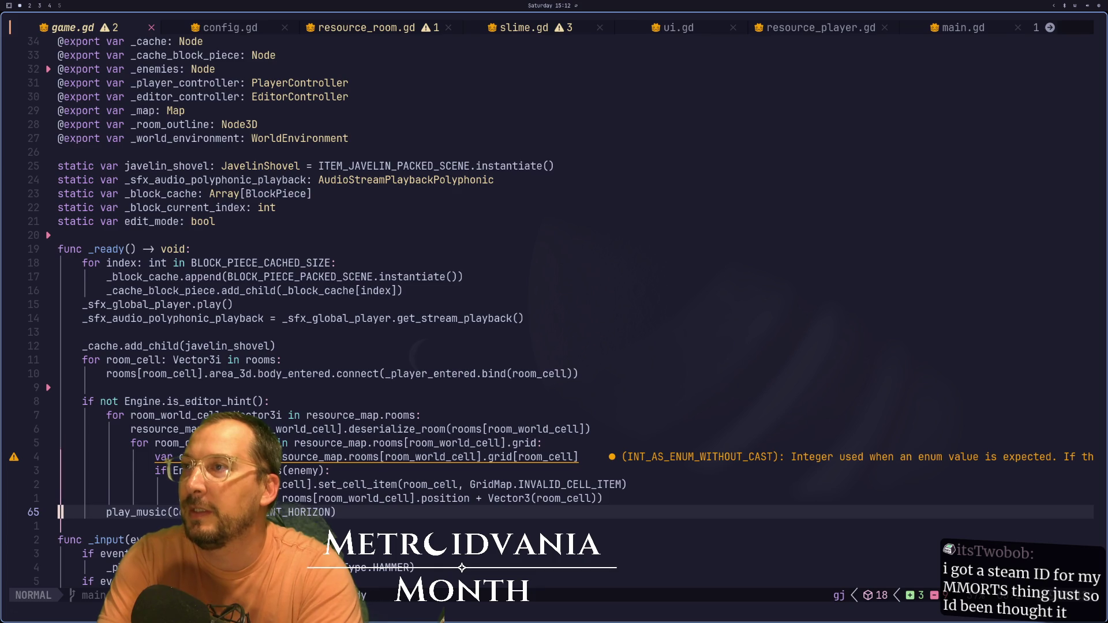
Step: Add a 'func _hit(node_3d: Node3D):' signature at the end of player_controller.gd and save it
key("o")
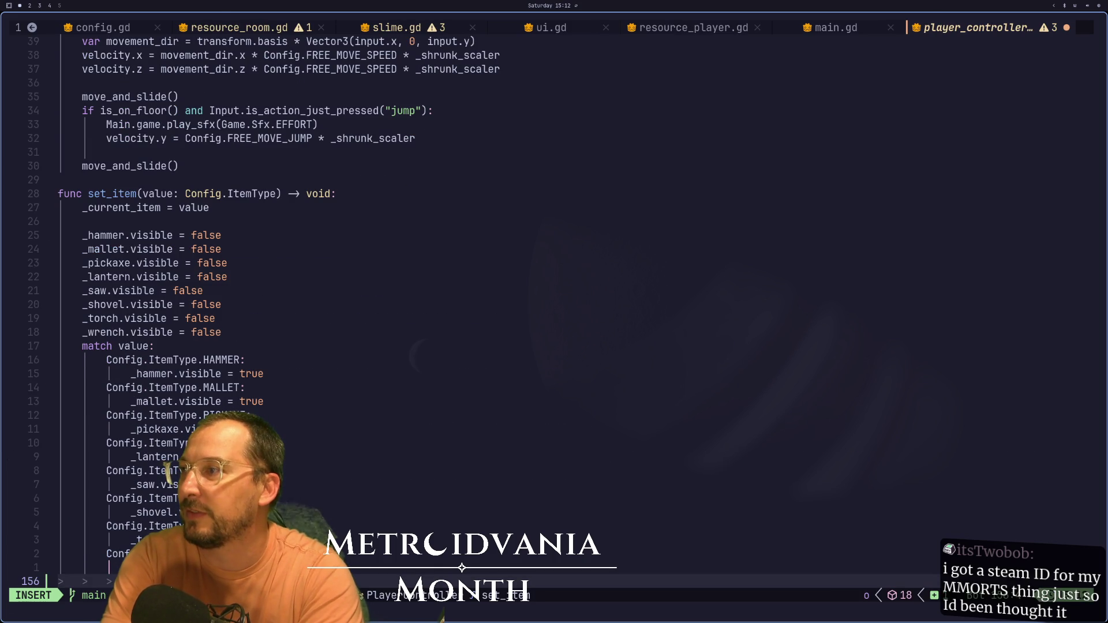
key("Return")
type("func")
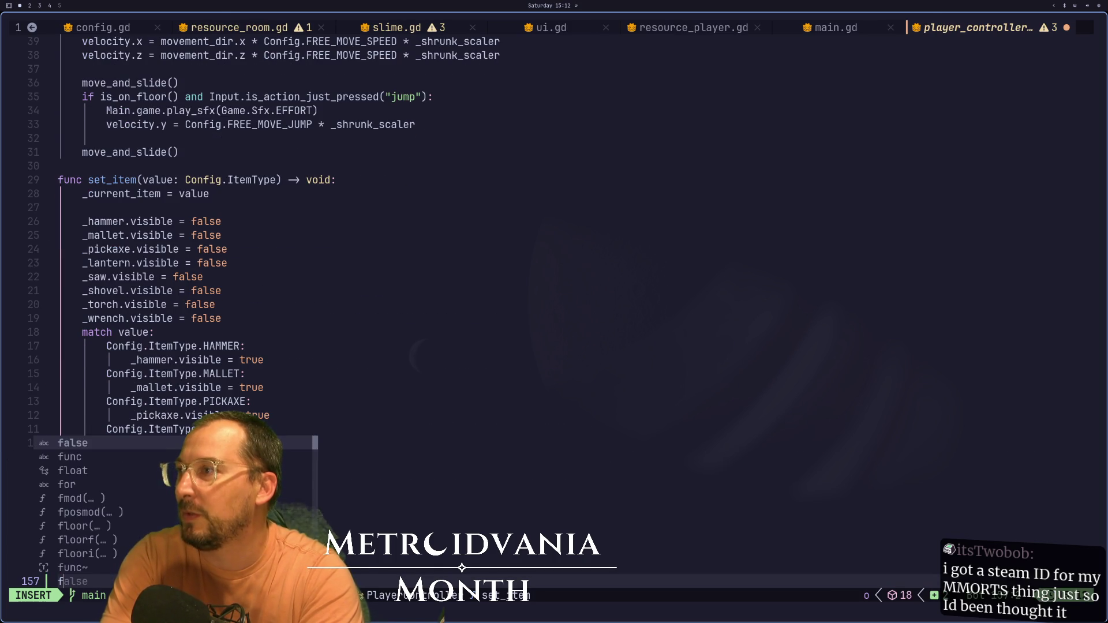
type(" _hit")
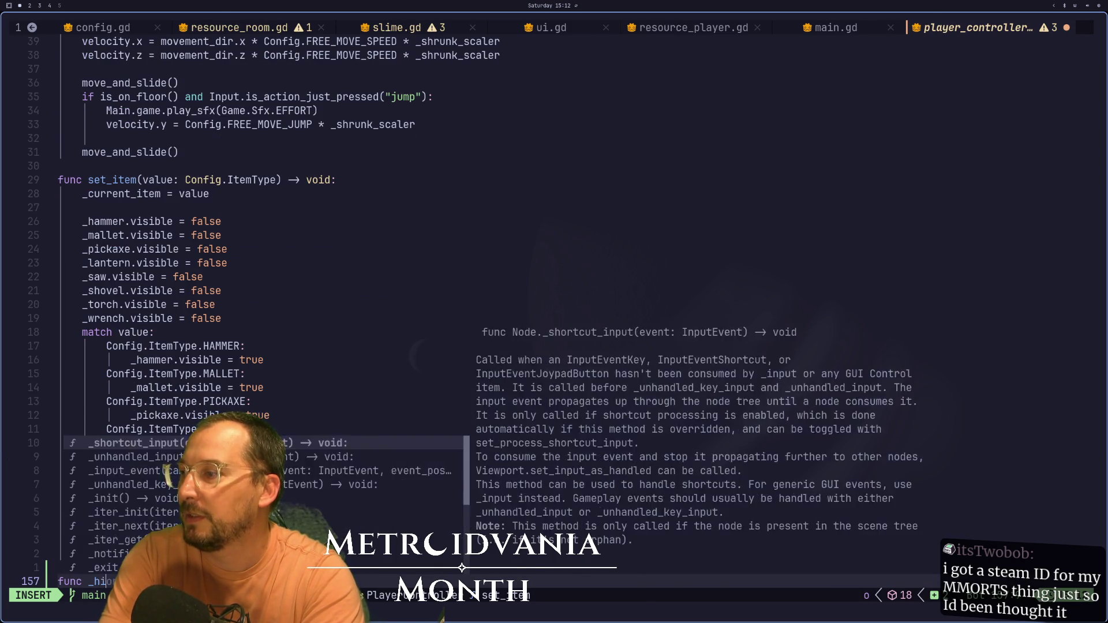
type("(")
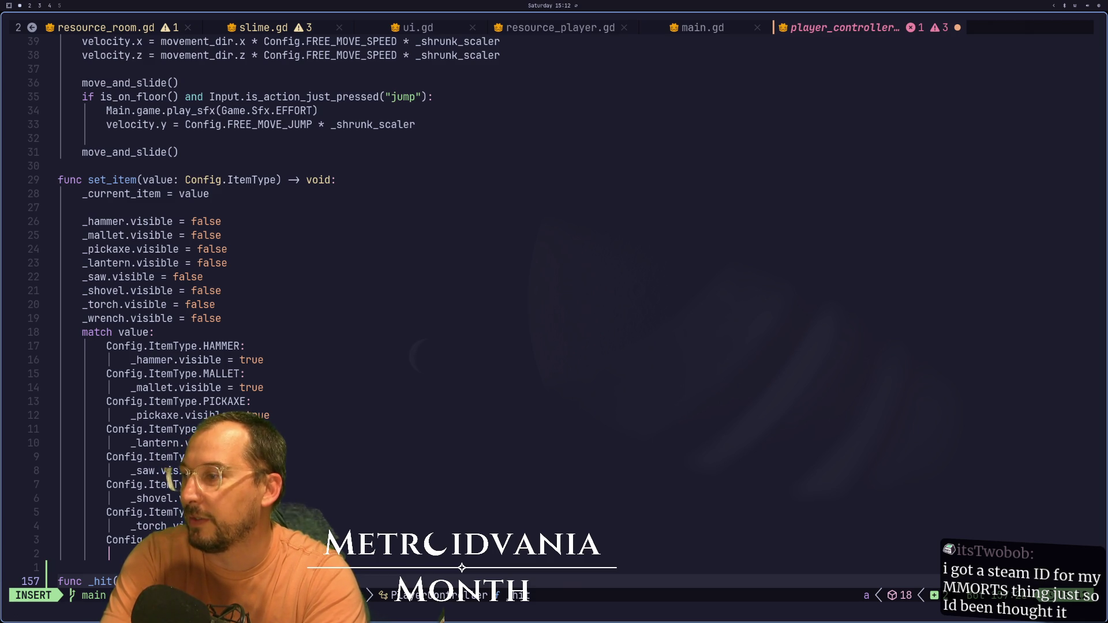
key("Escape")
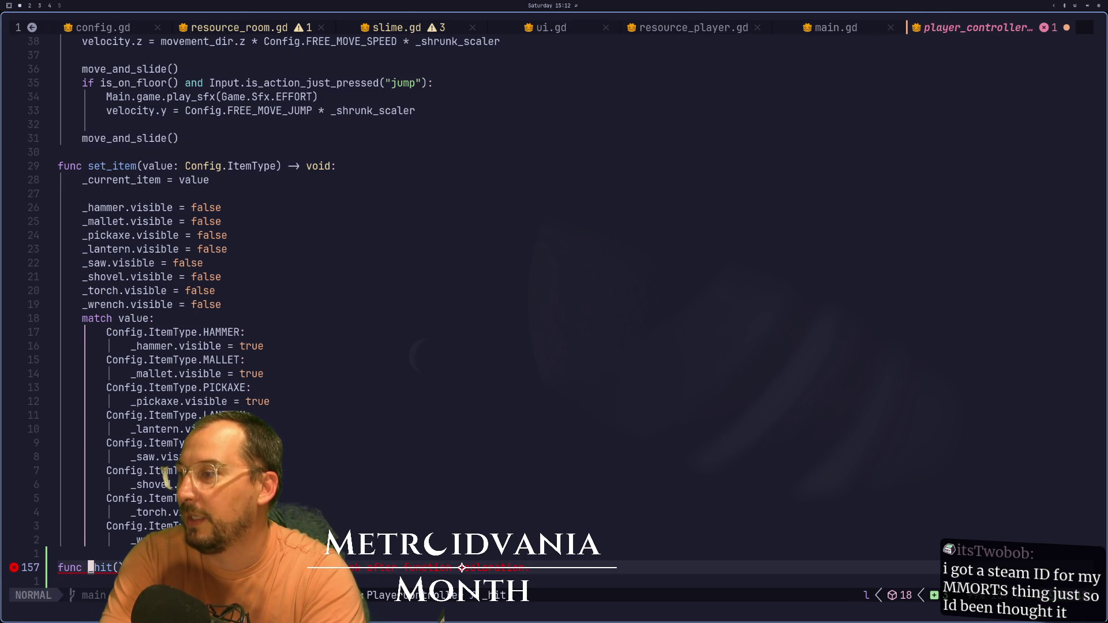
key("a")
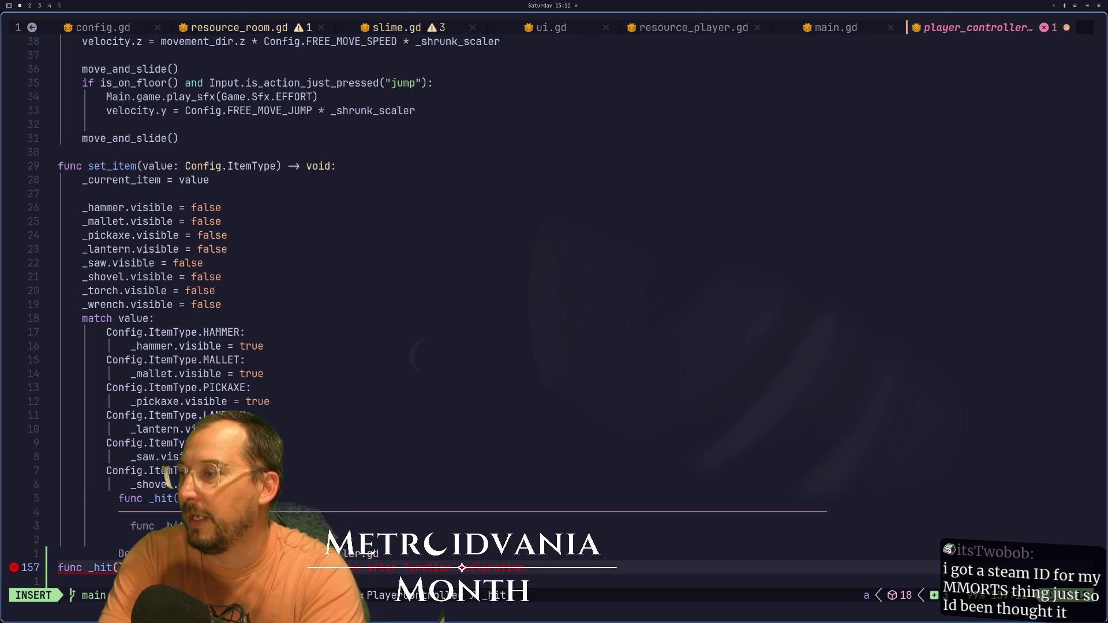
type("node")
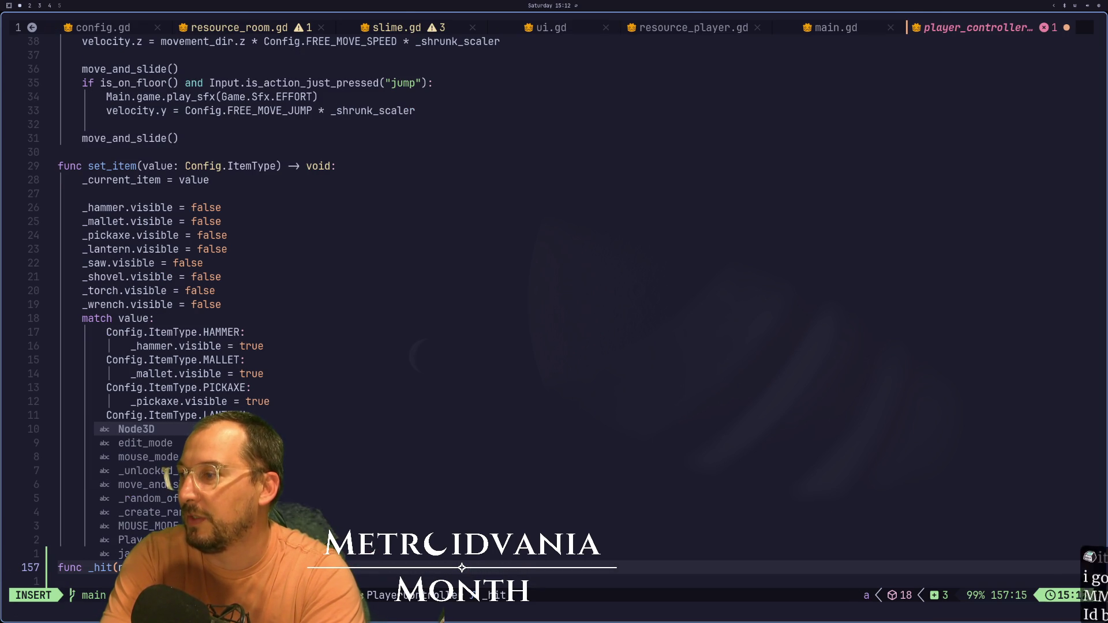
type("3d")
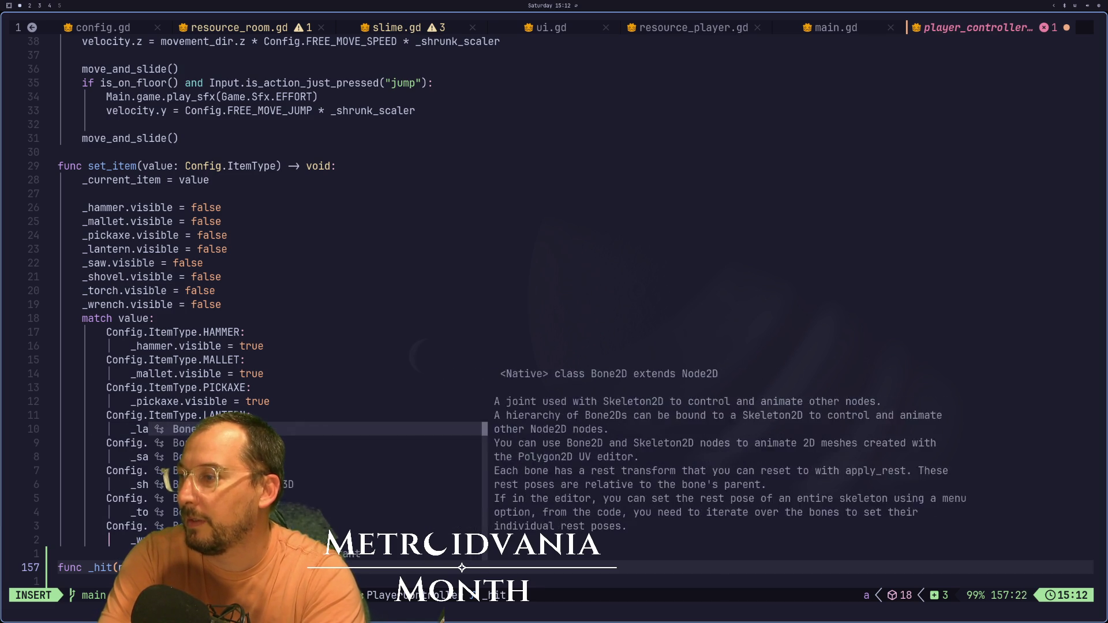
type("e3D):")
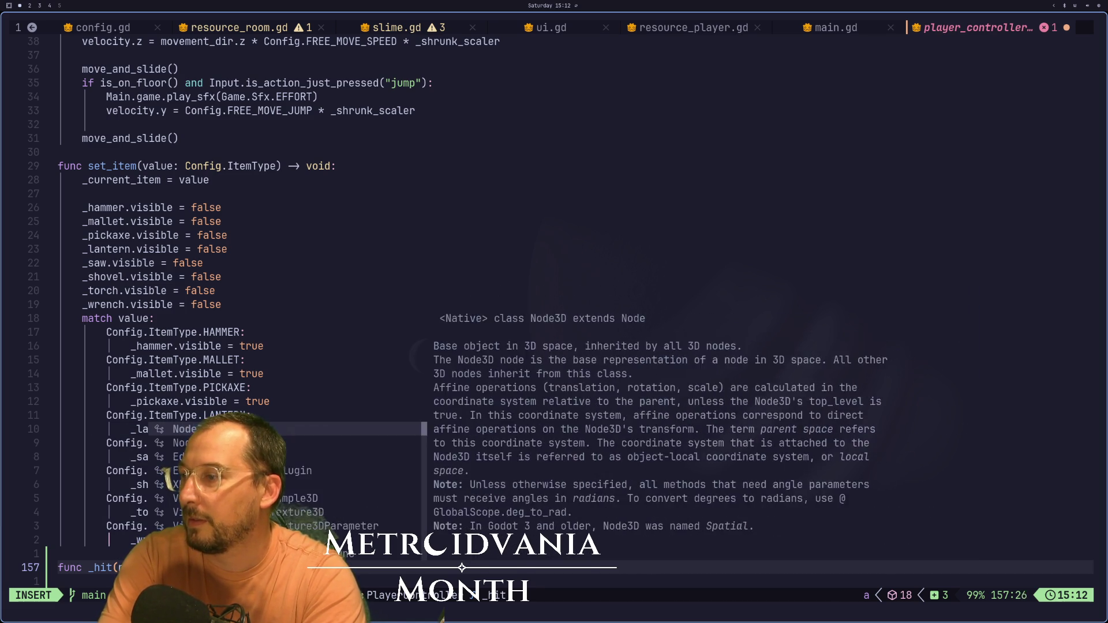
key("Escape")
type(":w")
key("Return")
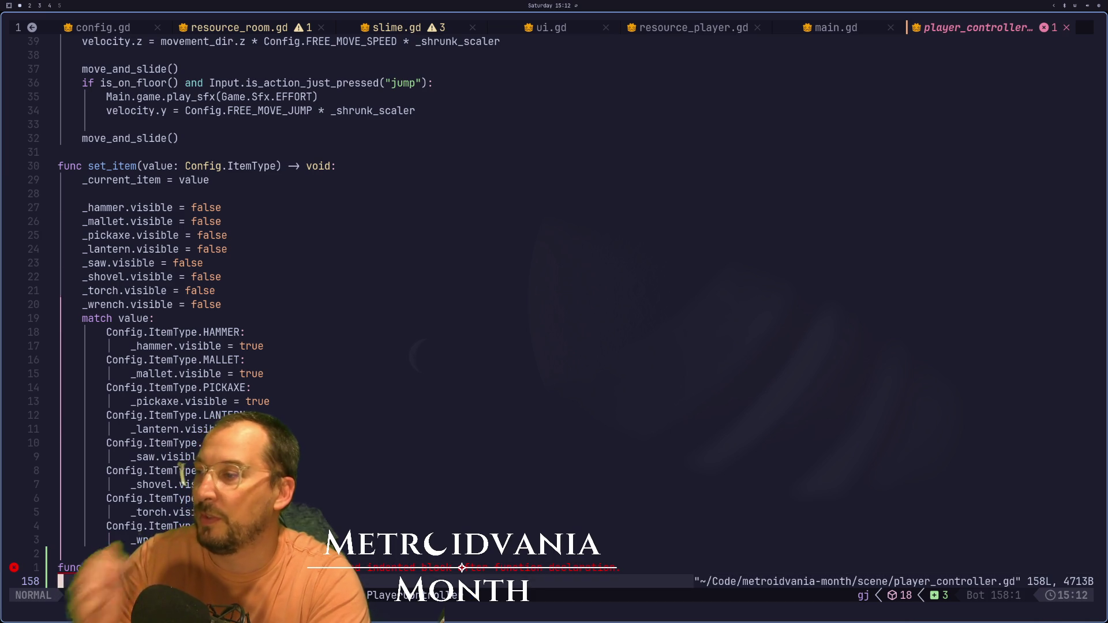
Step: Write node_3d.owner as the first line of _hit, then return to Godot
key("g")
key("j")
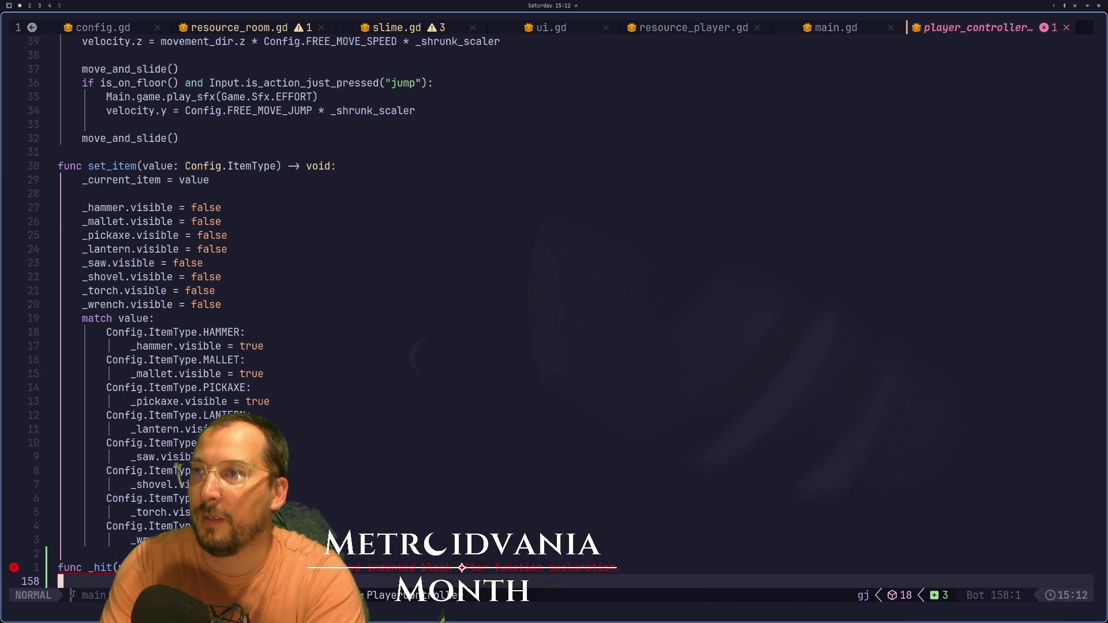
type("S")
type("no")
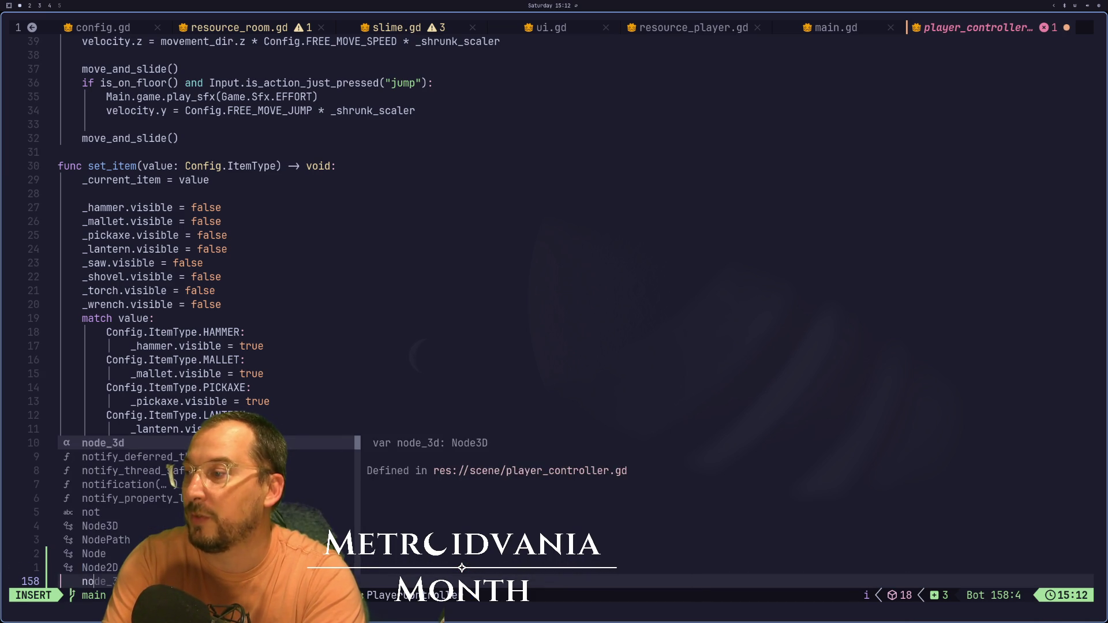
type("de_3d.owner")
key("Escape")
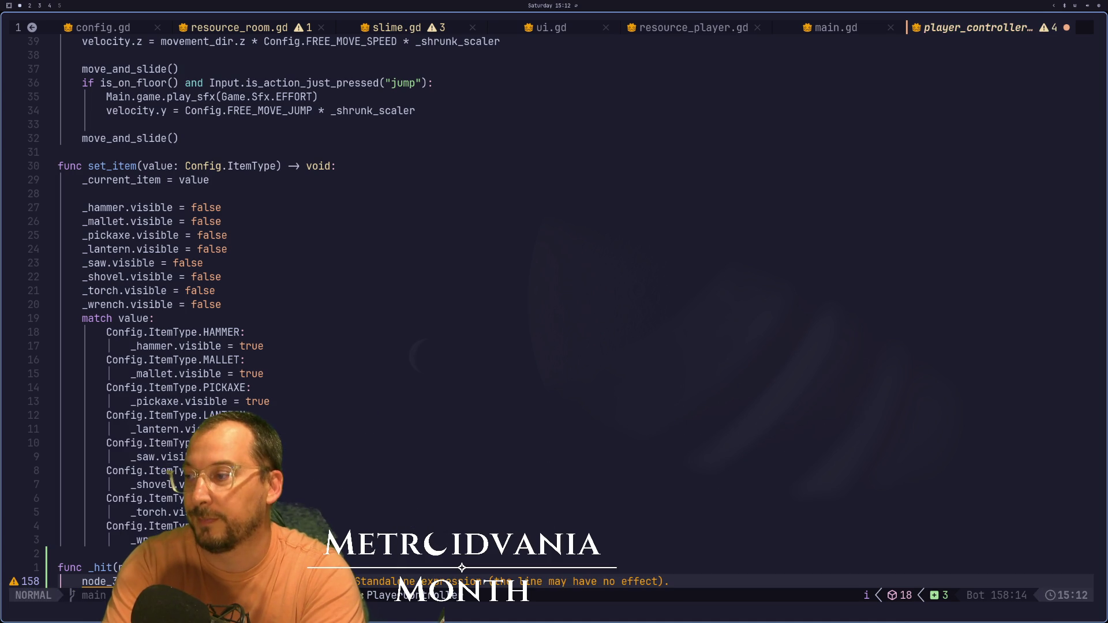
key("g")
key("k")
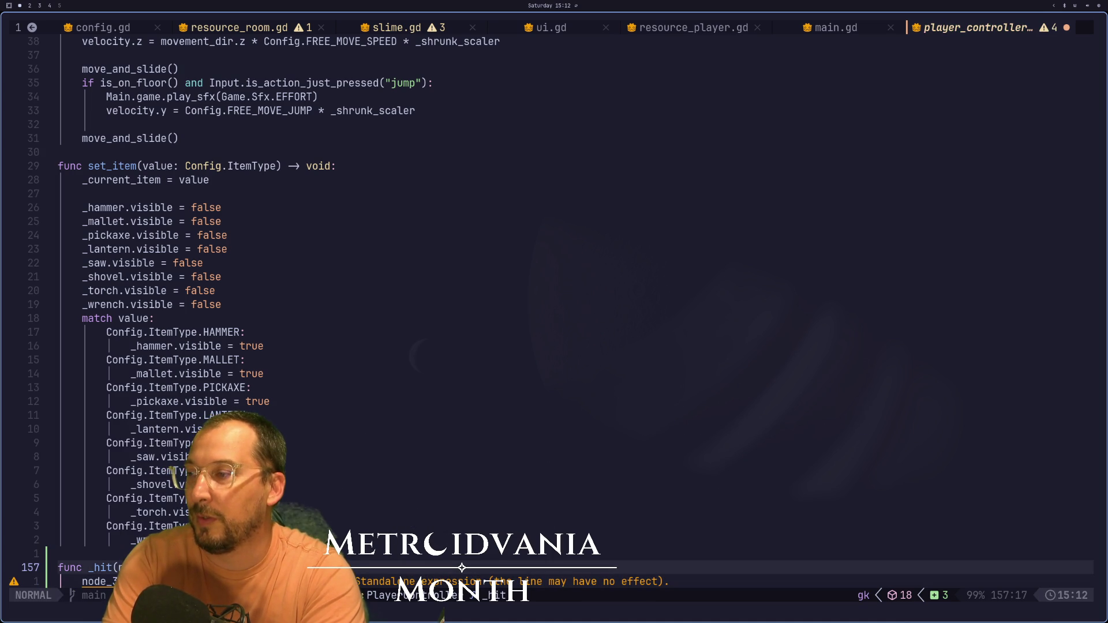
key("super+2")
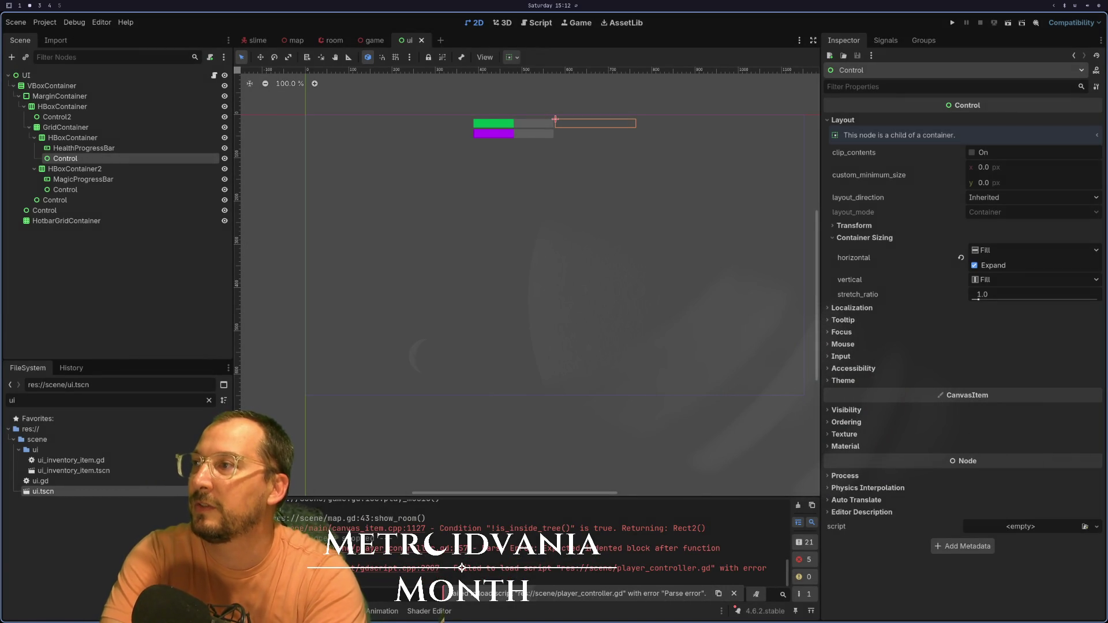
Step: Open the slime scene and select its RoamArea3D node to view it in the Inspector
left_click(252, 42)
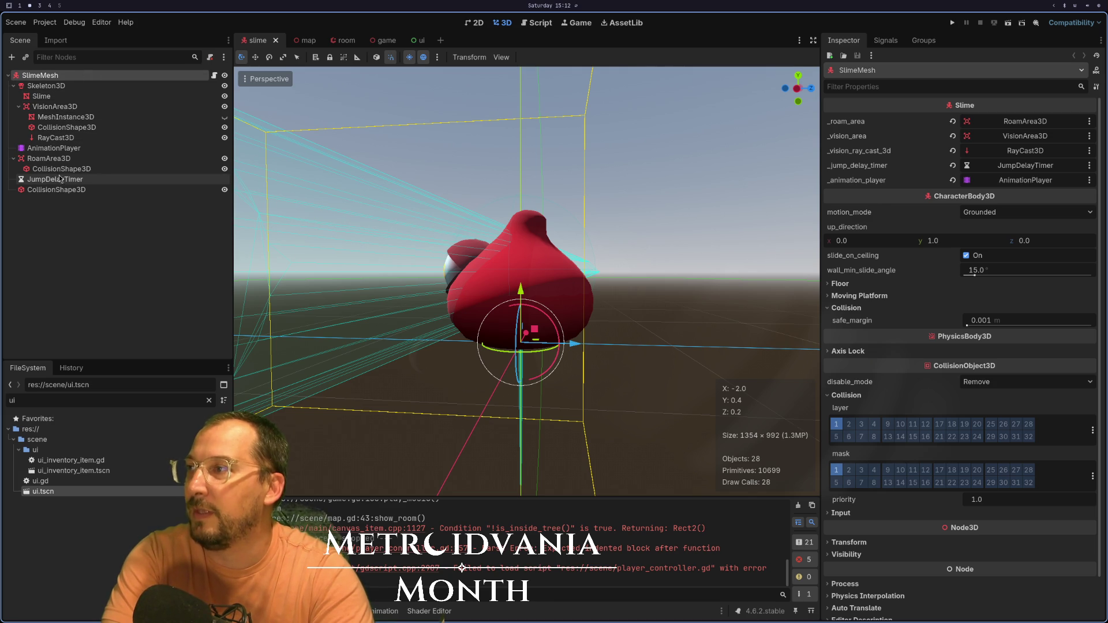
left_click(65, 158)
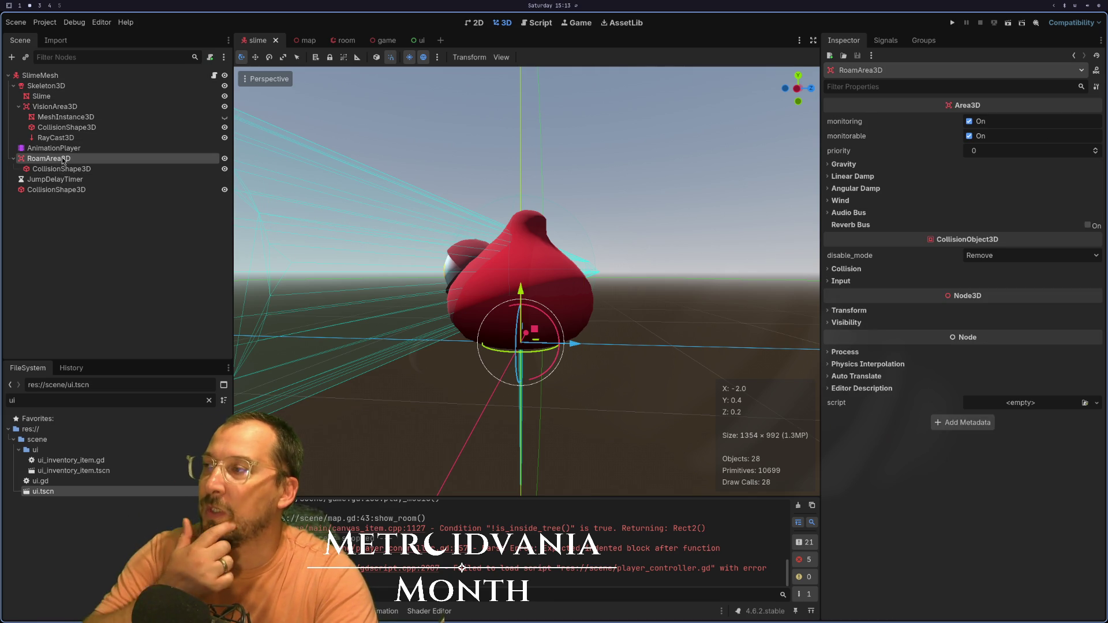
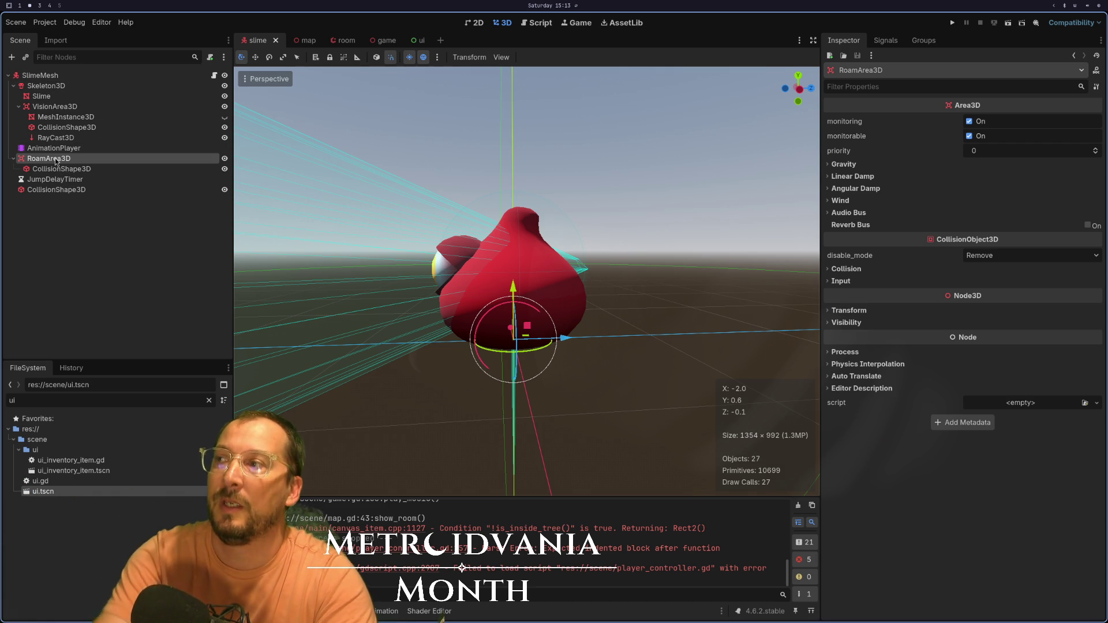
Step: Rename the slime's RoamArea3D node to HitBoxArea3D
left_click(215, 77)
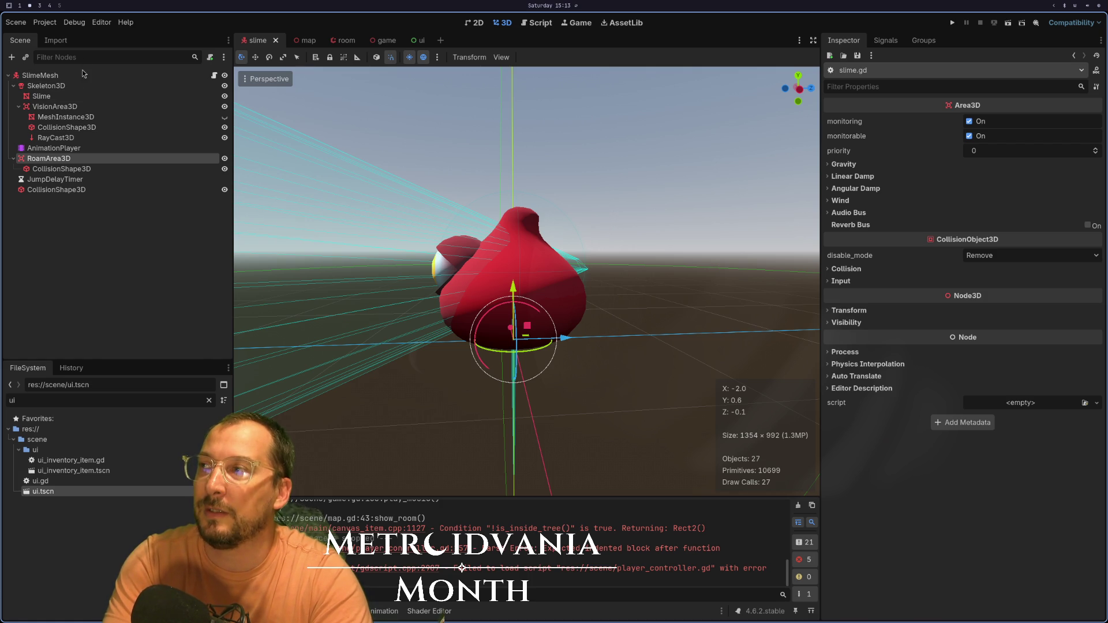
key("Escape")
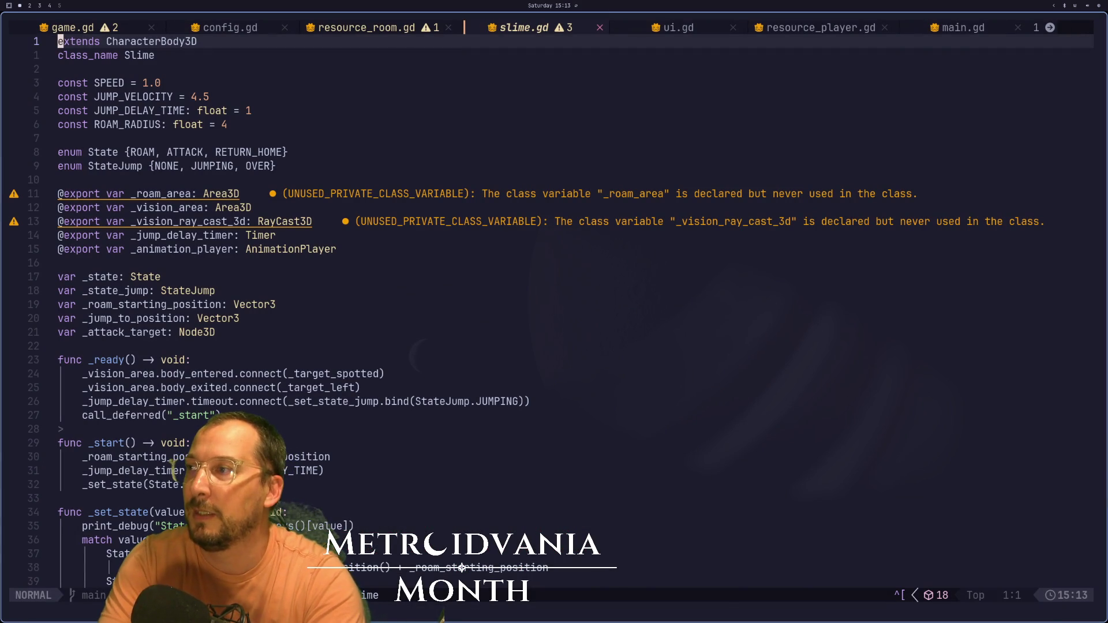
key("j")
key("j")
key("j")
key("super+2")
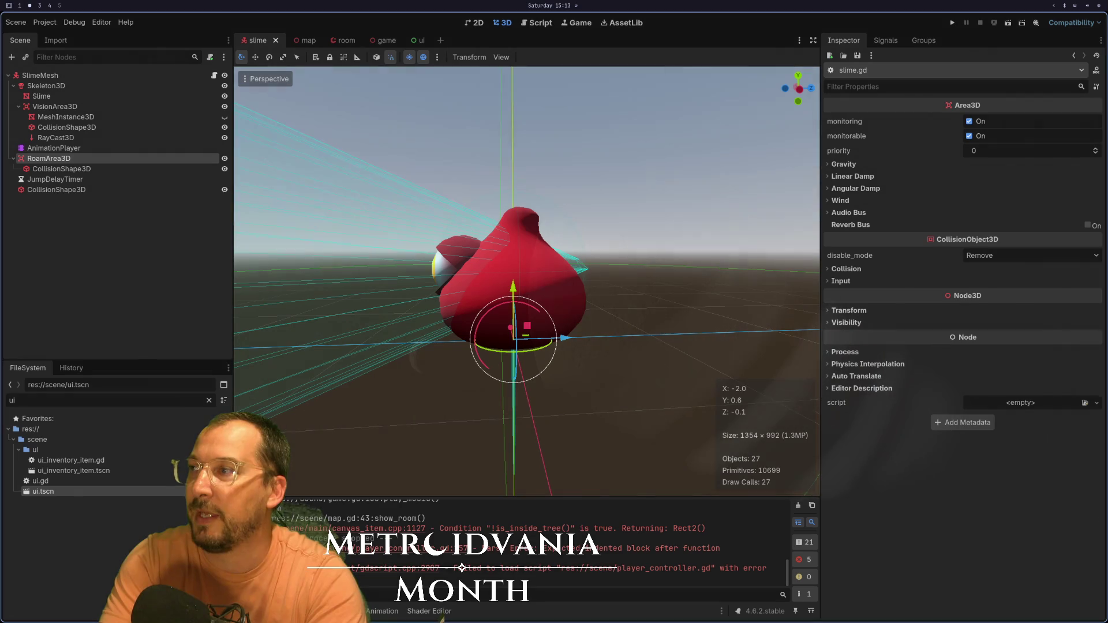
scroll(490, 365, "down", 5)
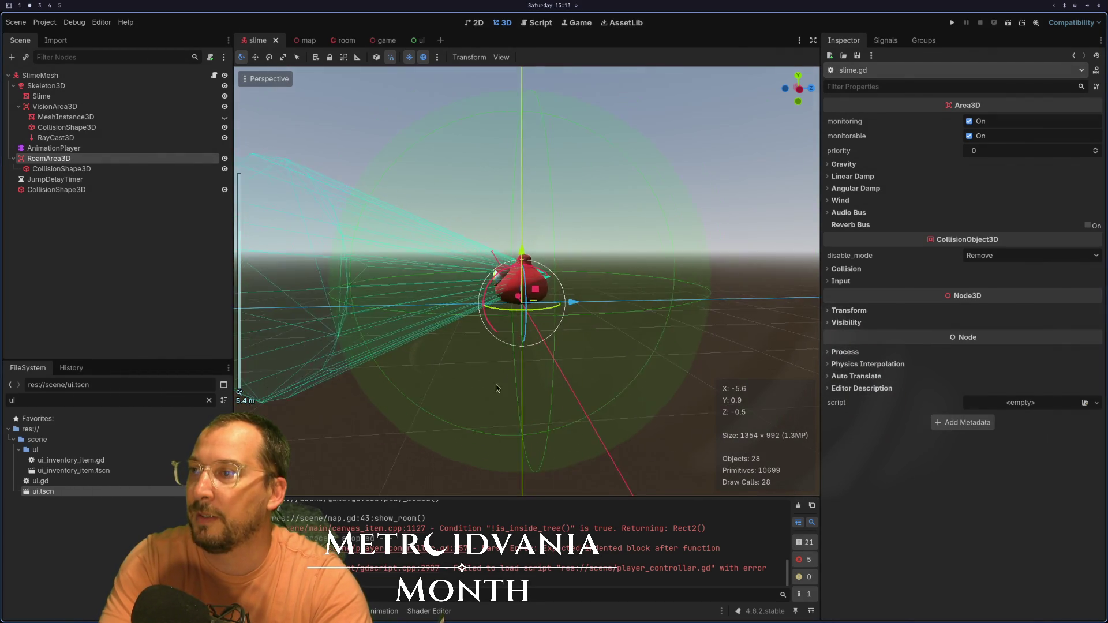
double_click(56, 162)
left_click(44, 158)
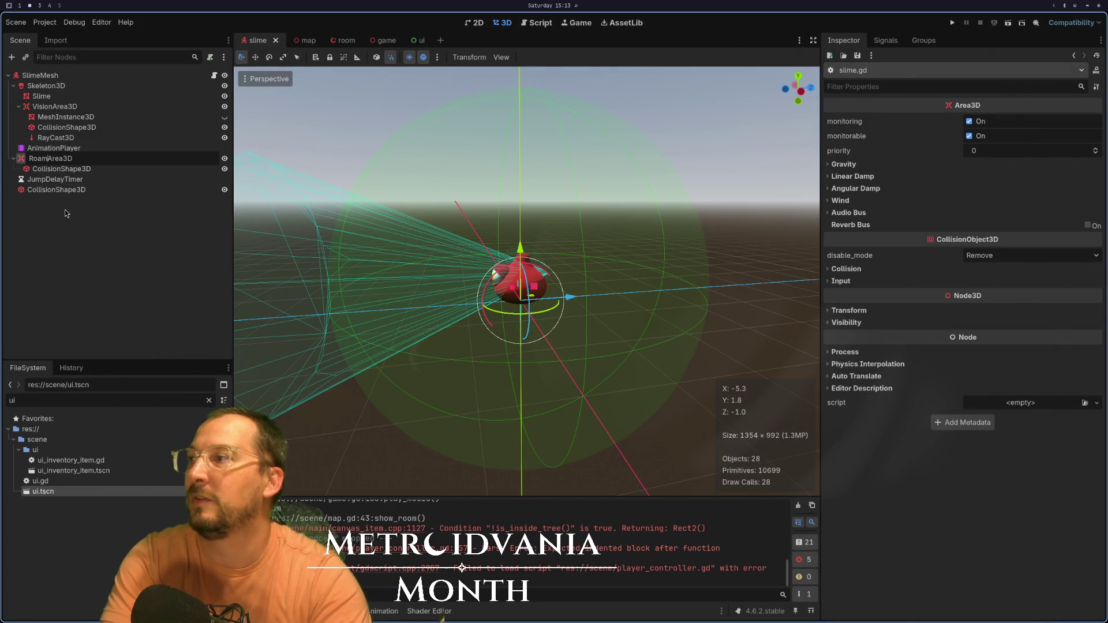
key("BackSpace")
key("BackSpace")
key("BackSpace")
key("BackSpace")
type("Hit")
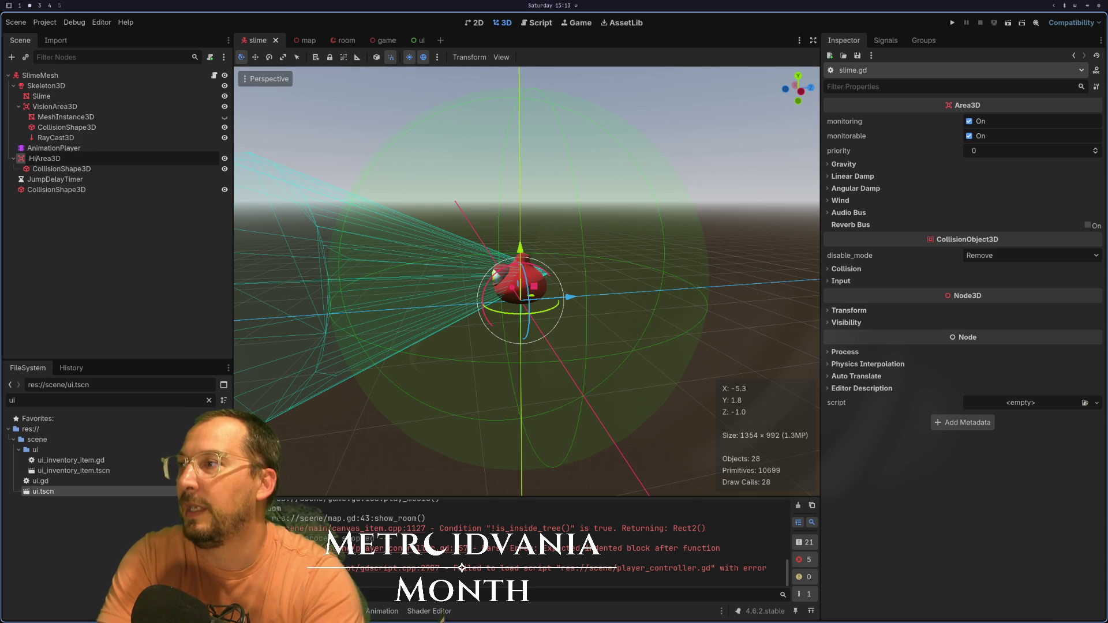
type("Box")
key("Return")
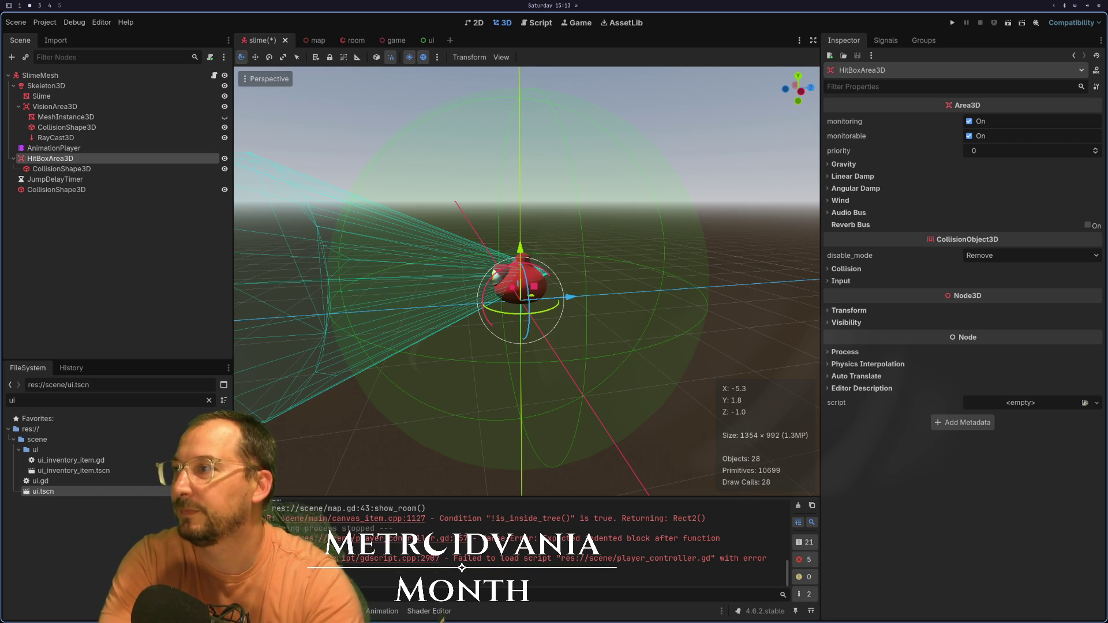
Step: Set HitBoxArea3D's SphereShape3D radius to 0.5 and save the slime scene
left_click(116, 170)
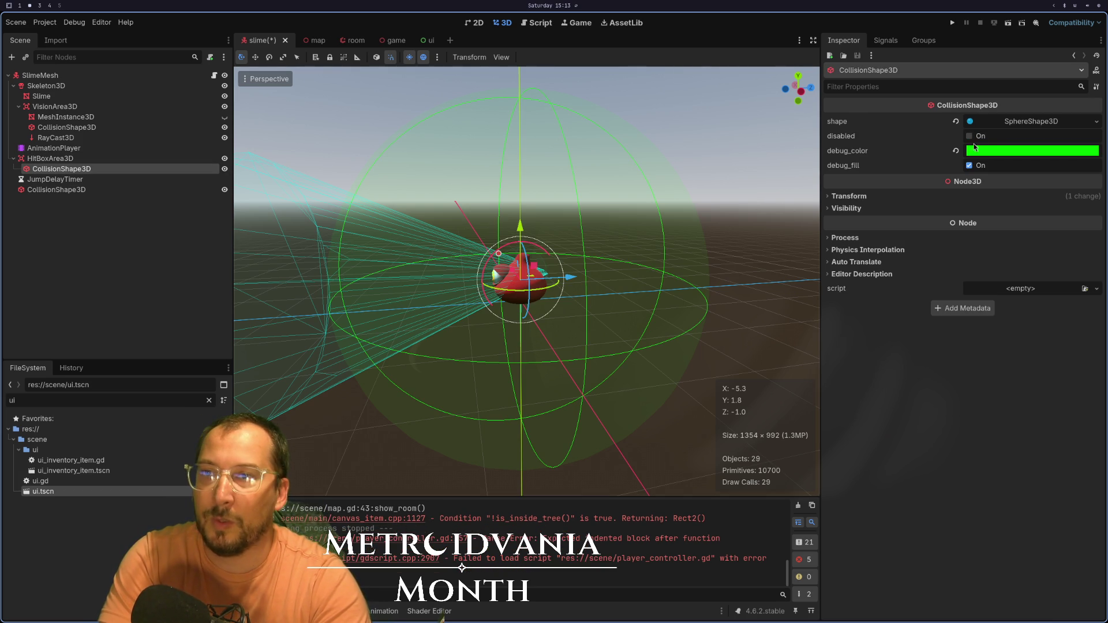
left_click(1005, 127)
left_click(988, 137)
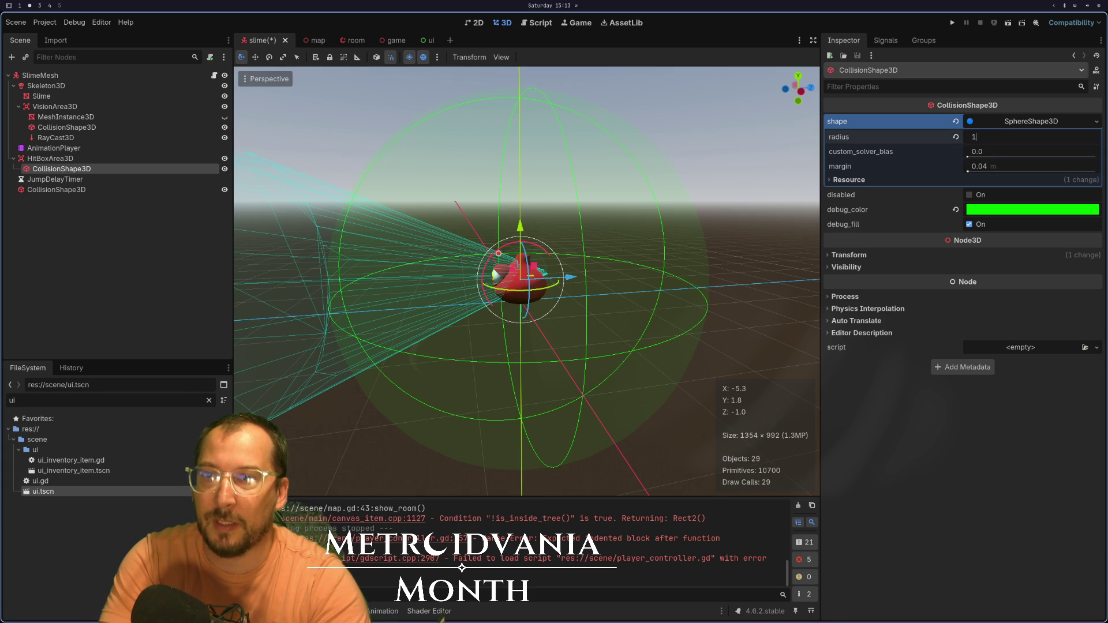
type("1")
key("Tab")
scroll(490, 265, "up", 5)
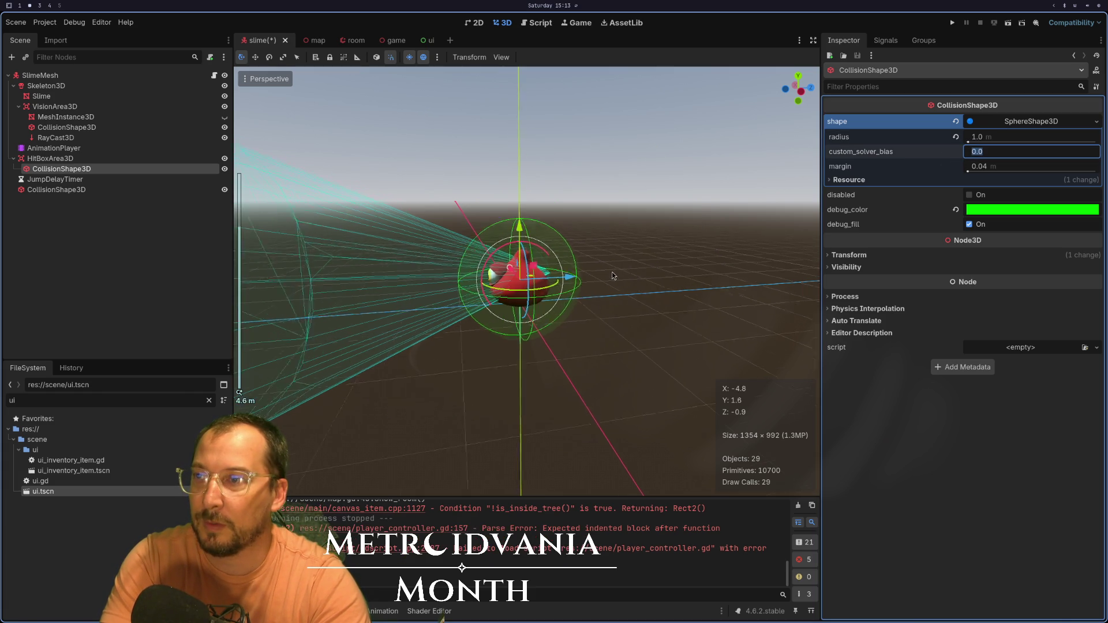
left_click(988, 136)
type("0.5")
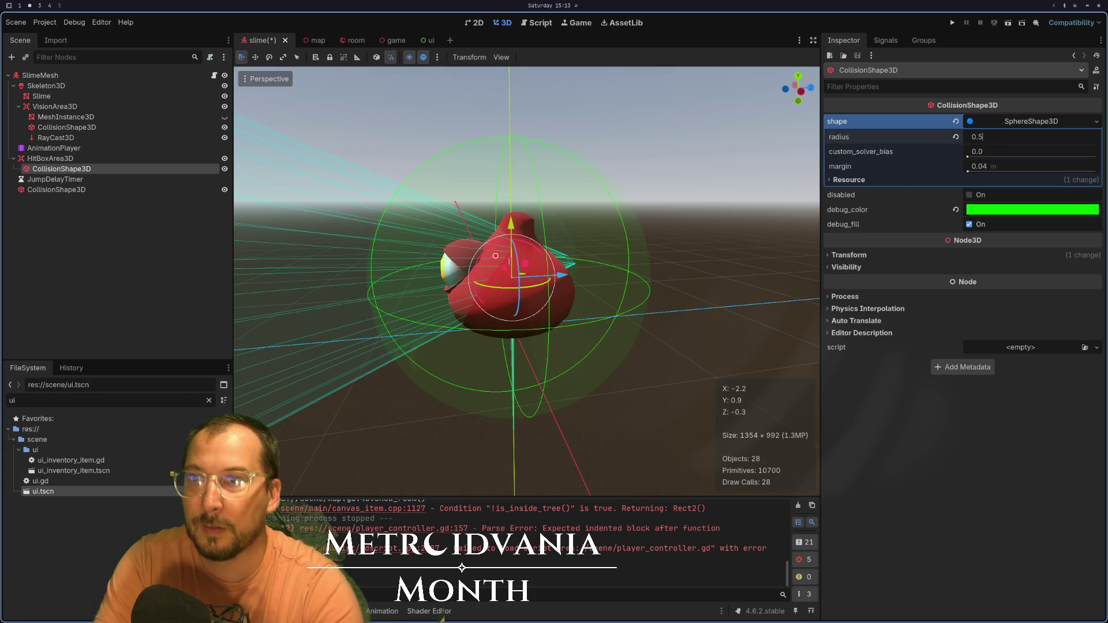
key("Tab")
key("ctrl+s")
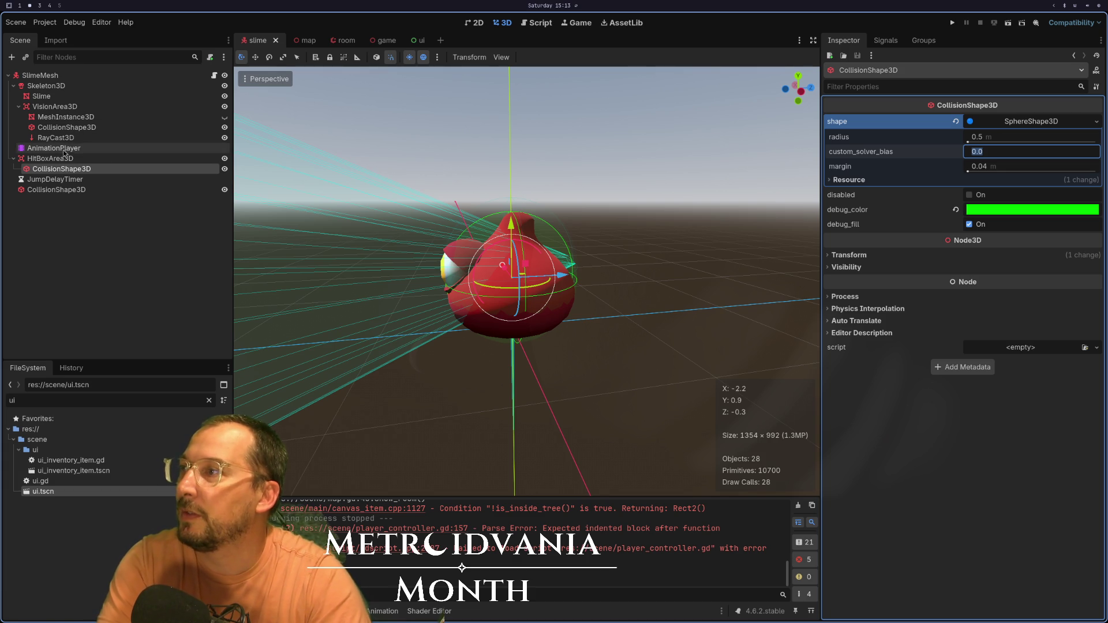
left_click(85, 76)
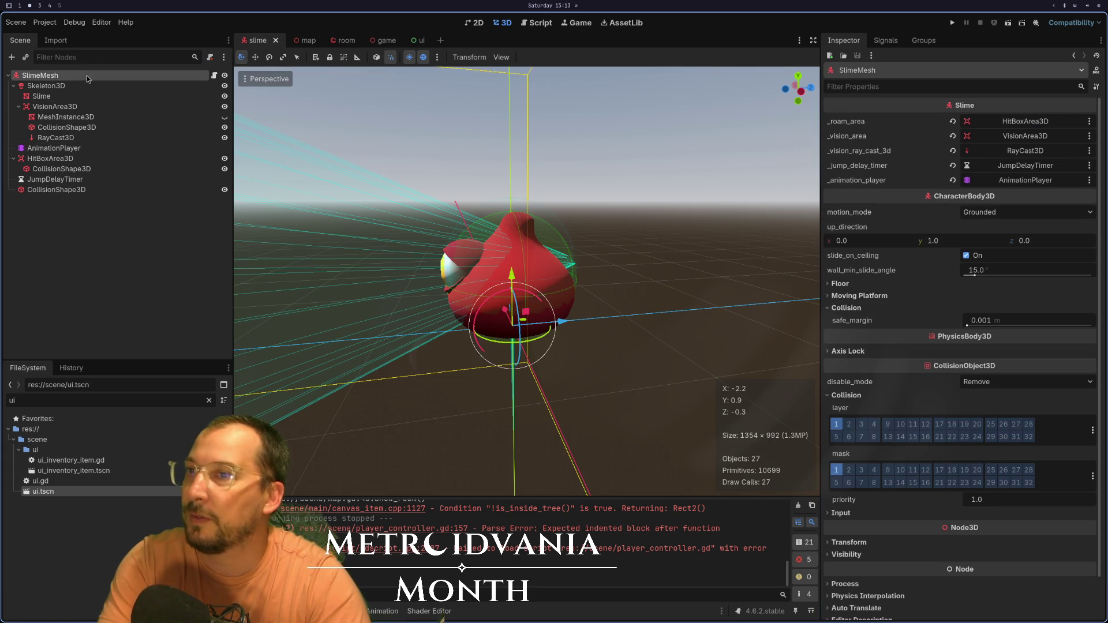
key("super+1")
Step: Rename the exported _roam_area variable to _hit_box_area in slime.gd and save it with :w
key("l")
key("l")
key("l")
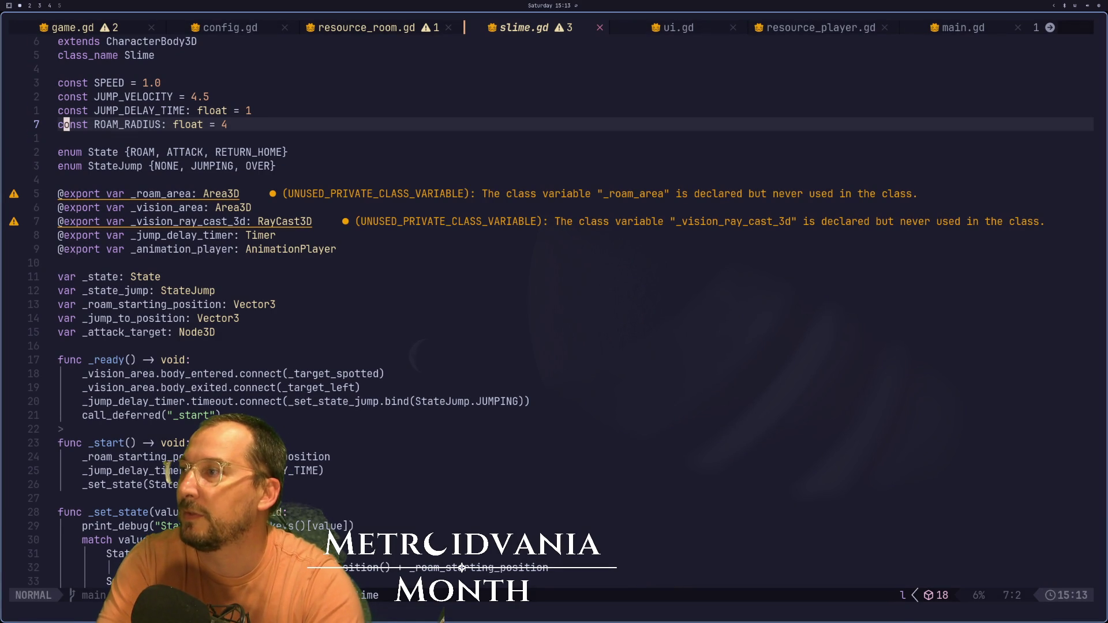
key("j")
key("j")
key("j")
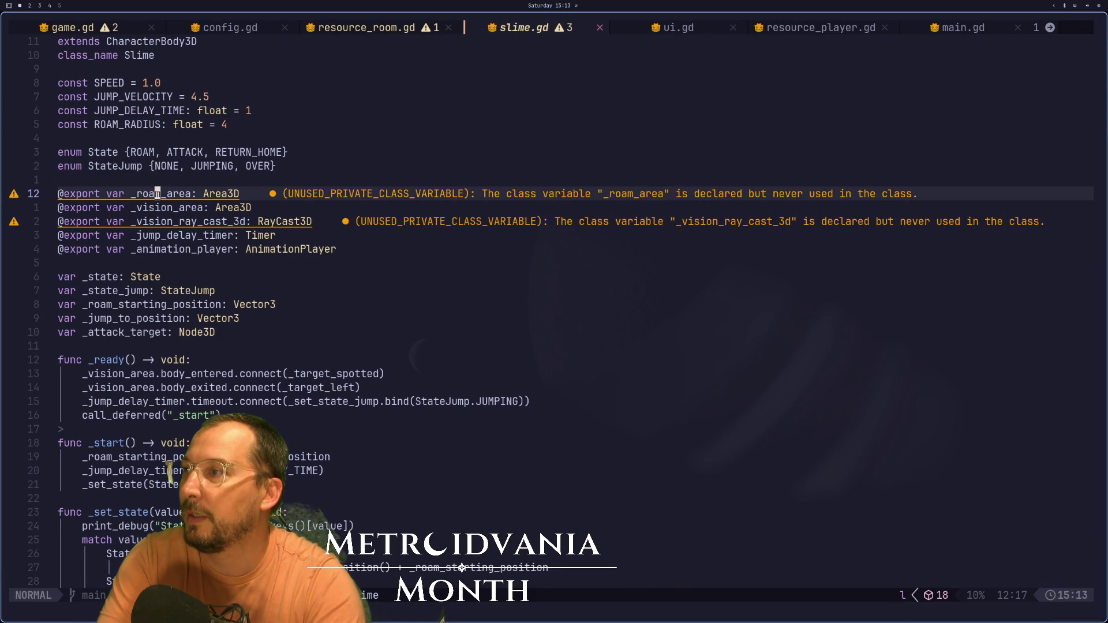
key("c")
key("t")
key("underscore")
key("BackSpace")
key("BackSpace")
type("hib")
key("BackSpace")
type("t_boc")
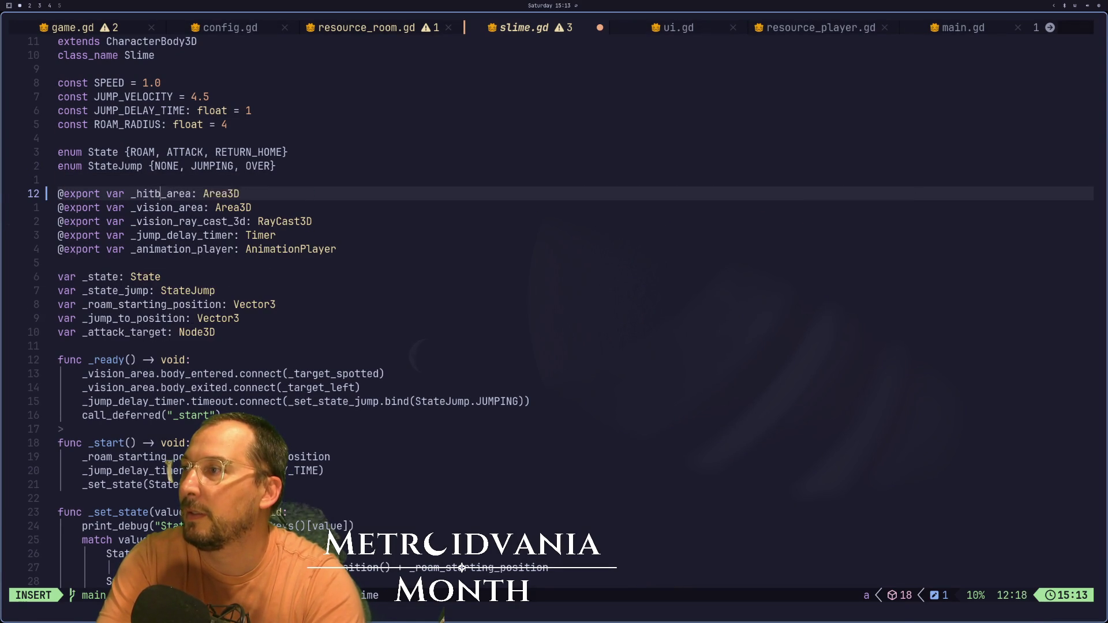
key("BackSpace")
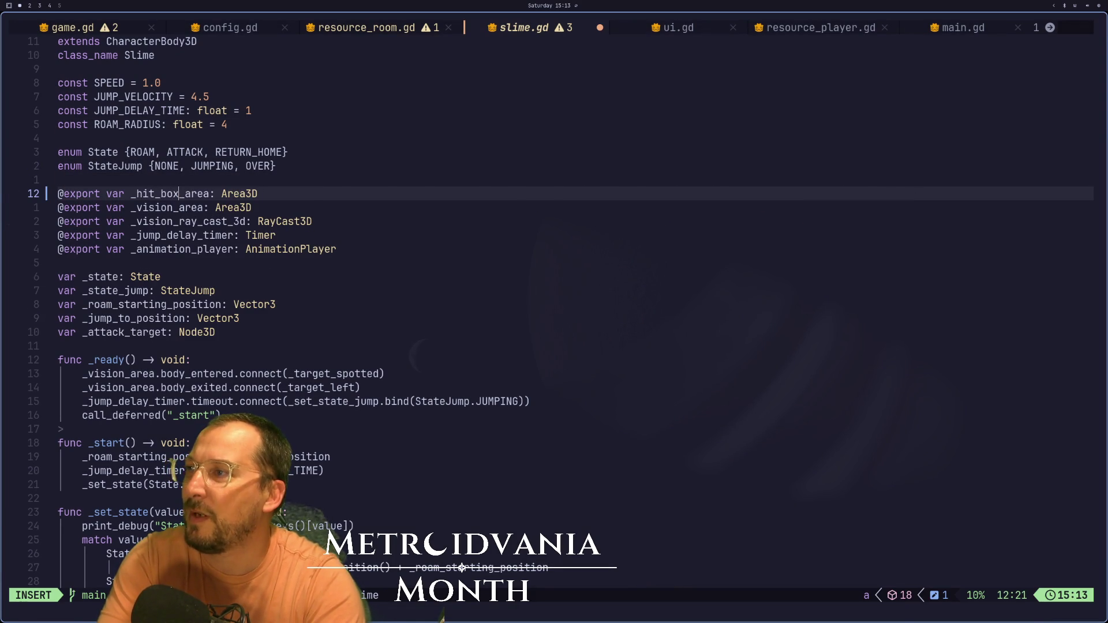
type("x")
key("Escape")
type(":w")
key("Return")
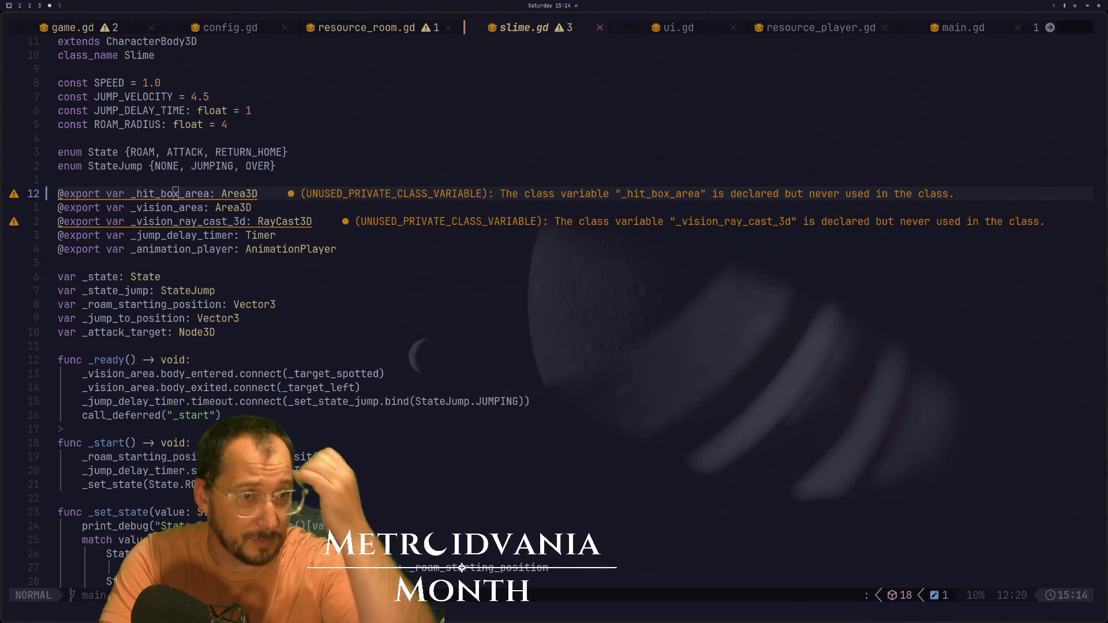
Step: Assign the HitBoxArea3D node to the slime's _hit_box_area export in Godot
key("super+2")
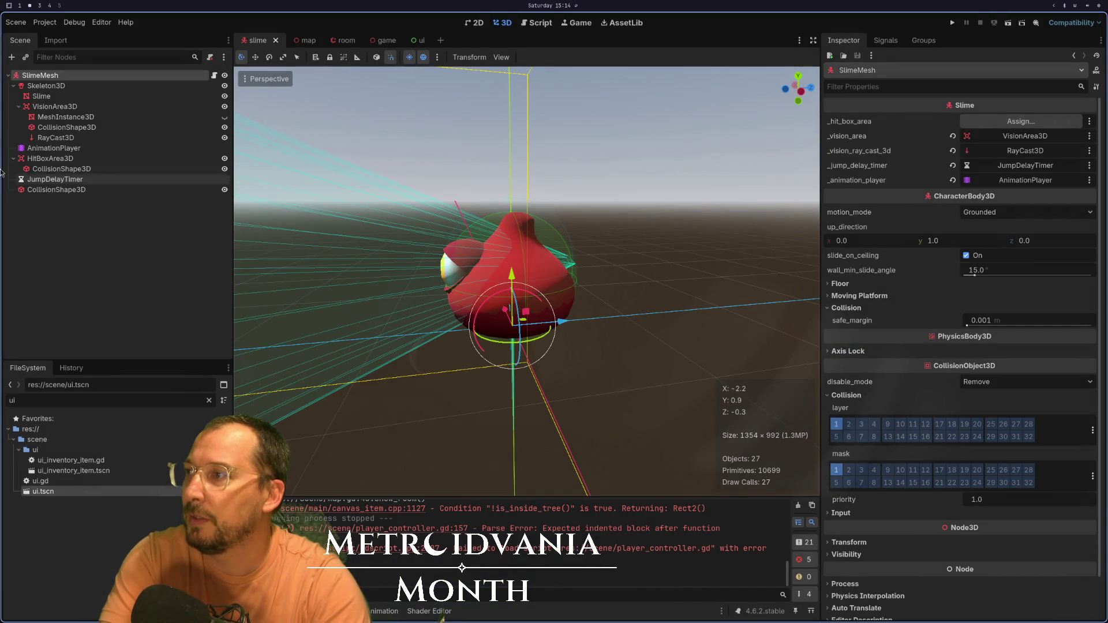
left_click(1020, 121)
double_click(573, 247)
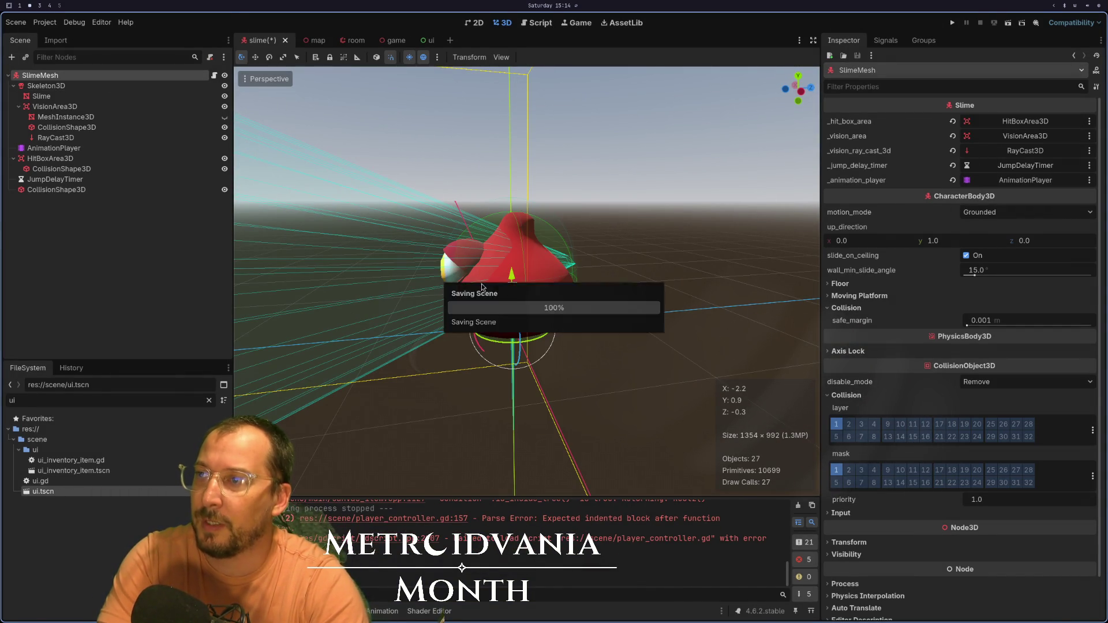
key("super+1")
Step: Insert '_hit_box_area.owner = self' as the first line of _ready and save slime.gd
key("j")
key("j")
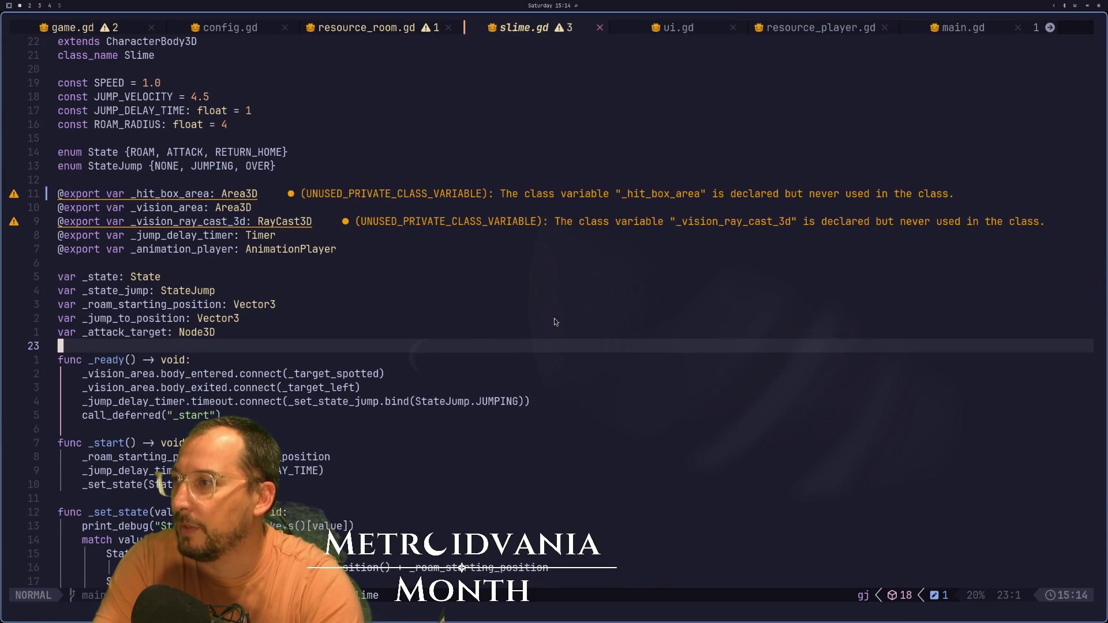
type("o_hit_box_are.")
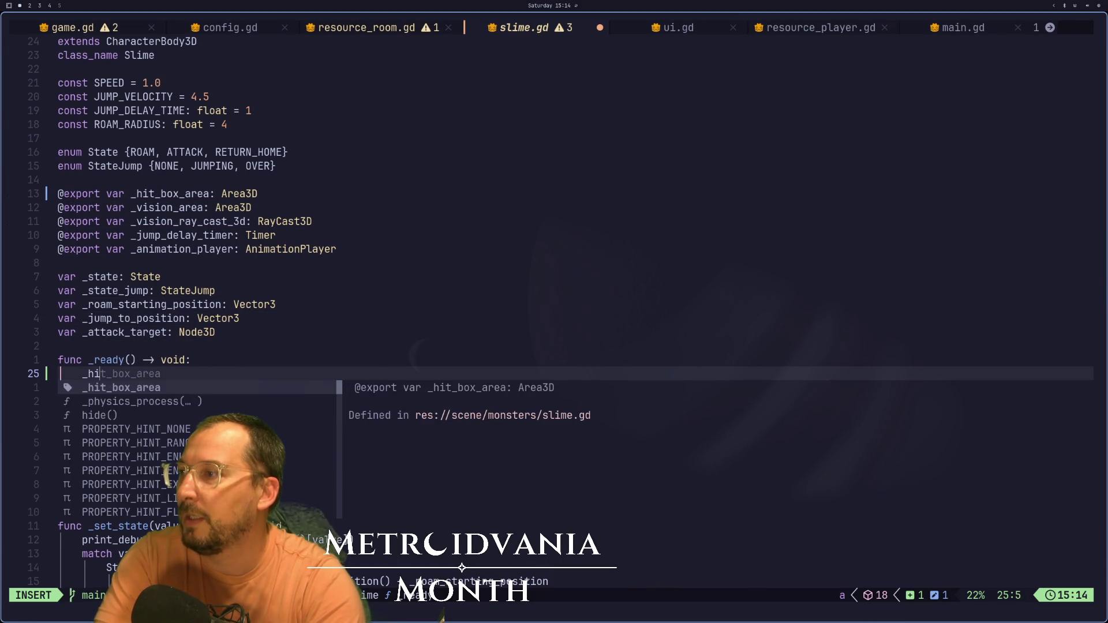
key("BackSpace")
type("a.owner =")
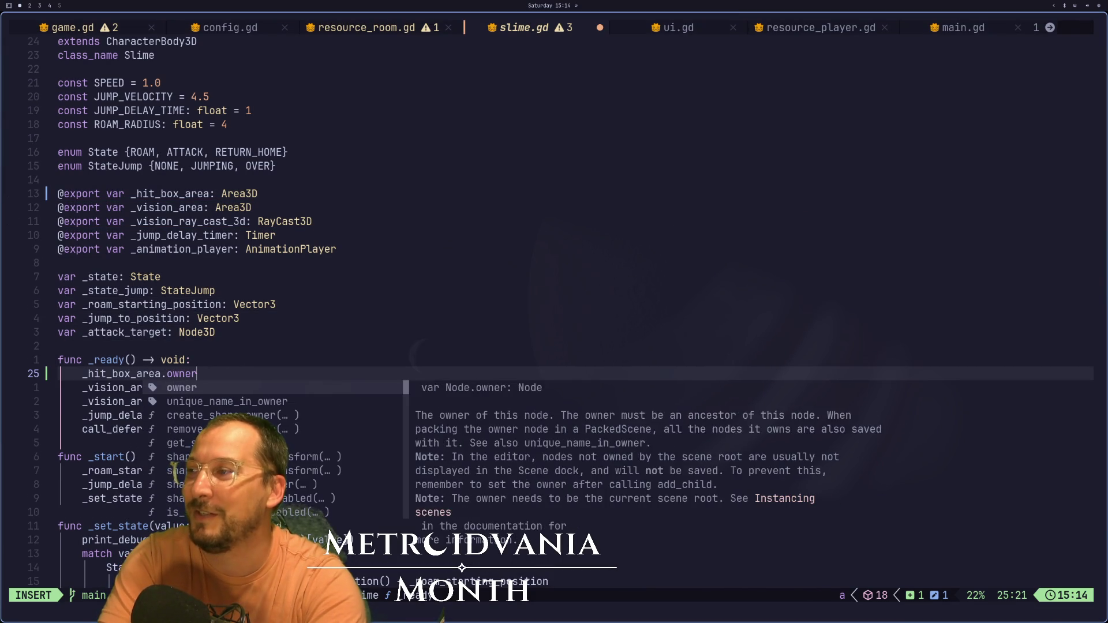
key("Escape")
key("h")
key("h")
key("h")
key("l")
key("a")
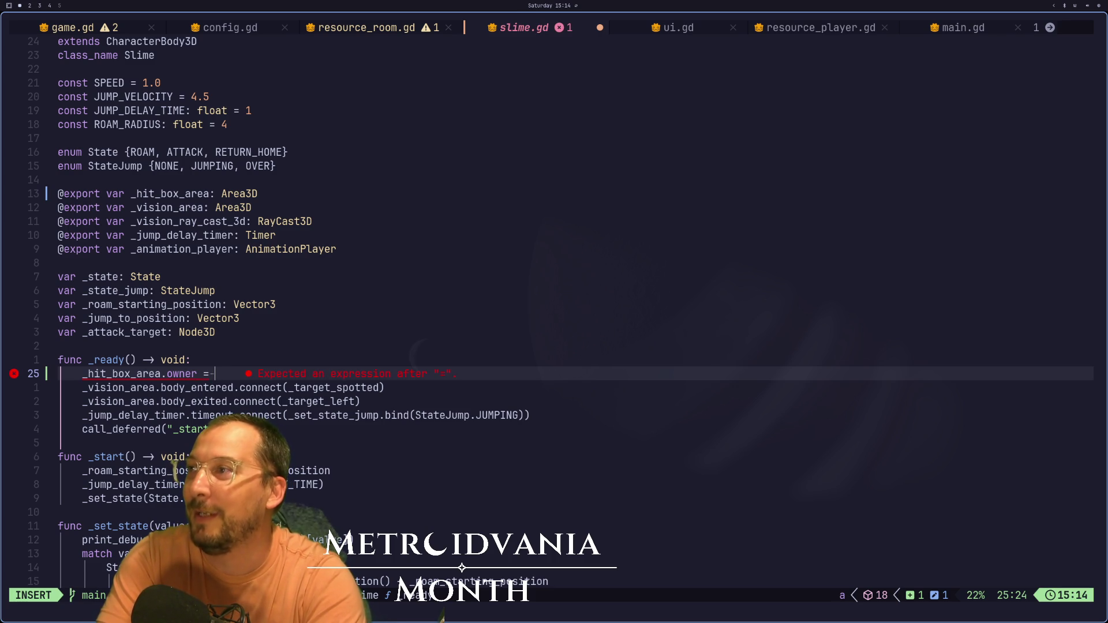
type("elf")
key("Escape")
type(":w")
key("Return")
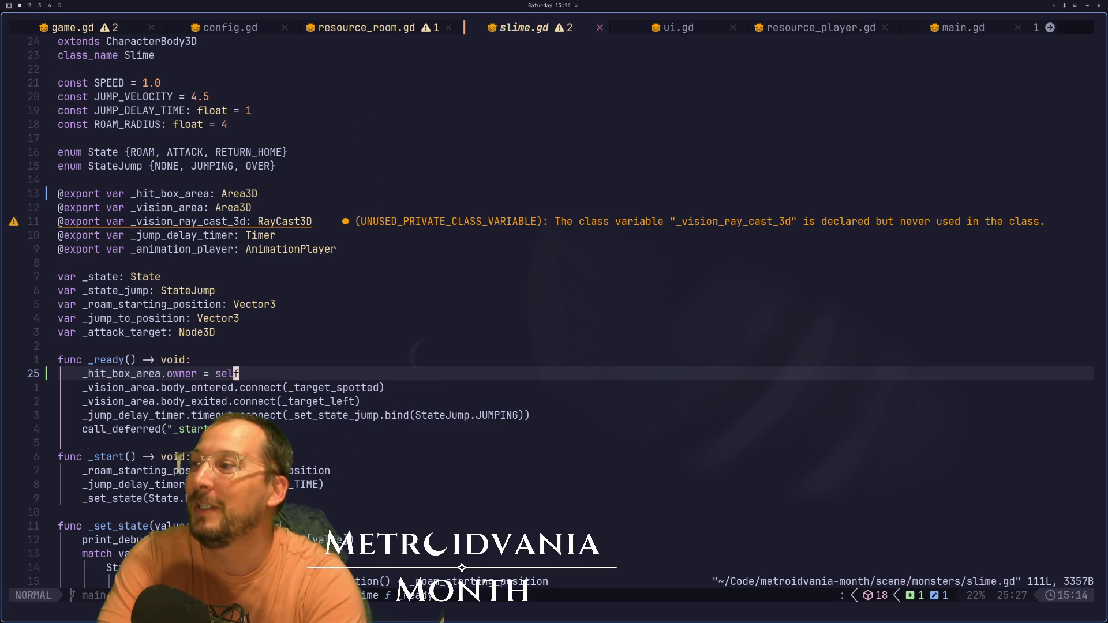
Step: Check the slime scene, then review slime.gd from the class name down to _set_state
key("Escape")
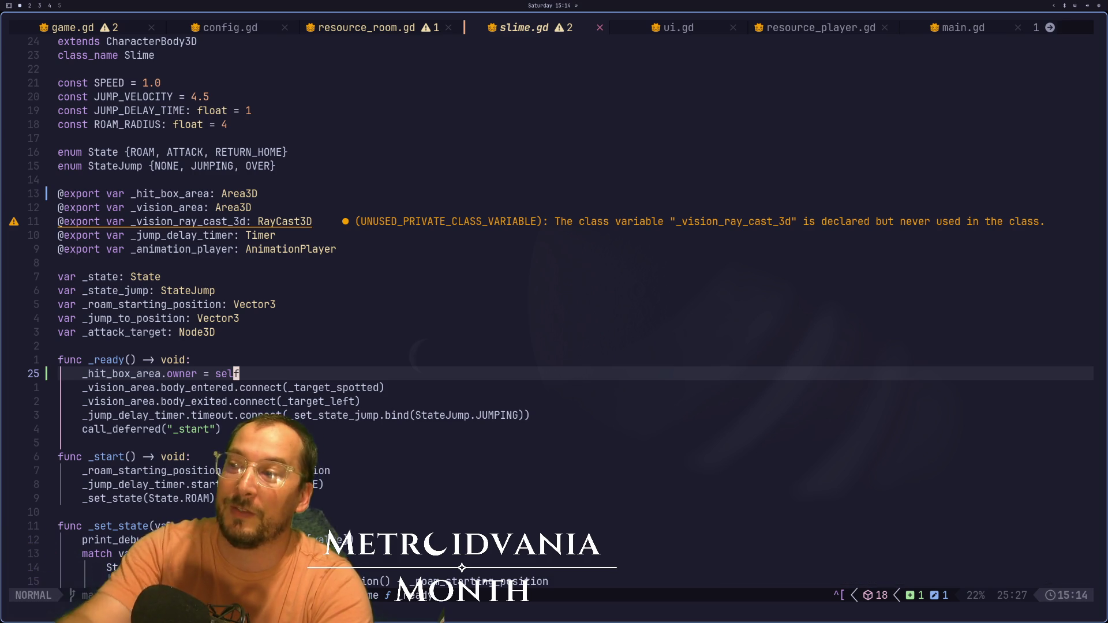
key("alt+Tab")
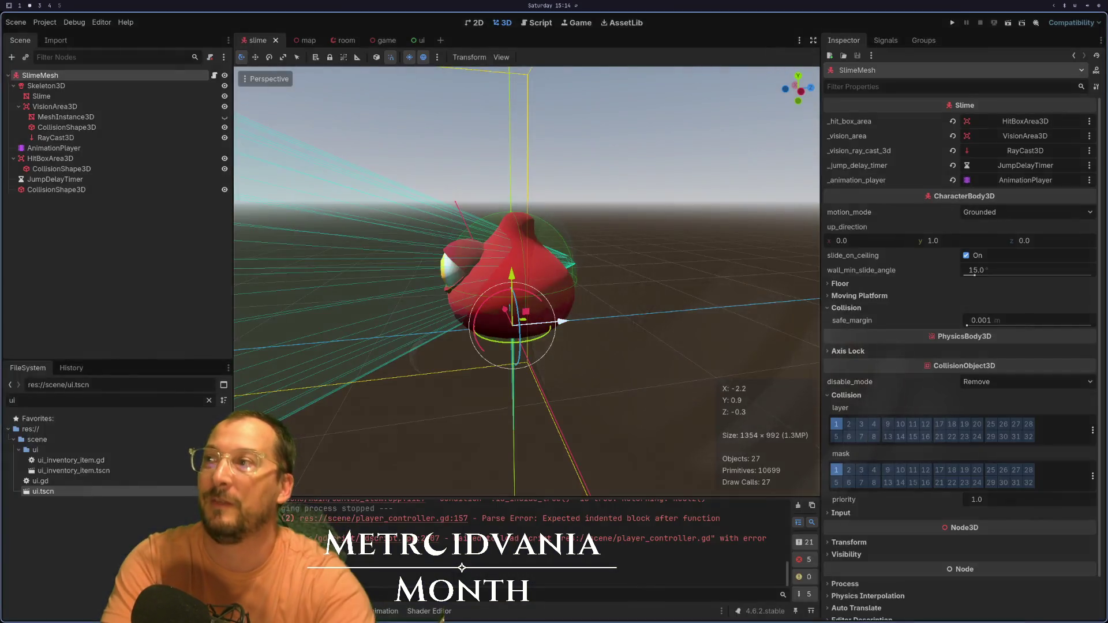
key("alt+Tab")
left_click(127, 56)
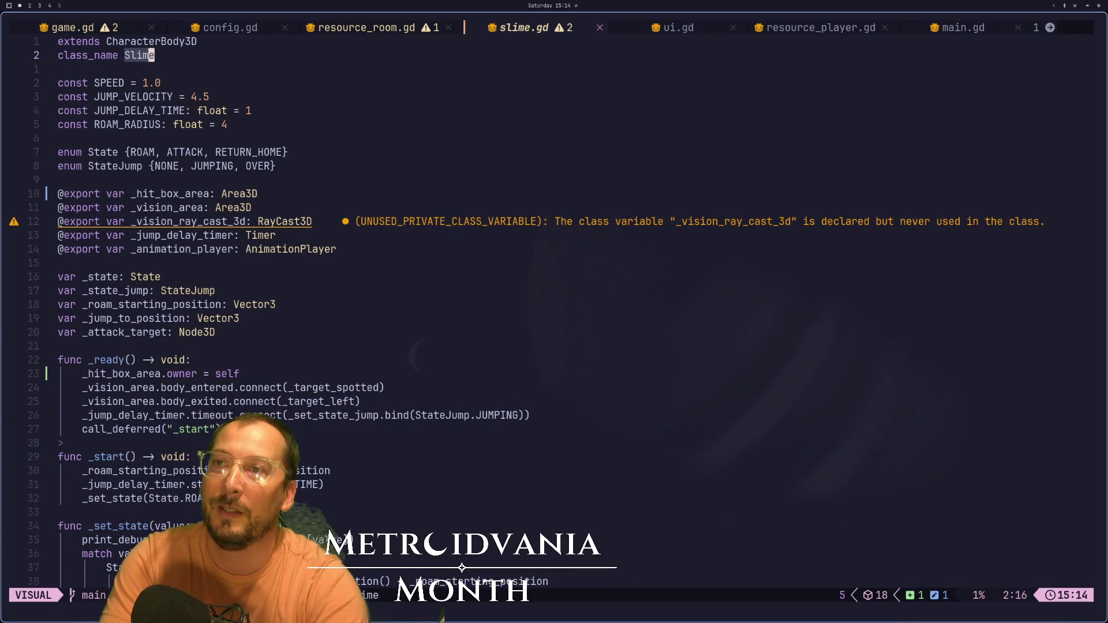
left_click(151, 525, "shift")
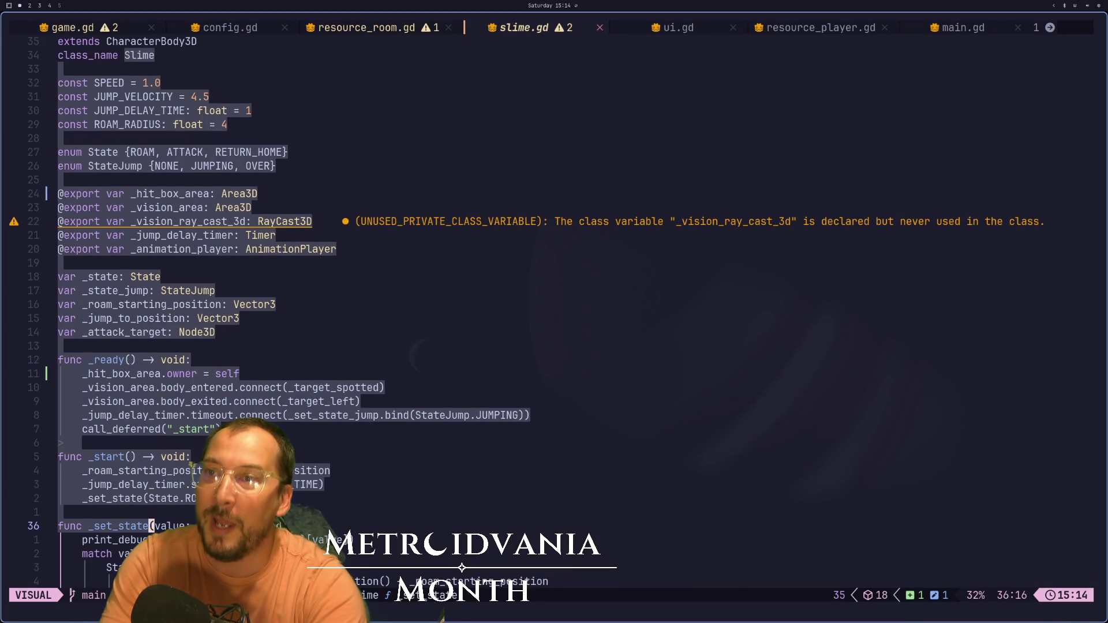
key("Escape")
Step: In player_controller.gd's _hit, turn the node line into an if node_3d check with a pass body
key("ctrl+o")
key("ctrl+o")
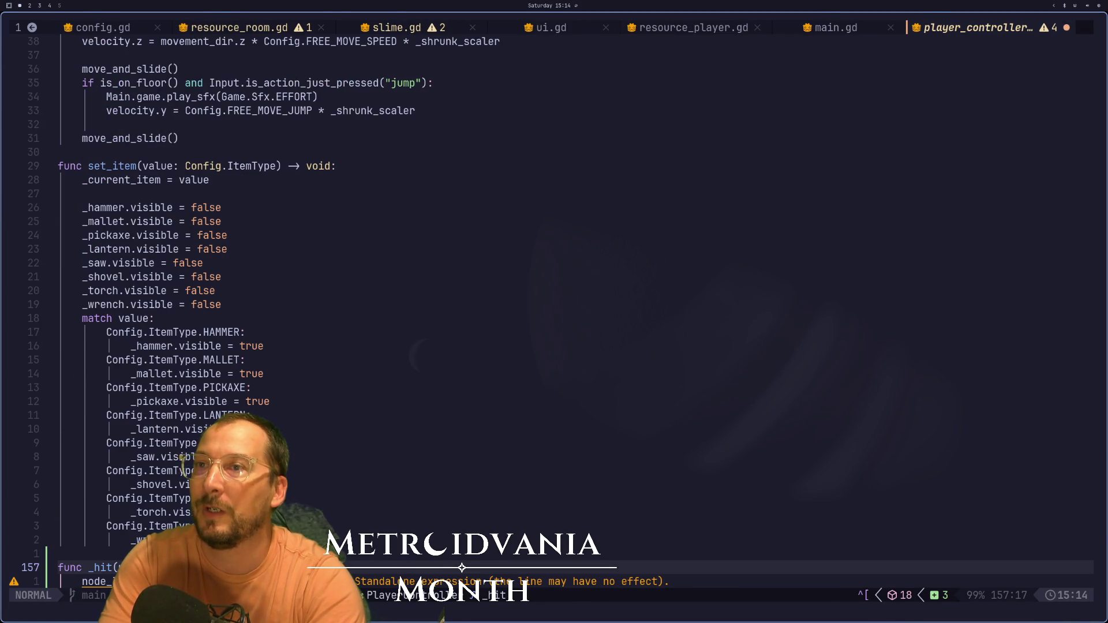
key("g")
key("k")
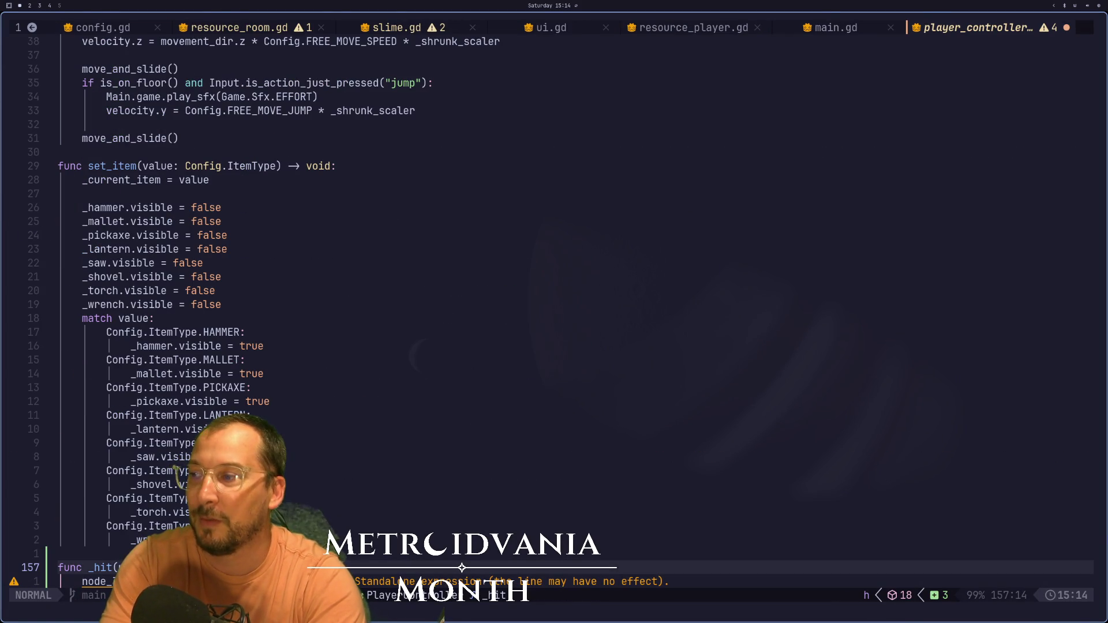
key("h")
key("g")
key("k")
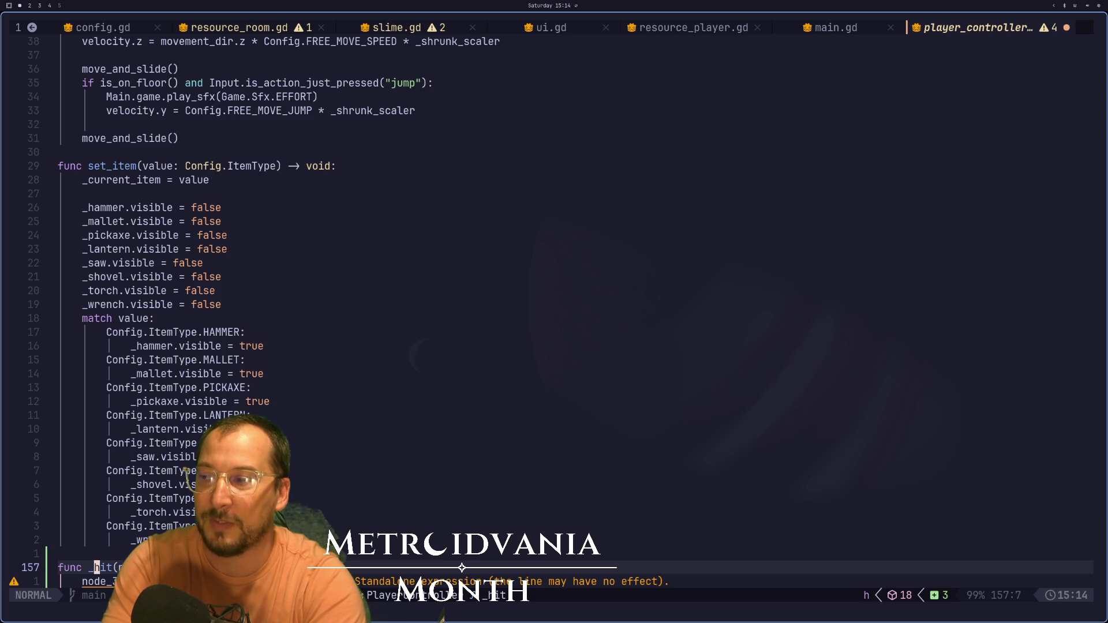
key("g")
key("j")
type("hi")
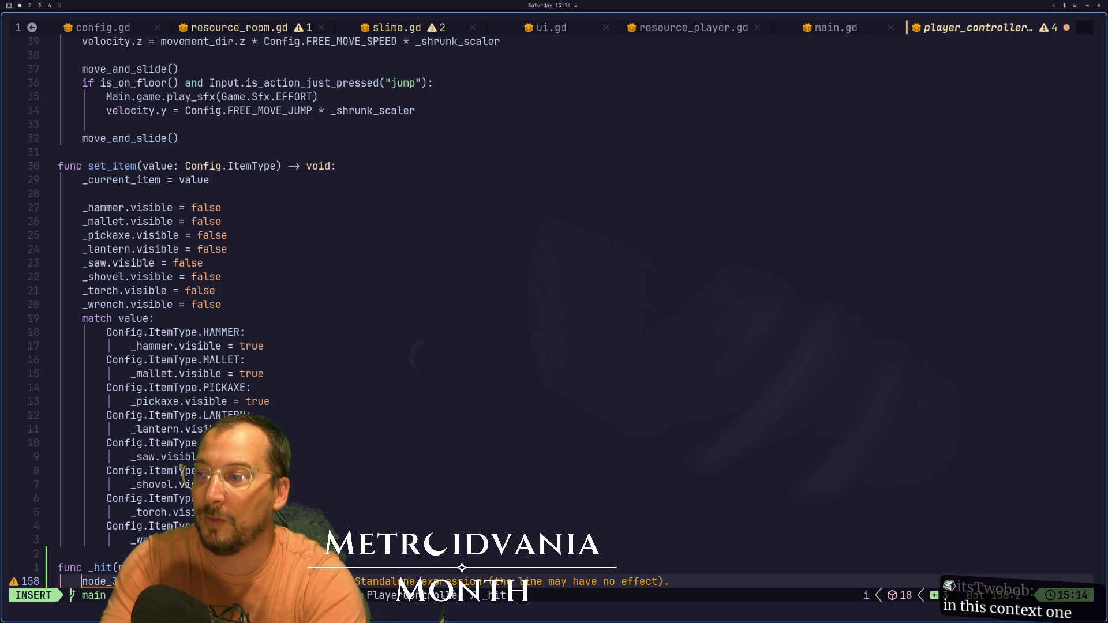
type("match")
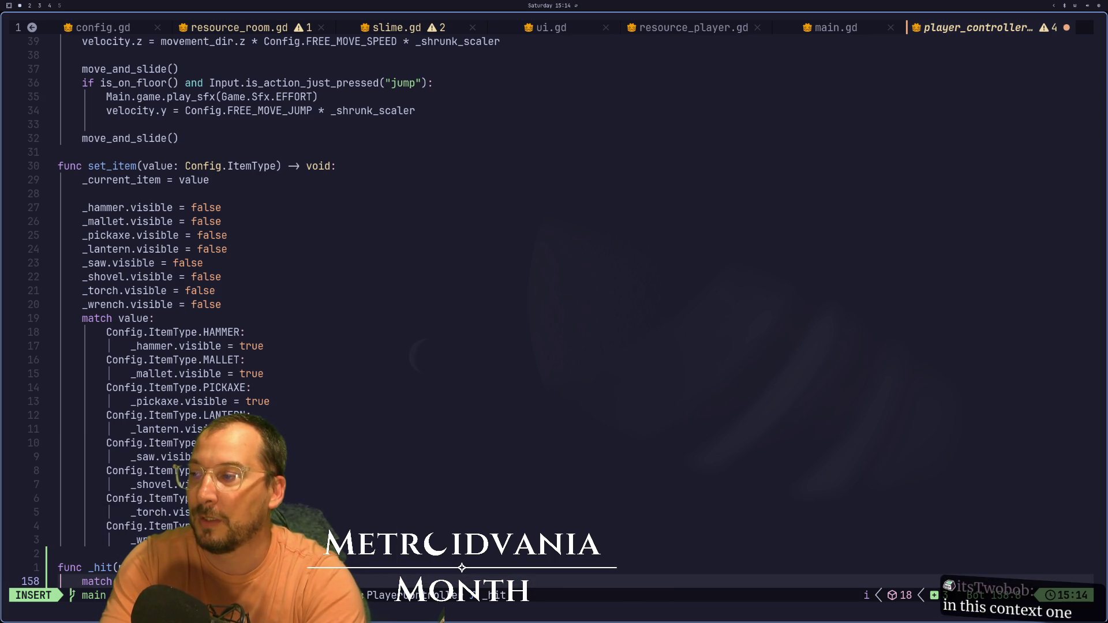
key("Escape")
key("a")
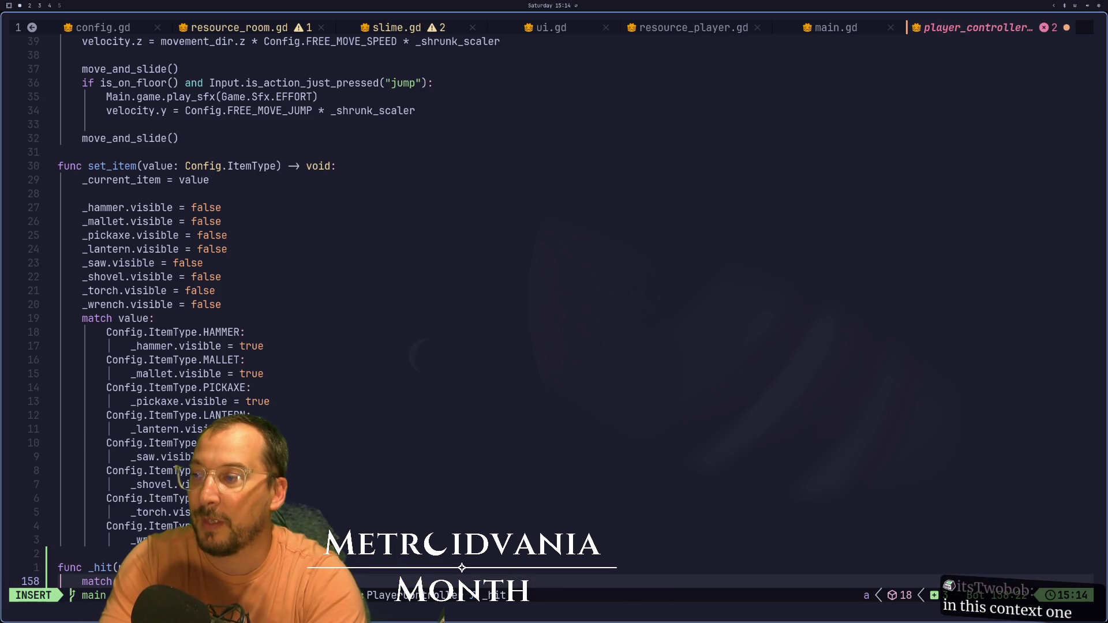
key("Return")
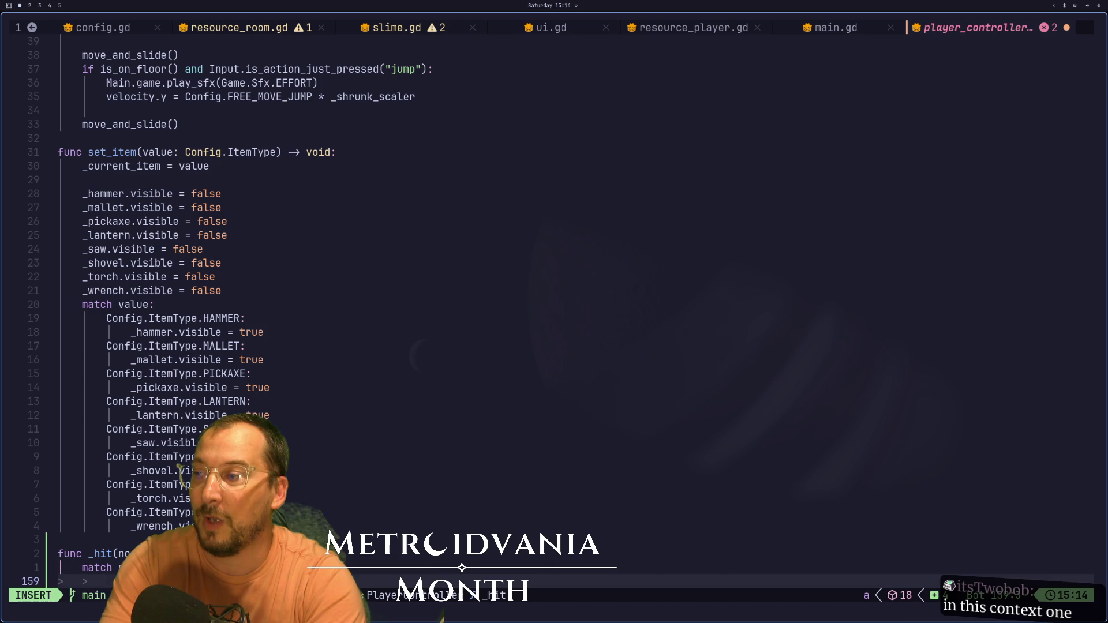
key("Up")
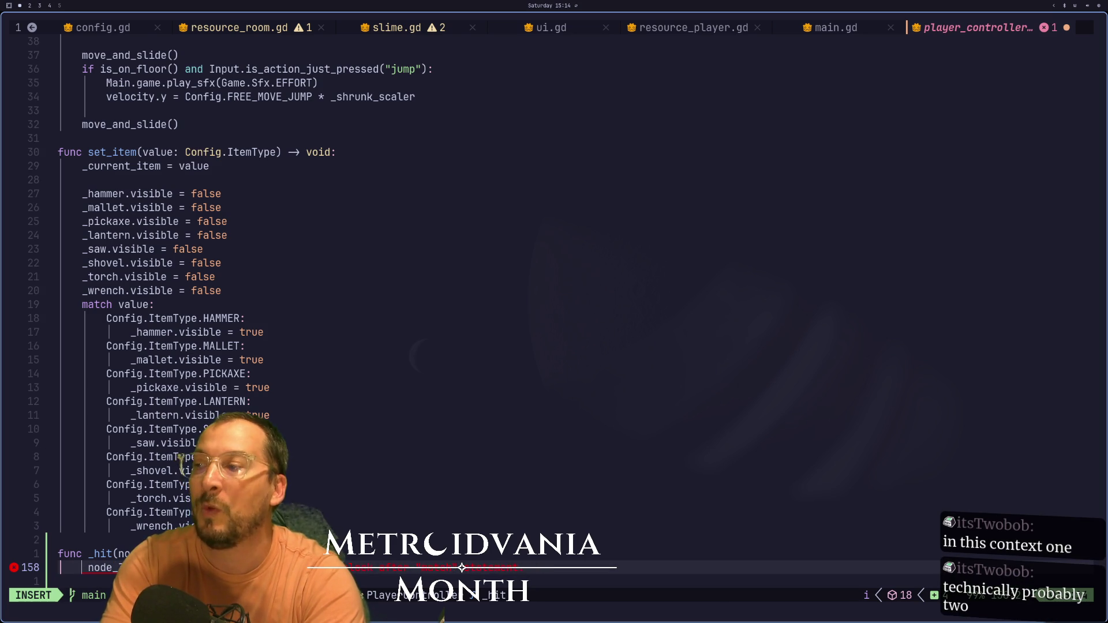
key("Escape")
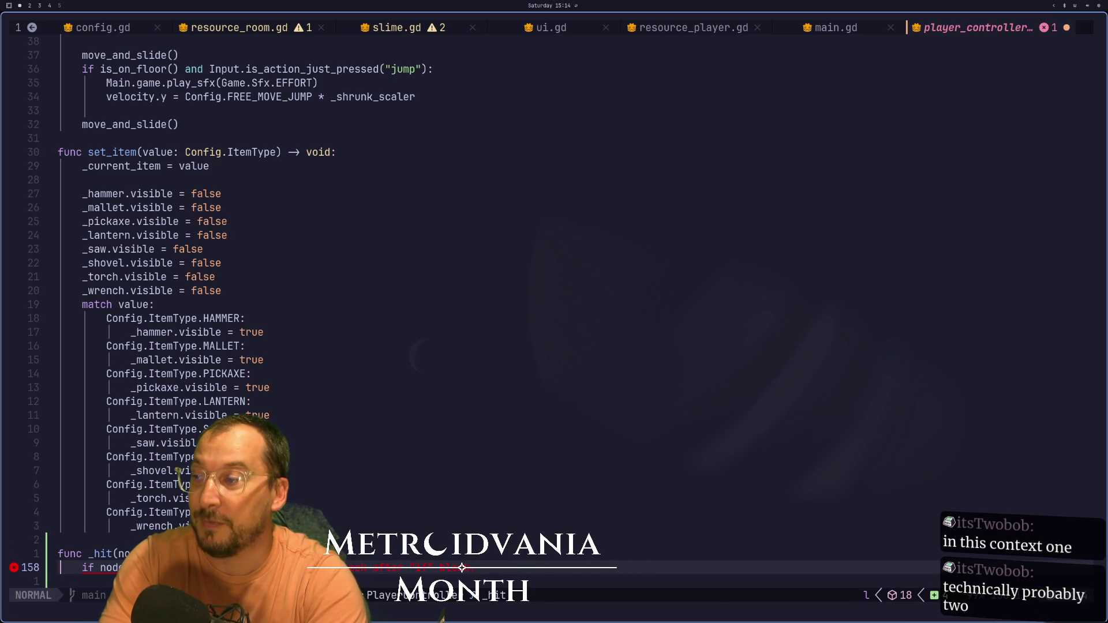
key("a")
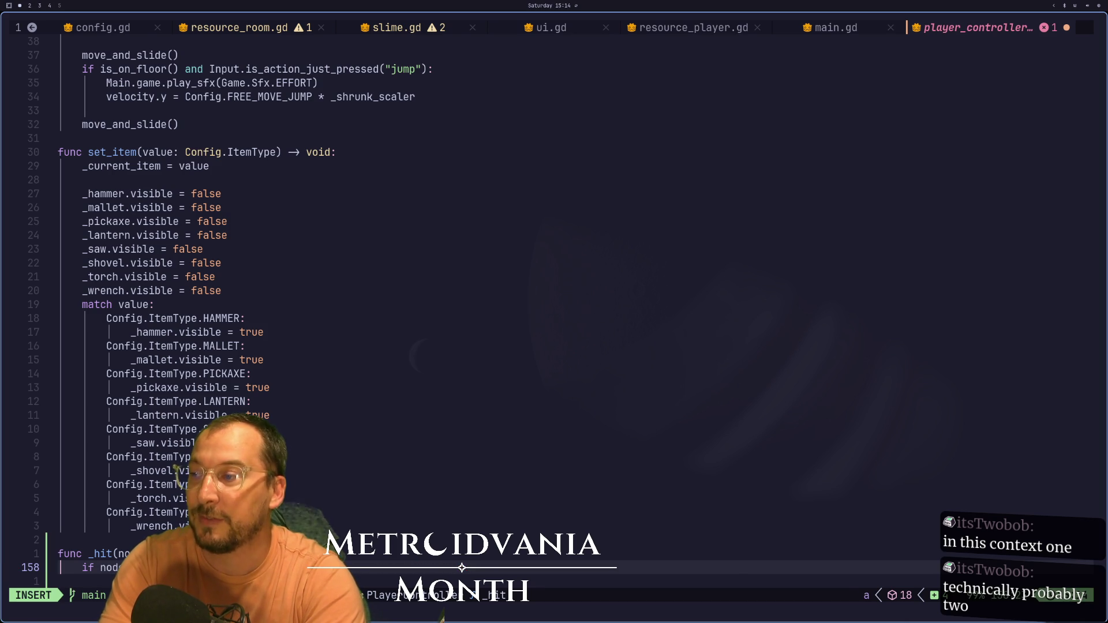
key("Return")
type("pass")
key("Escape")
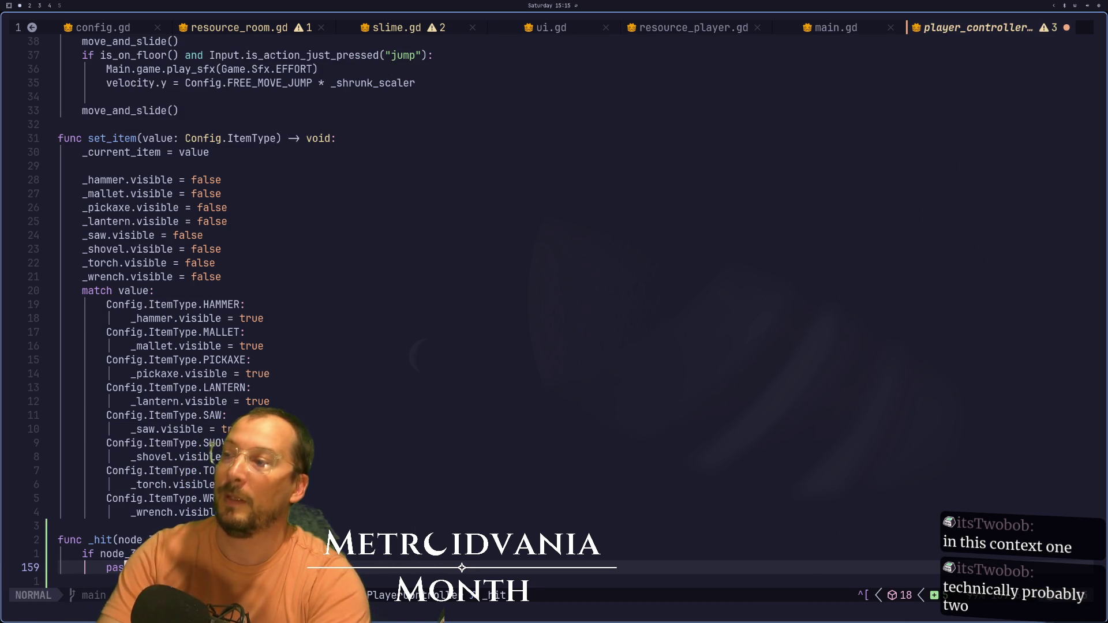
Step: Review the _hit header, if node_3d line and pass body
key("k")
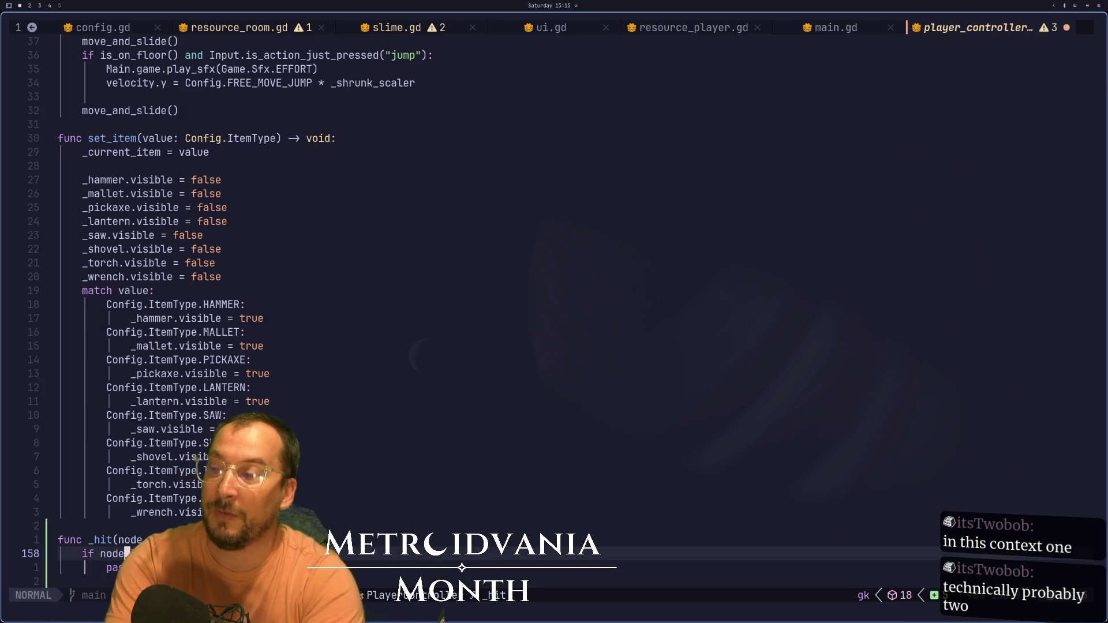
key("j")
key("j")
key("k")
key("k")
key("k")
key("j")
key("j")
key("k")
key("j")
key("k")
key("j")
key("k")
key("k")
key("j")
key("j")
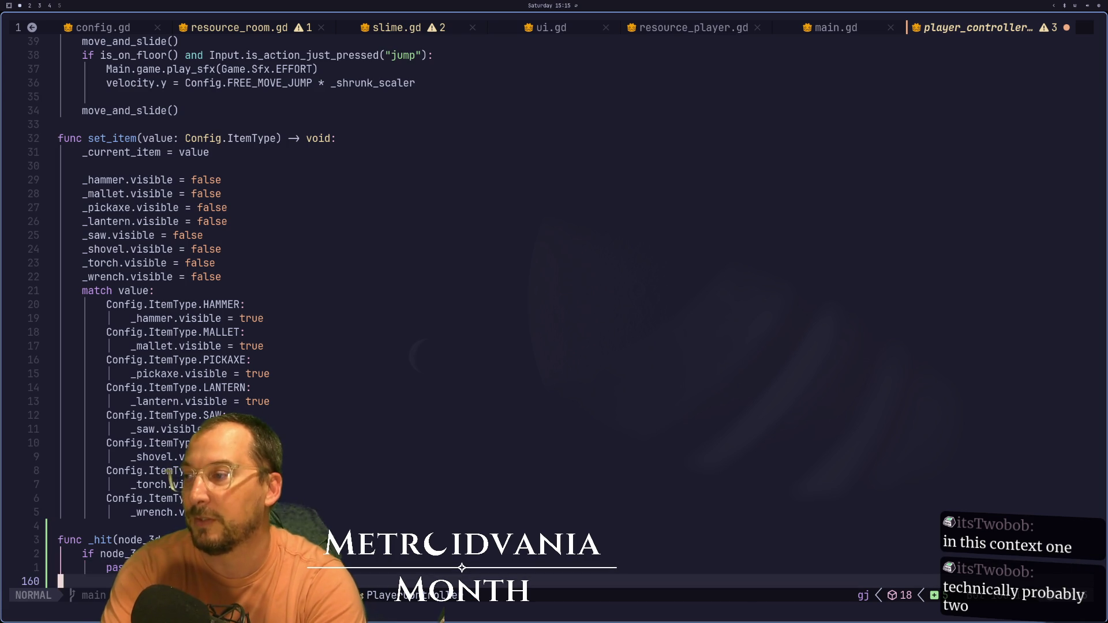
key("k")
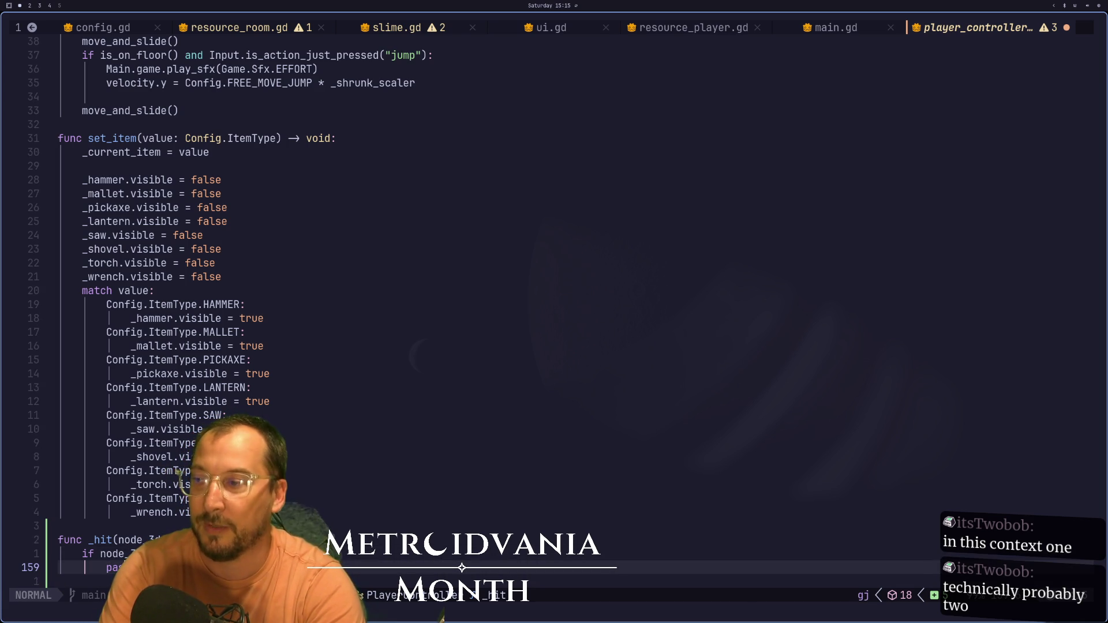
key("k")
key("j")
key("j")
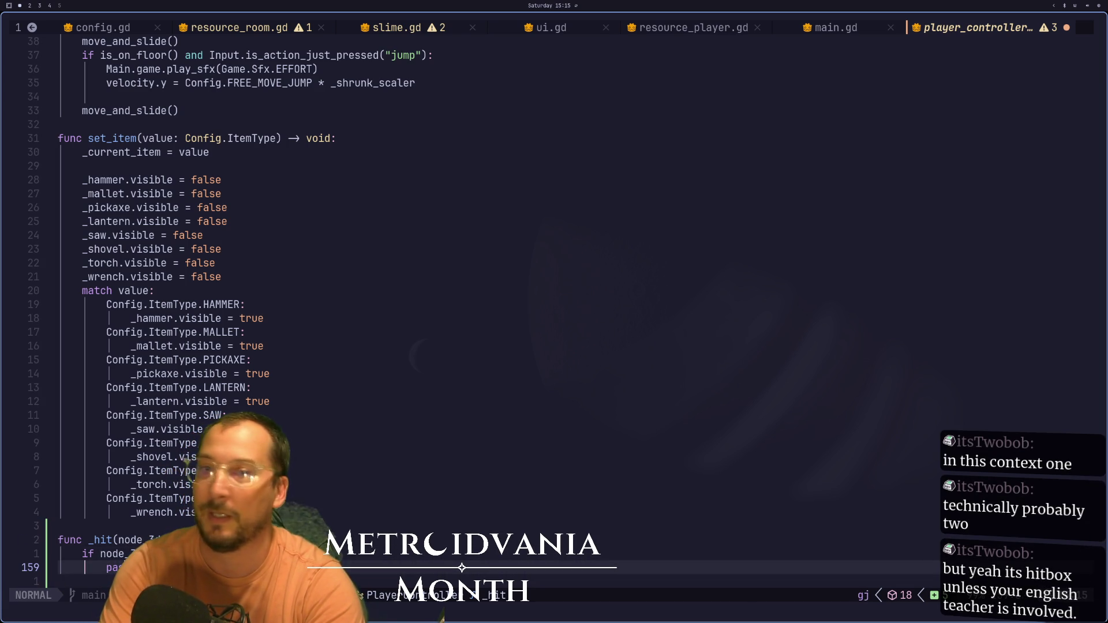
key("k")
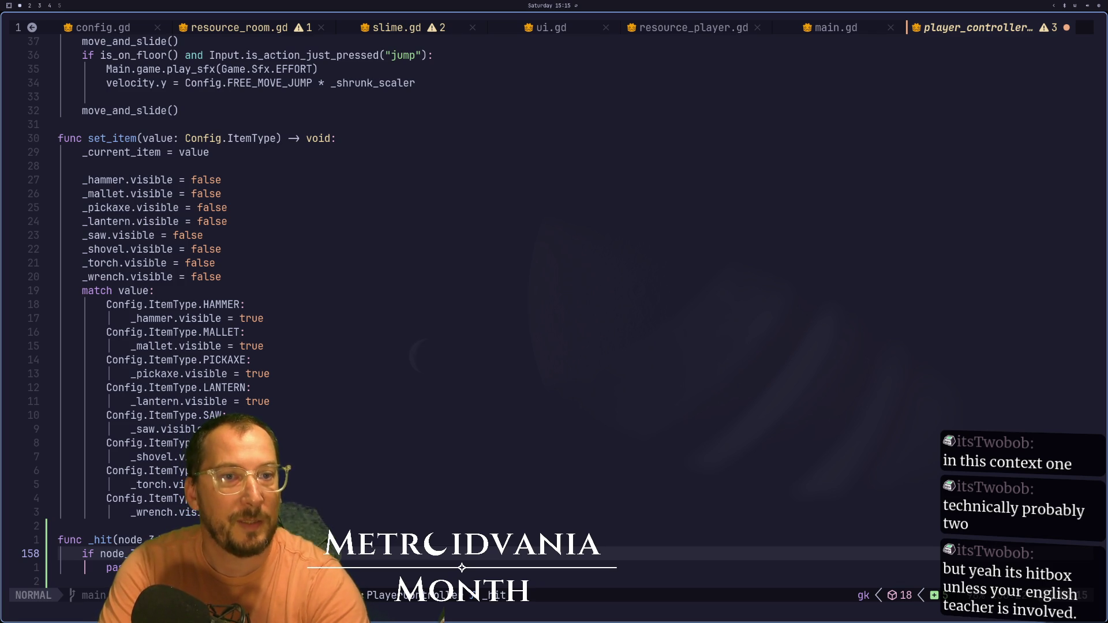
Step: Cycle through the workspaces and end up in the Godot editor
key("super+2")
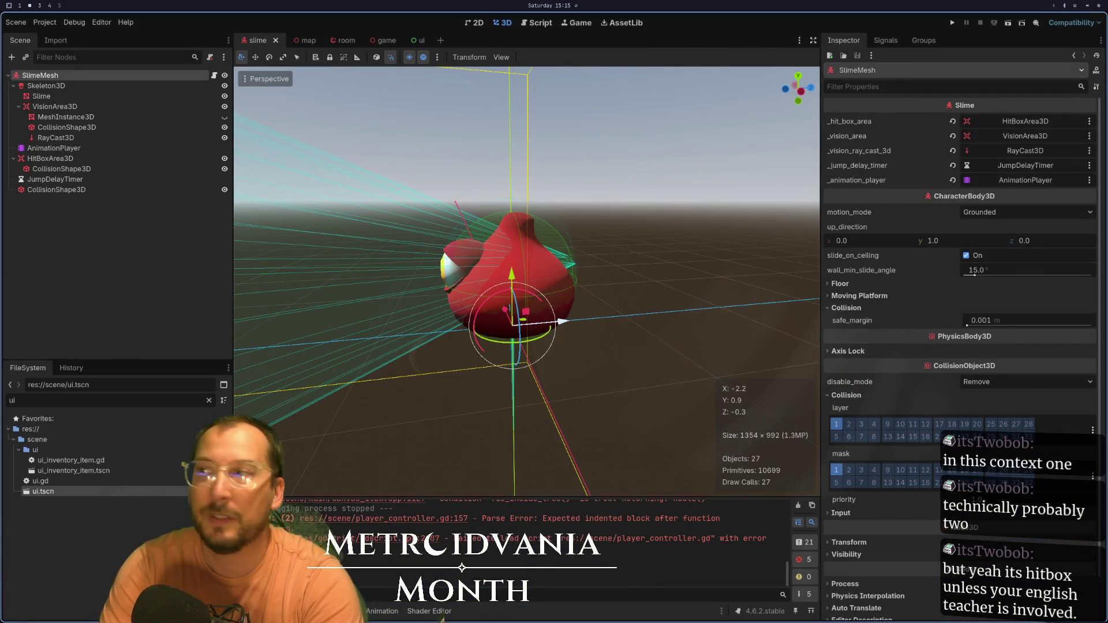
key("super+3")
key("super+1")
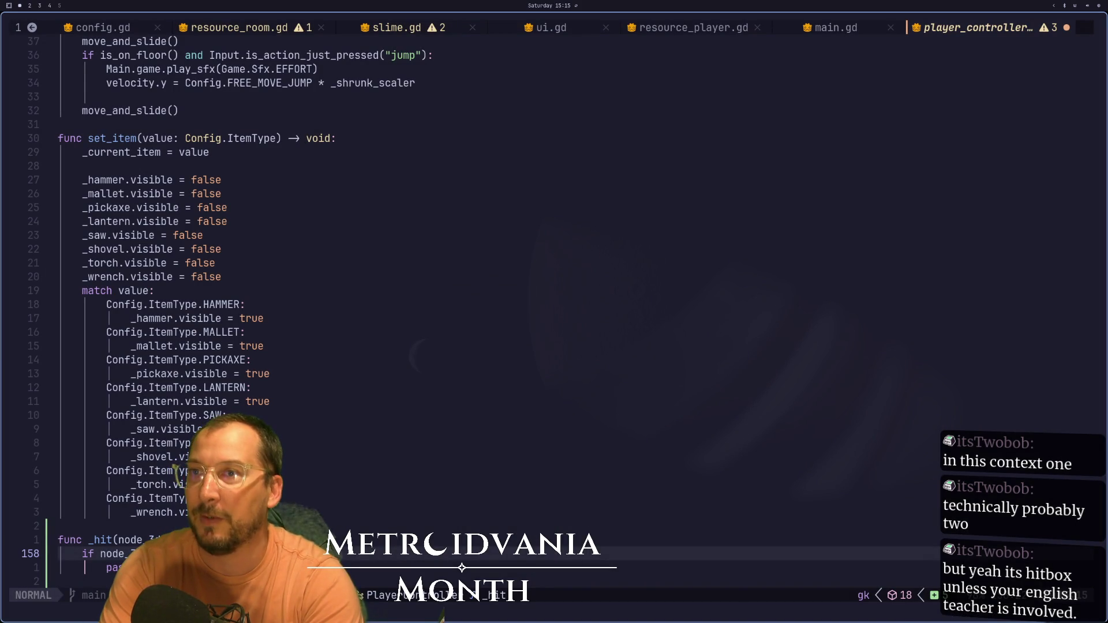
key("super+4")
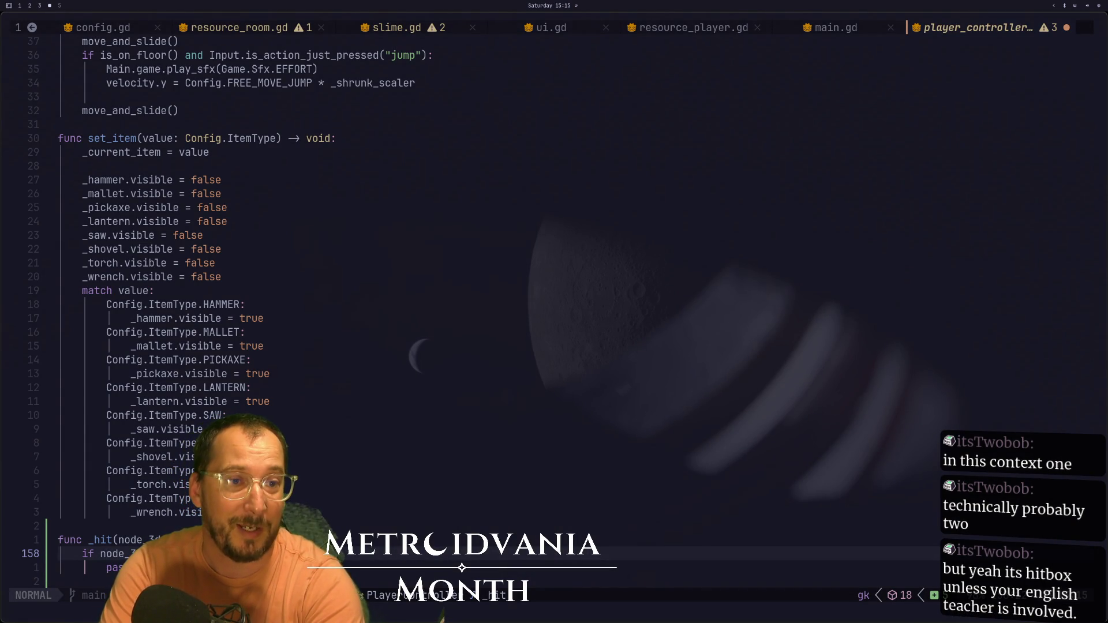
key("super+1")
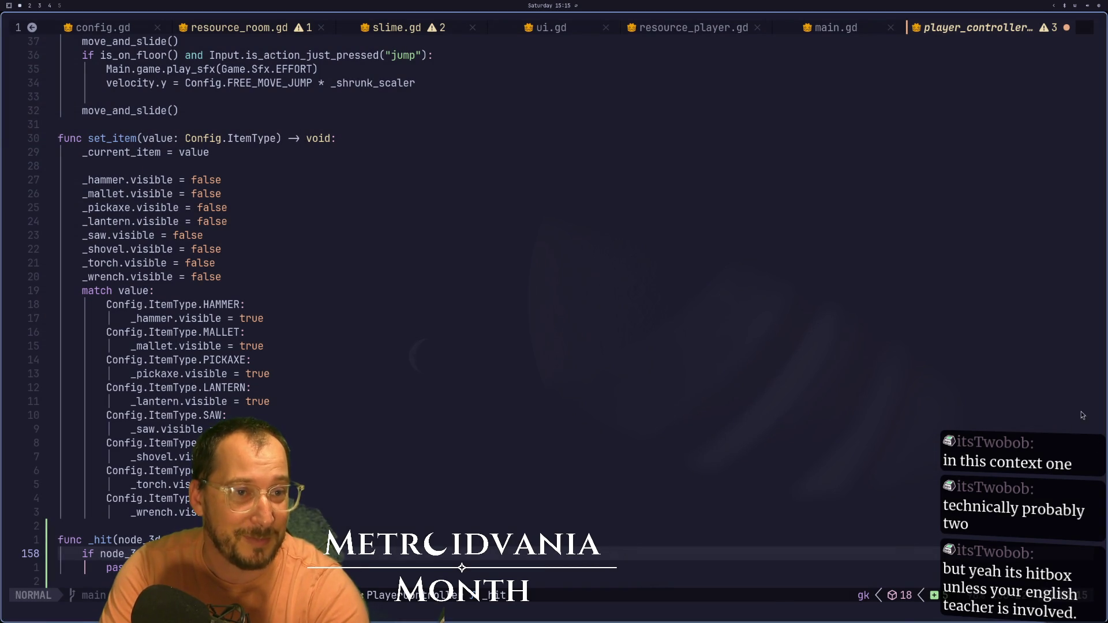
key("super+4")
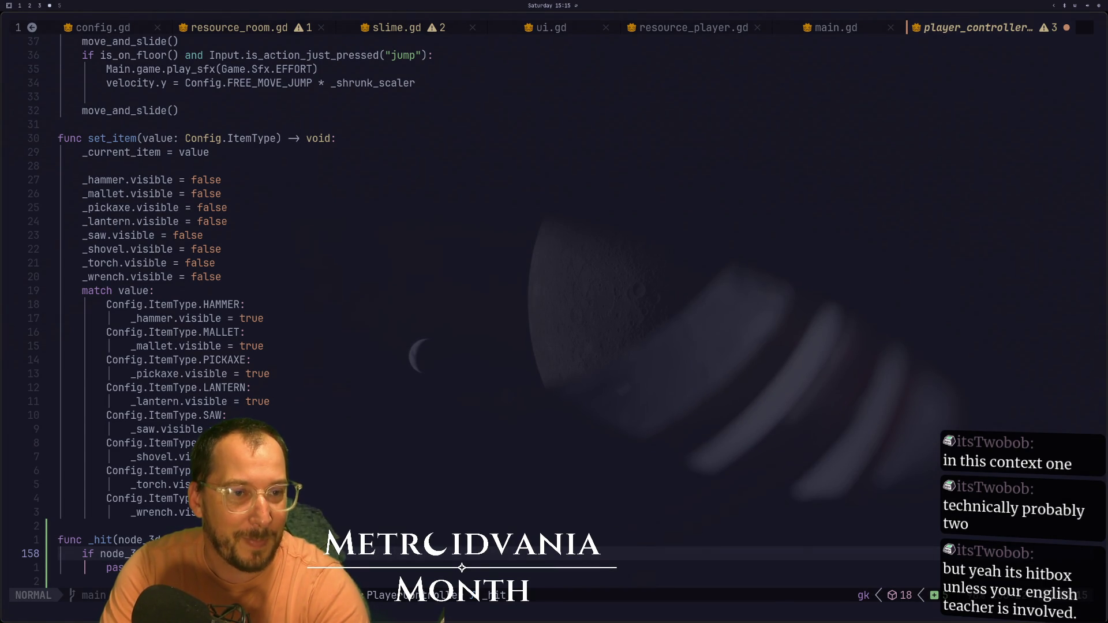
key("super+2")
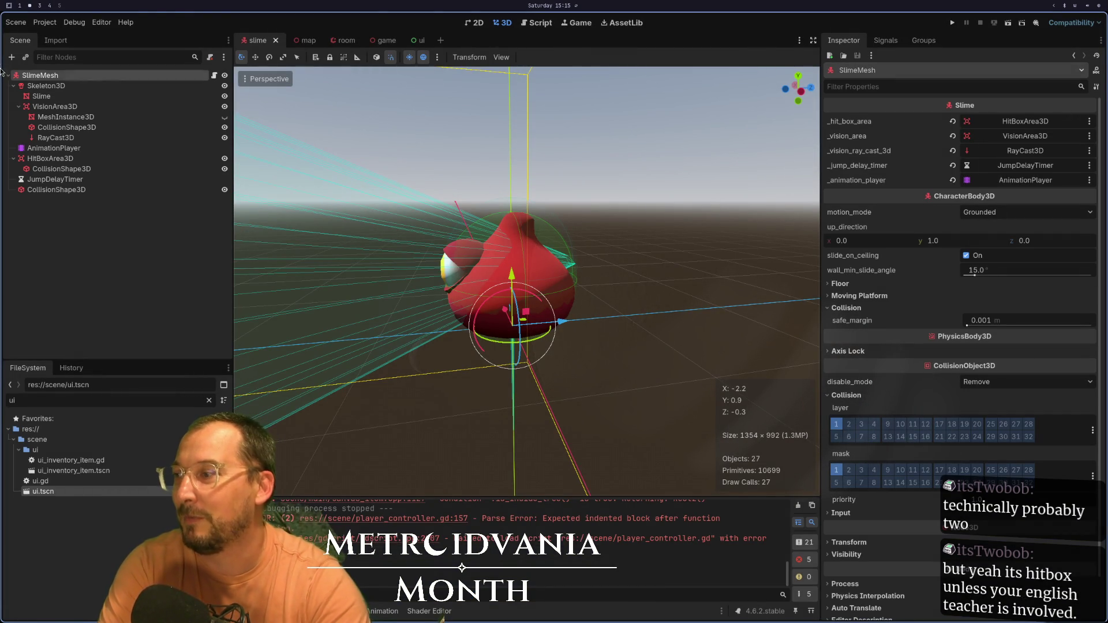
Step: Rename the exported _hit_box_area to _hitbox_area on line 12 and save slime.gd
left_click(215, 75)
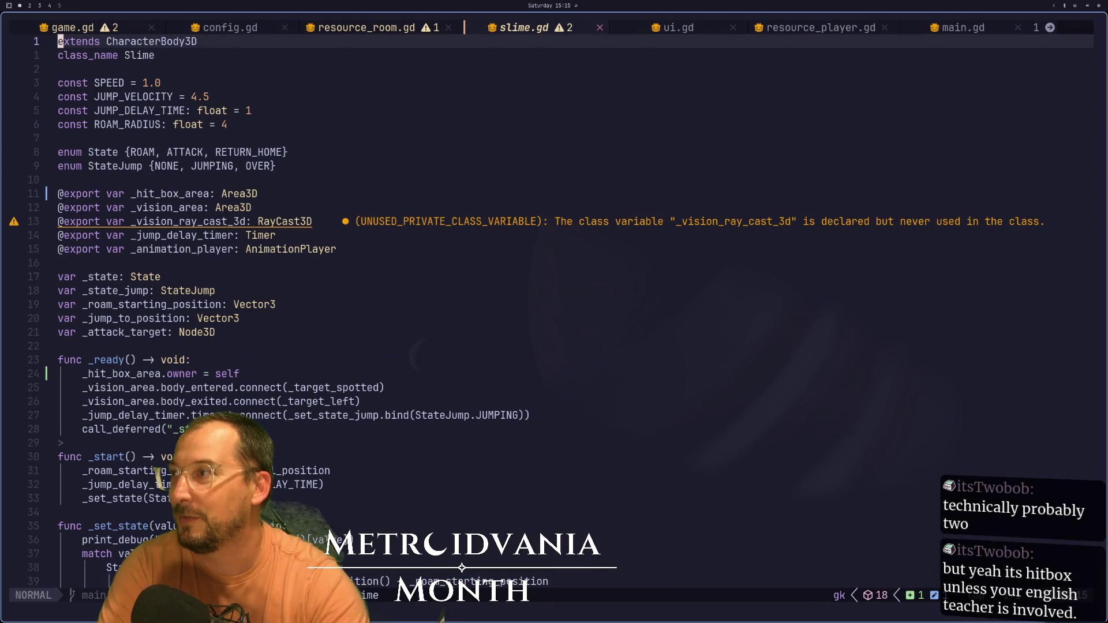
key("j")
key("j")
key("j")
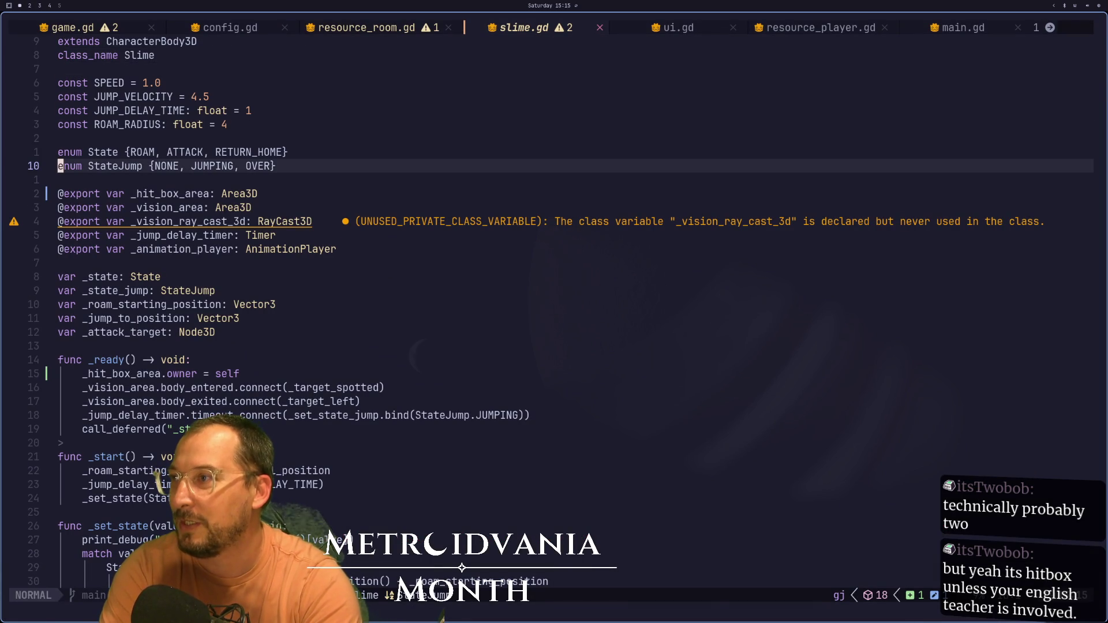
key("w")
key("f")
key("h")
key("f")
key("_")
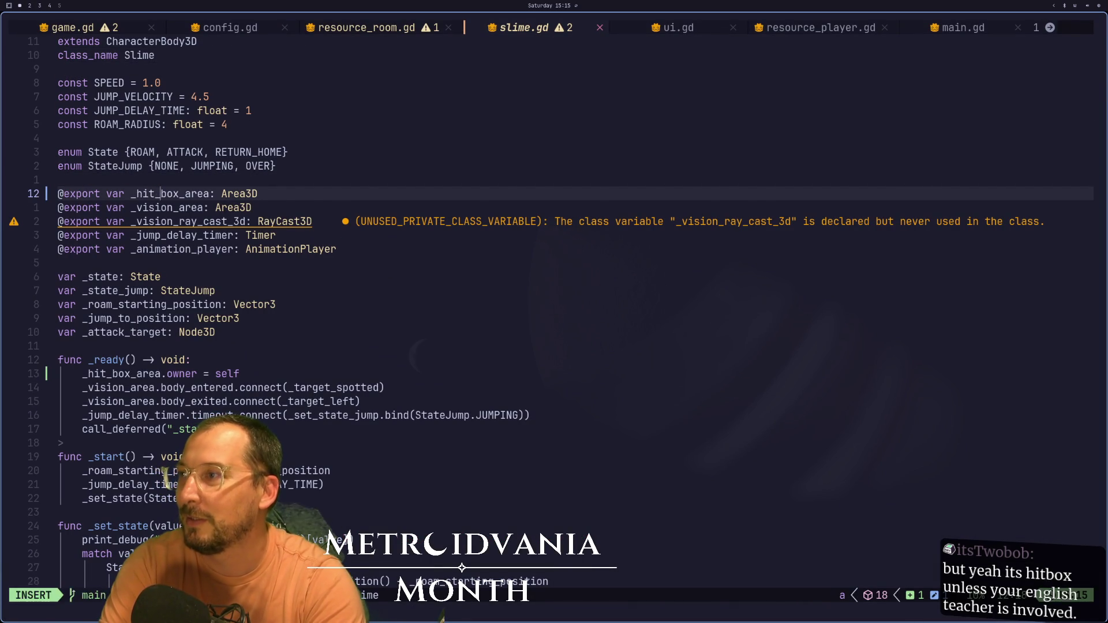
key("x")
key("colon")
type("w")
key("Return")
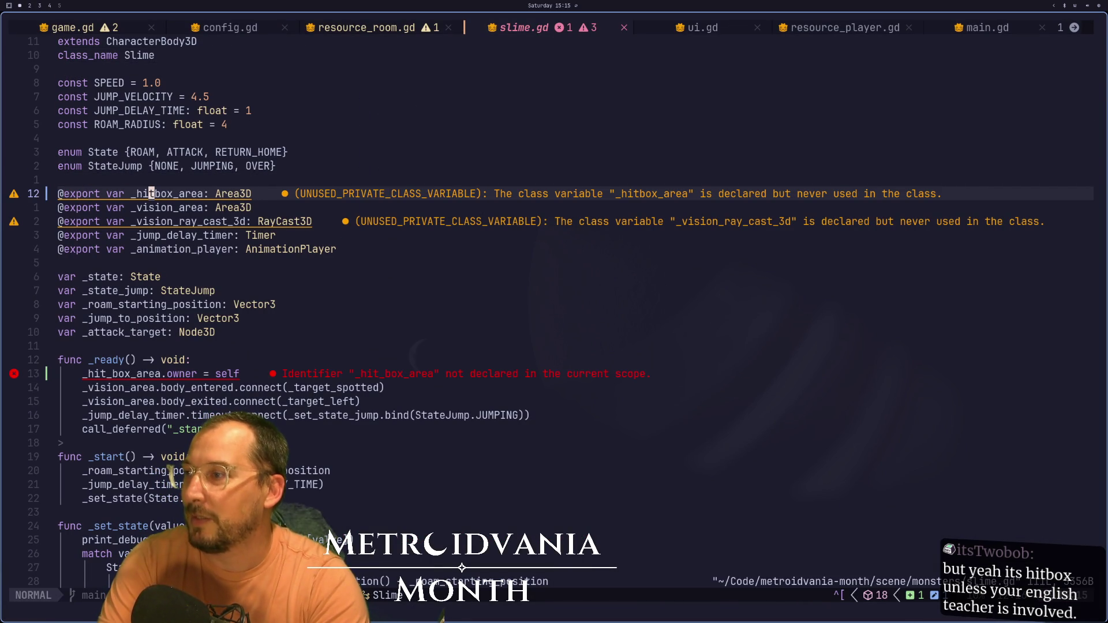
Step: Change _hit_box_area to _hitbox_area in _ready's owner line and save slime.gd
key("j")
key("j")
key("j")
key("h")
key("F")
key("_")
key("x")
key("colon")
type("w")
key("Return")
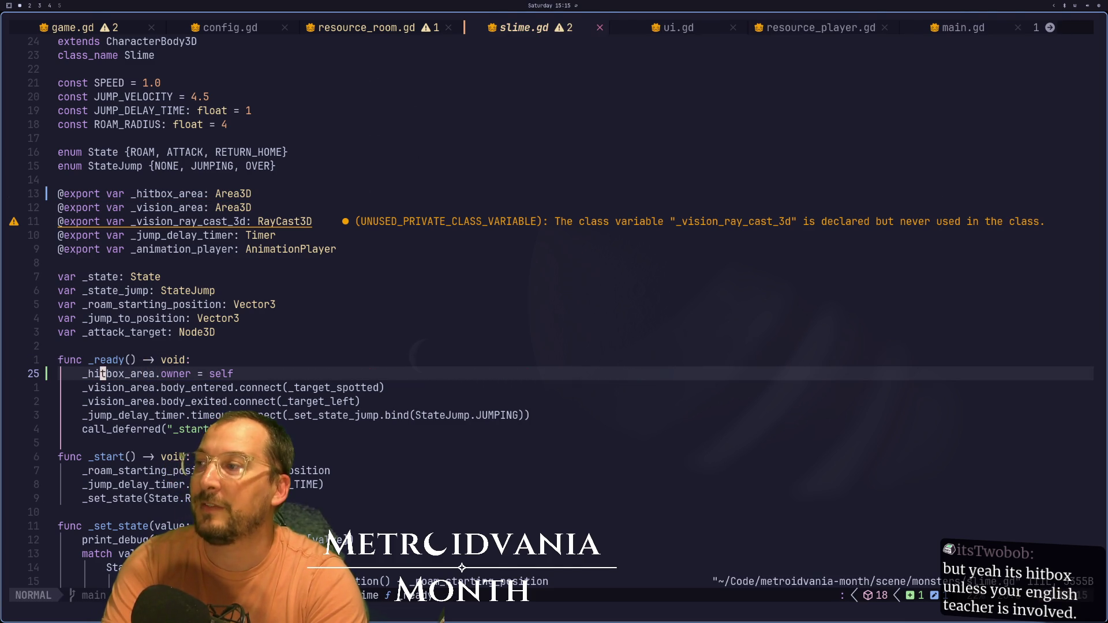
key("super+2")
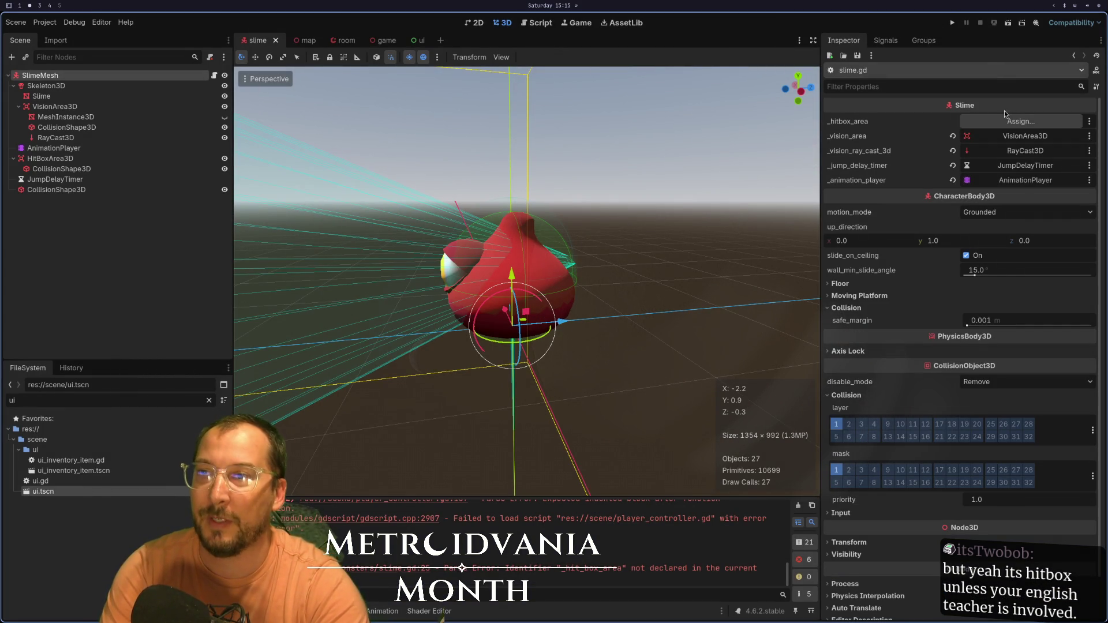
Step: Assign HitBoxArea3D to the _hitbox_area export and save the slime scene
left_click(1004, 121)
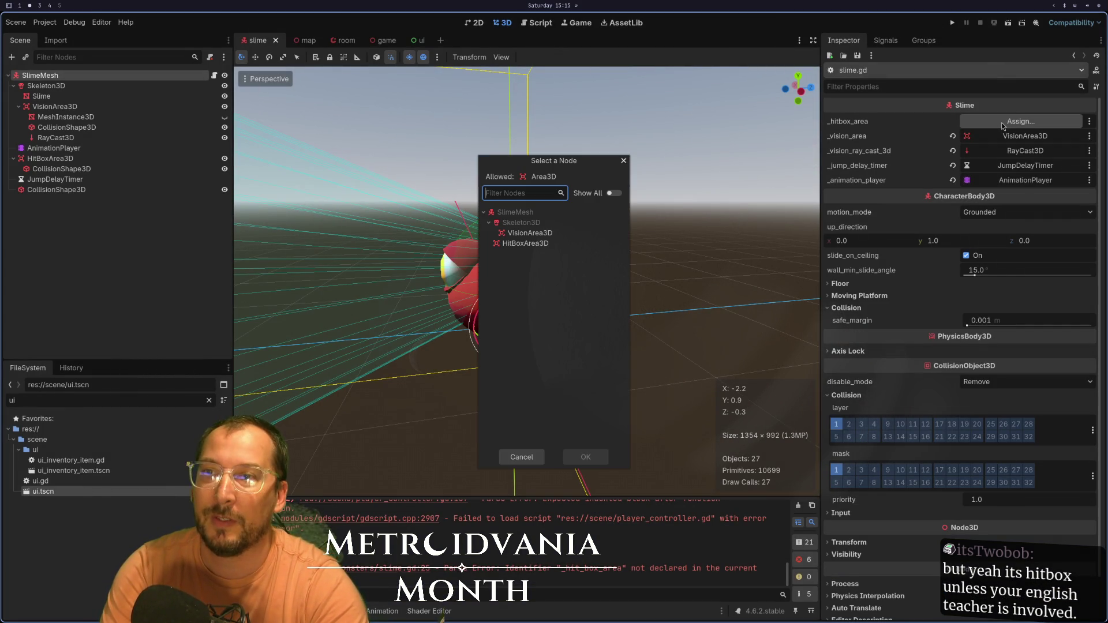
double_click(520, 245)
key("ctrl+s")
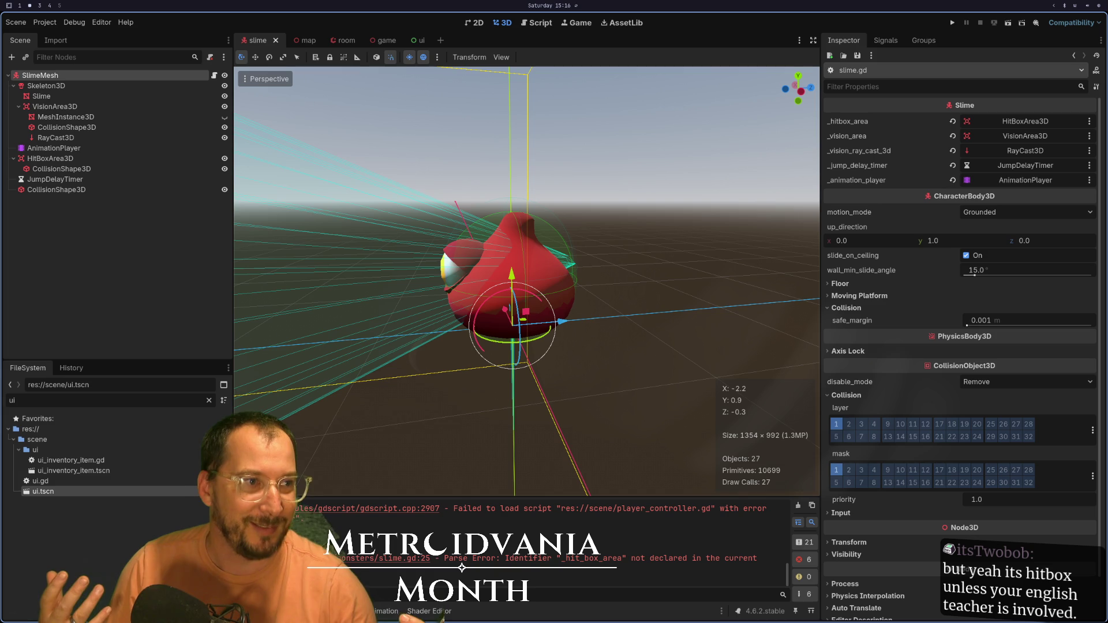
Step: Inspect the slime's root, Skeleton3D, body collision shape and hitbox collision shape
left_click(47, 85)
left_click(40, 75)
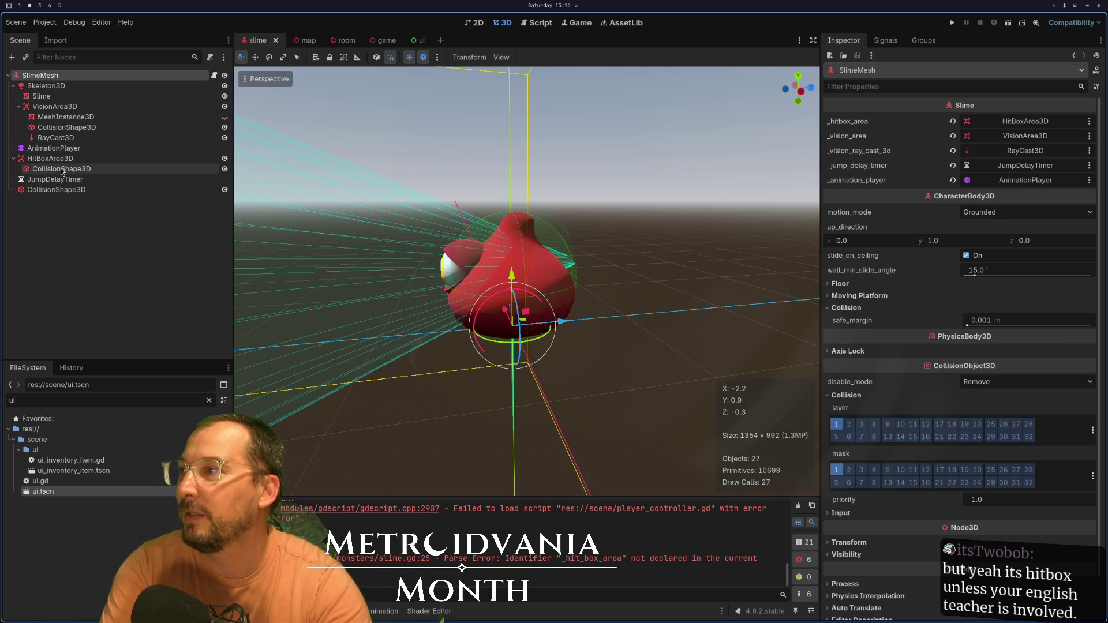
left_click(47, 85)
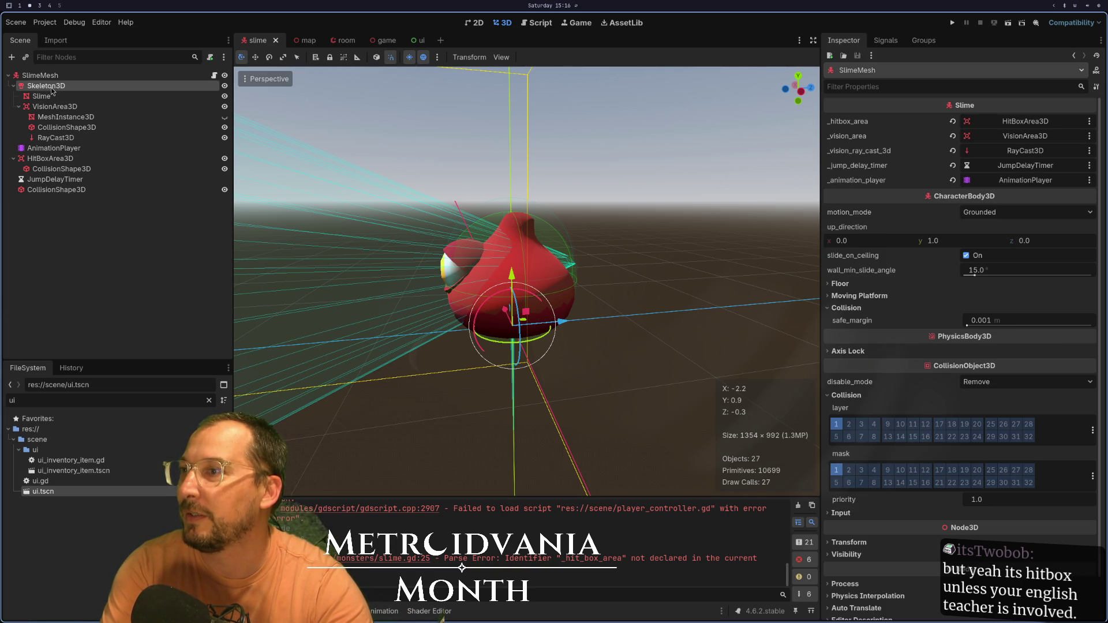
left_click(36, 188)
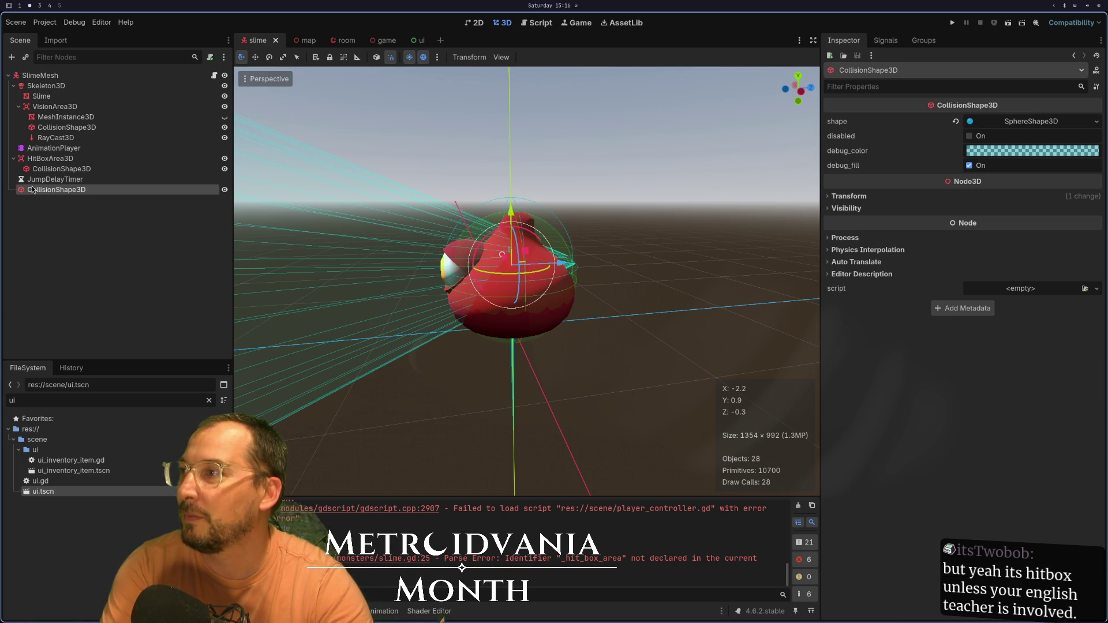
left_click(41, 148)
Step: Delete the HitBoxArea3D node with its children via Delete Node(s), confirming with OK
left_click(35, 158)
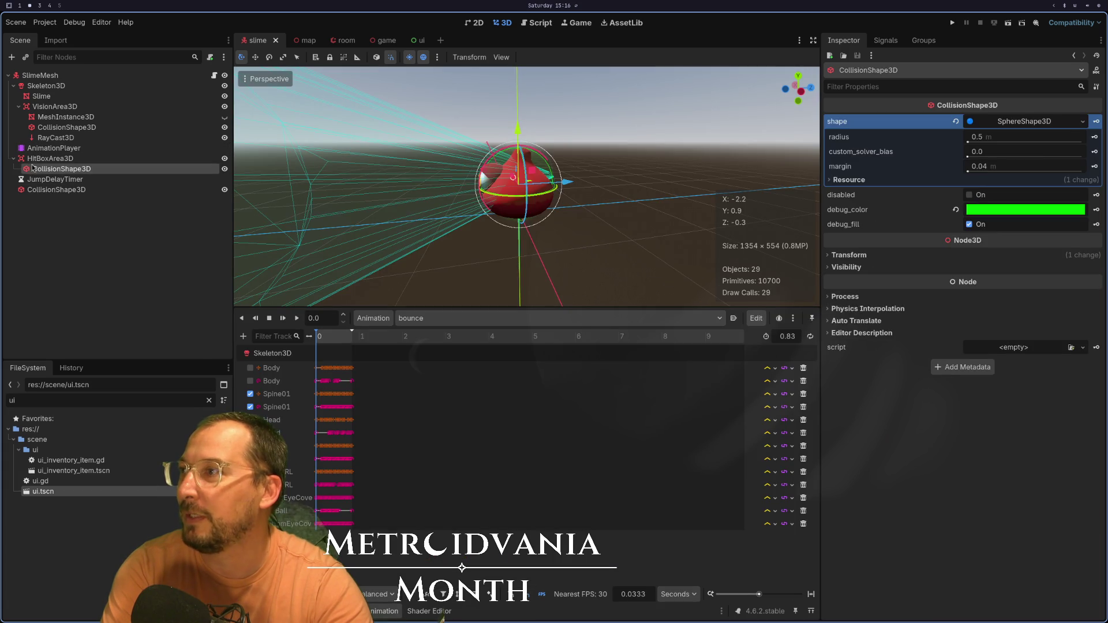
right_click(36, 160)
left_click(128, 424)
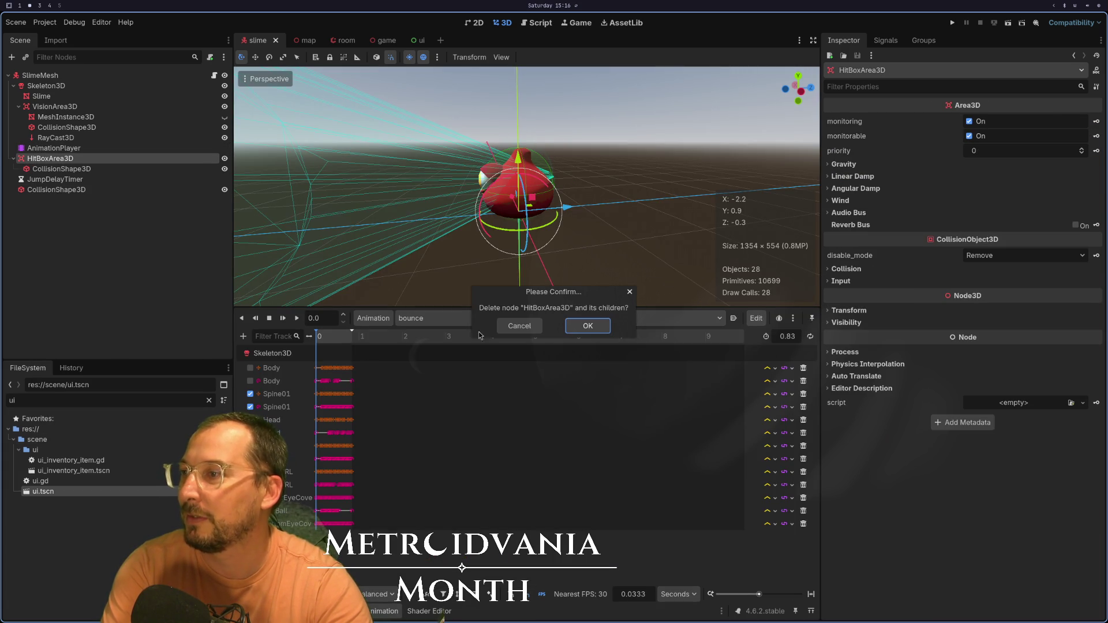
left_click(589, 325)
key("super+1")
key("k")
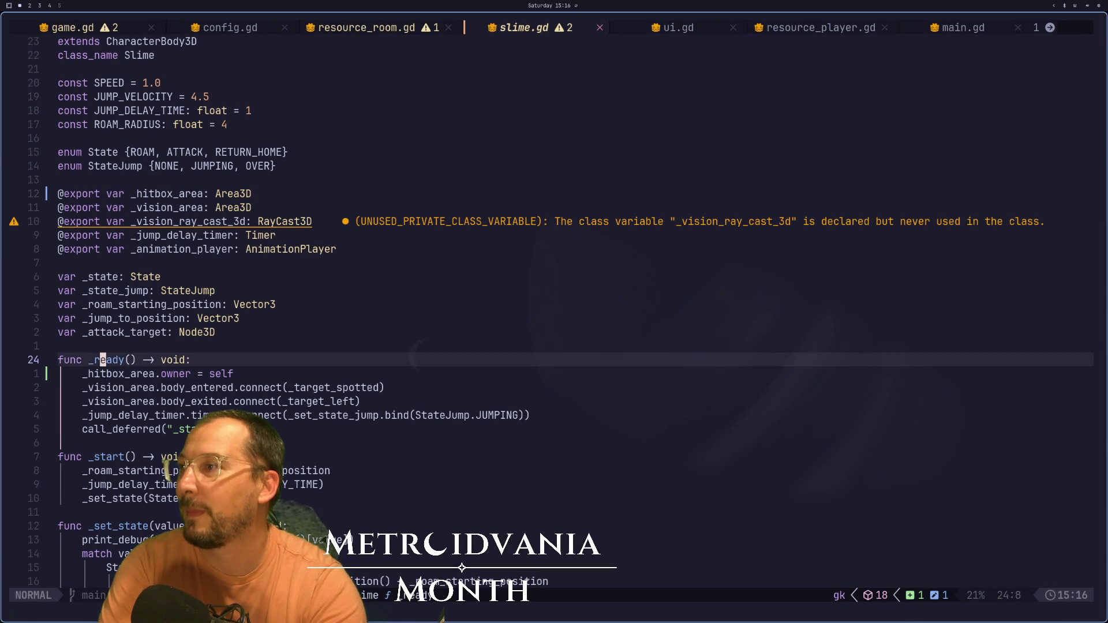
key("1")
key("2")
key("k")
key("j")
key("d")
key("d")
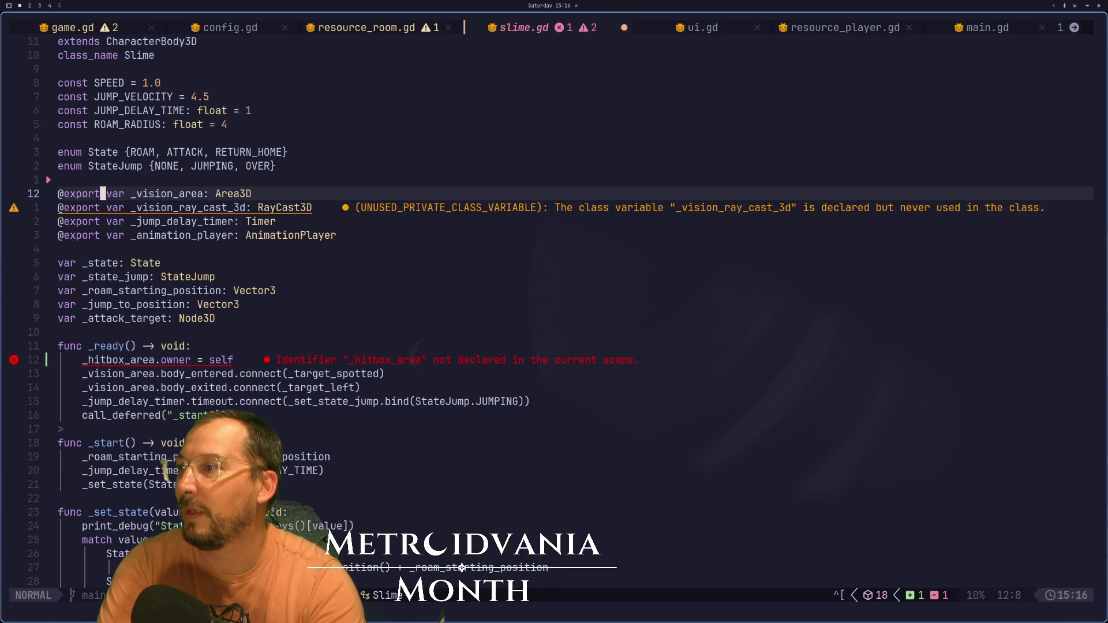
type(":w")
key("Return")
Step: Strip the _hitbox_area. prefix in _ready so the line reads owner = self
key("j")
key("8")
key("j")
key("3")
key("j")
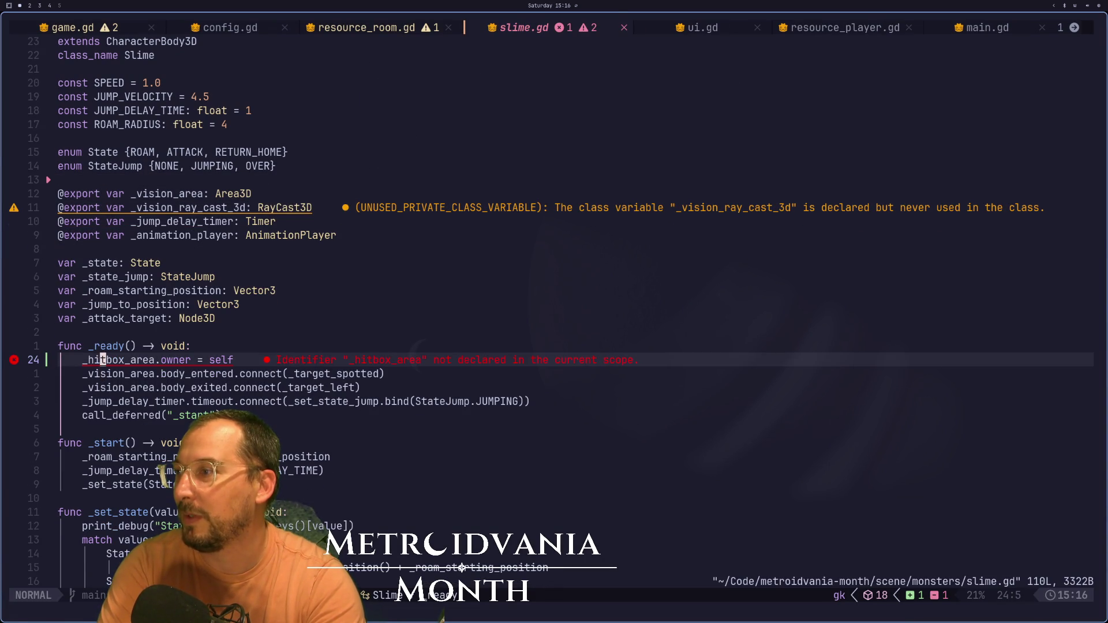
key("asciicircum")
key("d")
key("w")
key("x")
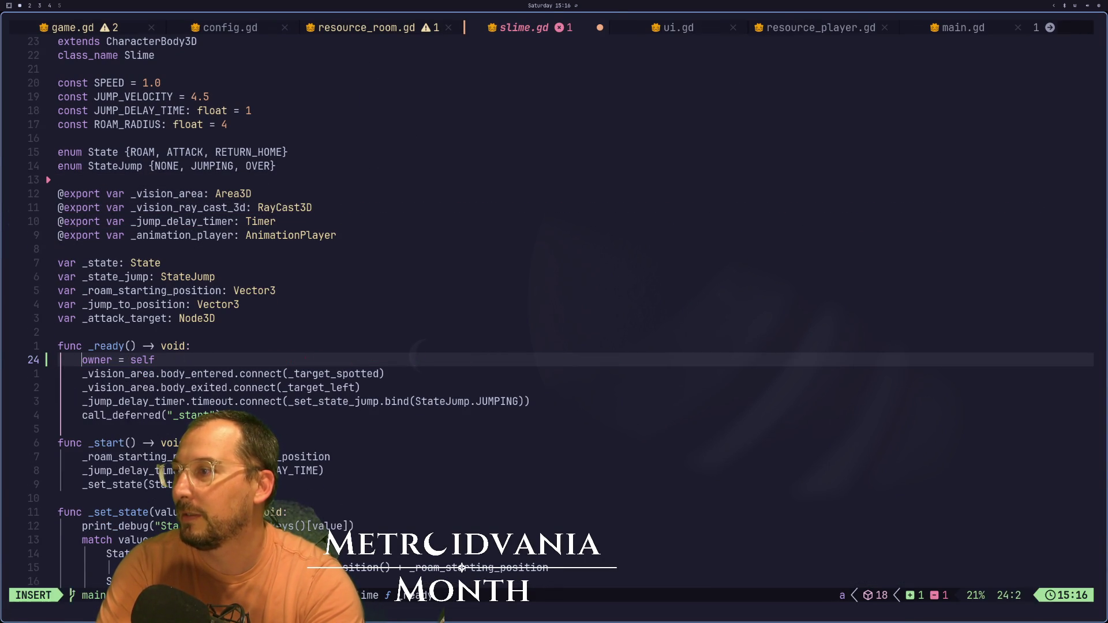
key("super+2")
Step: Lower the slime's body CollisionShape3D about 0.1 on Y and save the slime scene
left_click(35, 77)
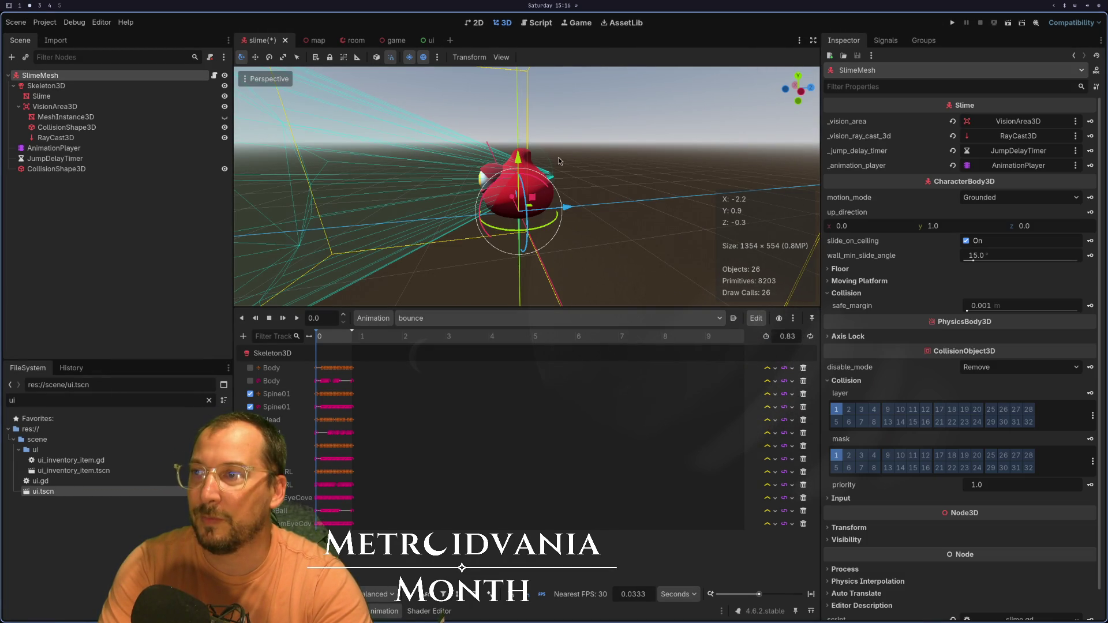
key("f")
left_click(45, 169)
mouse_move(636, 247)
left_mouse_down()
mouse_move(690, 198)
mouse_move(582, 233)
mouse_move(604, 209)
mouse_move(590, 242)
left_mouse_up()
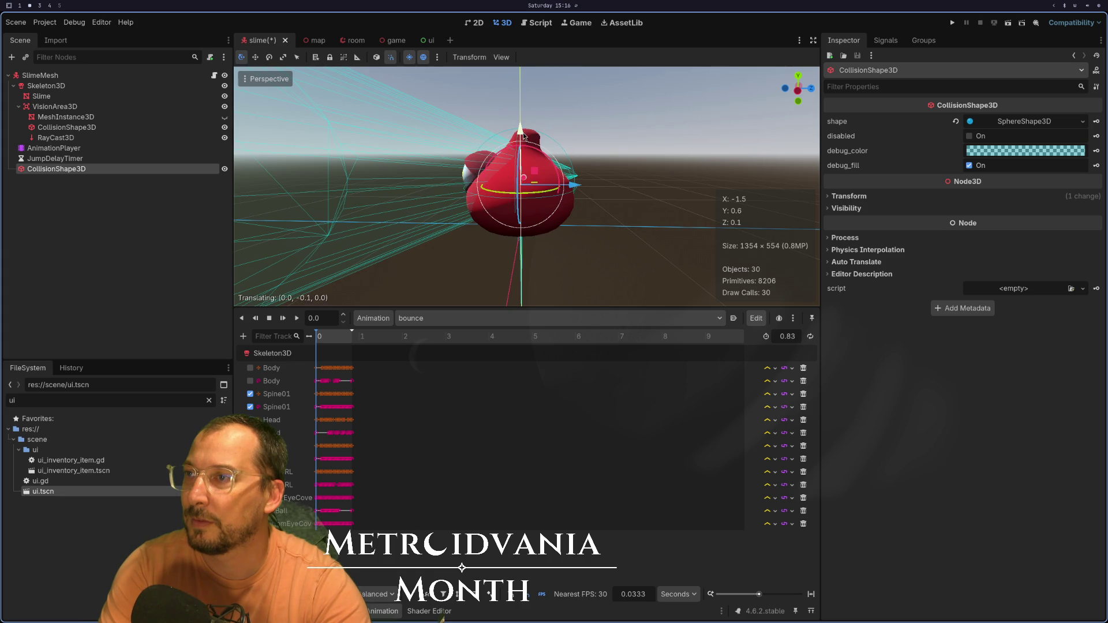
left_click_drag(574, 179, 560, 157)
mouse_move(631, 193)
left_mouse_down()
mouse_move(700, 189)
mouse_move(690, 227)
mouse_move(681, 169)
mouse_move(688, 184)
left_mouse_up()
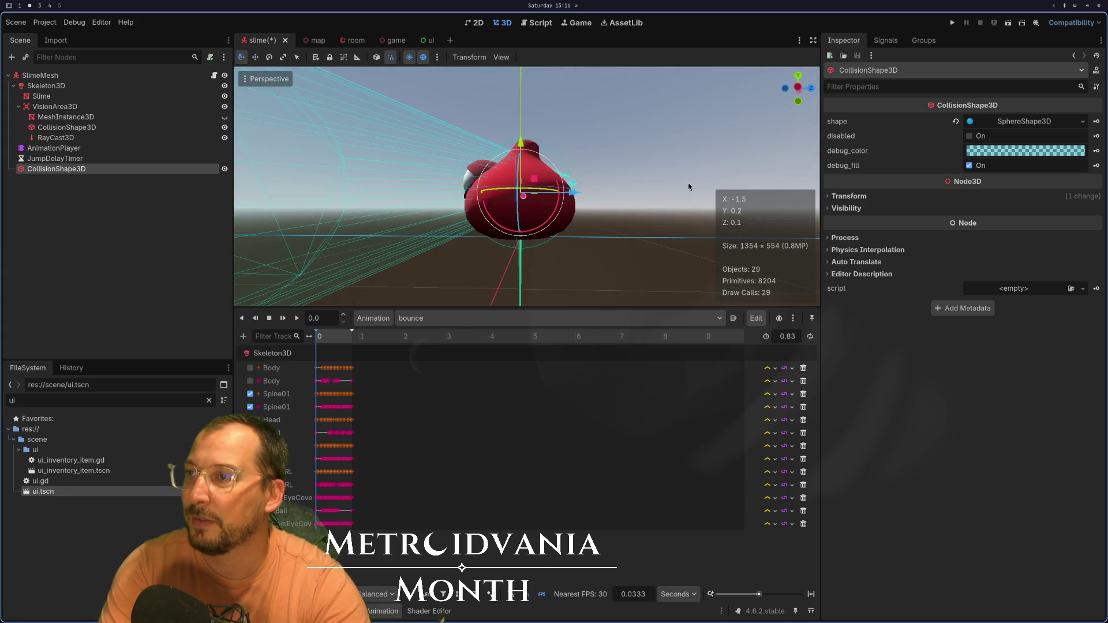
left_click_drag(533, 151, 535, 144)
key("ctrl+s")
key("super+1")
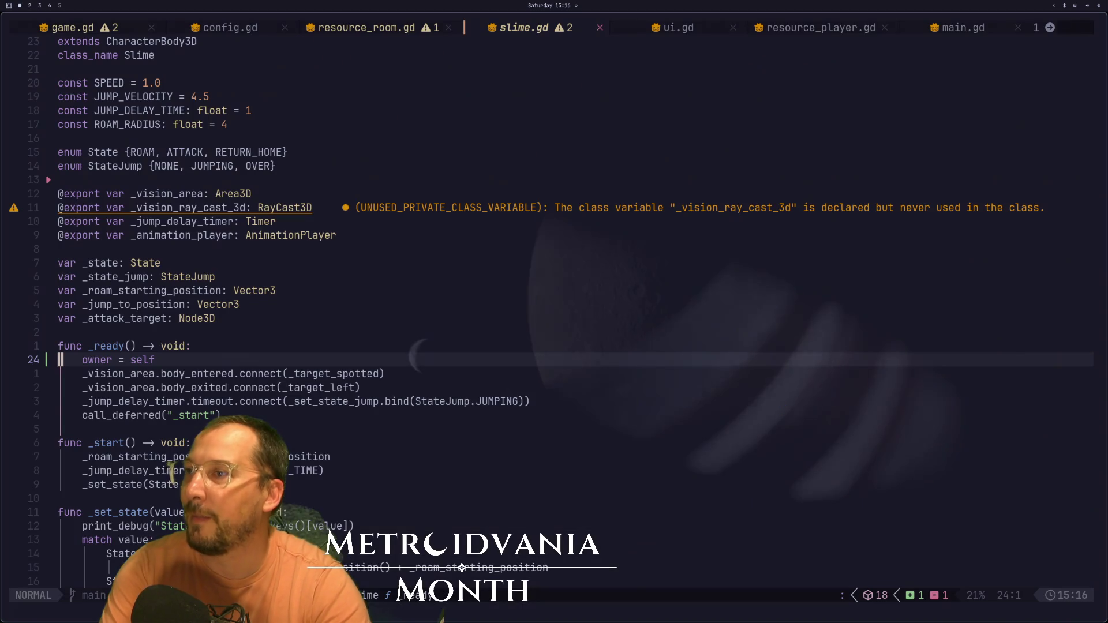
Step: Switch to the player_controller.gd buffer and save it with :w
scroll(473, 306, "down", 7)
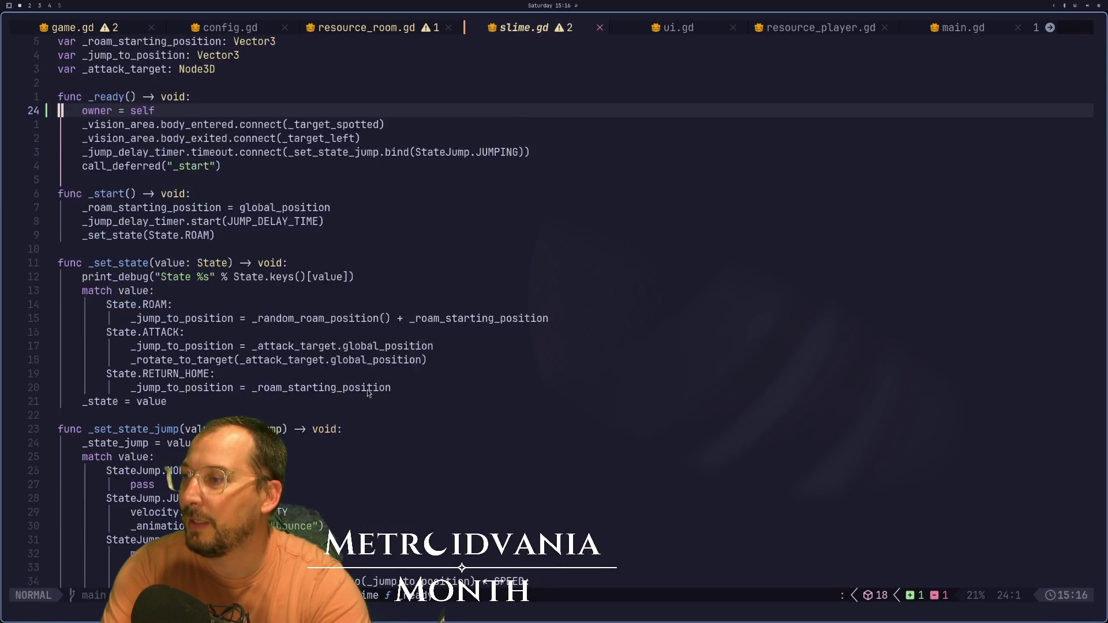
left_click(977, 29)
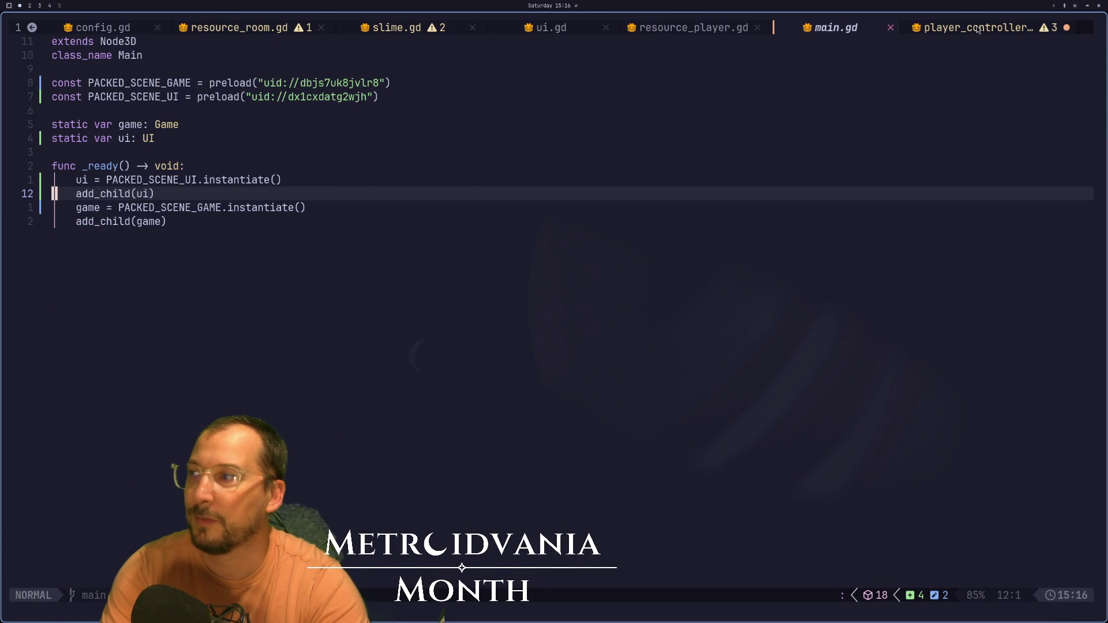
left_click(1009, 29)
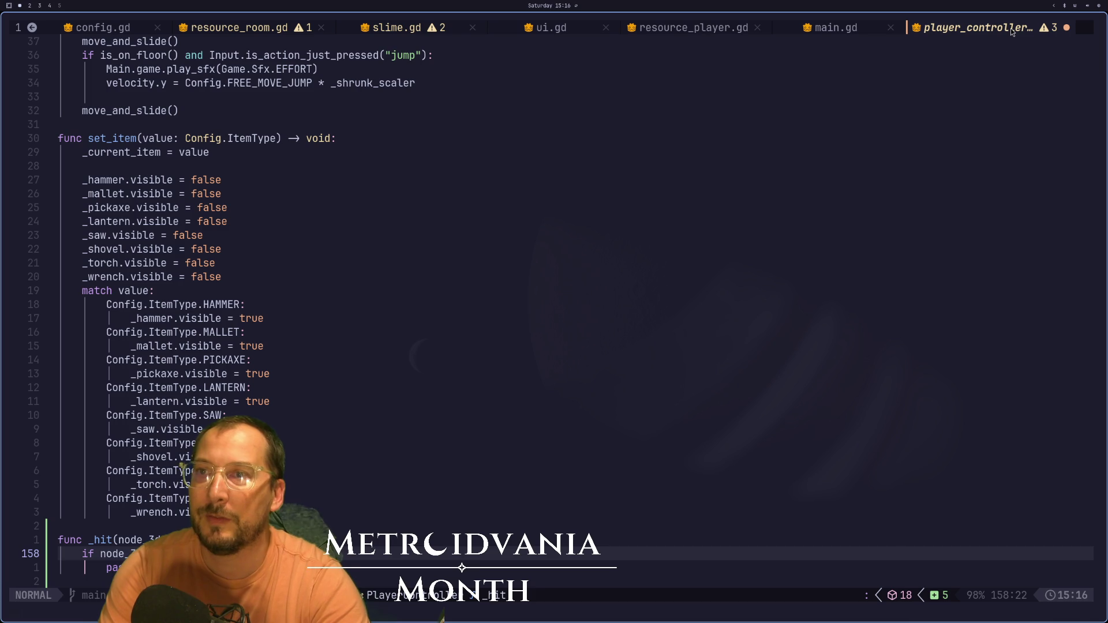
key("shift+h")
key("shift+l")
type(":w")
key("Return")
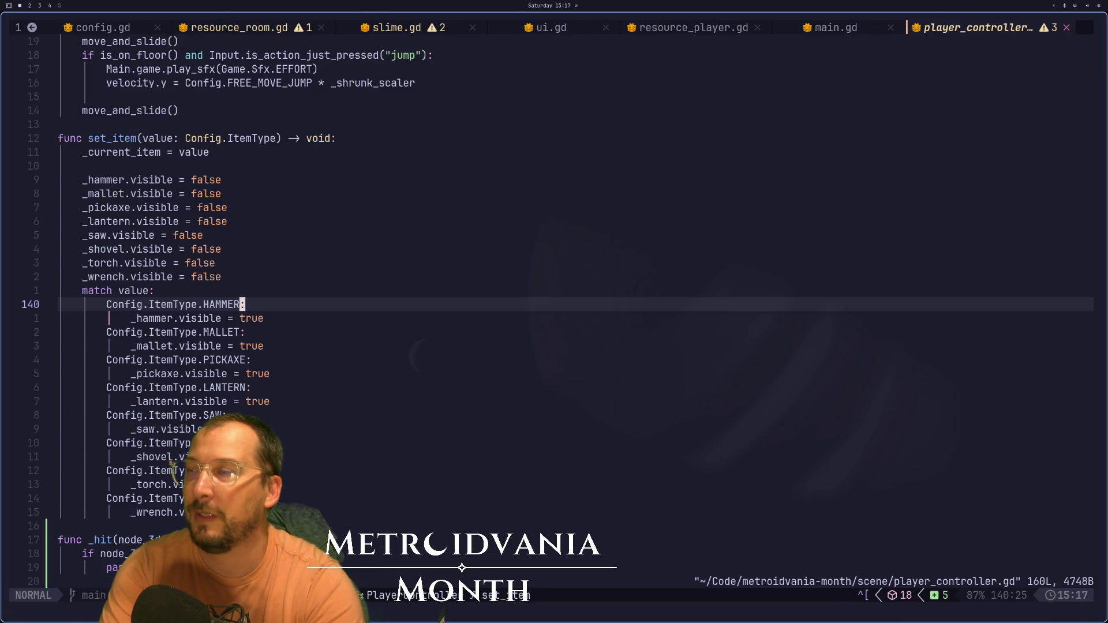
Step: Page through player_controller.gd's exported variables down to _ready and _input
key("g")
key("g")
key("j")
key("j")
key("j")
key("j")
key("j")
key("j")
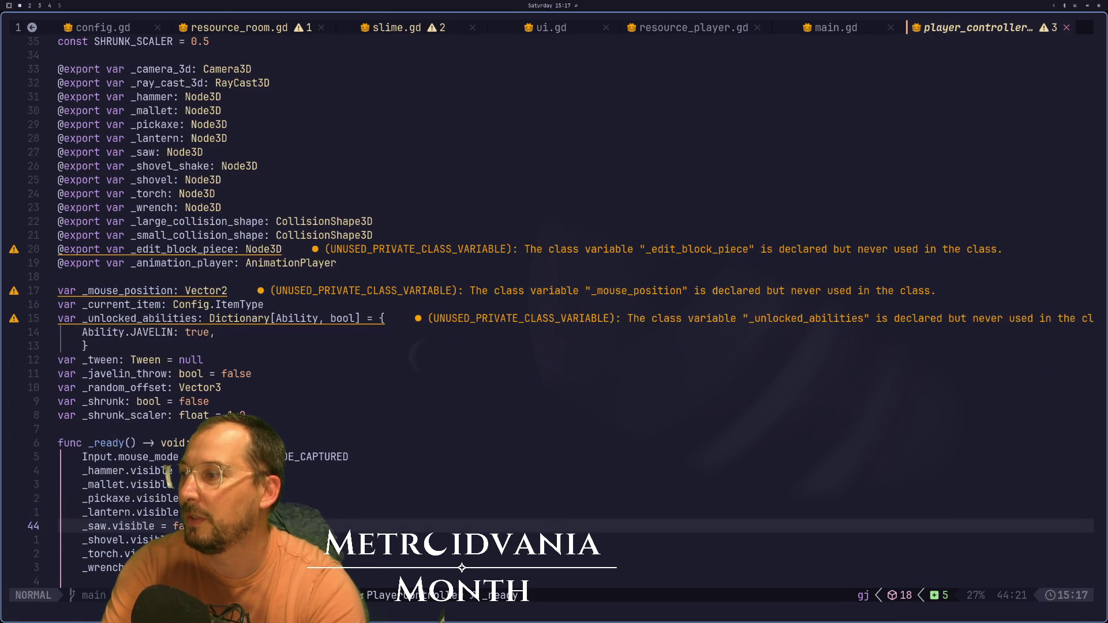
key("ctrl+d")
key("k")
key("{")
key("{")
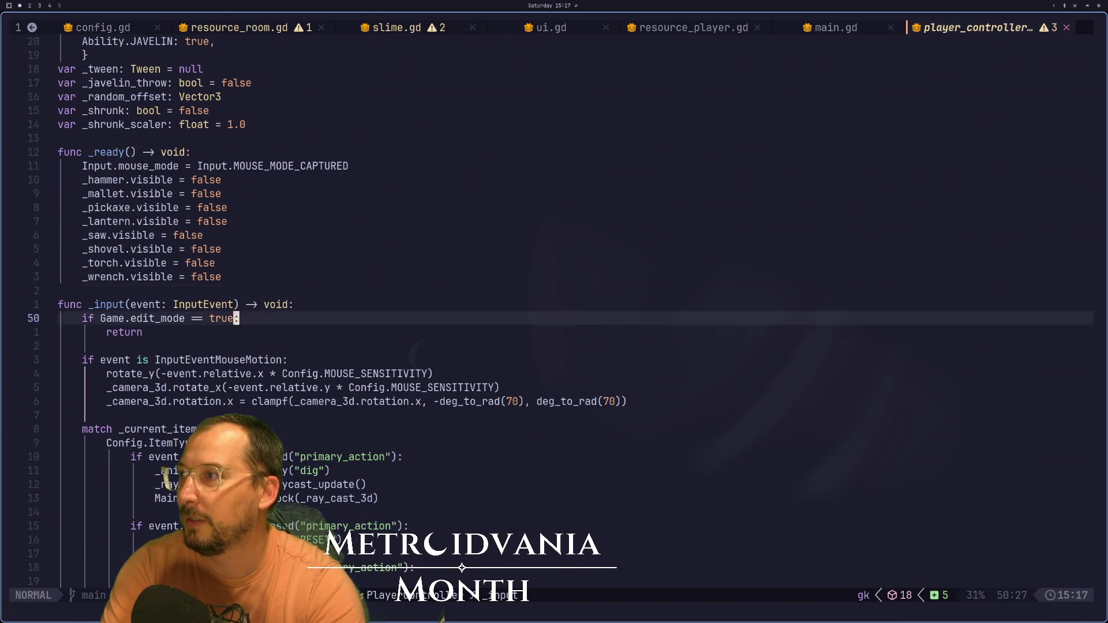
key("super+2")
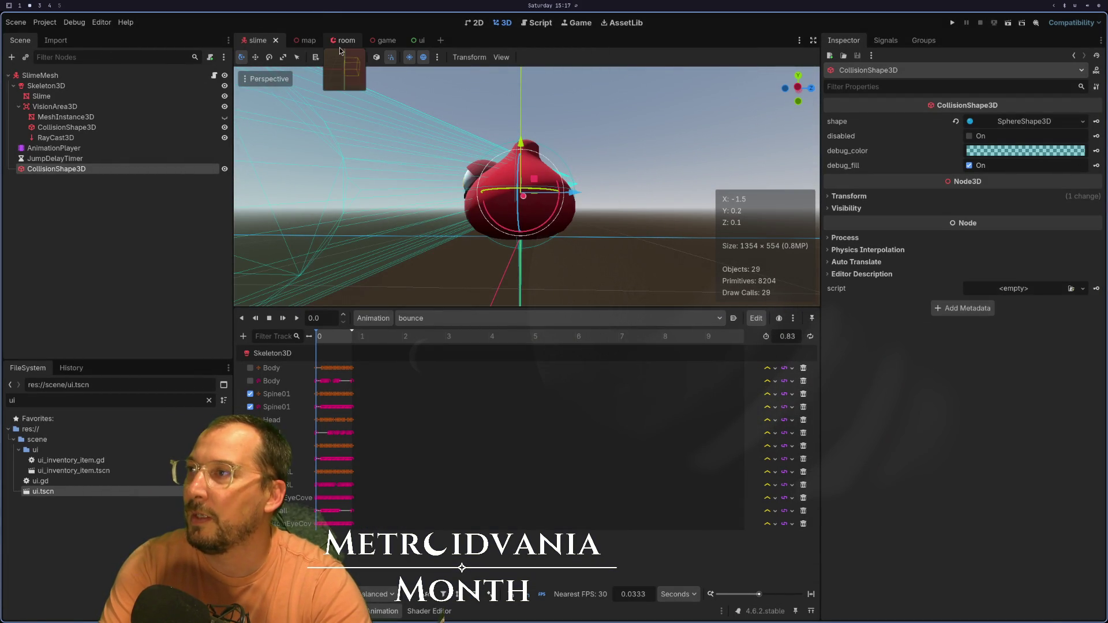
Step: Look through the map, slime and game scene tabs, ending on the game scene
left_click(298, 41)
left_click(257, 42)
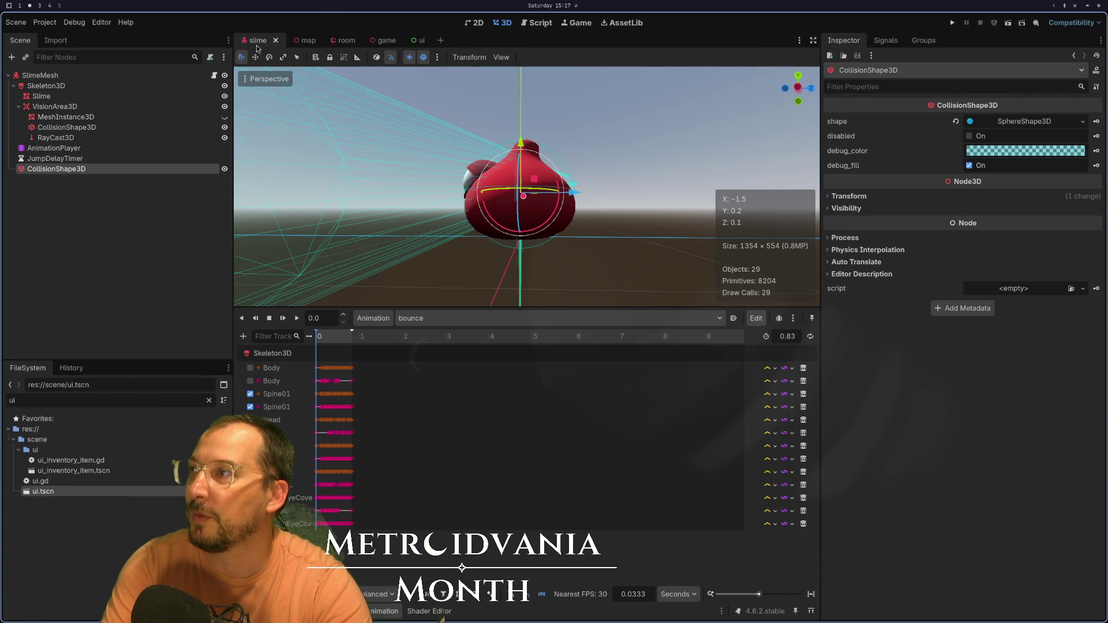
left_click(53, 41)
left_click(14, 42)
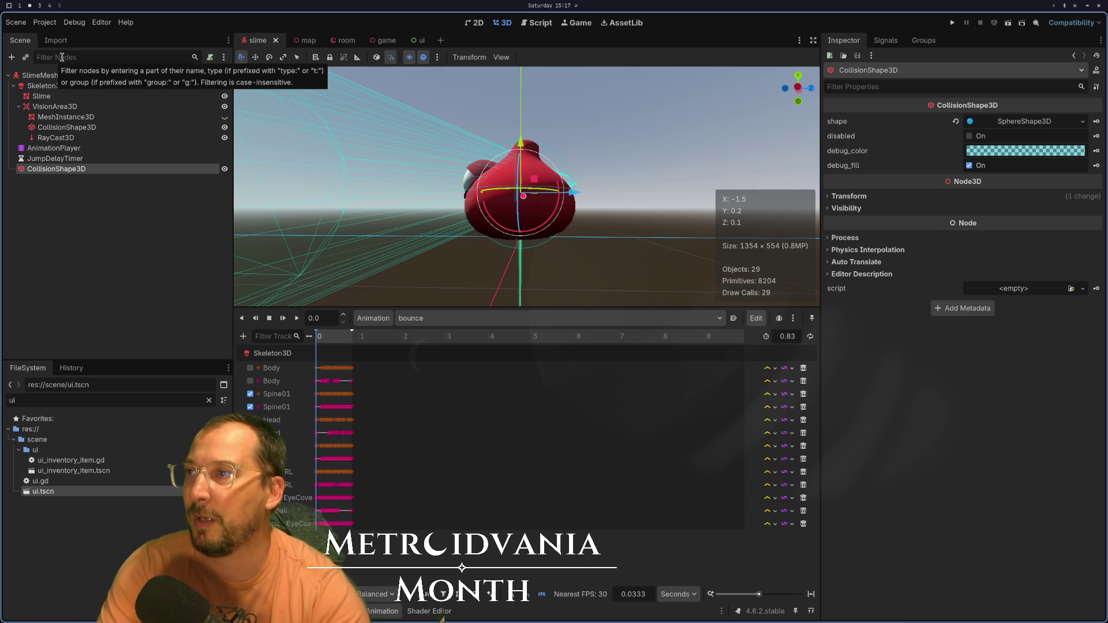
left_click(377, 42)
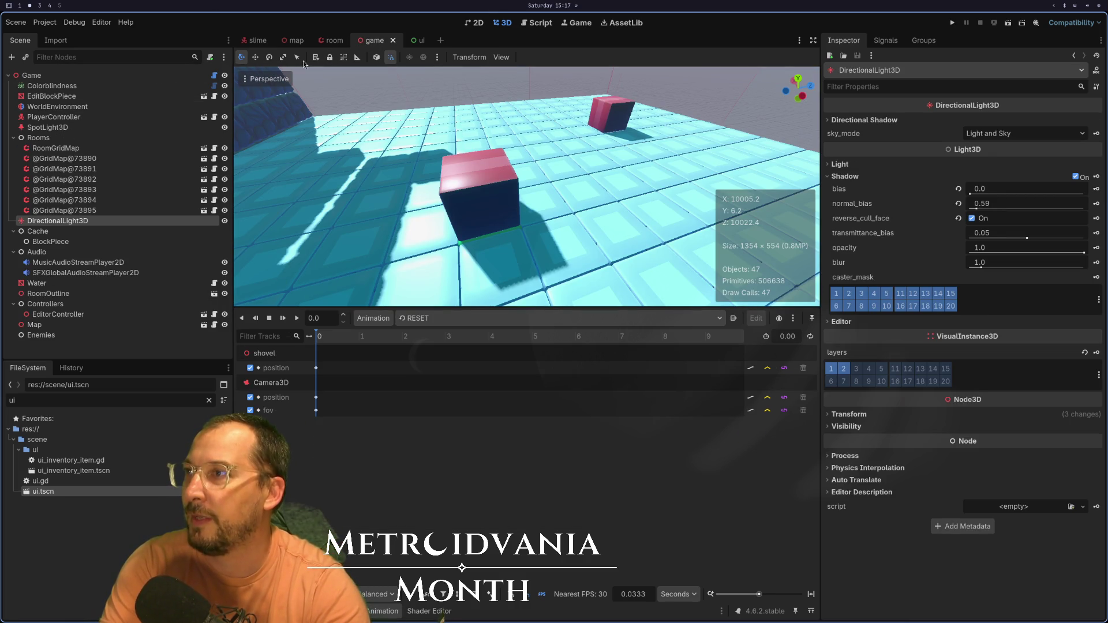
Step: Filter the FileSystem for 'player' and open player_controller.tscn
left_click(81, 398)
key("BackSpace")
key("BackSpace")
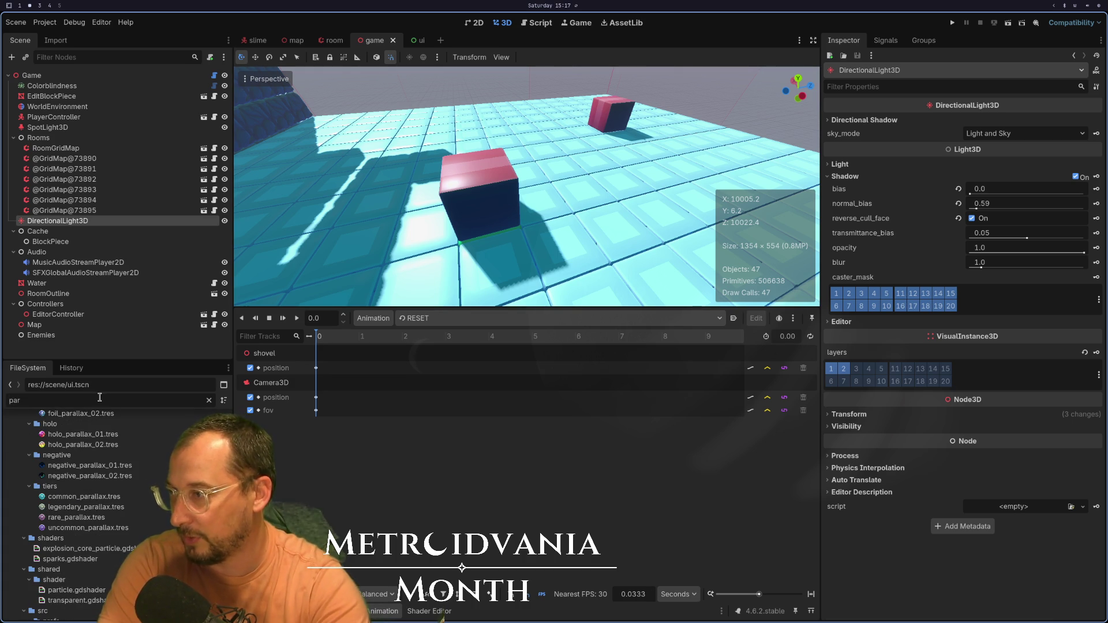
scroll(128, 547, "up", 10)
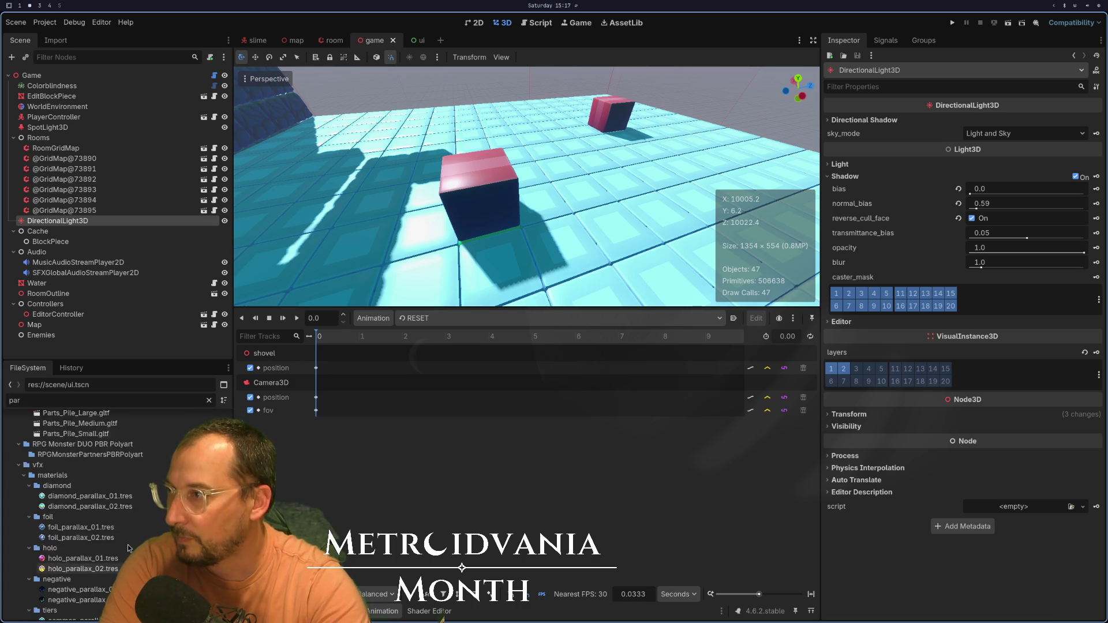
key("BackSpace")
key("BackSpace")
key("BackSpace")
type("chara")
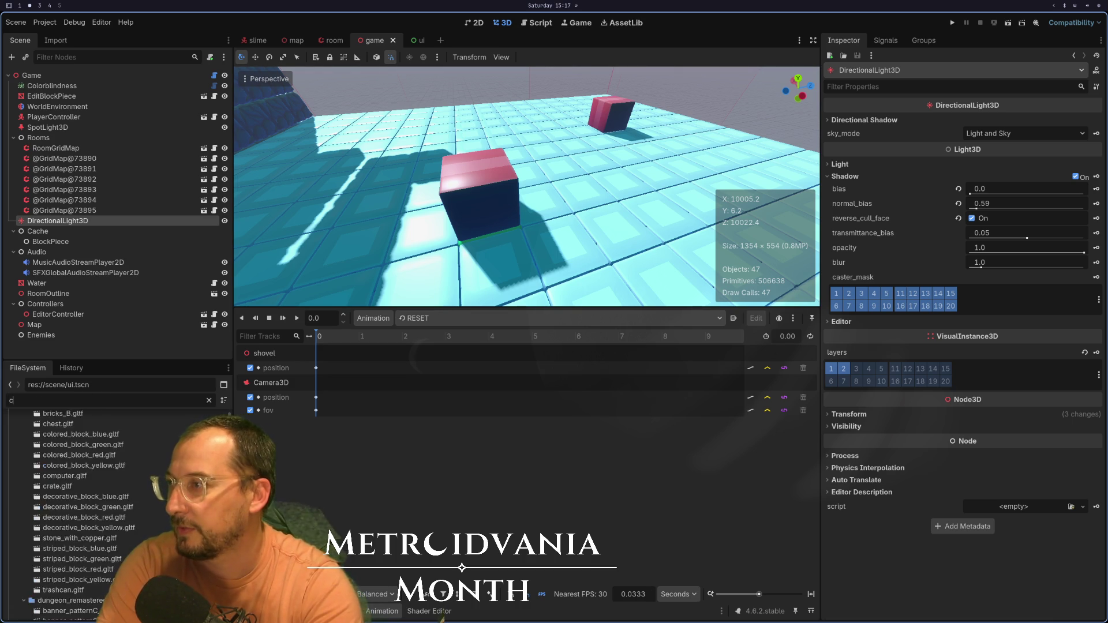
key("BackSpace")
key("BackSpace")
key("BackSpace")
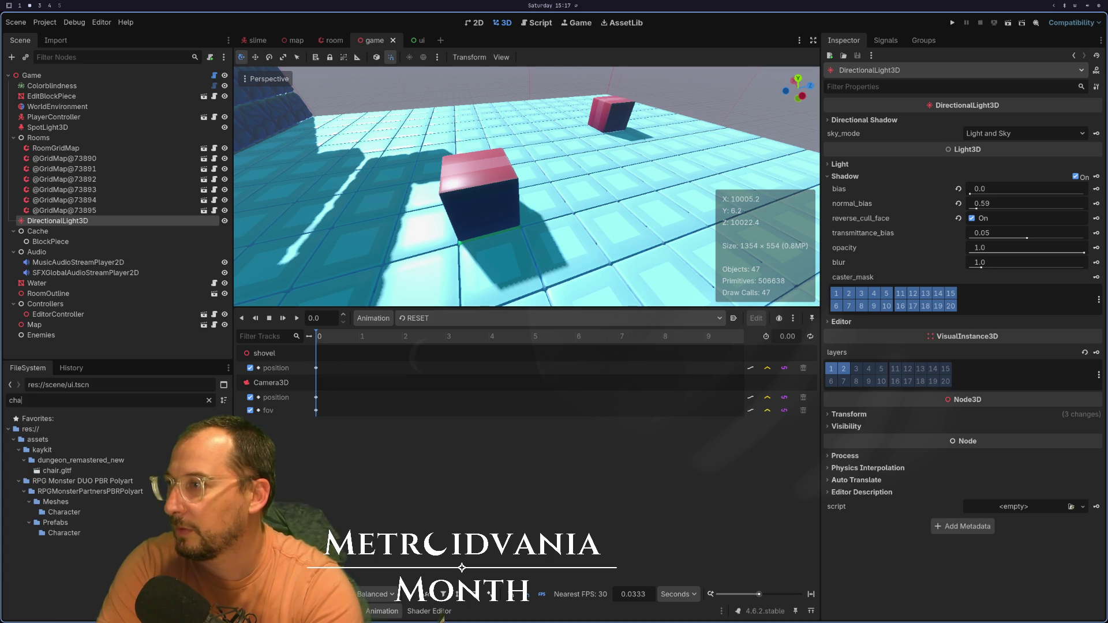
key("BackSpace")
key("BackSpace")
key("BackSpace")
type("player")
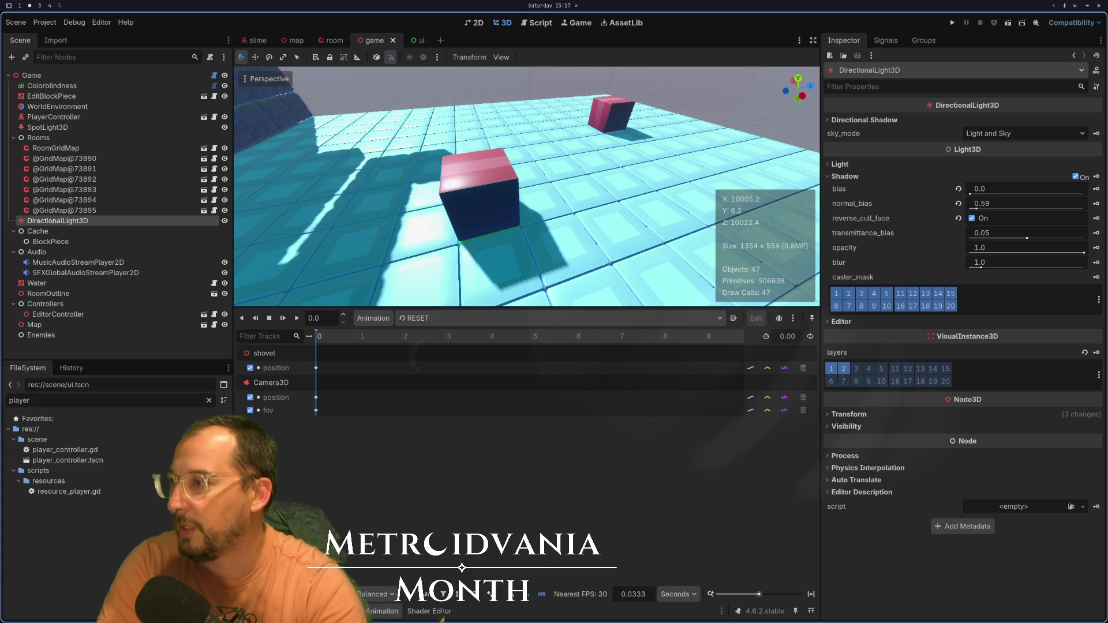
double_click(86, 459)
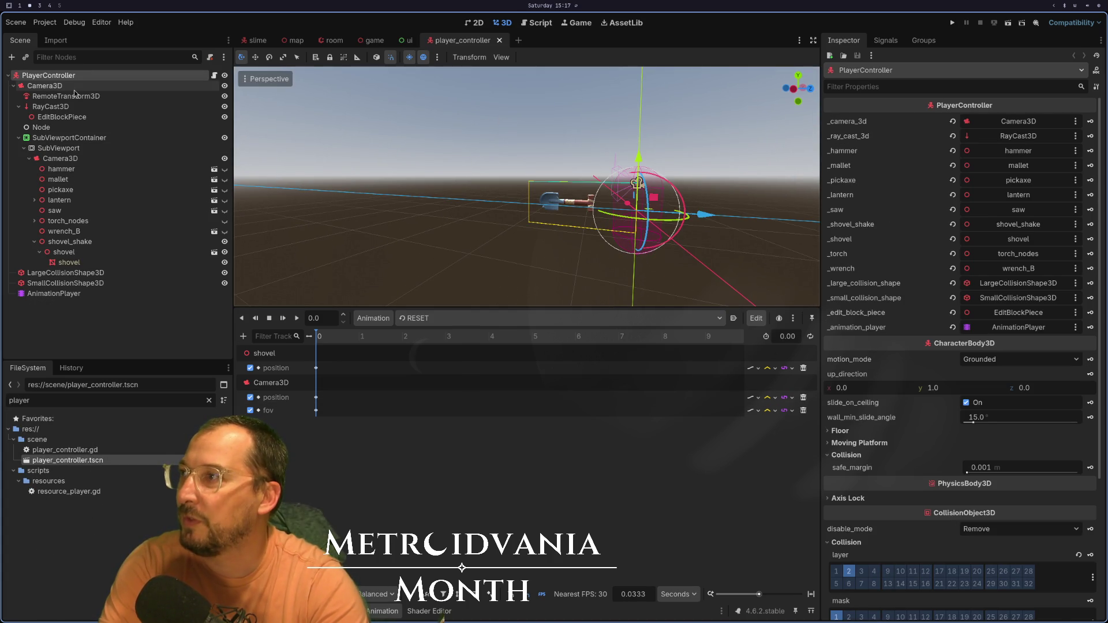
Step: Inspect SmallCollisionShape3D and LargeCollisionShape3D, briefly hiding and reshowing the large capsule
left_click(155, 283)
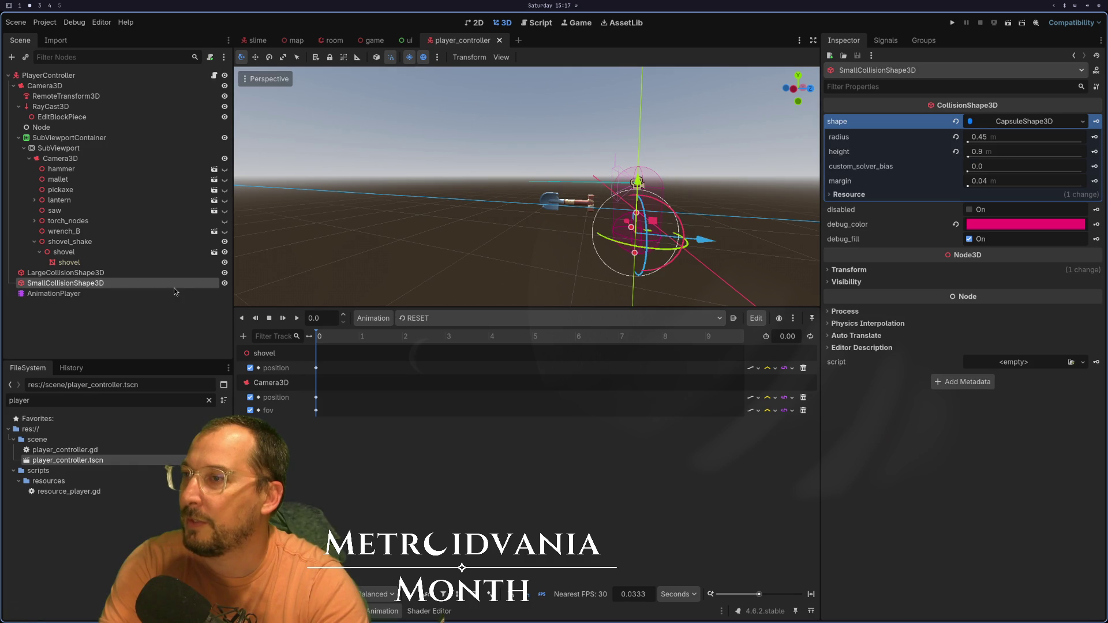
left_click(186, 273)
left_click(224, 273)
left_click(224, 272)
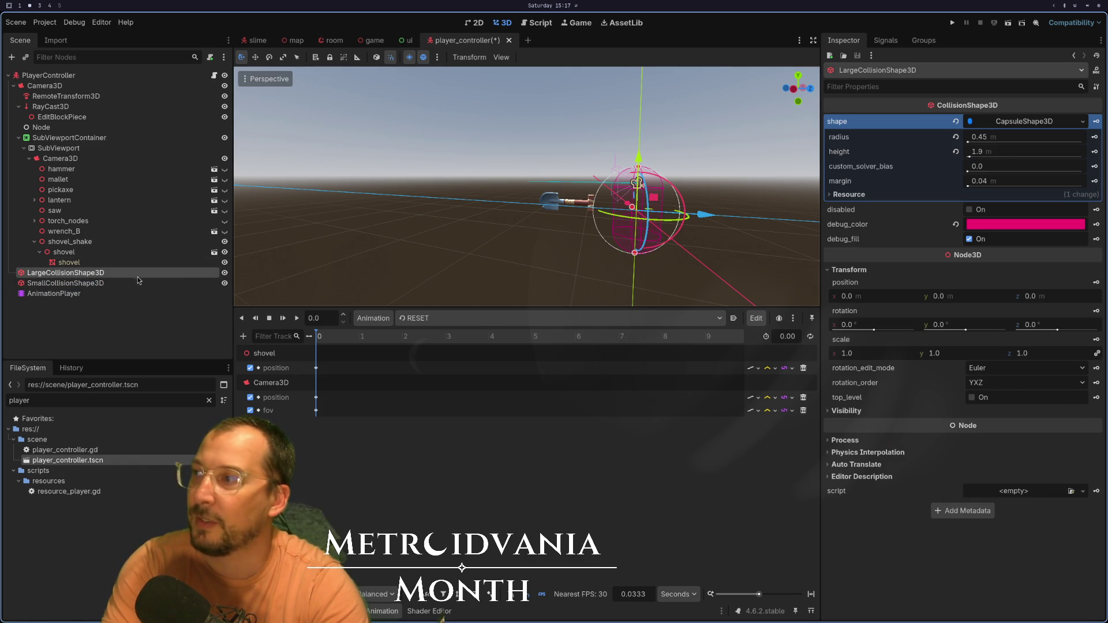
Step: Reselect PlayerController and move over to the browser and notes workspace
left_click(87, 76)
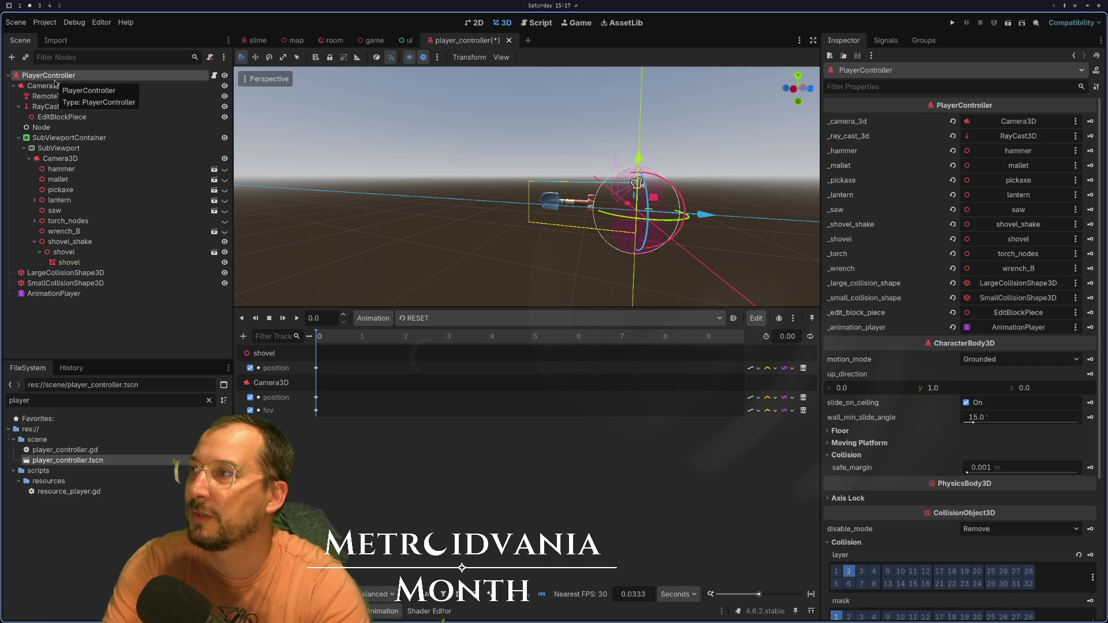
key("super+1")
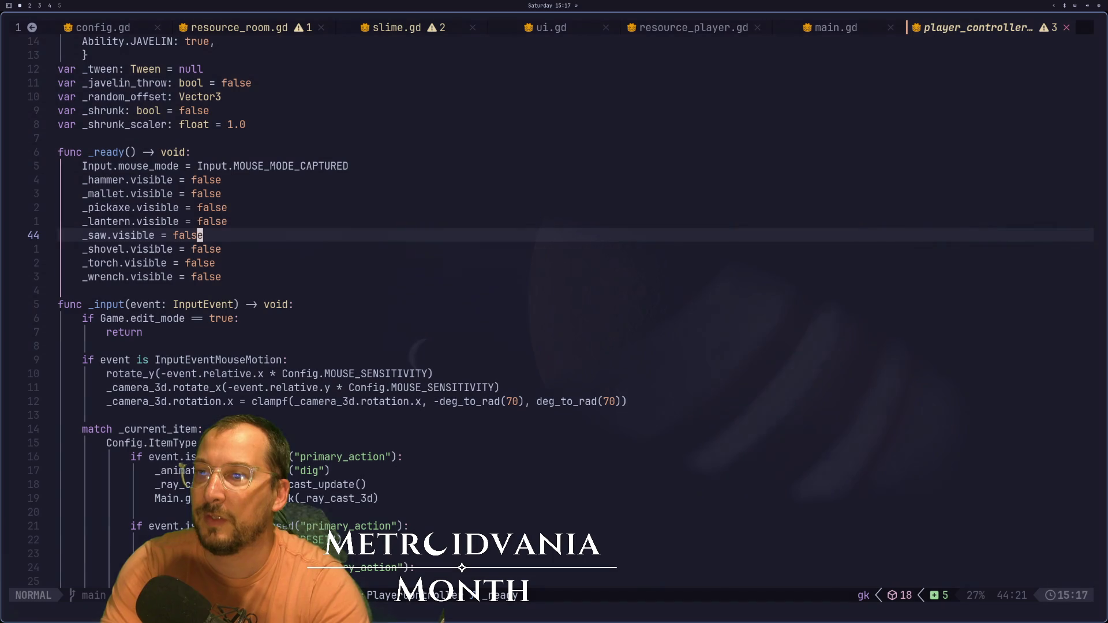
key("super+2")
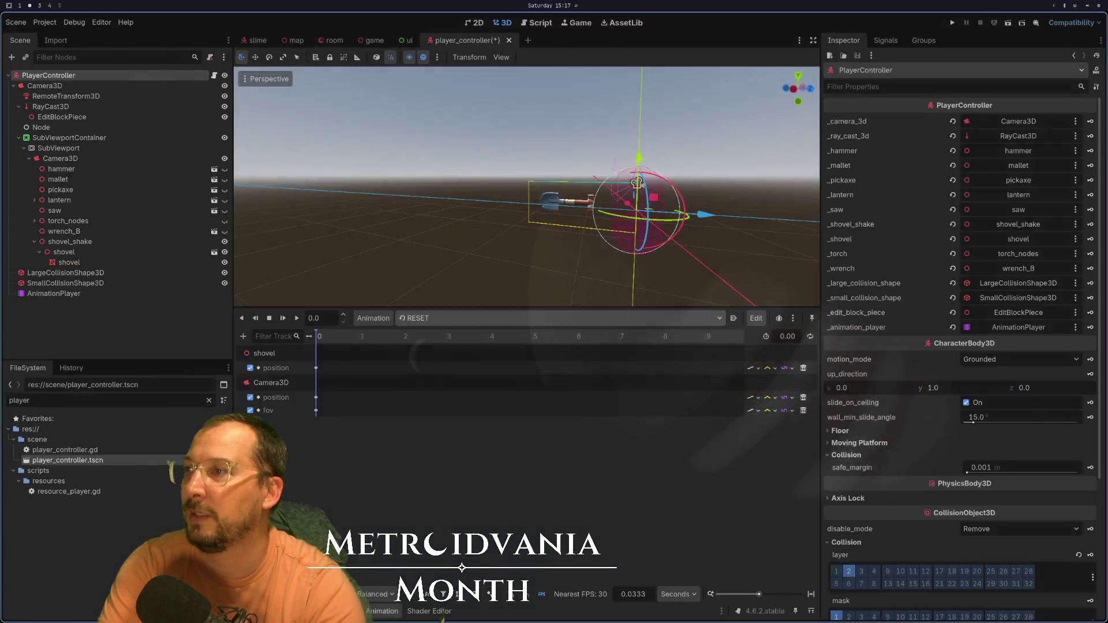
key("super+3")
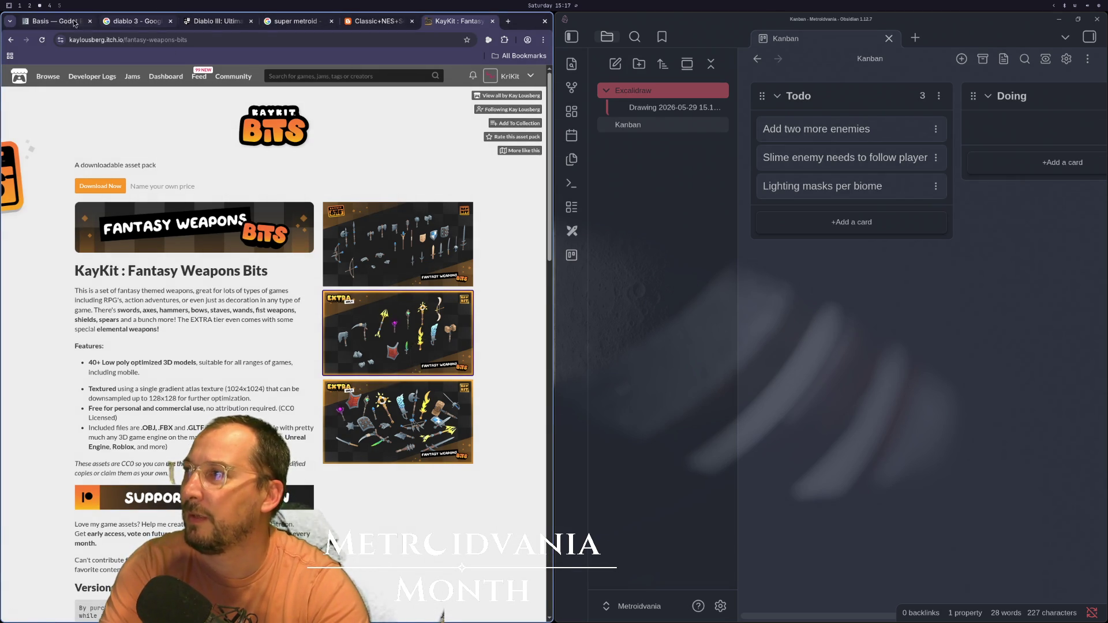
Step: Search the Godot docs for CharacterBody3D and open its class reference
left_click(85, 25)
scroll(427, 223, "up", 4)
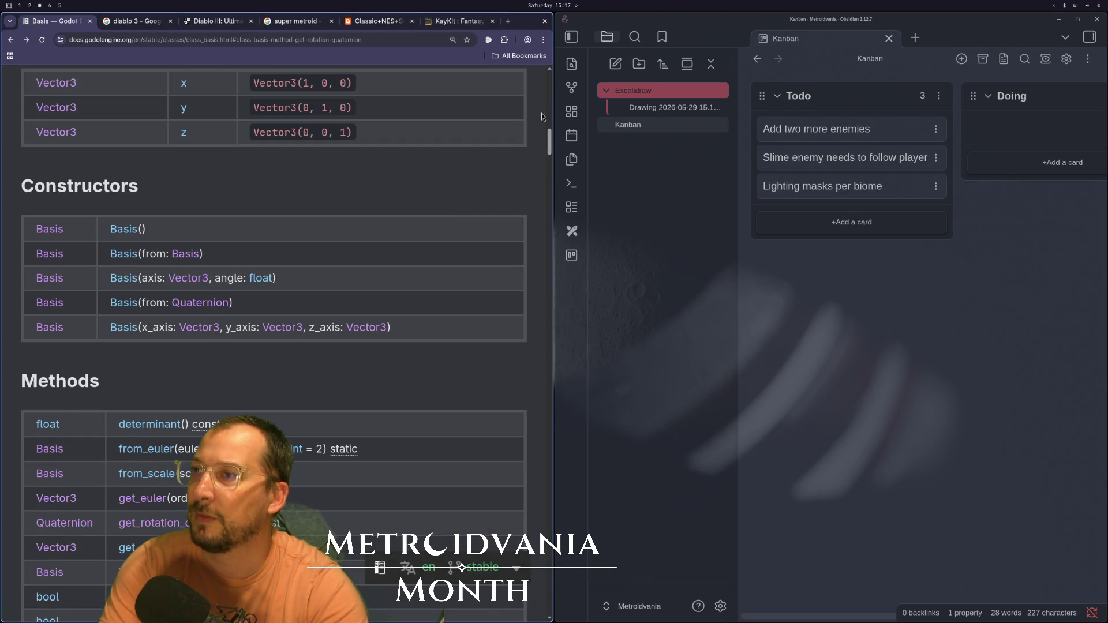
left_click_drag(544, 135, 543, 33)
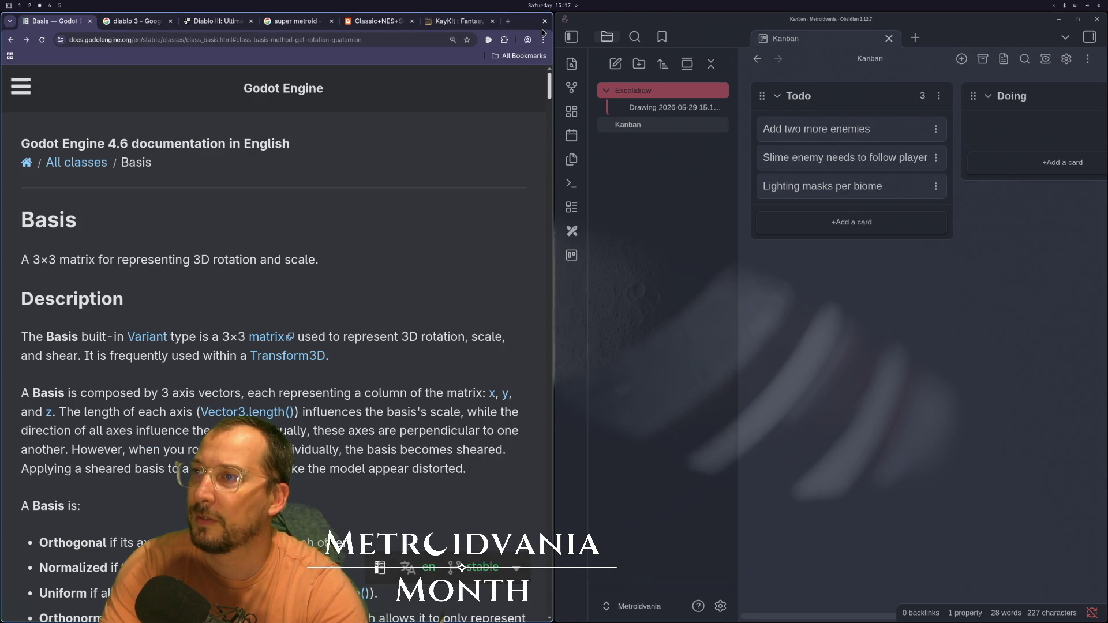
left_click(13, 86)
left_click(52, 153)
type("node3dc")
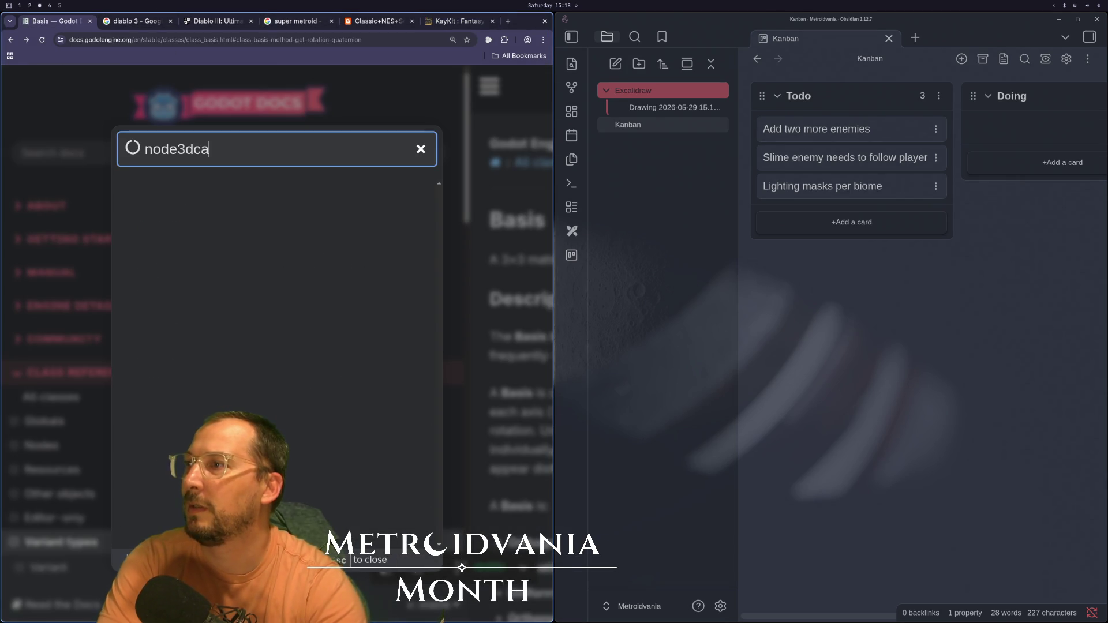
key("ctrl+BackSpace")
type("charact")
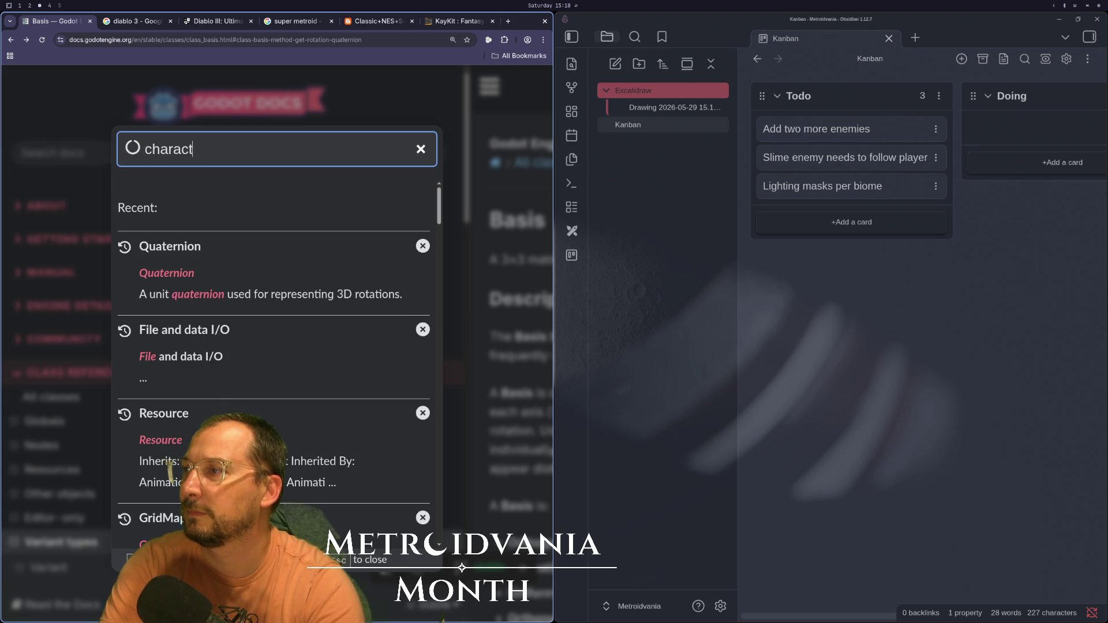
type("er ")
type("dy3d")
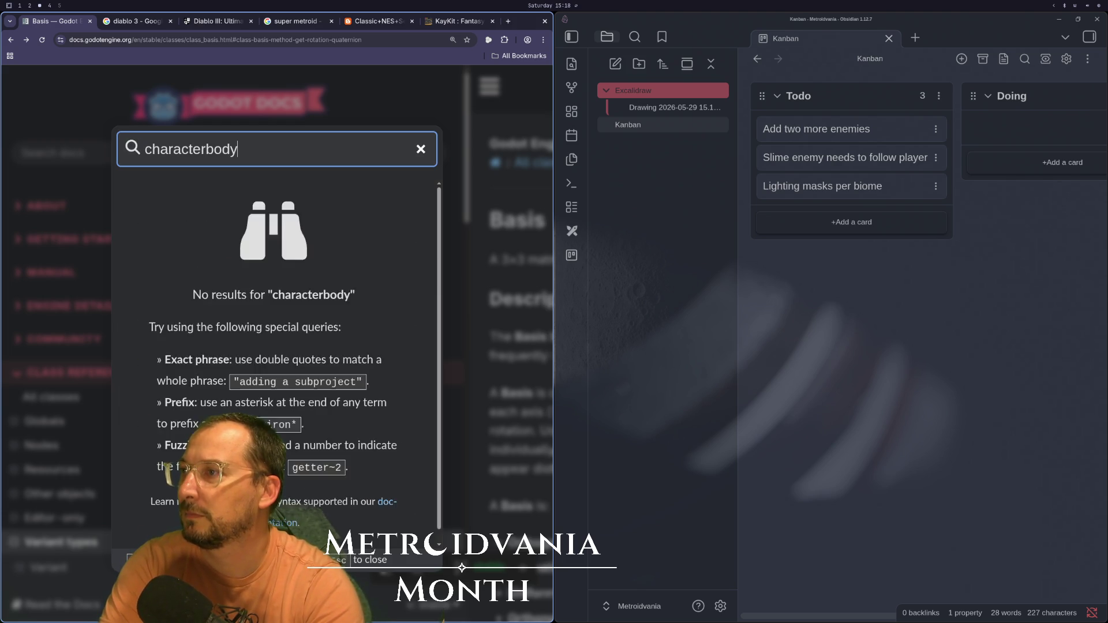
left_click(217, 230)
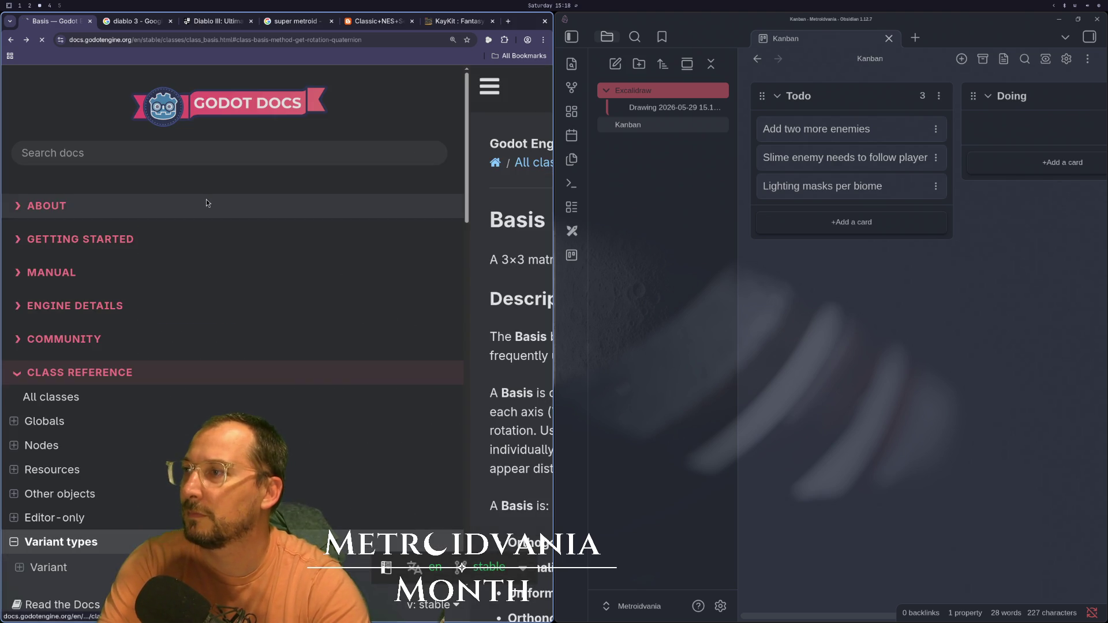
Step: Search the CharacterBody3D page for 'collision' and step through the matches
scroll(325, 360, "up", 1)
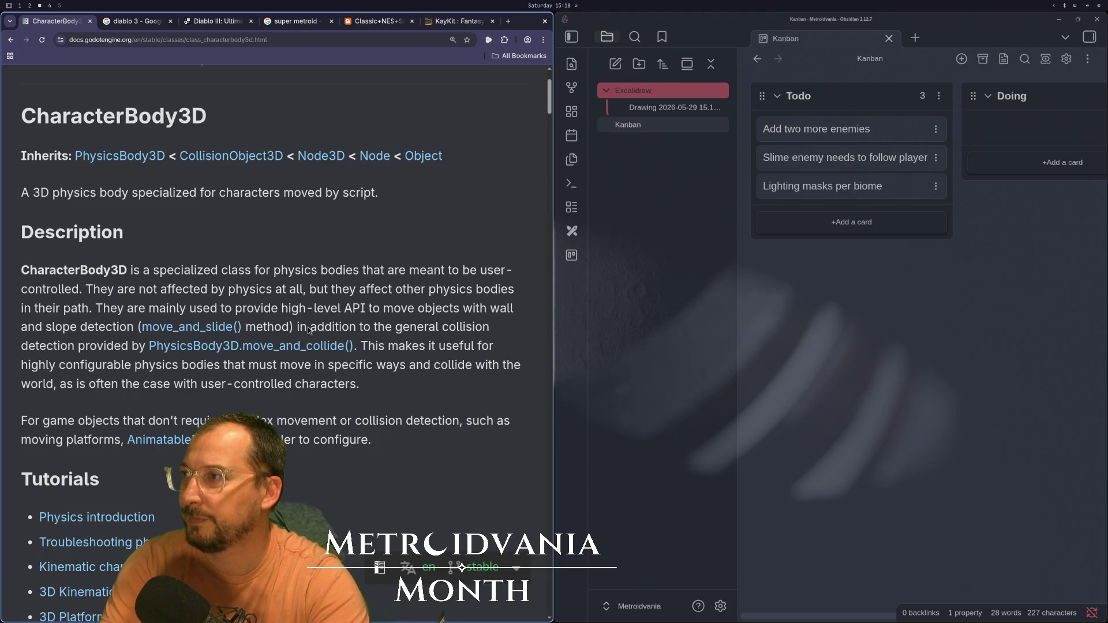
key("ctrl+f")
type("collision")
key("shift+Return")
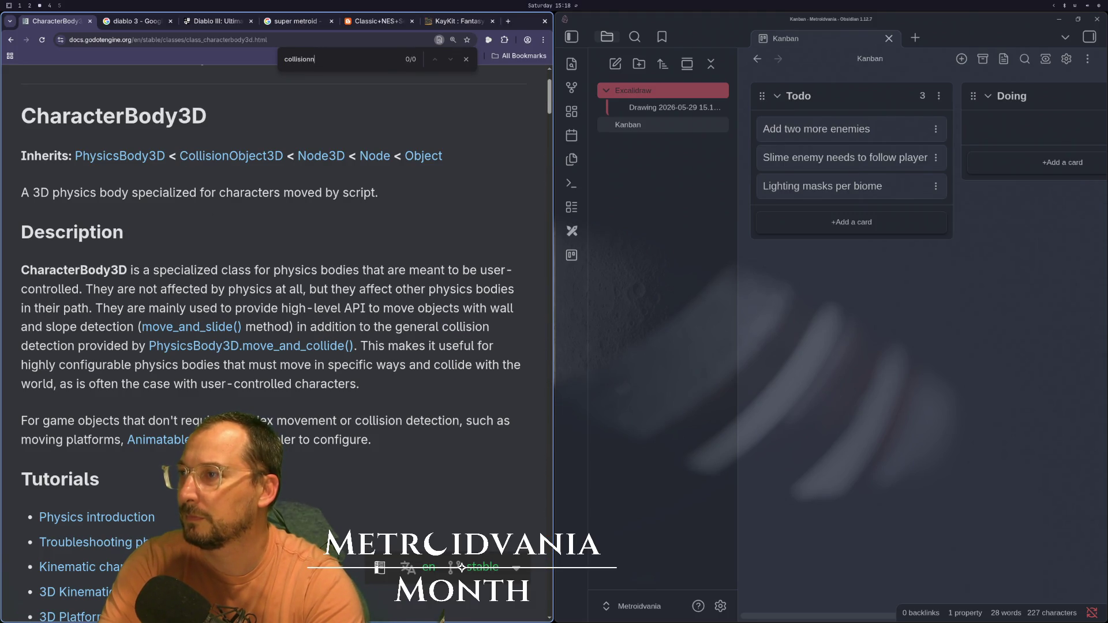
left_click(452, 64)
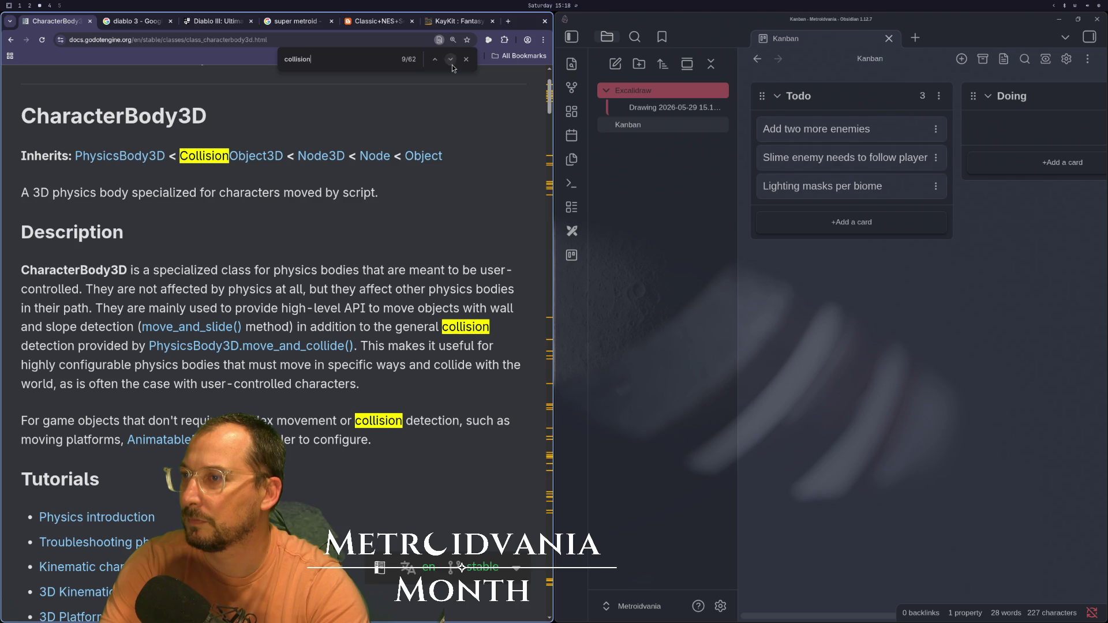
left_click(451, 60)
left_click(450, 60)
left_click(450, 59)
left_click(451, 60)
left_click(450, 59)
left_click(450, 60)
left_click(451, 59)
left_click(451, 60)
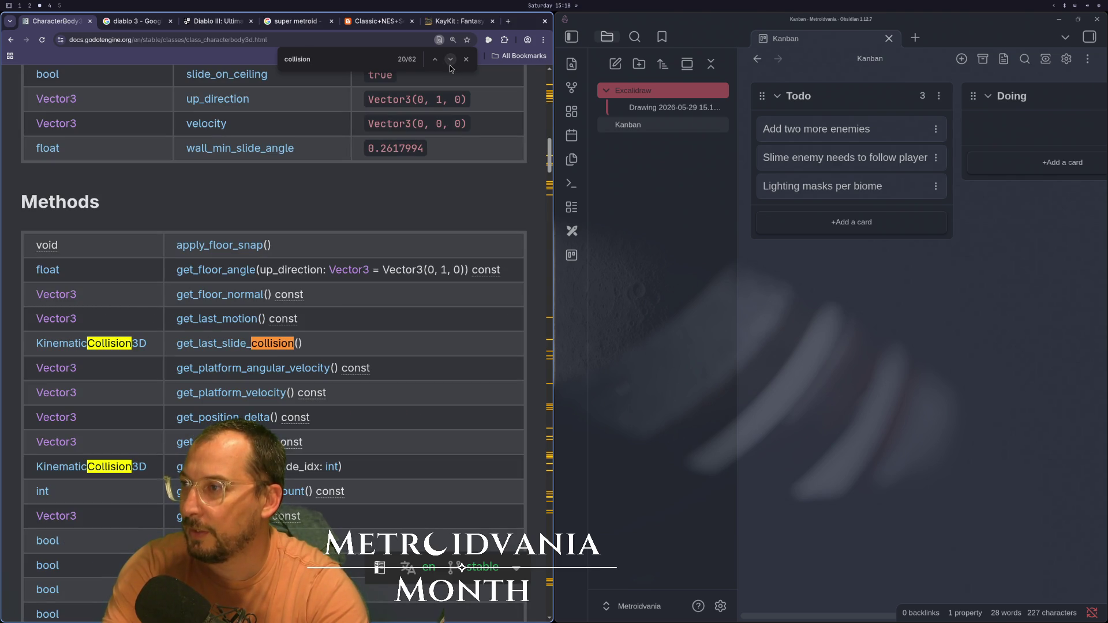
left_click(449, 66)
left_click(450, 64)
left_click(450, 65)
left_click(450, 65)
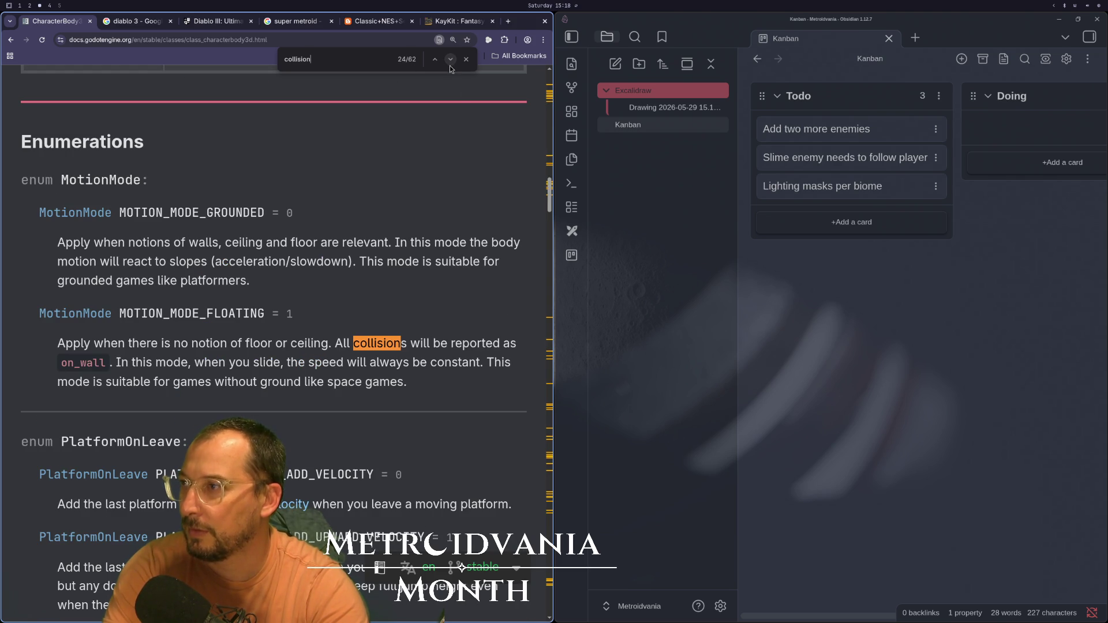
left_click_drag(546, 189, 545, 79)
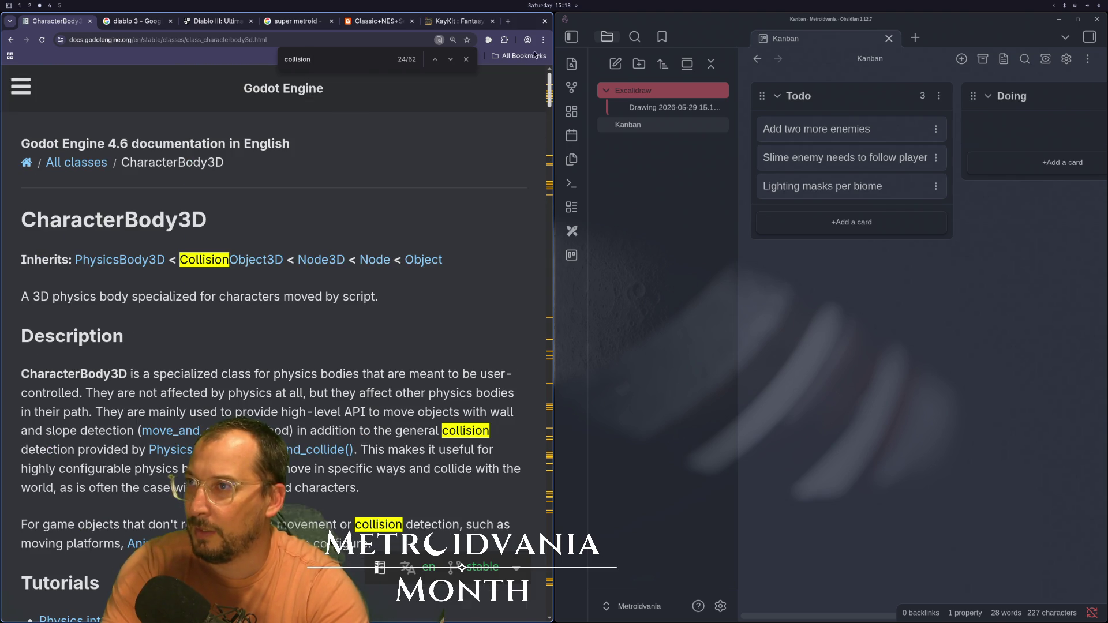
Step: Close the find bar and read through the PhysicsBody3D class reference
left_click(471, 66)
left_click(122, 260)
scroll(234, 324, "down", 10)
scroll(234, 324, "down", 3)
scroll(235, 324, "up", 4)
scroll(235, 326, "down", 10)
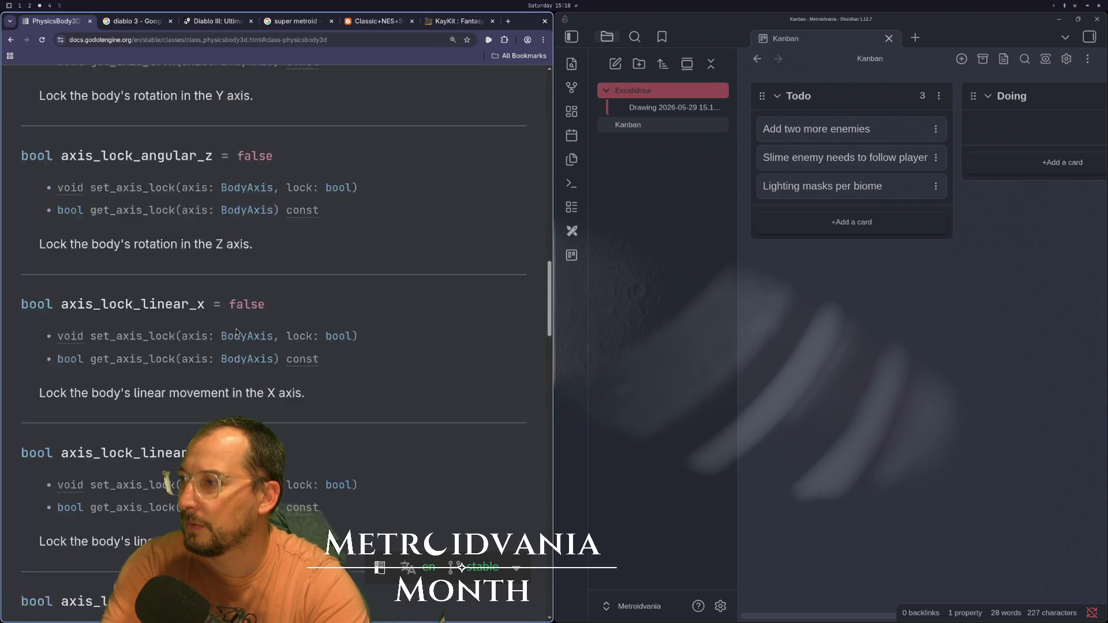
scroll(236, 332, "down", 8)
scroll(236, 328, "down", 3)
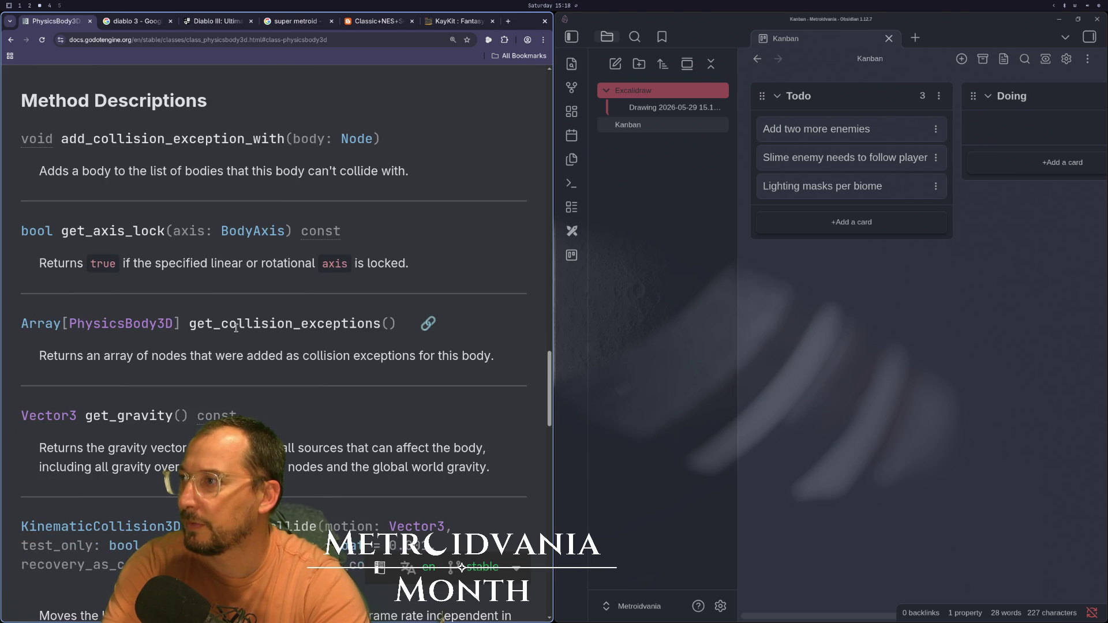
scroll(235, 327, "down", 3)
Step: Go back to CharacterBody3D, then open and read the CollisionObject3D reference before returning to Godot
left_click(11, 41)
scroll(185, 316, "down", 15)
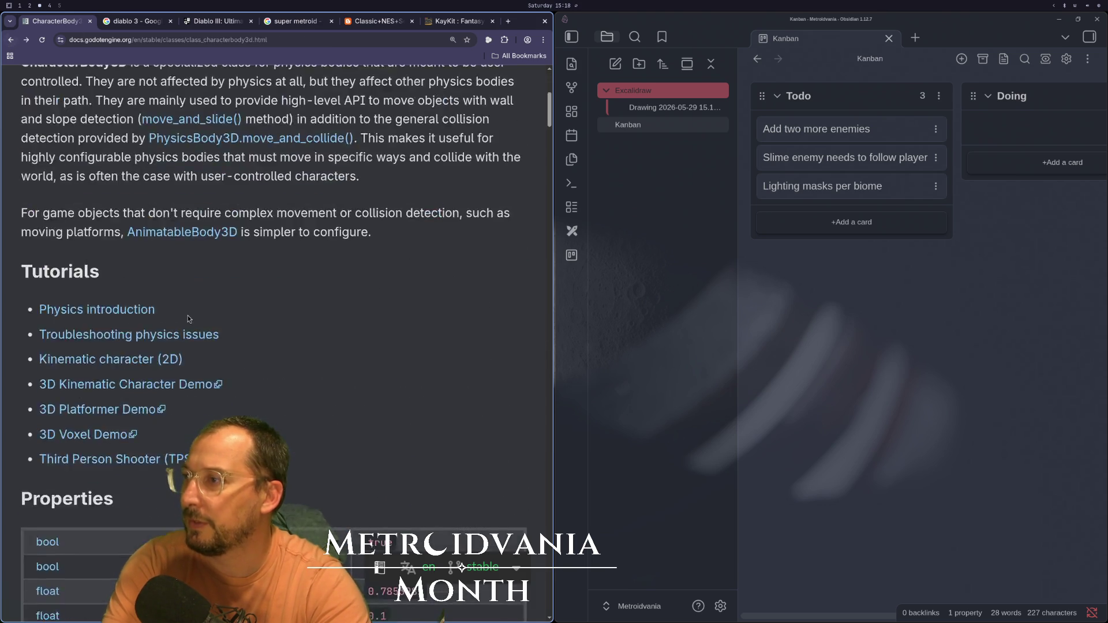
scroll(177, 321, "down", 20)
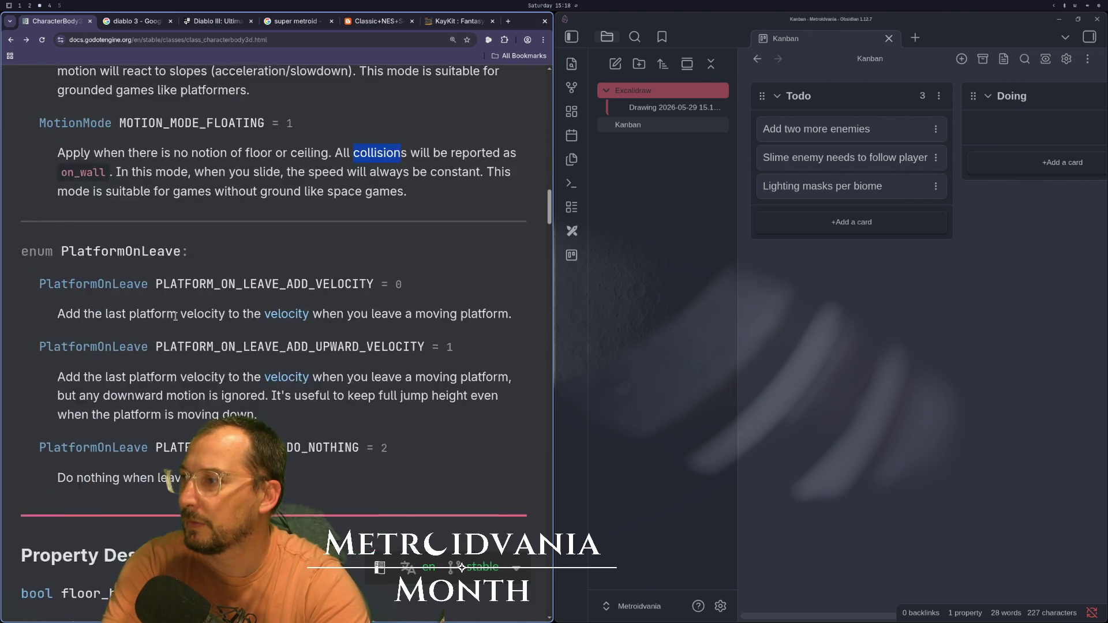
scroll(175, 316, "down", 9)
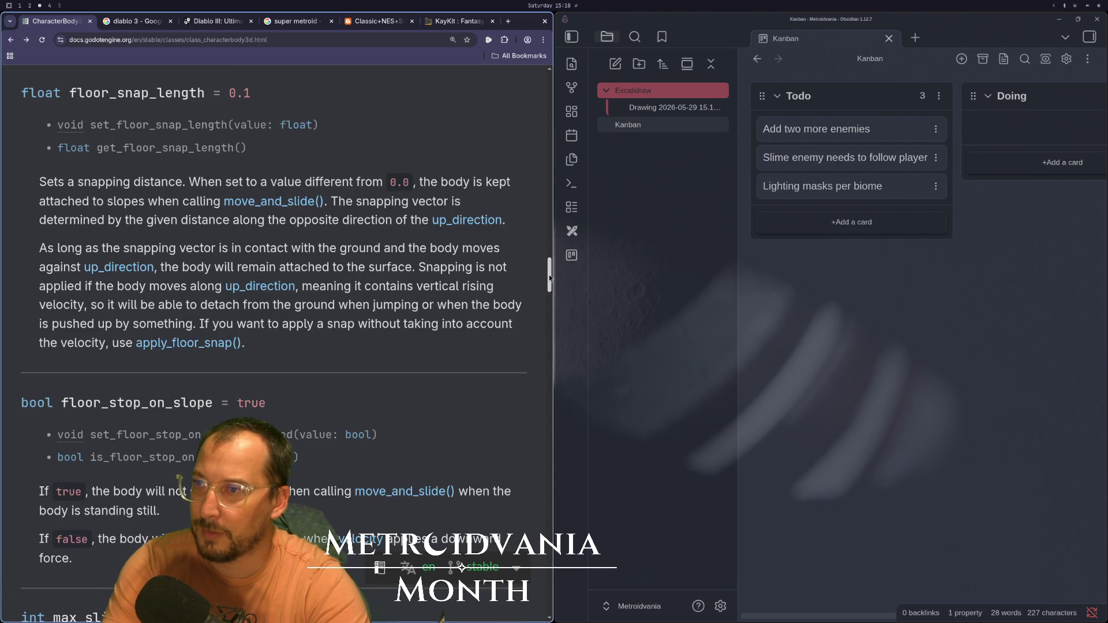
left_click_drag(549, 274, 517, 61)
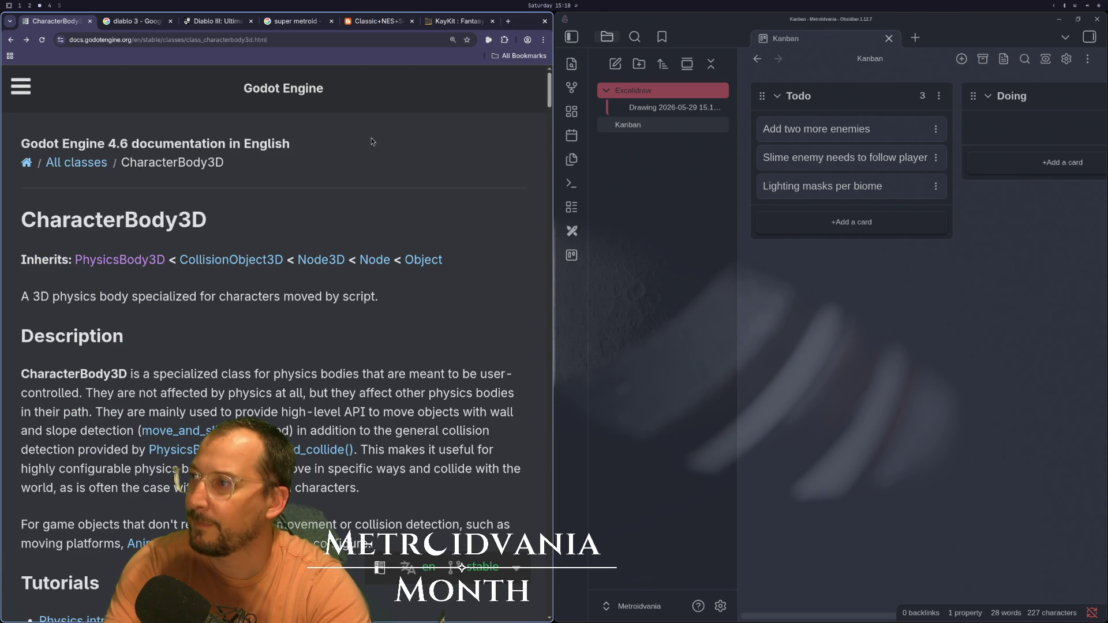
left_click(258, 259)
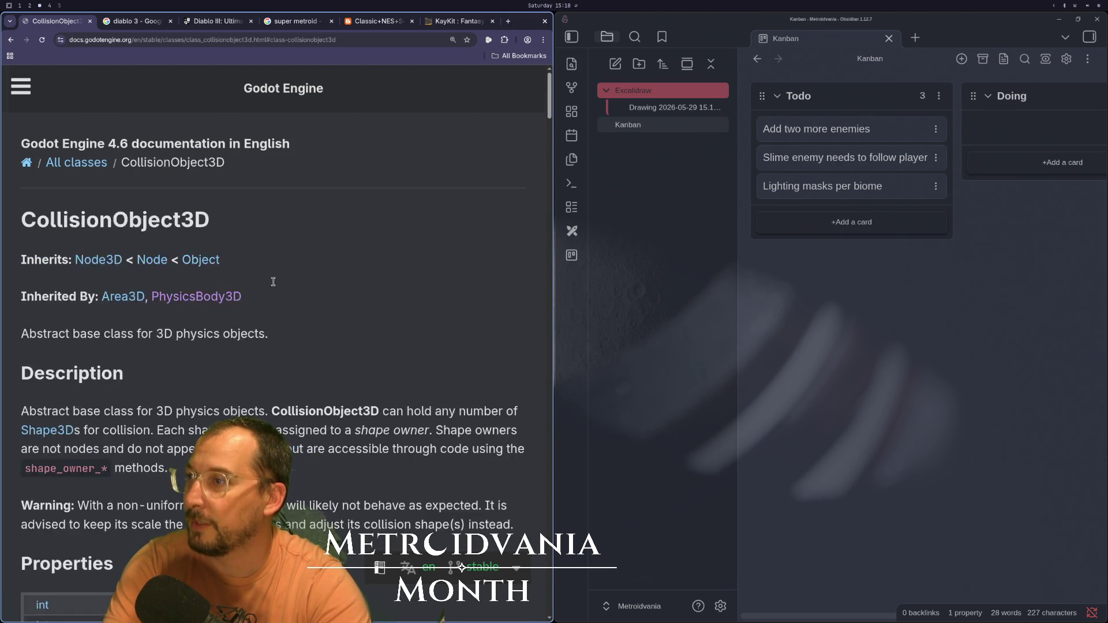
scroll(273, 314, "down", 10)
scroll(273, 314, "down", 5)
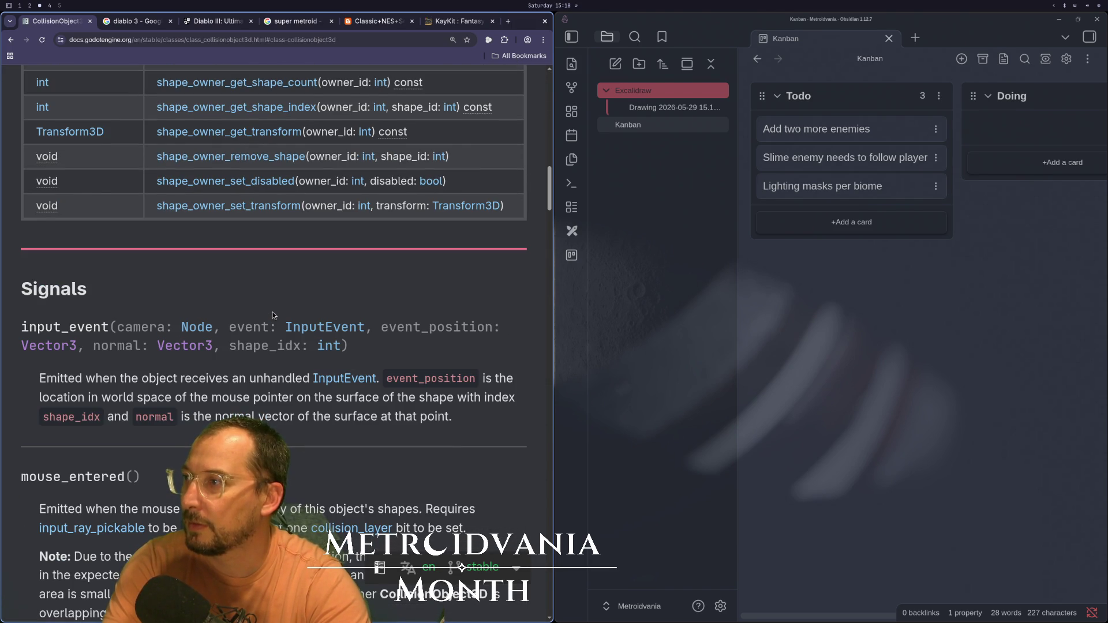
scroll(273, 315, "down", 8)
scroll(272, 312, "up", 15)
scroll(273, 313, "up", 12)
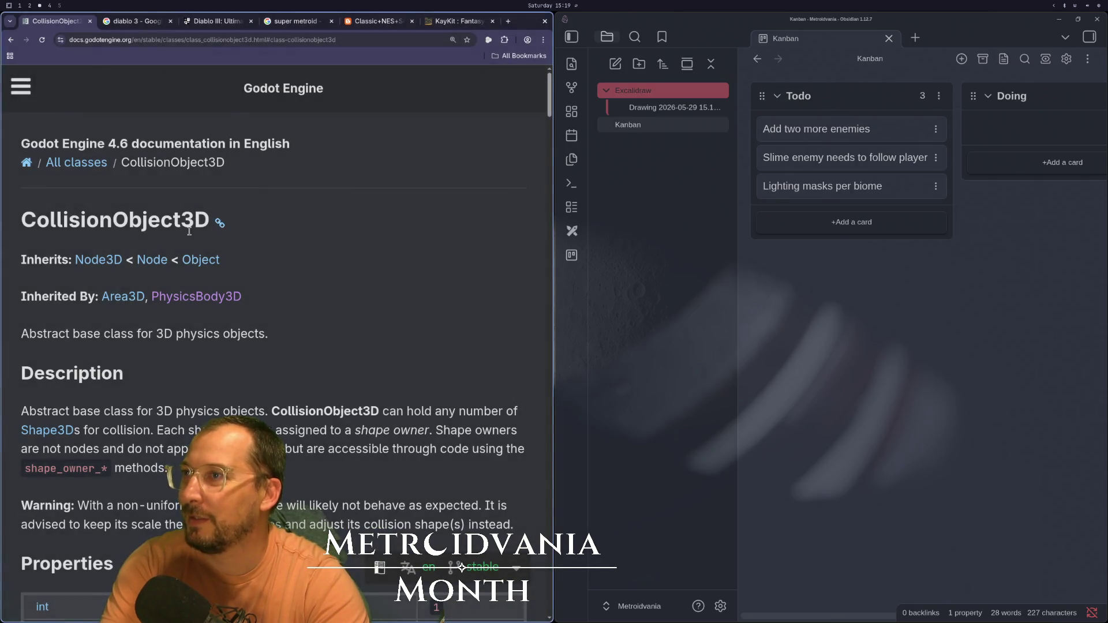
key("super+2")
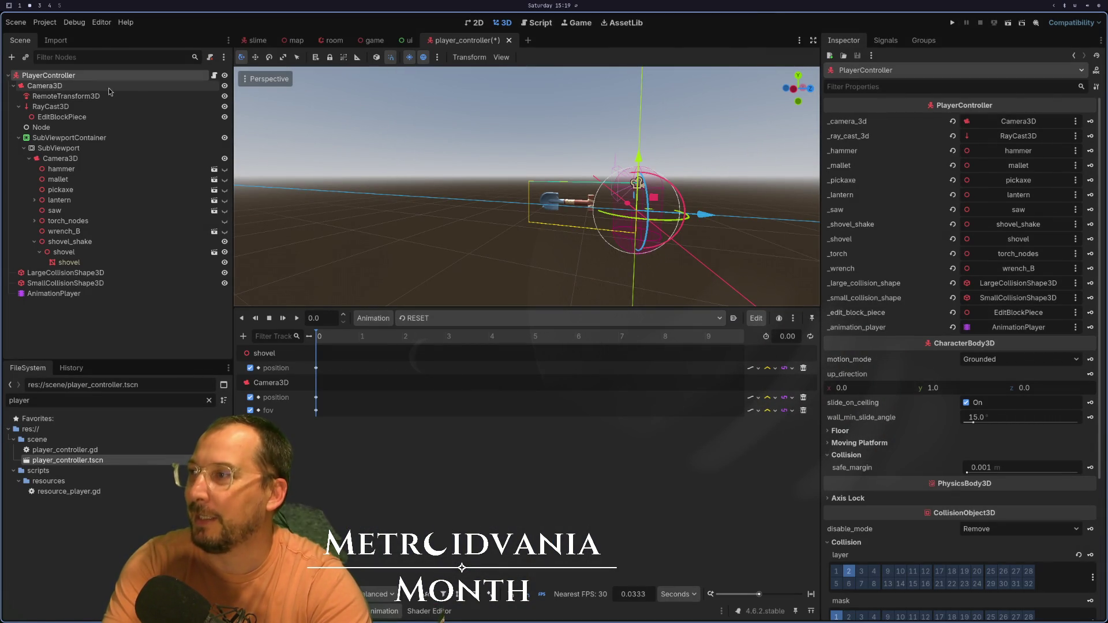
Step: In the slime scene, undo to restore HitBoxArea3D and its collision shape, then inspect them
left_click(257, 39)
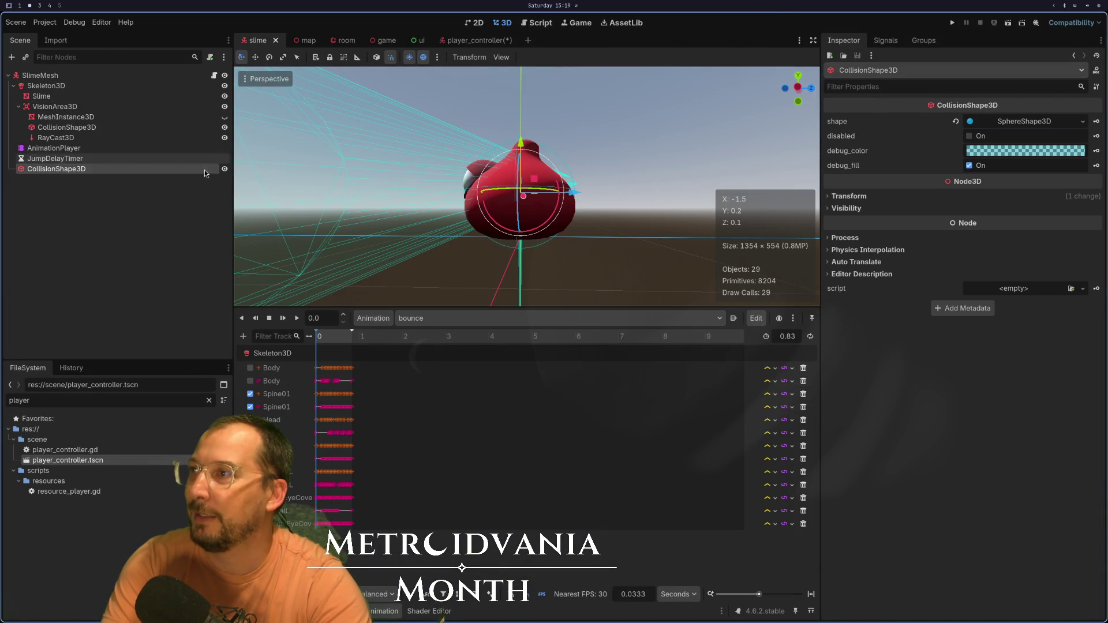
key("ctrl+z")
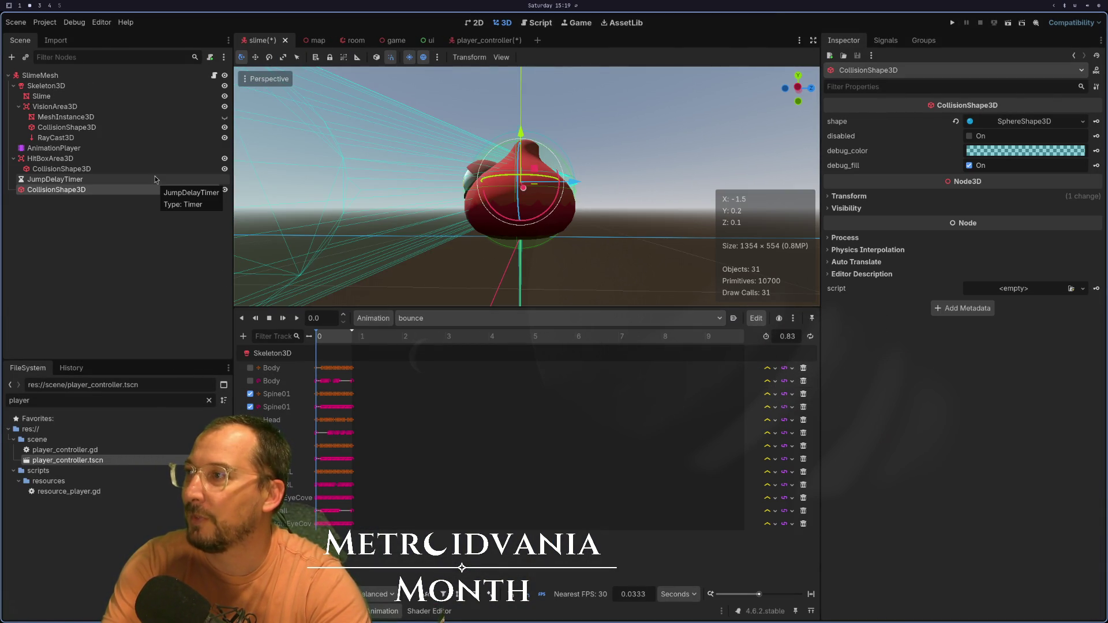
left_click(98, 158)
left_click(96, 166)
left_click(99, 157)
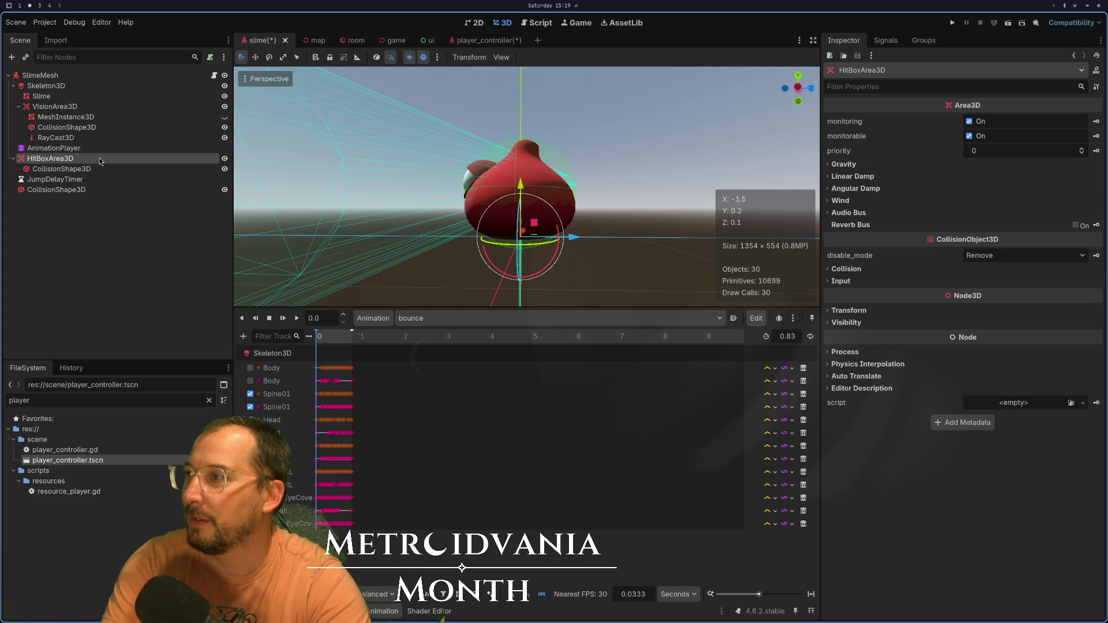
left_click(93, 170, "ctrl")
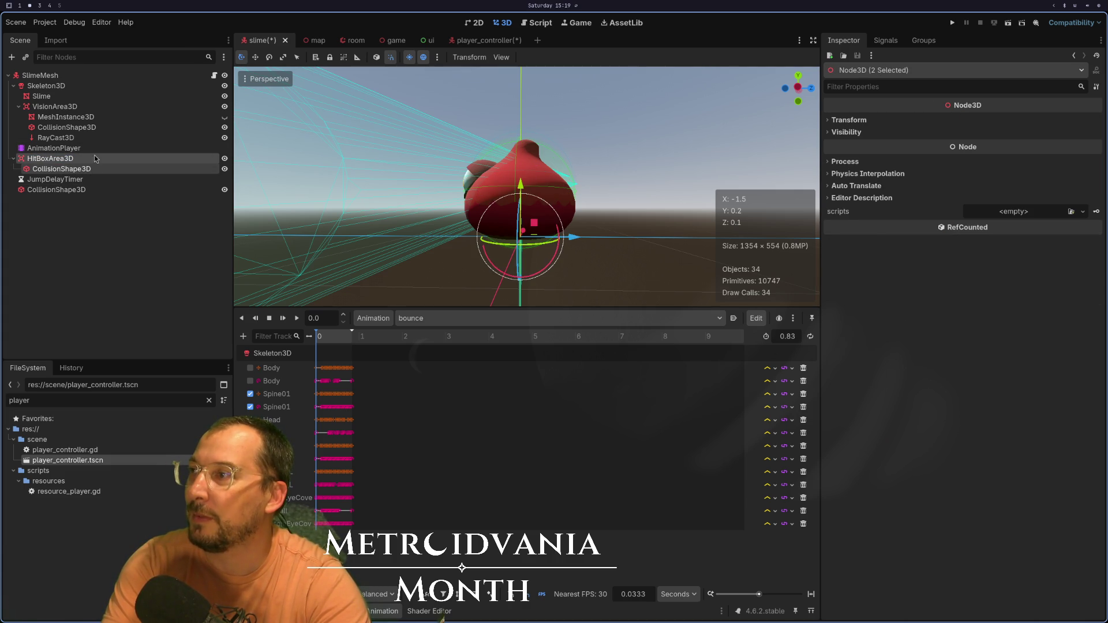
Step: Delete HitBoxArea3D along with its collision shape, then go back to player_controller
right_click(87, 169)
left_click(87, 169)
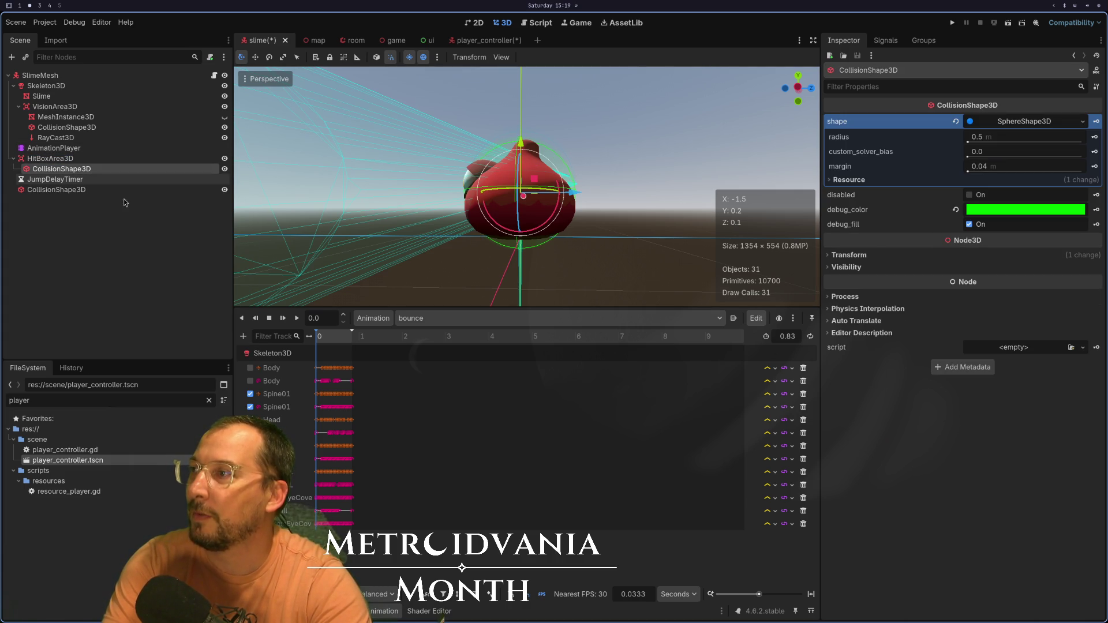
left_click(71, 159, "ctrl")
left_click(70, 158, "ctrl")
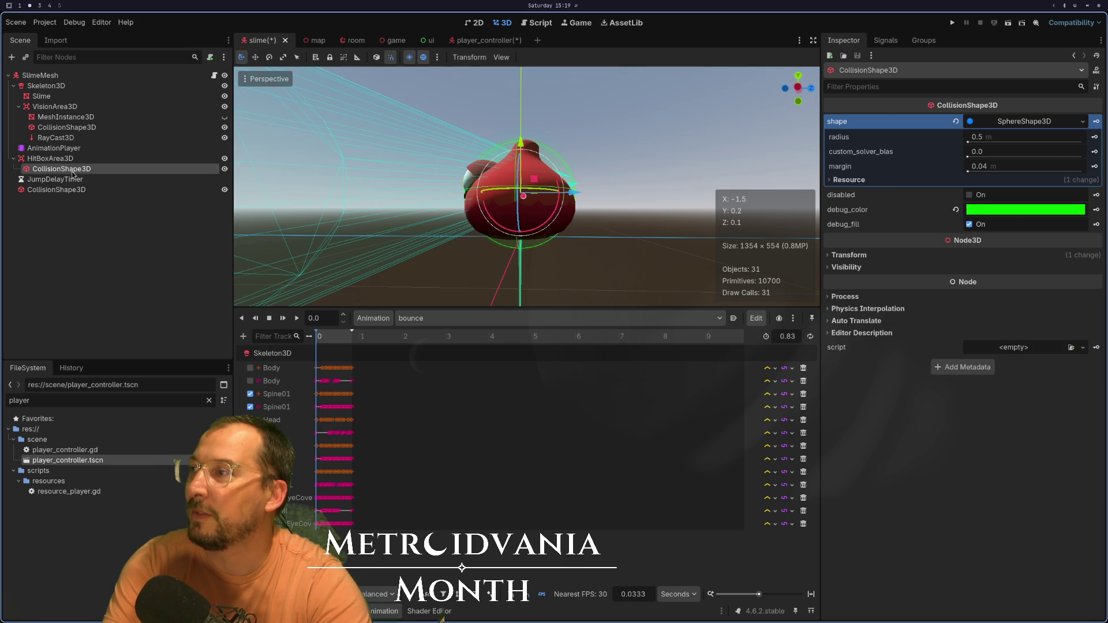
left_click(70, 159, "ctrl")
right_click(70, 160)
left_click(99, 390)
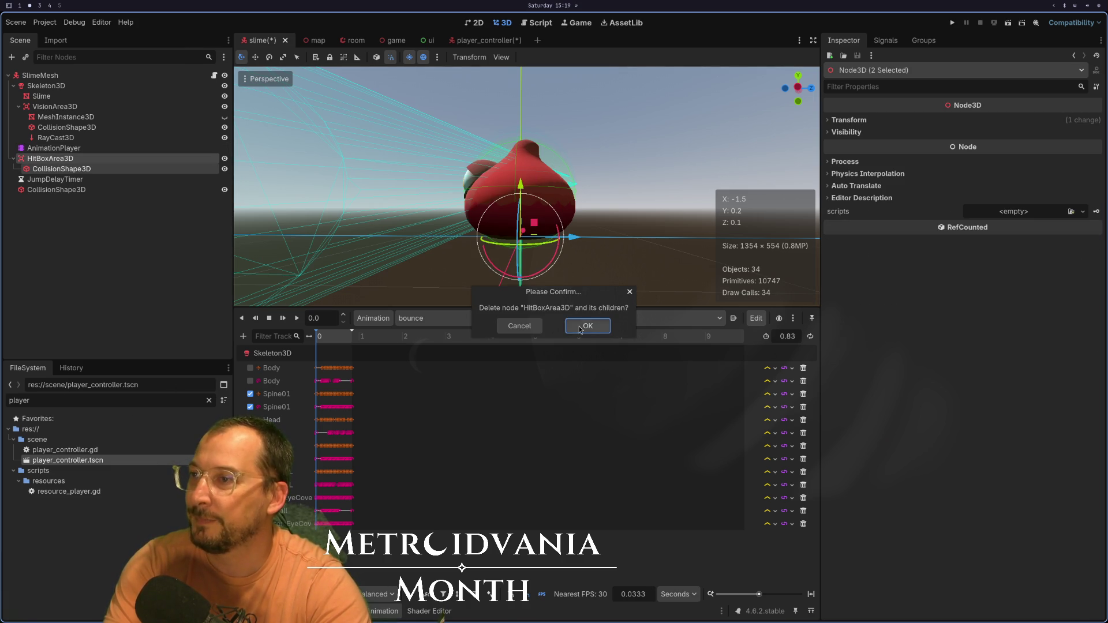
left_click(584, 324)
left_click(473, 40)
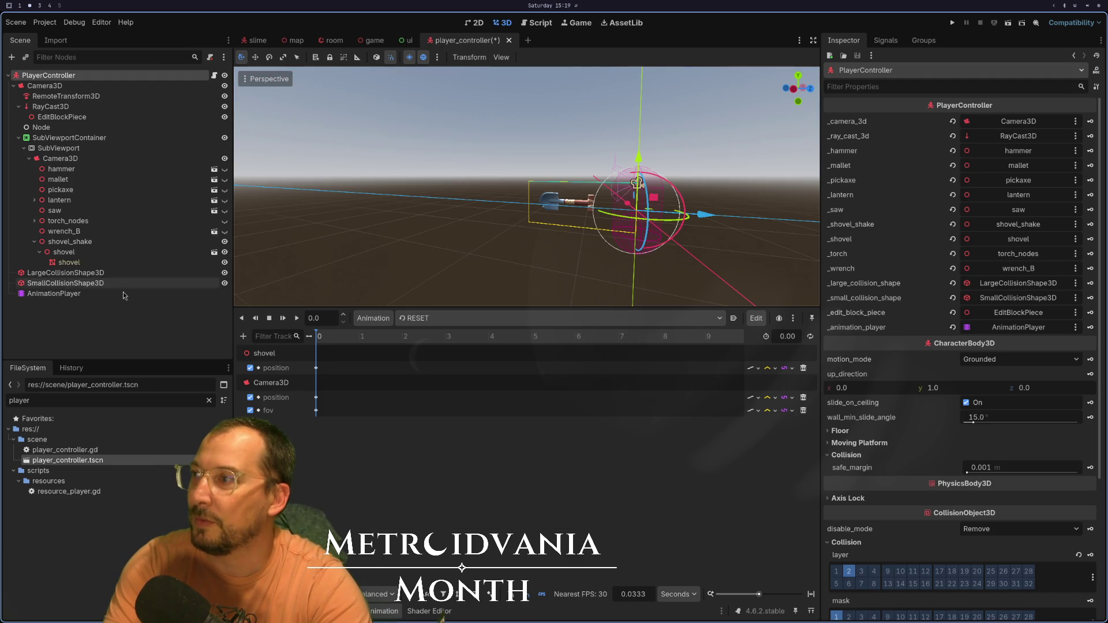
Step: Compare the large and small collision capsules, then save the player_controller scene
left_click(85, 276)
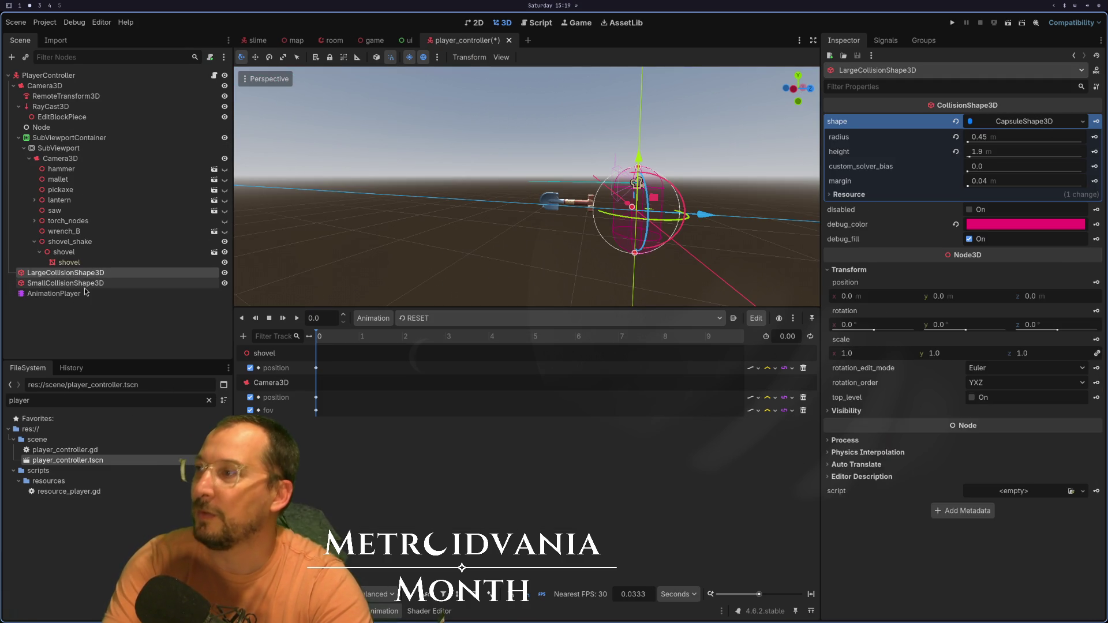
left_click(87, 283)
left_click(85, 272)
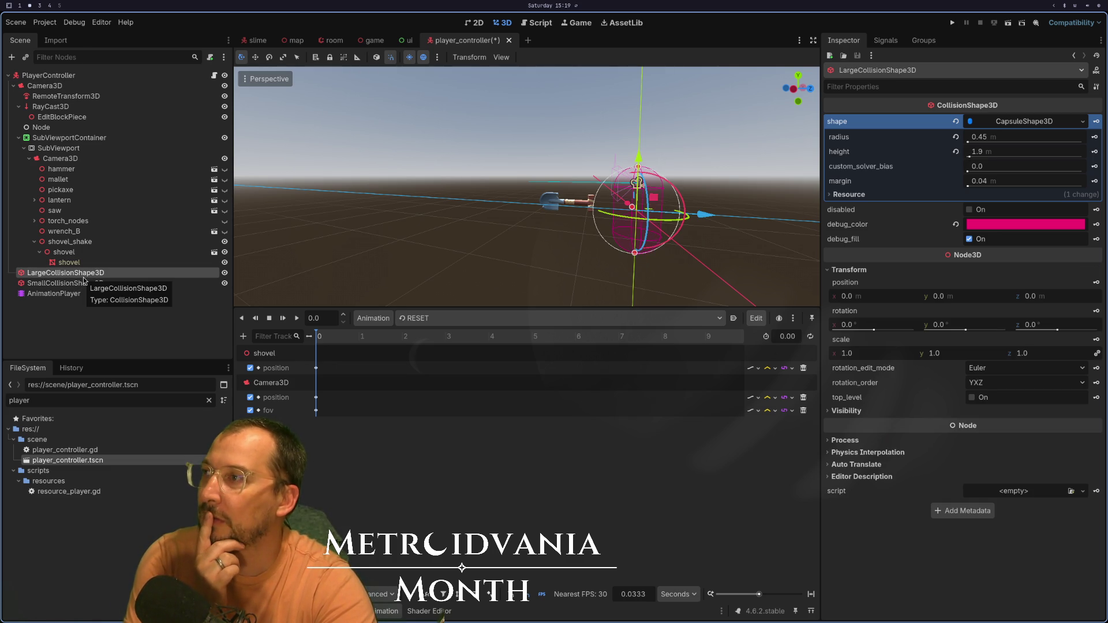
key("ctrl+s")
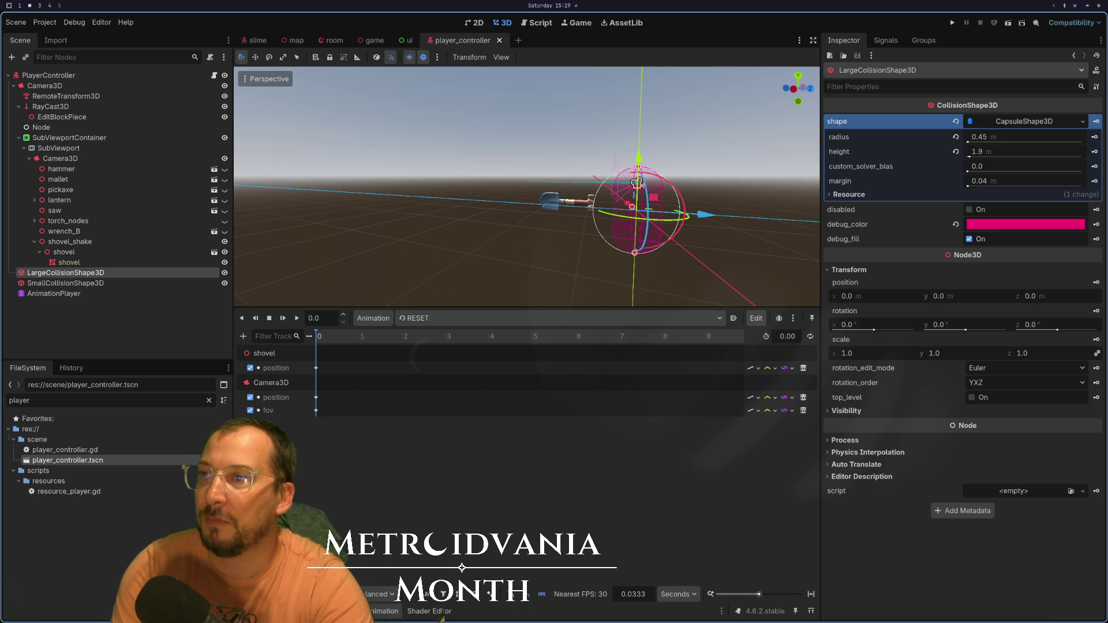
Step: Select both collision shapes together, then move to the browser workspace
left_click(96, 283)
left_click(96, 273)
left_click(96, 282)
left_click(95, 273, "shift")
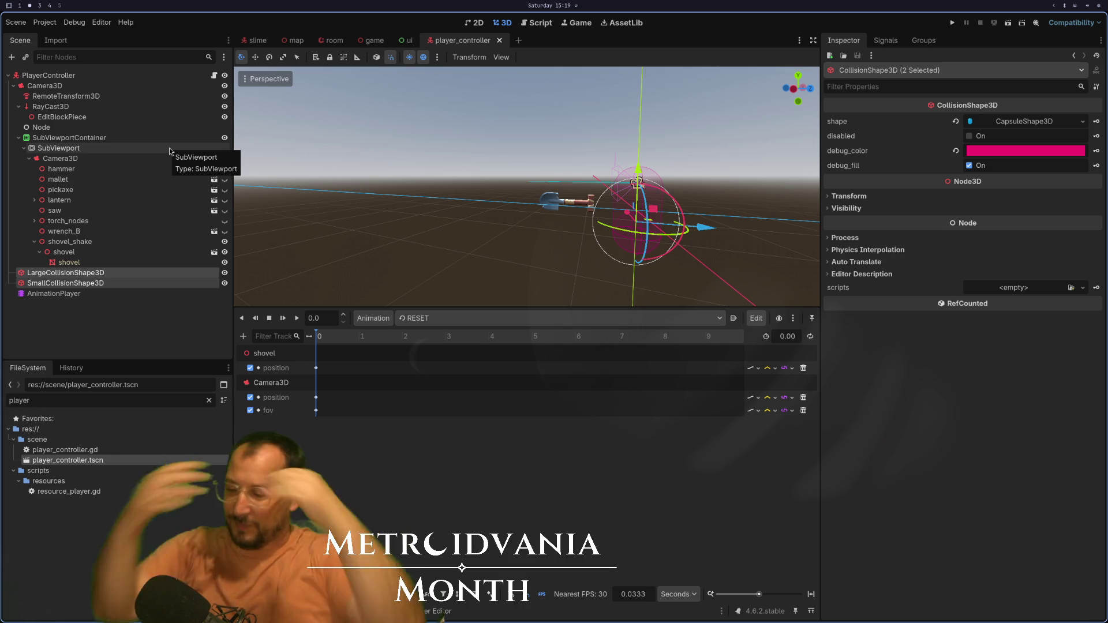
key("super+1")
key("super+3")
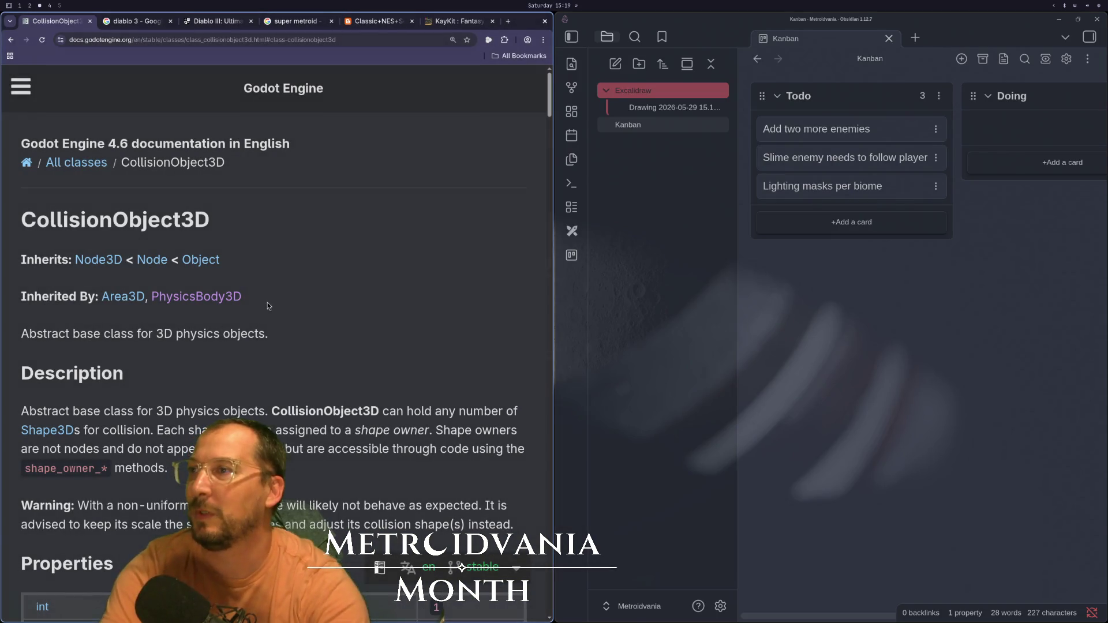
Step: Open a new Chromium tab on the Google start page, then flip between the editors
left_click(507, 21)
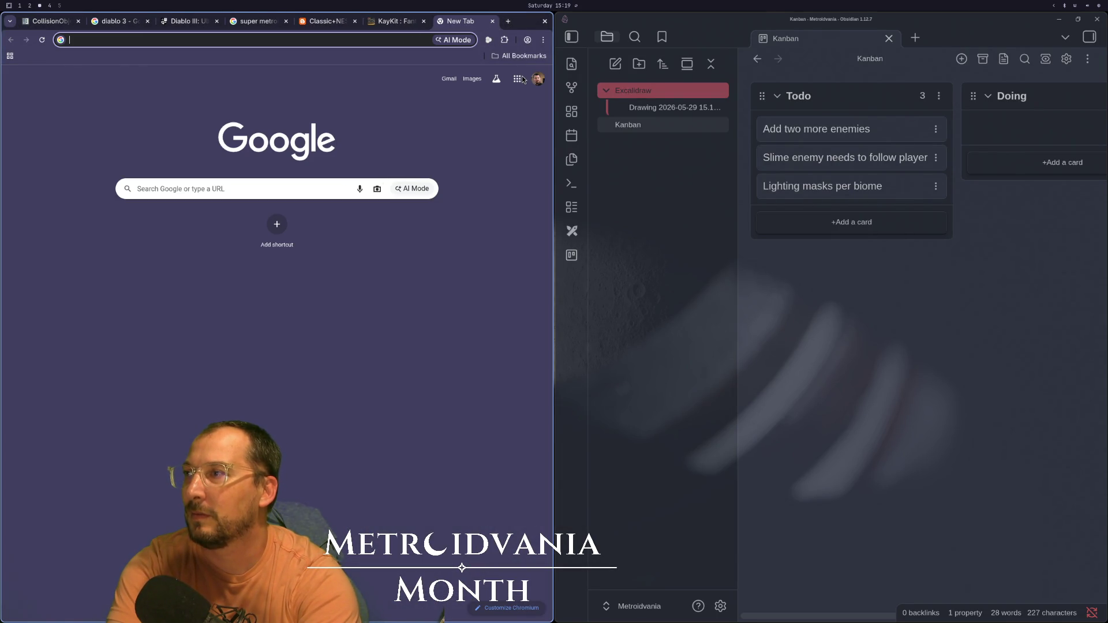
key("super+1")
key("super+2")
key("super+1")
key("super+2")
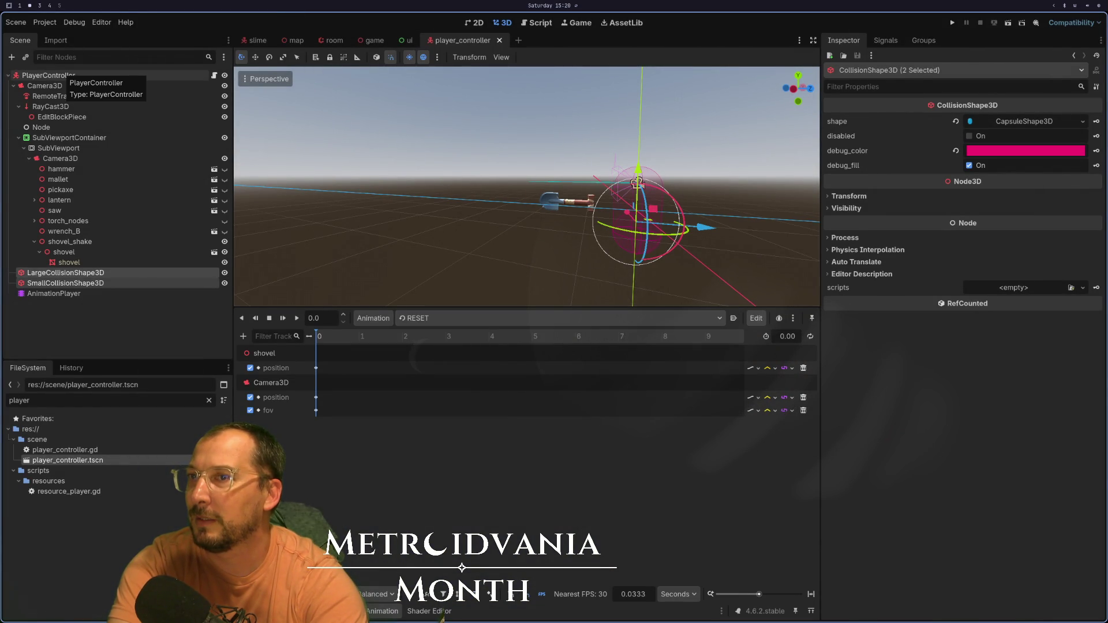
Step: Select the PlayerController root node in Godot and return to the browser
left_click(52, 75)
key("super+1")
key("super+2")
key("super+3")
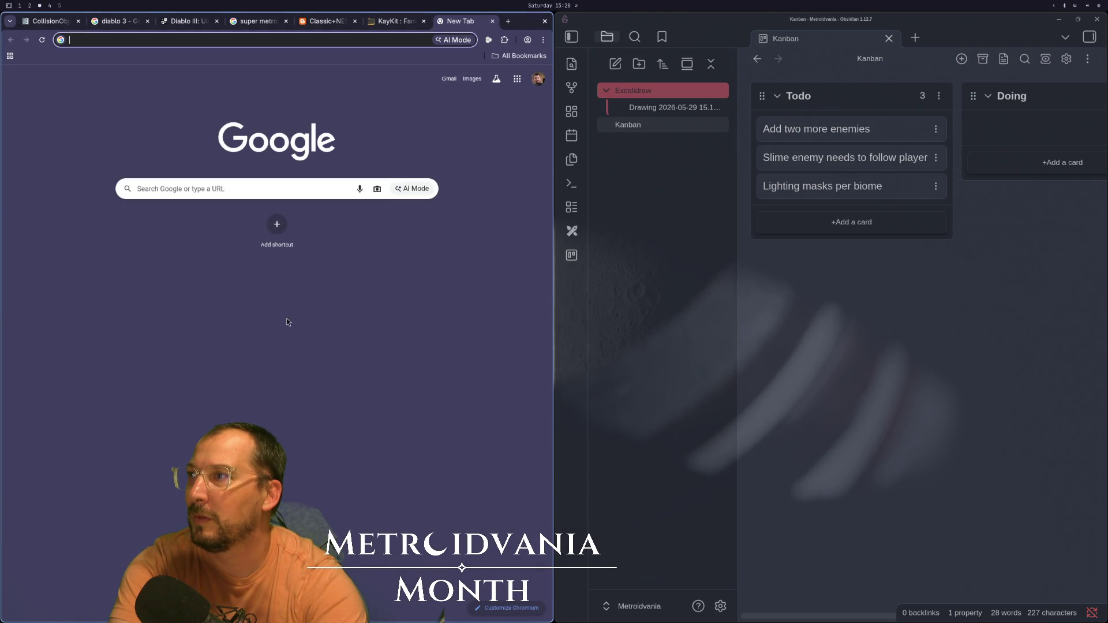
Step: Google 'godot characterbody3d detect collision' and expand the AI overview's code example
left_click(219, 191)
type("go")
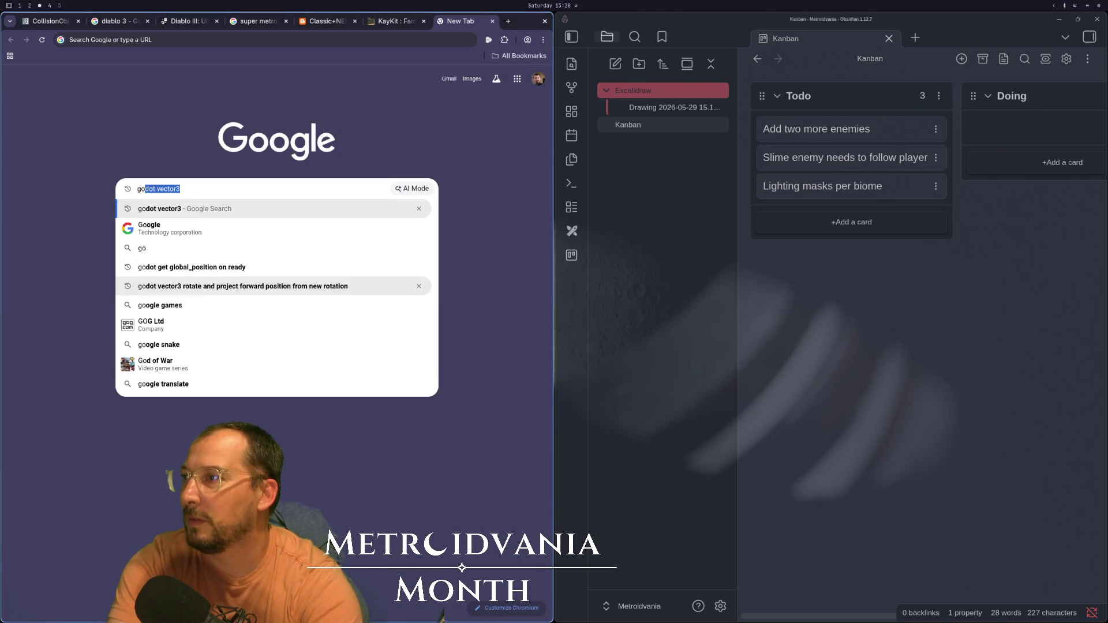
type("dot characterbody3d detecte")
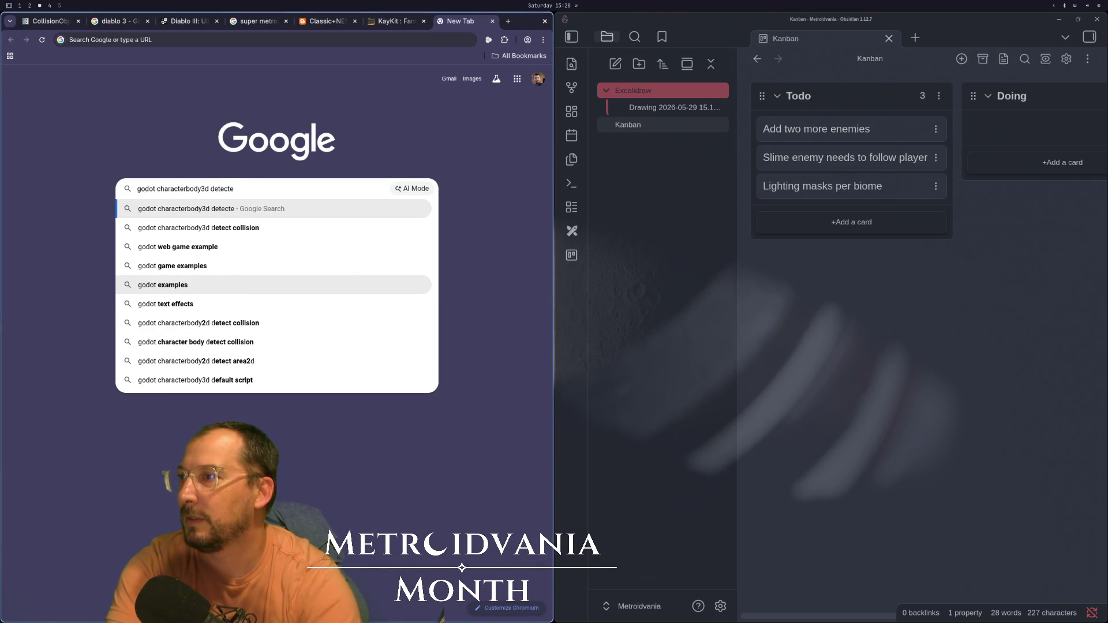
key("Down")
key("Return")
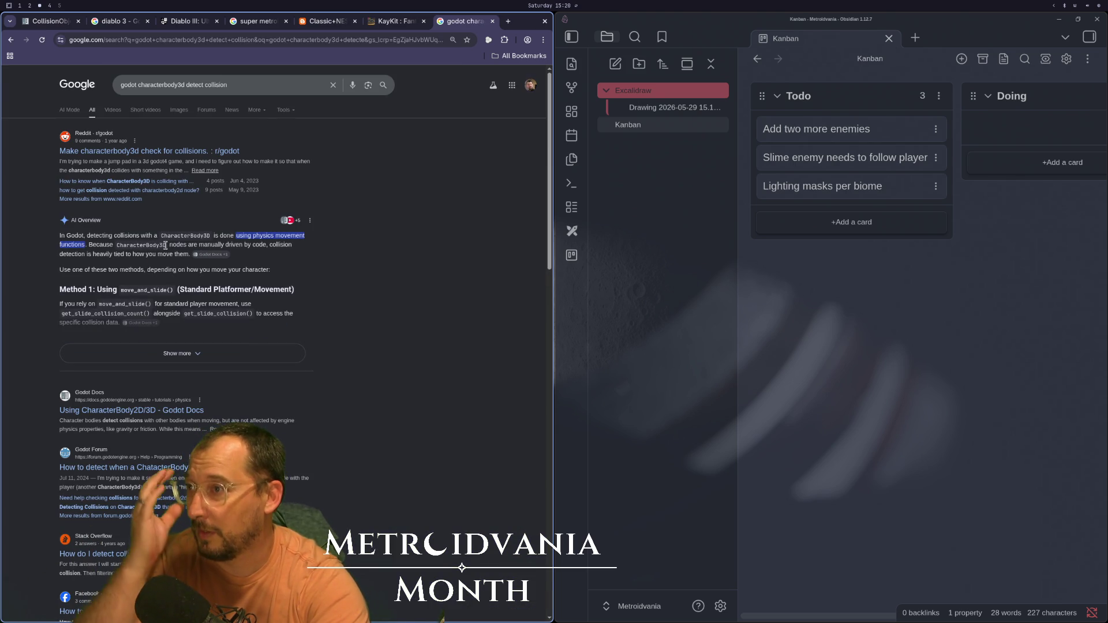
left_click(171, 353)
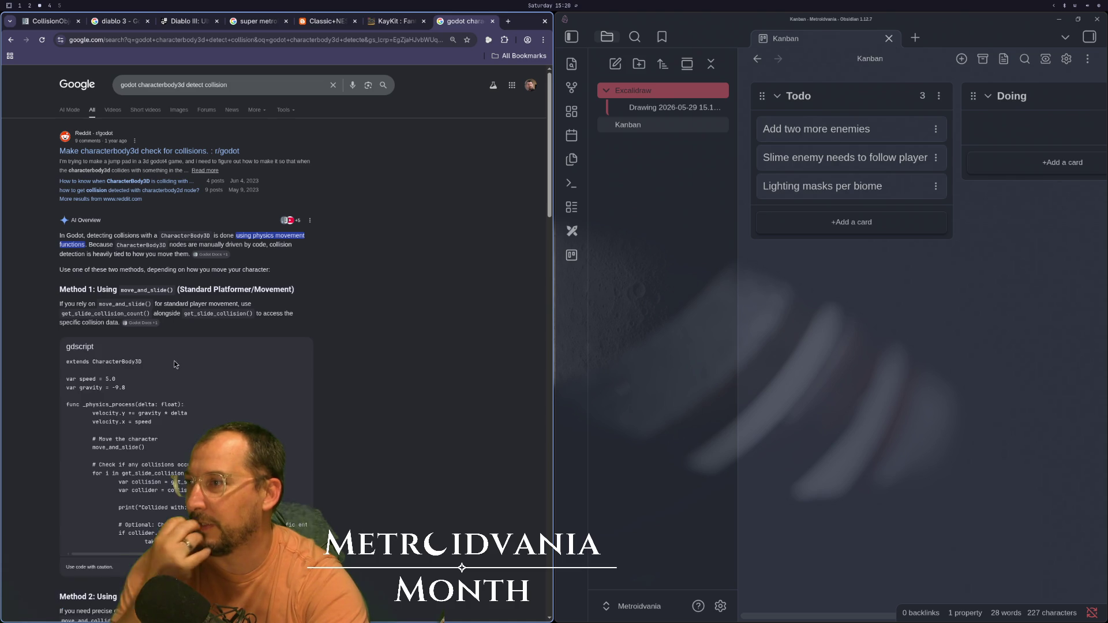
scroll(146, 399, "down", 3)
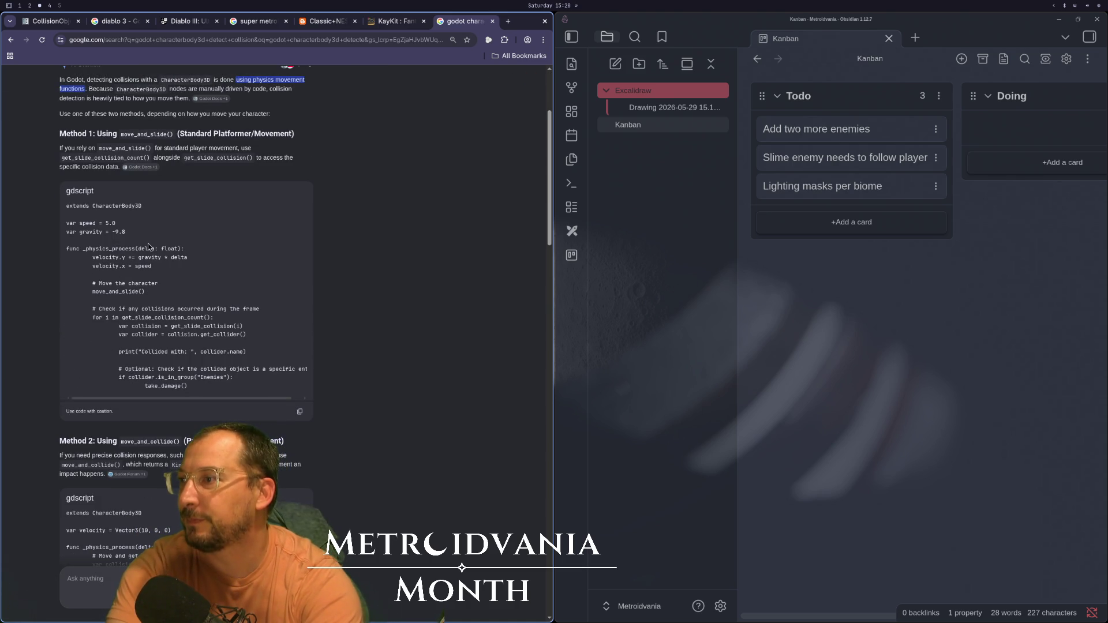
Step: Glance at the code and Godot editors, then return to the CollisionObject3D docs tab
key("super+2")
key("super+1")
key("super+3")
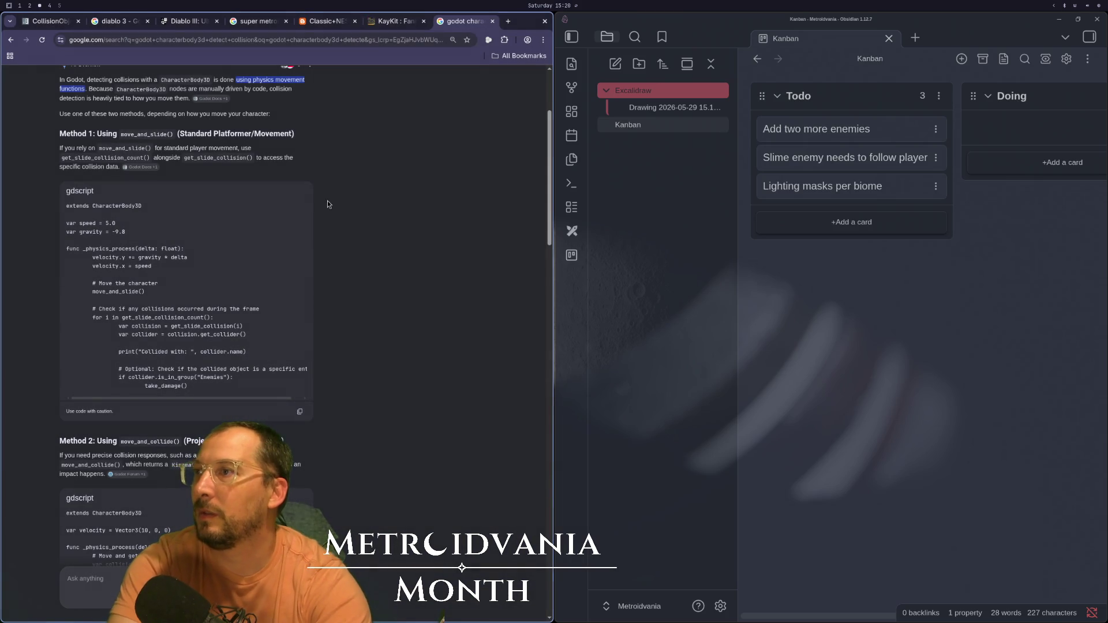
left_click(49, 20)
scroll(240, 246, "down", 8)
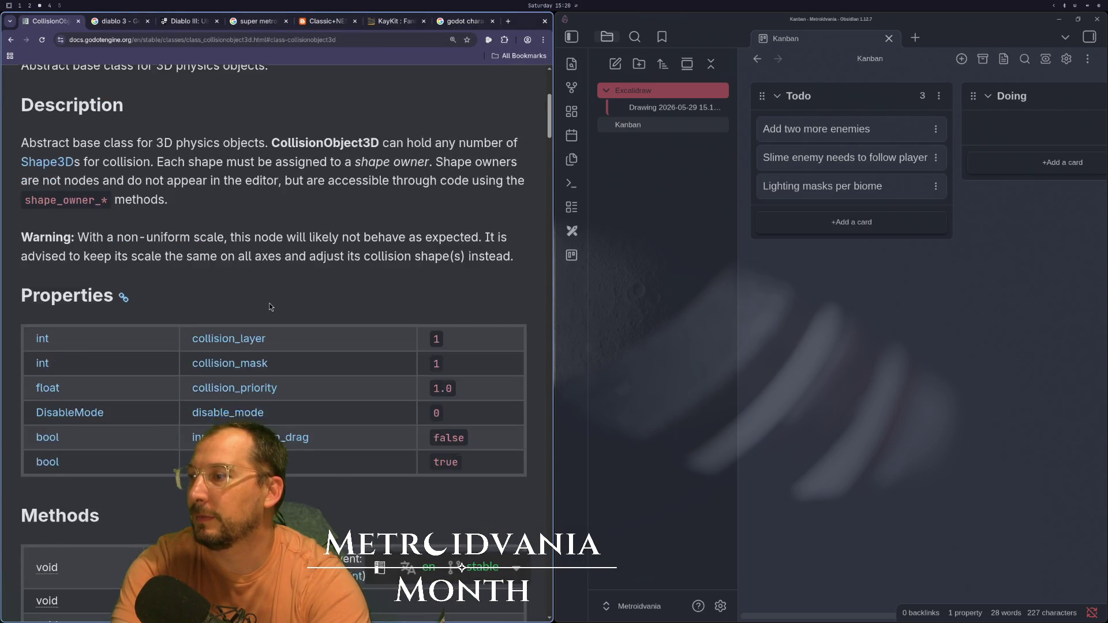
Step: Find CollisionObject3D's get_collision layer and mask methods, then go back to CharacterBody3D
key("ctrl+f")
type("getP")
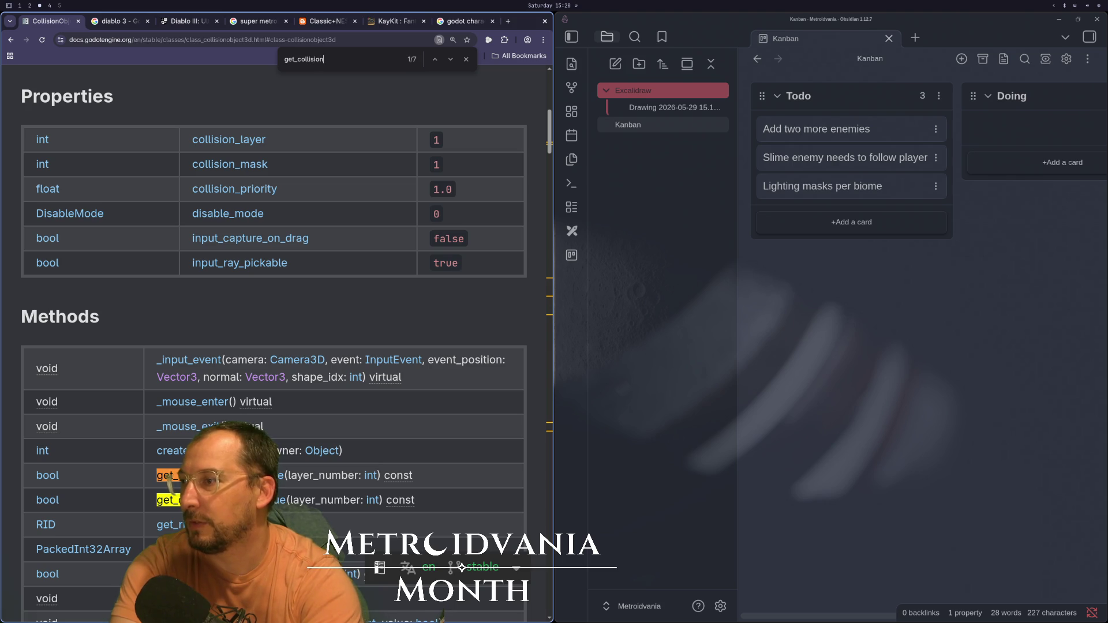
key("Return")
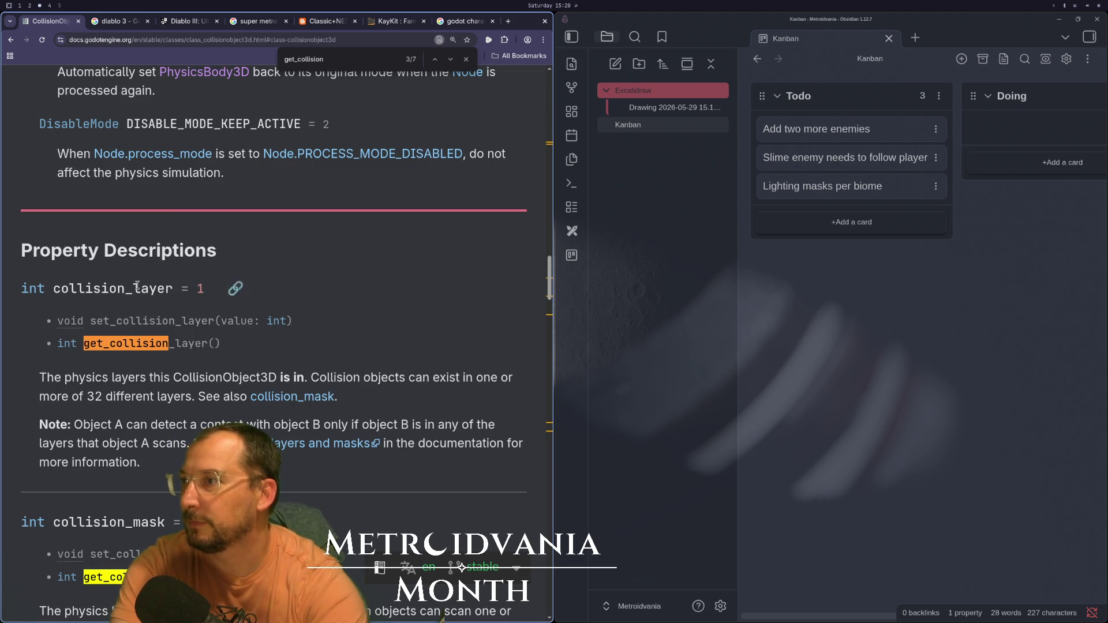
scroll(243, 346, "up", 15)
scroll(242, 348, "up", 5)
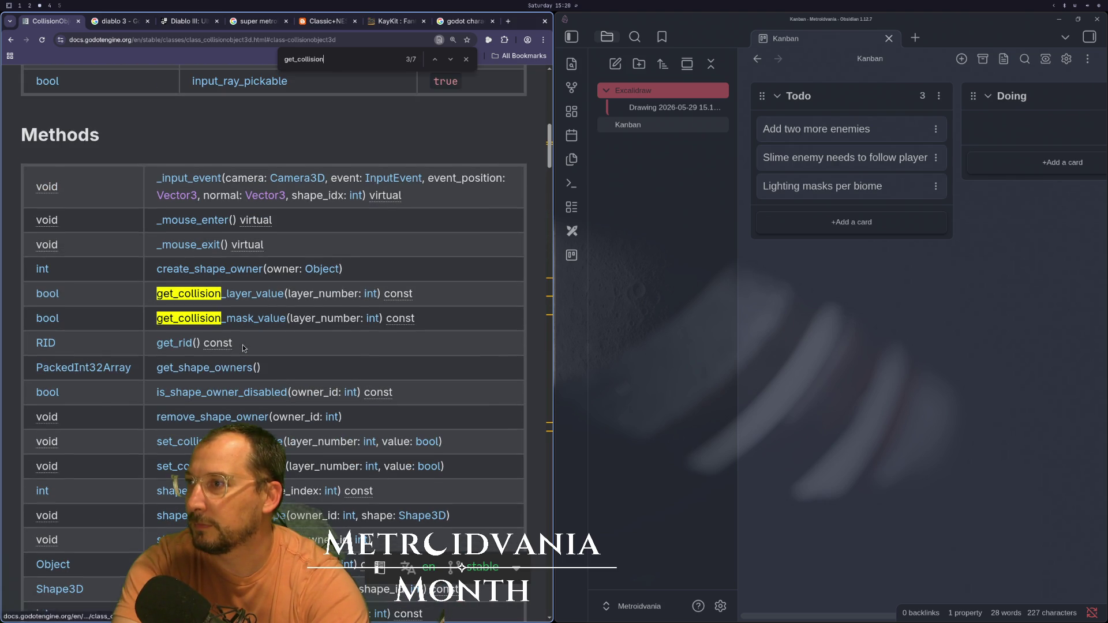
scroll(223, 343, "down", 3)
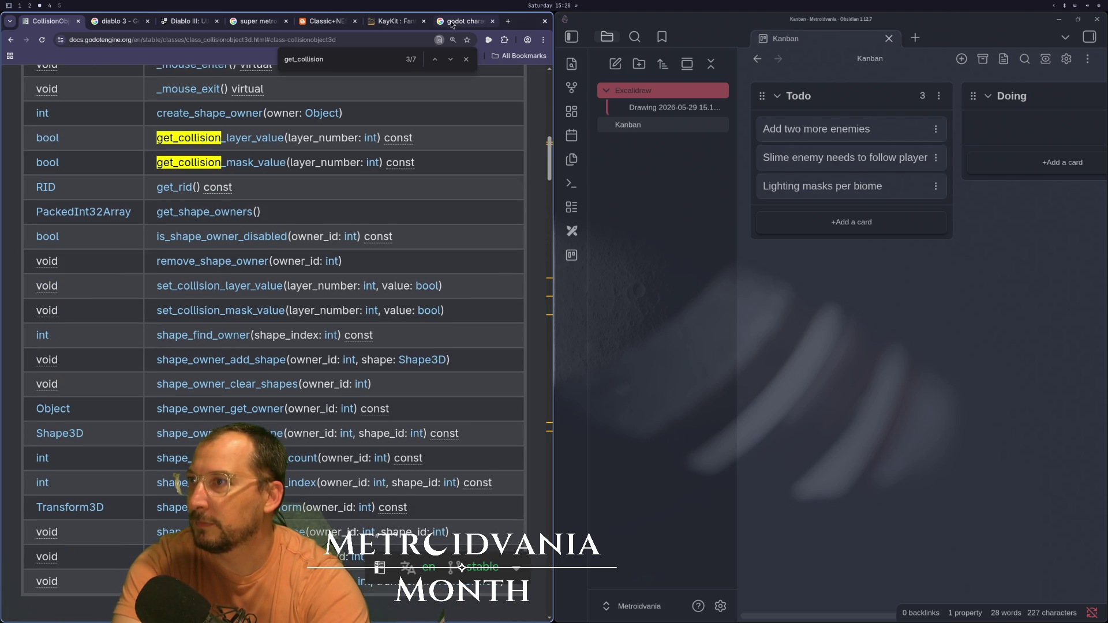
scroll(431, 153, "up", 4)
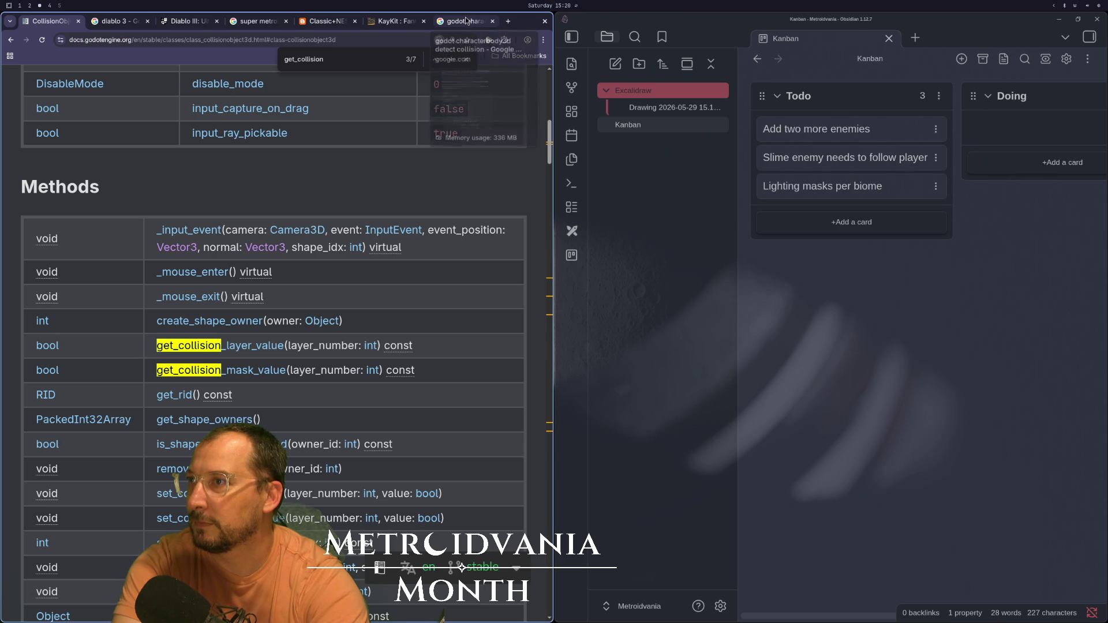
left_click(9, 40)
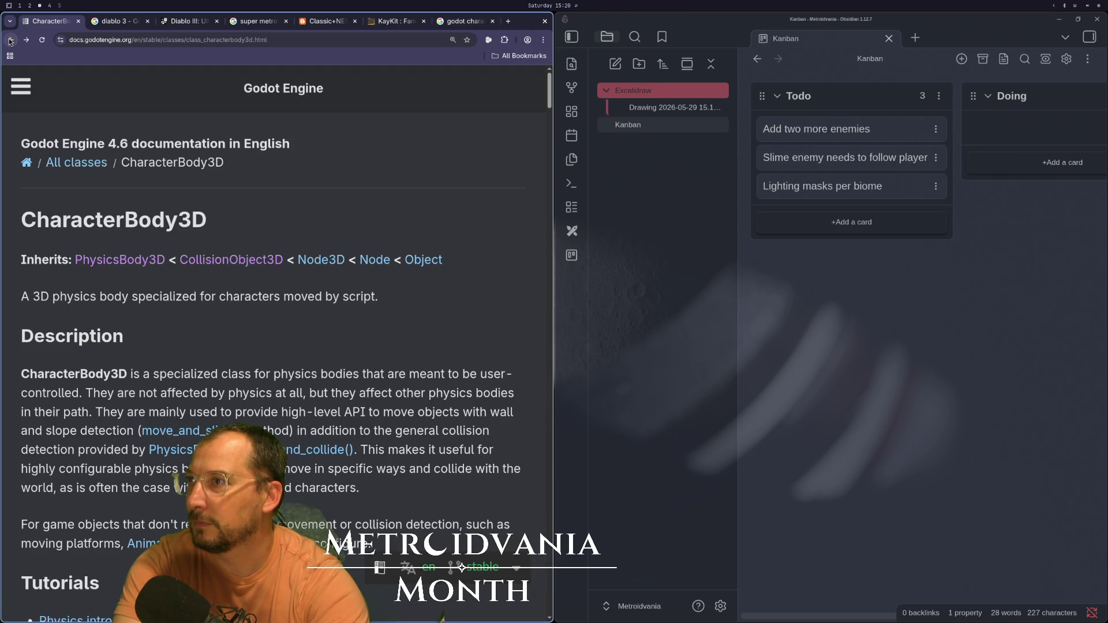
Step: Search the CharacterBody3D page for 'get_' and jump to the get_slide_collision description
key("ctrl+f")
type("_coll")
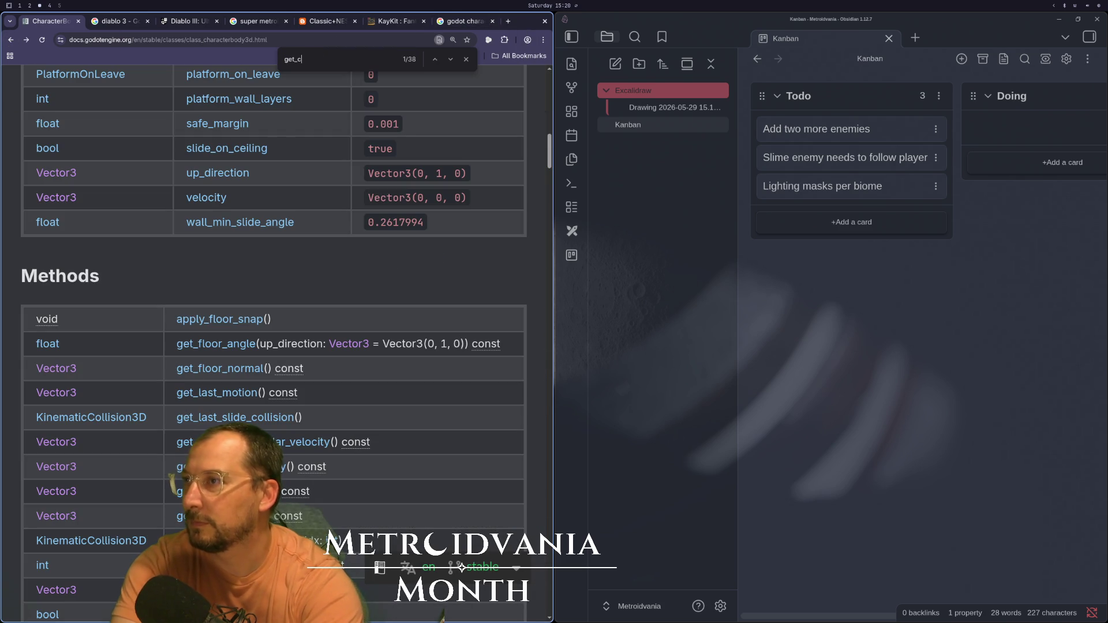
key("BackSpace")
key("BackSpace")
key("BackSpace")
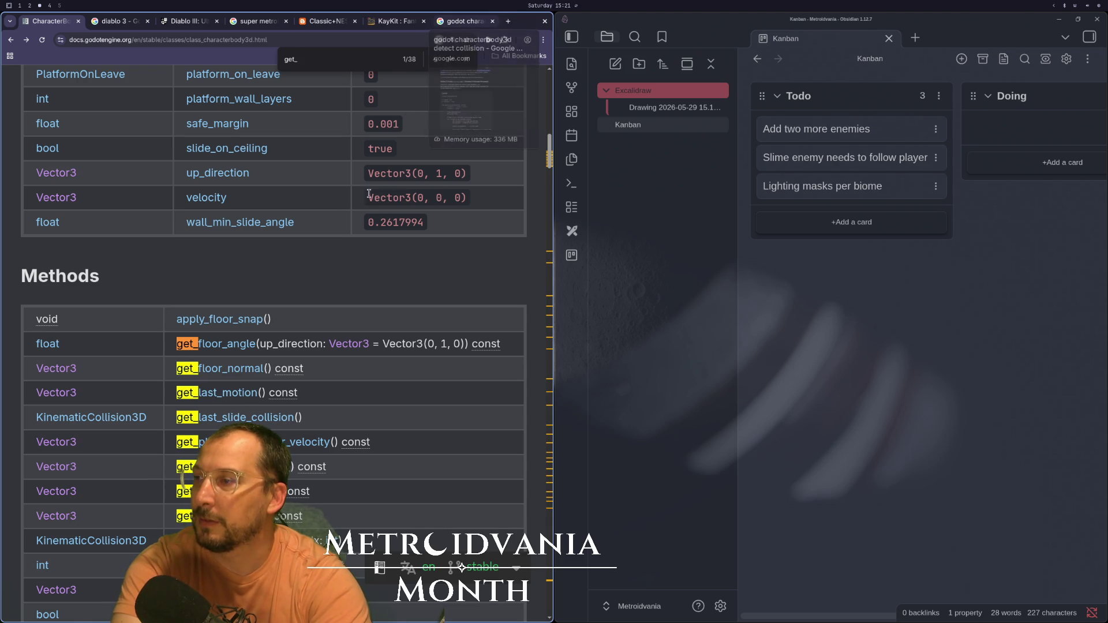
left_click(231, 541)
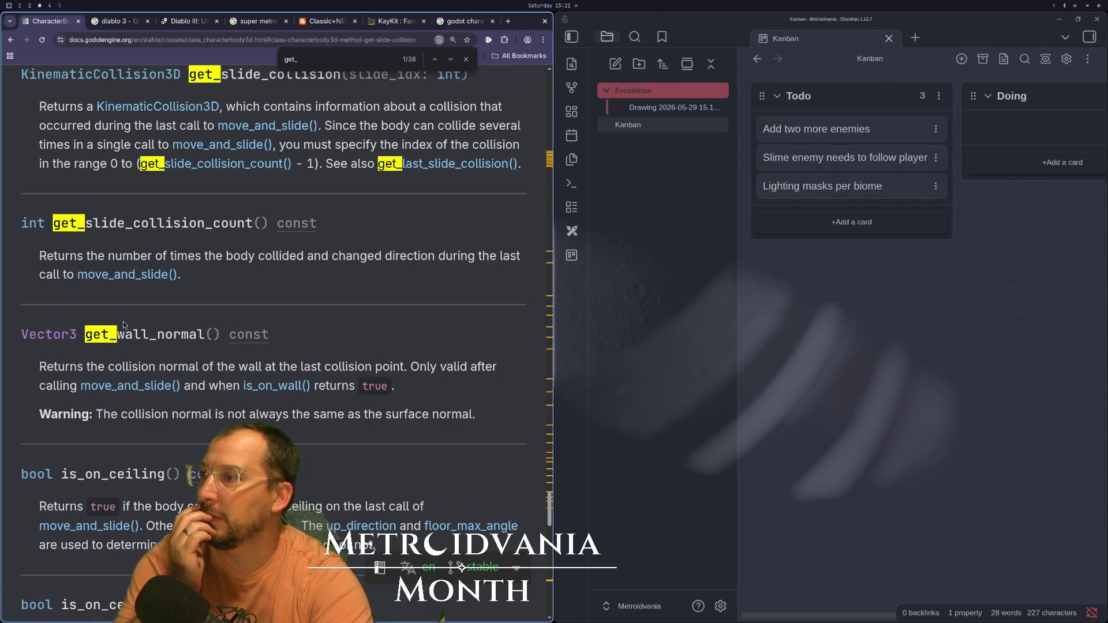
scroll(145, 360, "up", 2)
scroll(167, 378, "down", 6)
scroll(168, 378, "up", 10)
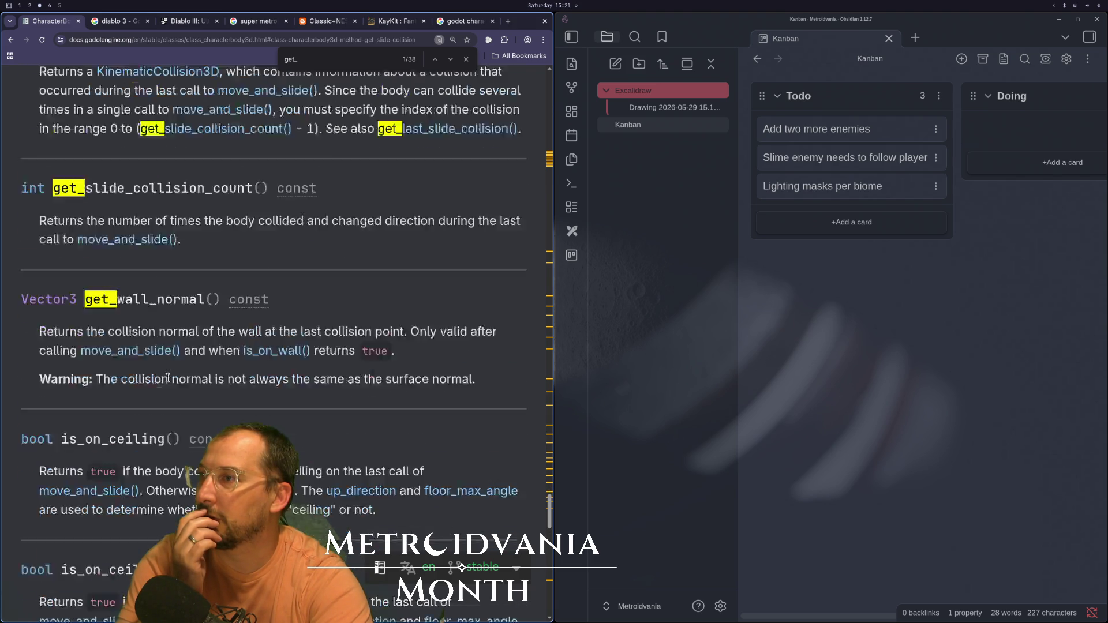
scroll(168, 378, "up", 8)
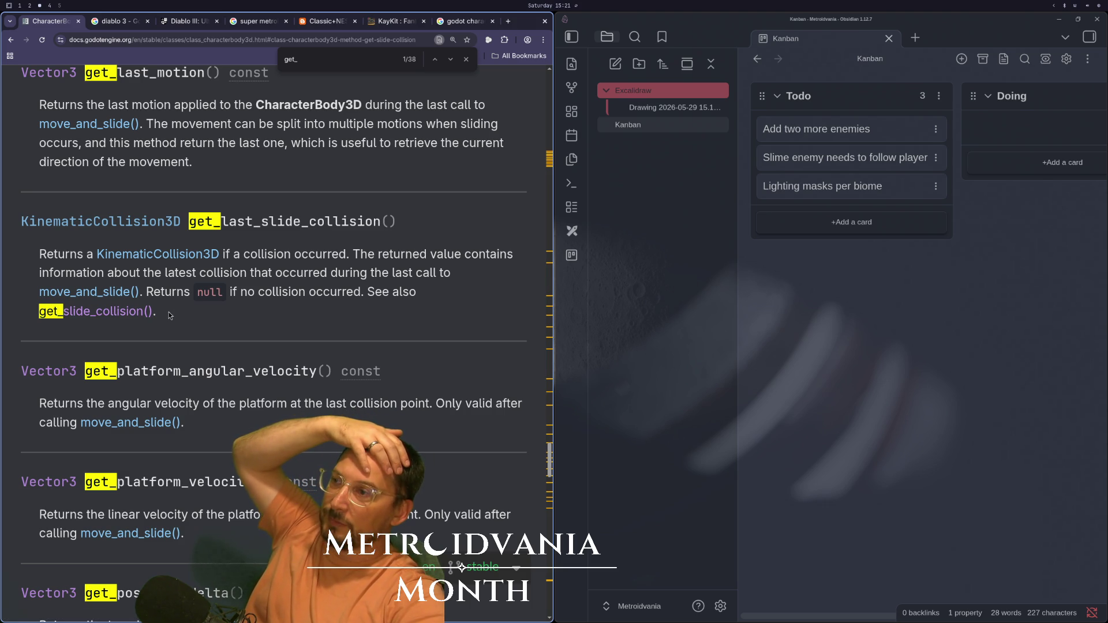
left_click(97, 311)
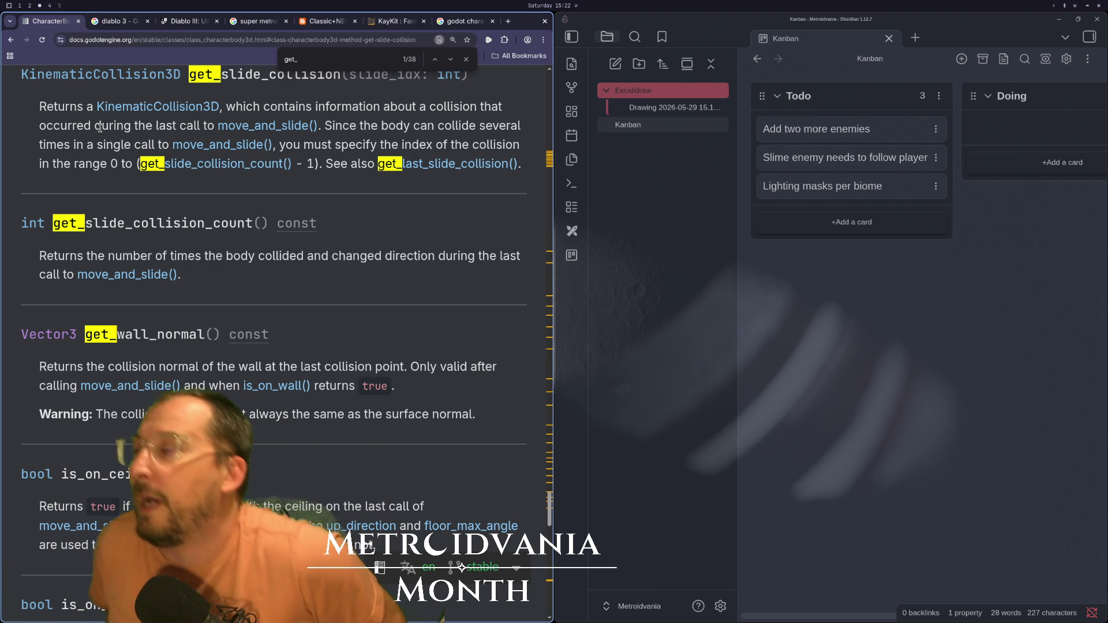
key("super+1")
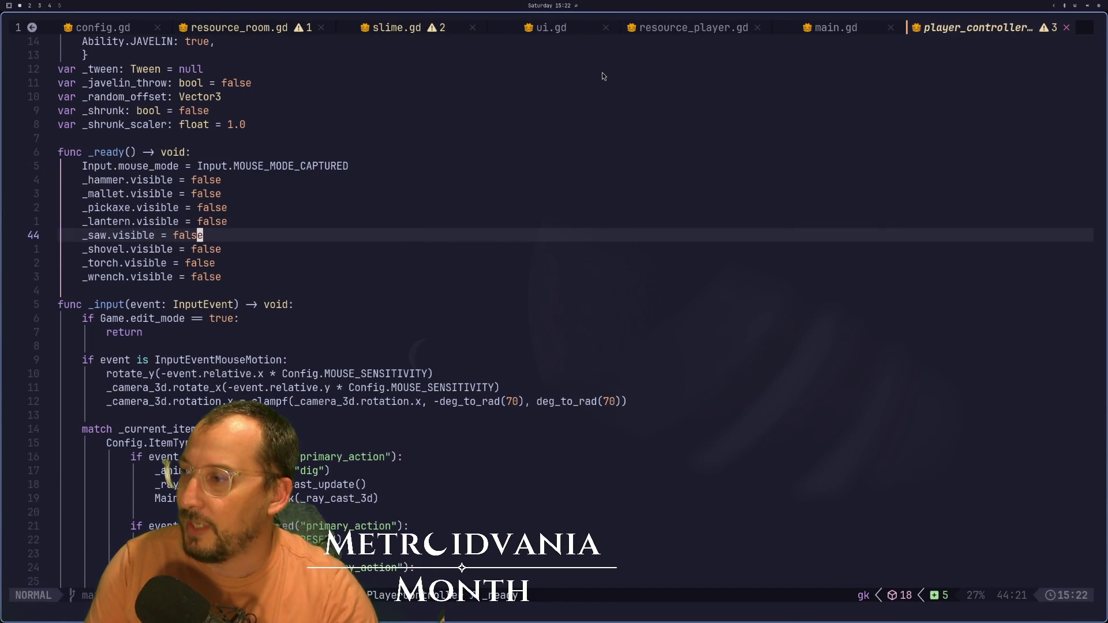
Step: Scroll through player_controller.gd in Neovim, then return to Godot's player_controller scene
scroll(329, 463, "down", 18)
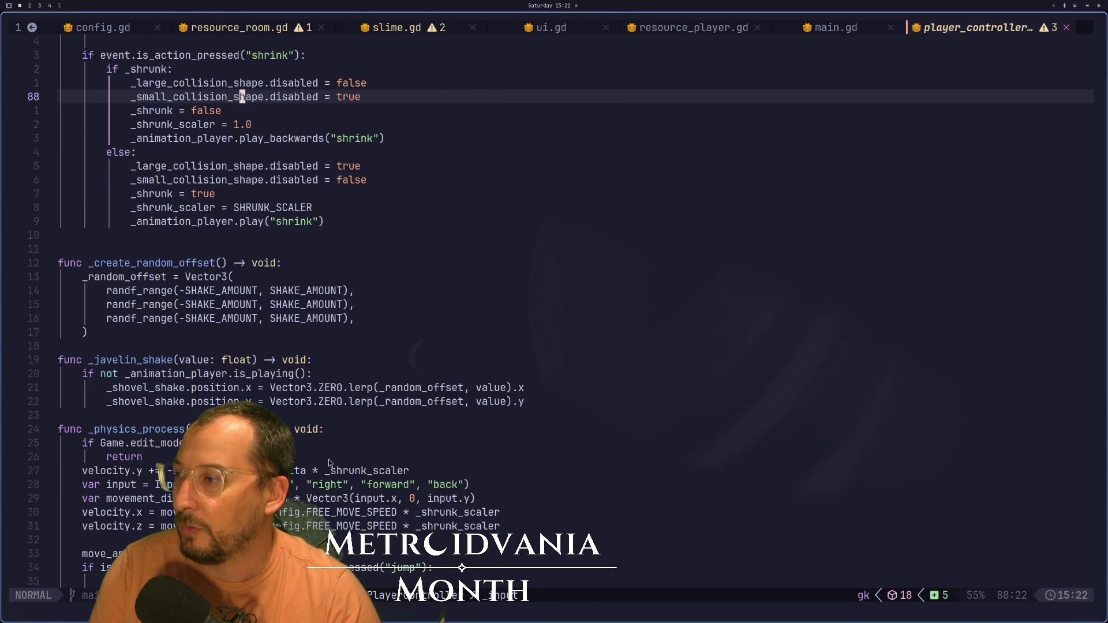
scroll(329, 463, "down", 2)
key("super+2")
key("super+3")
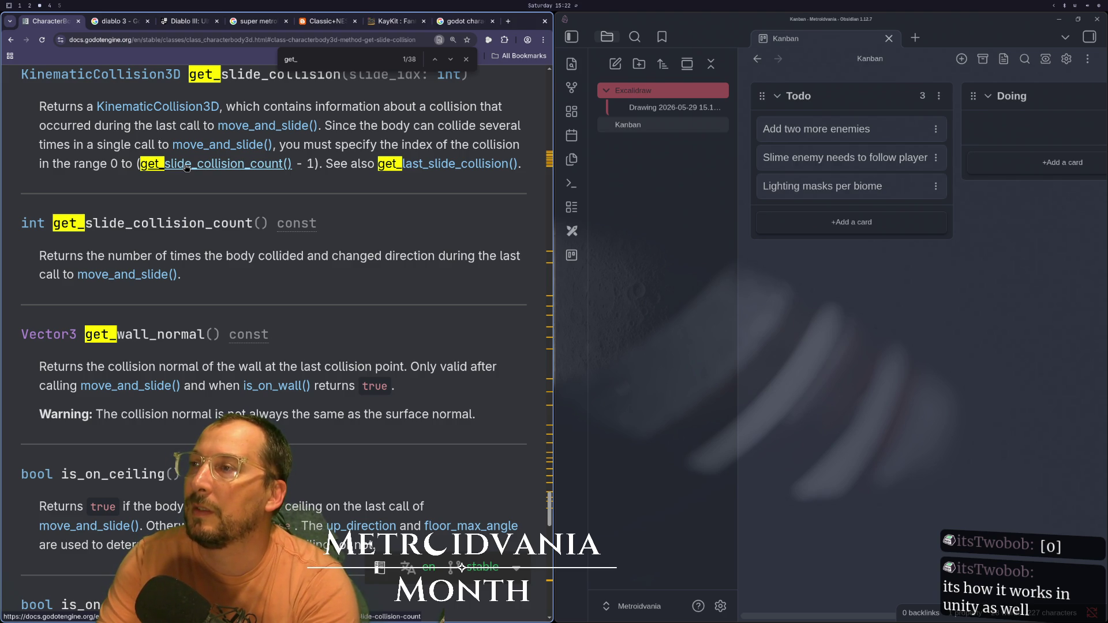
key("super+2")
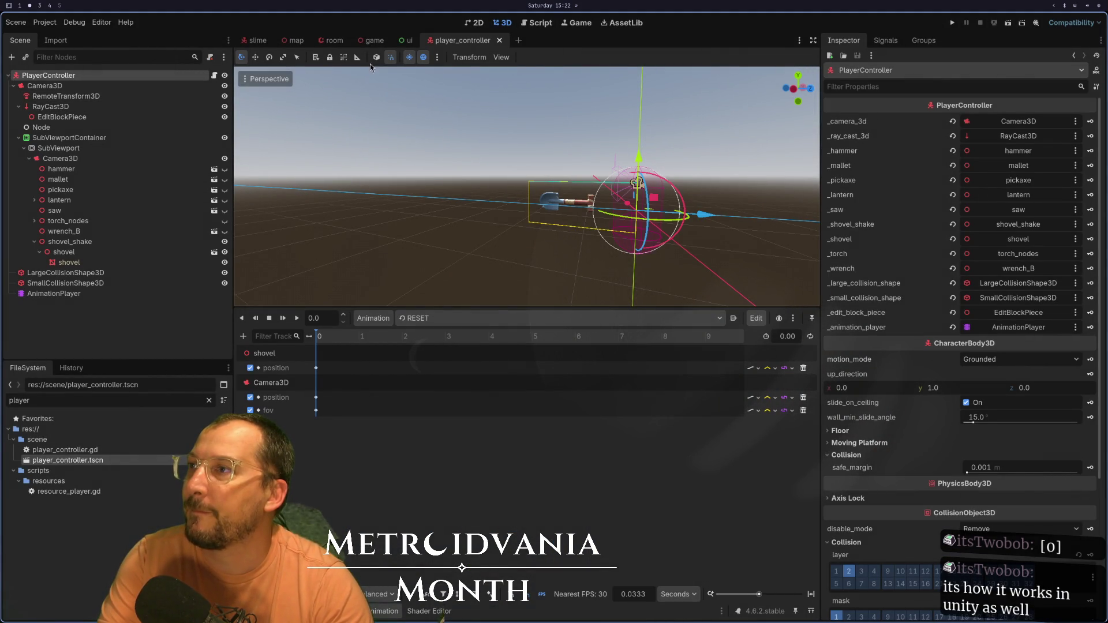
Step: In the slime scene, inspect the collision shape's properties and select the SlimeMesh root
left_click(254, 41)
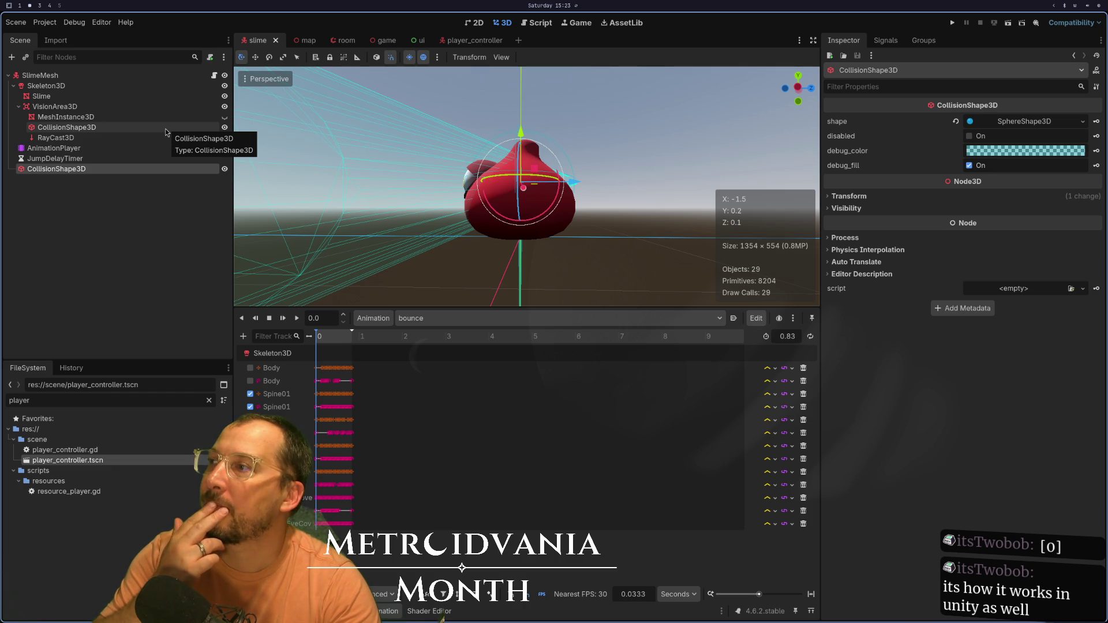
left_click(102, 71)
left_click(106, 168)
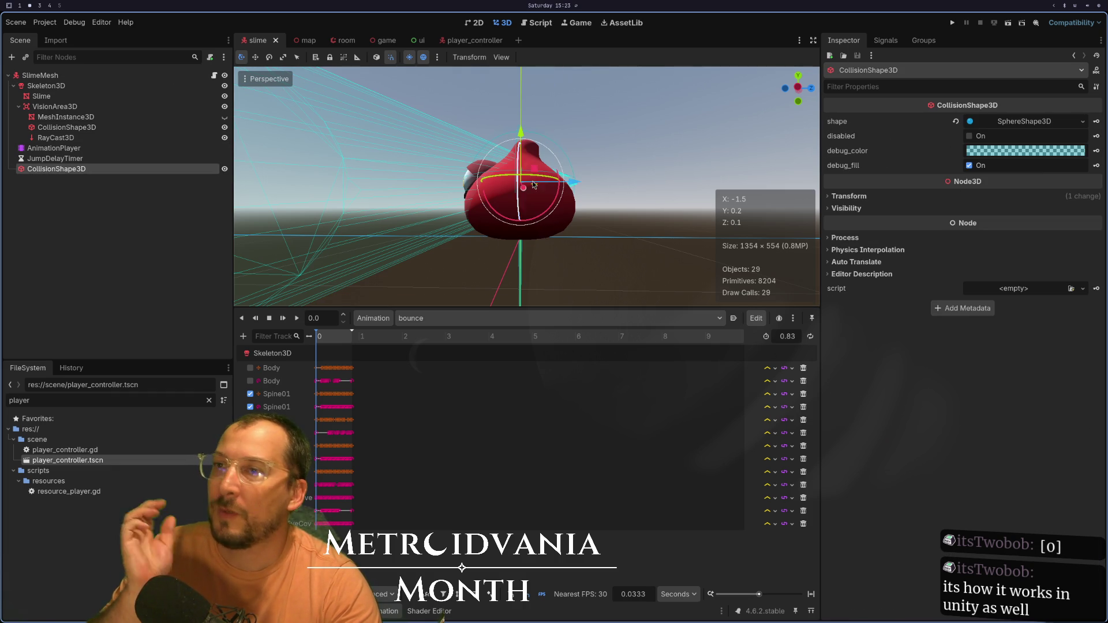
left_click(846, 195)
left_click(846, 195)
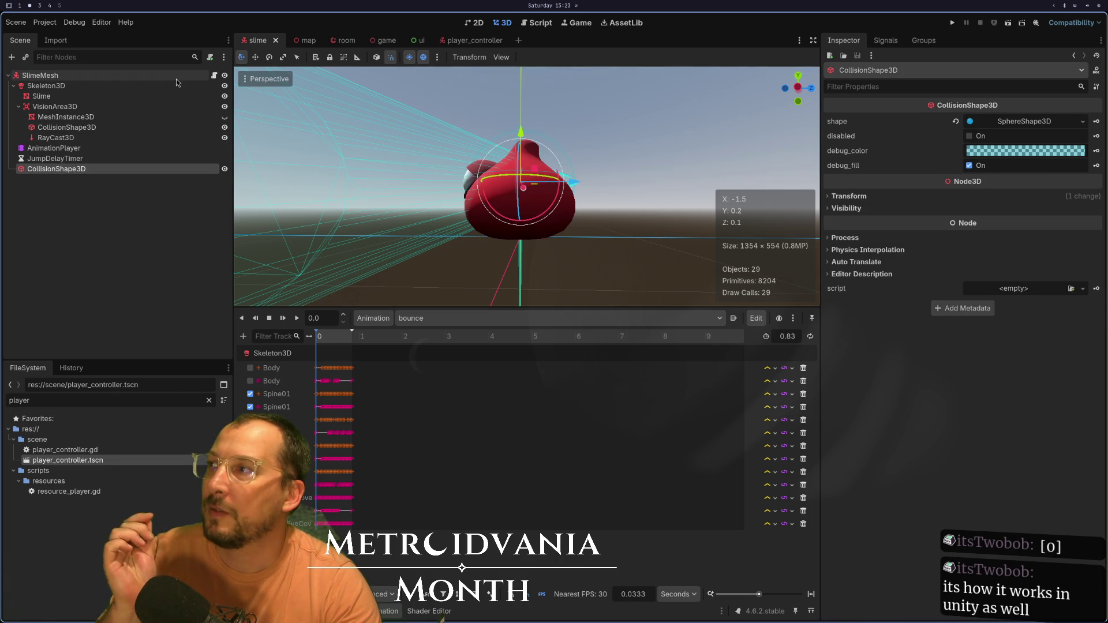
left_click(173, 75)
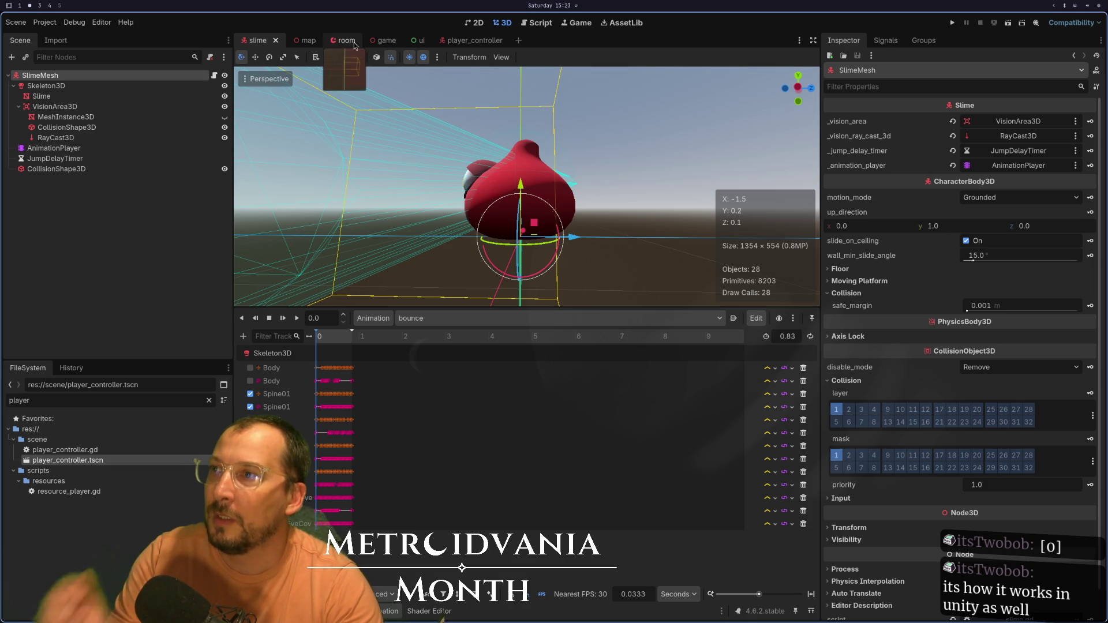
Step: Compare player_controller's collision layers, then toggle the slime's layer 1 bit and undo it
left_click(470, 41)
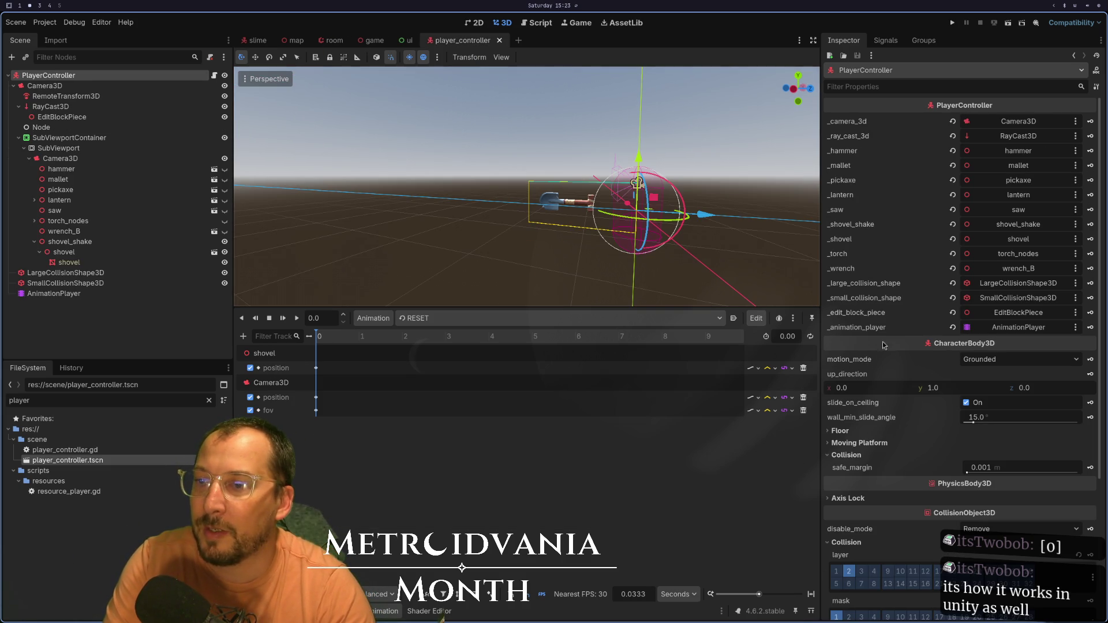
scroll(898, 329, "down", 5)
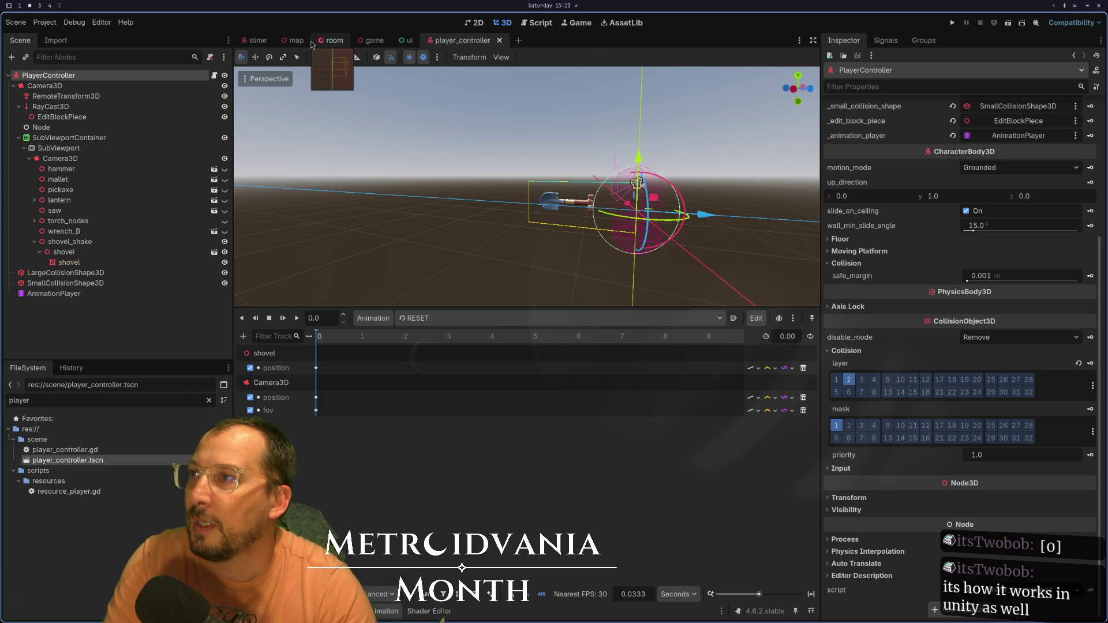
left_click(256, 40)
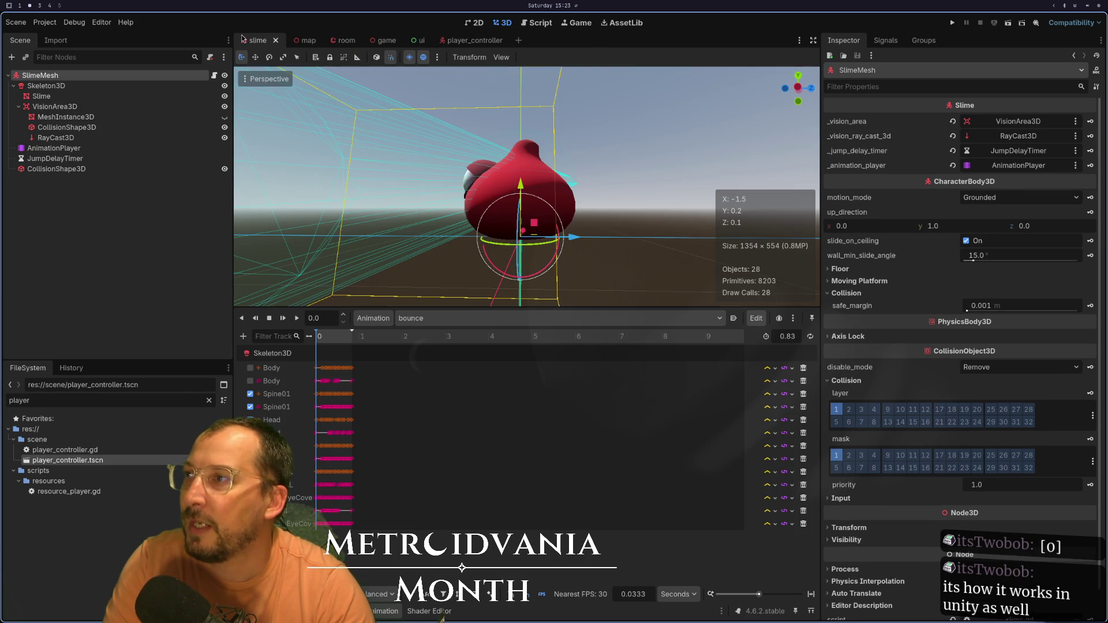
left_click(836, 411)
key("ctrl+z")
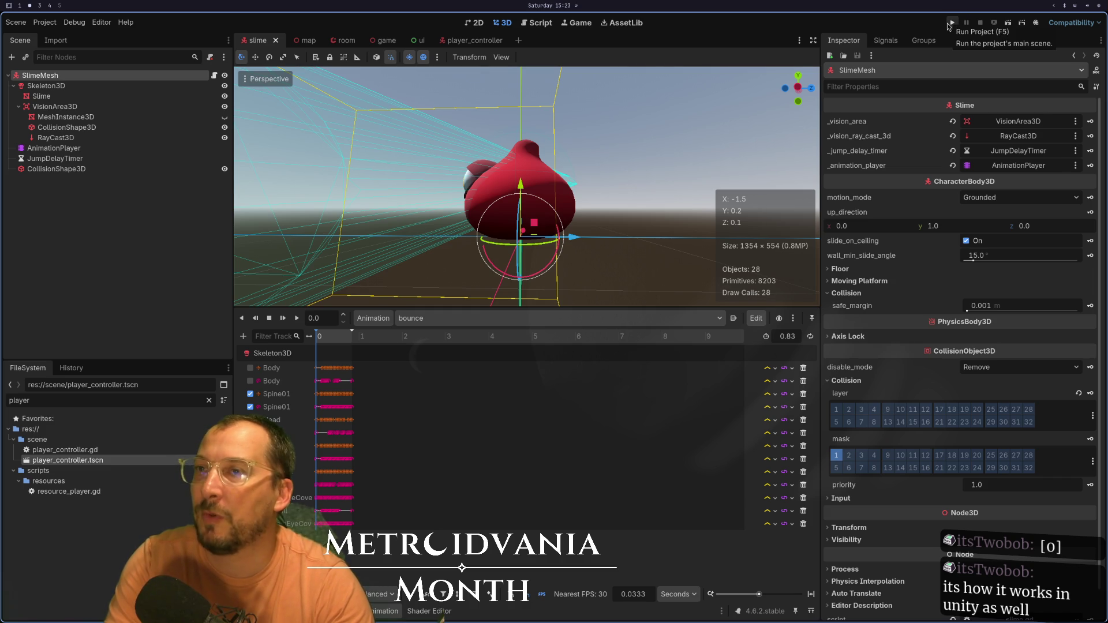
Step: Test-run the game, stop it, and switch back to the player_controller scene
left_click(952, 23)
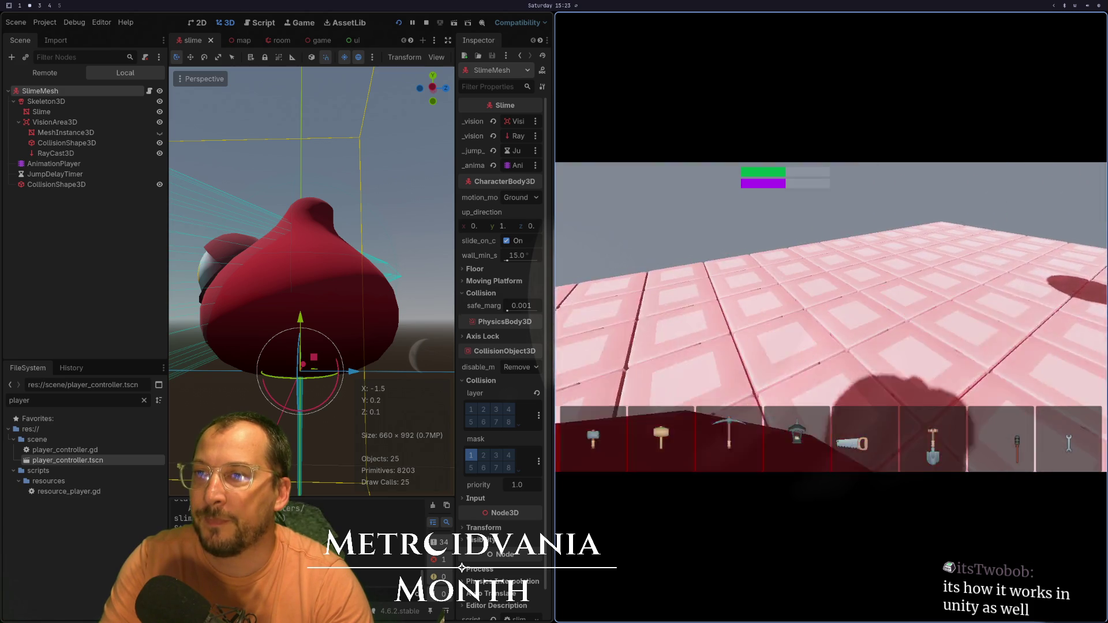
key("F8")
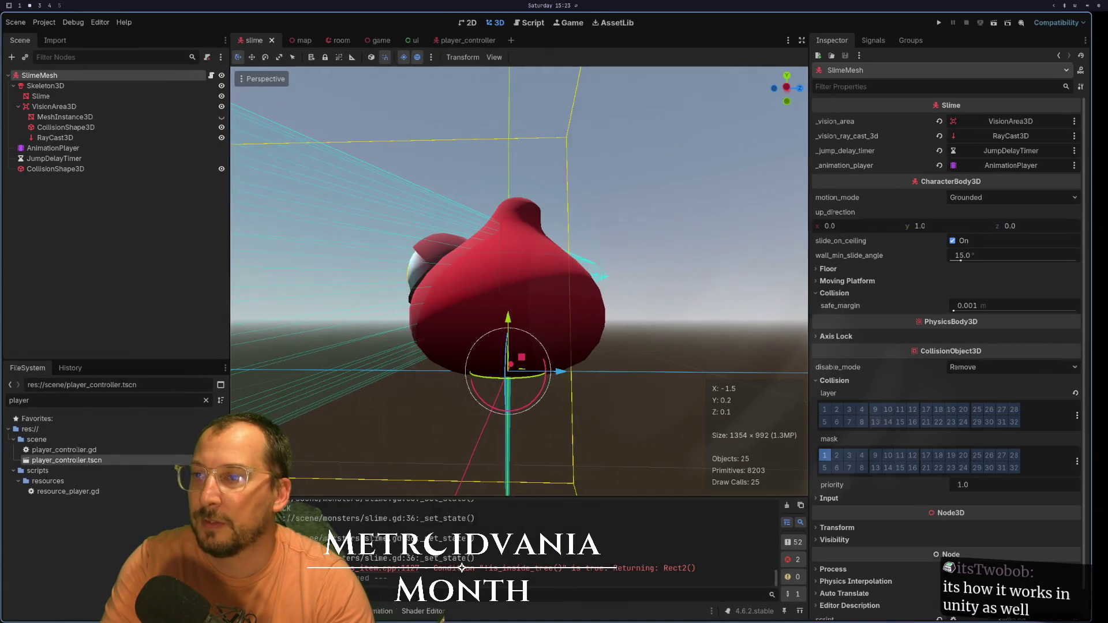
left_click(470, 41)
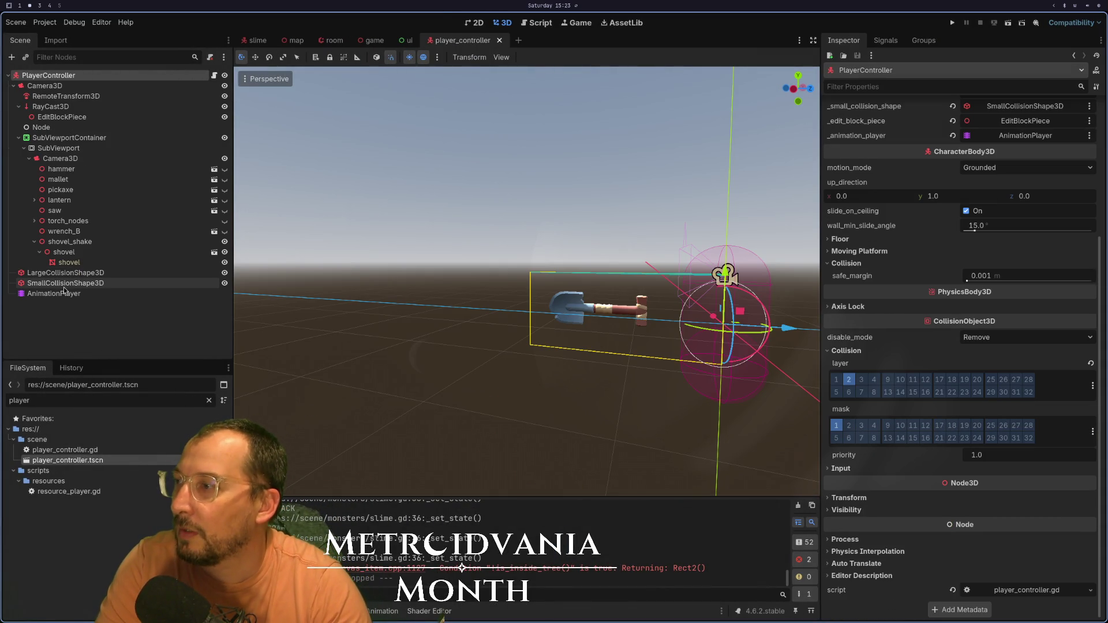
Step: Add an Area3D child to PlayerController and move it above AnimationPlayer
right_click(50, 75)
left_click(95, 99)
type("Area")
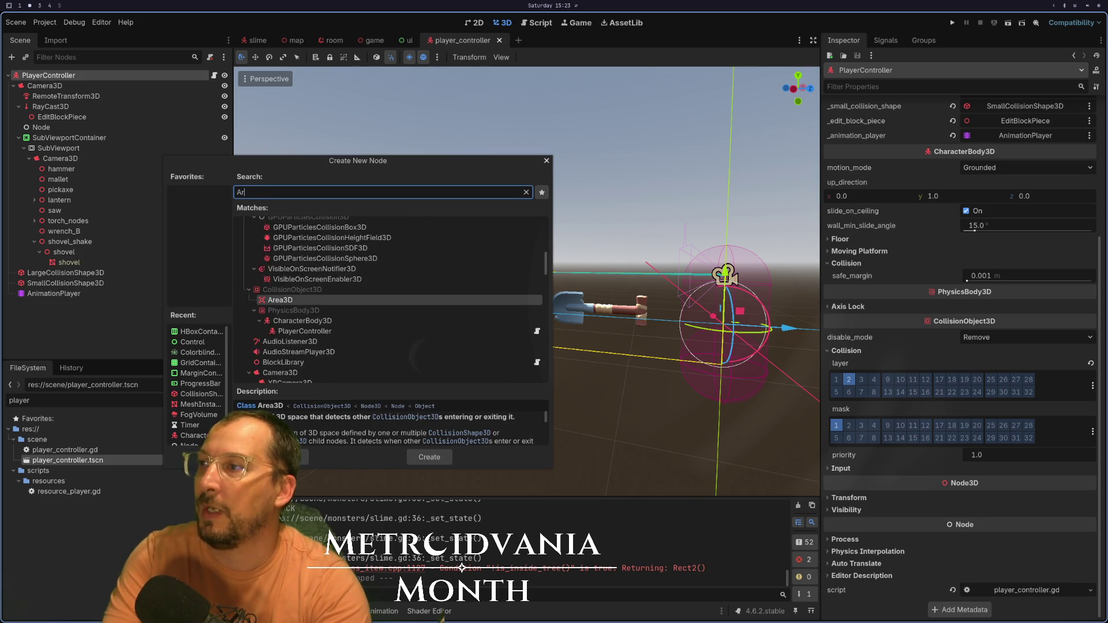
key("Return")
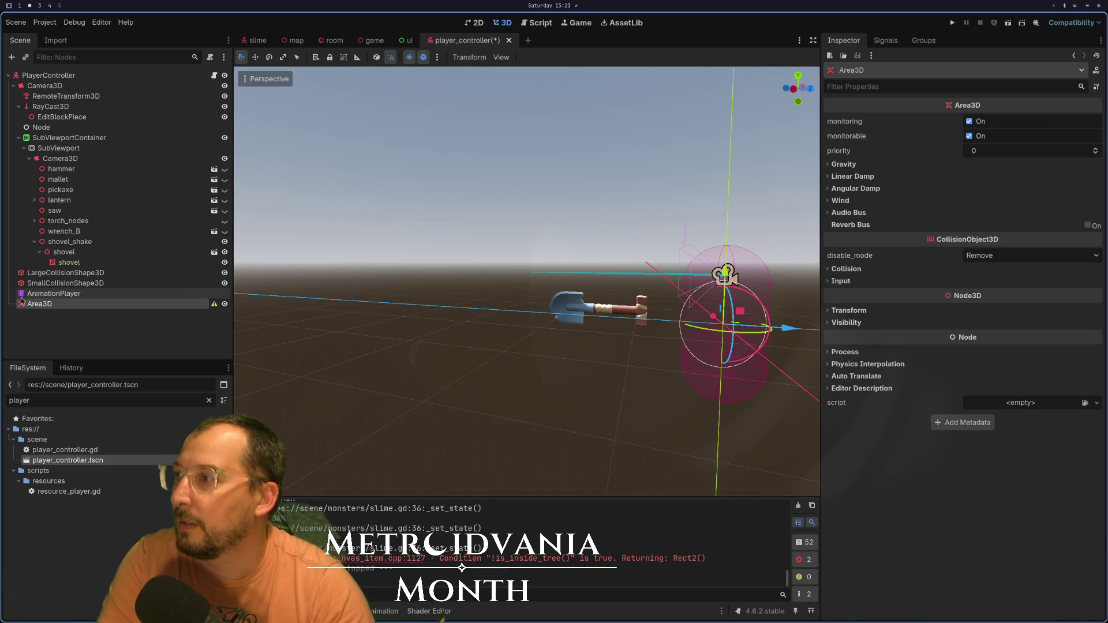
left_click_drag(27, 302, 65, 297)
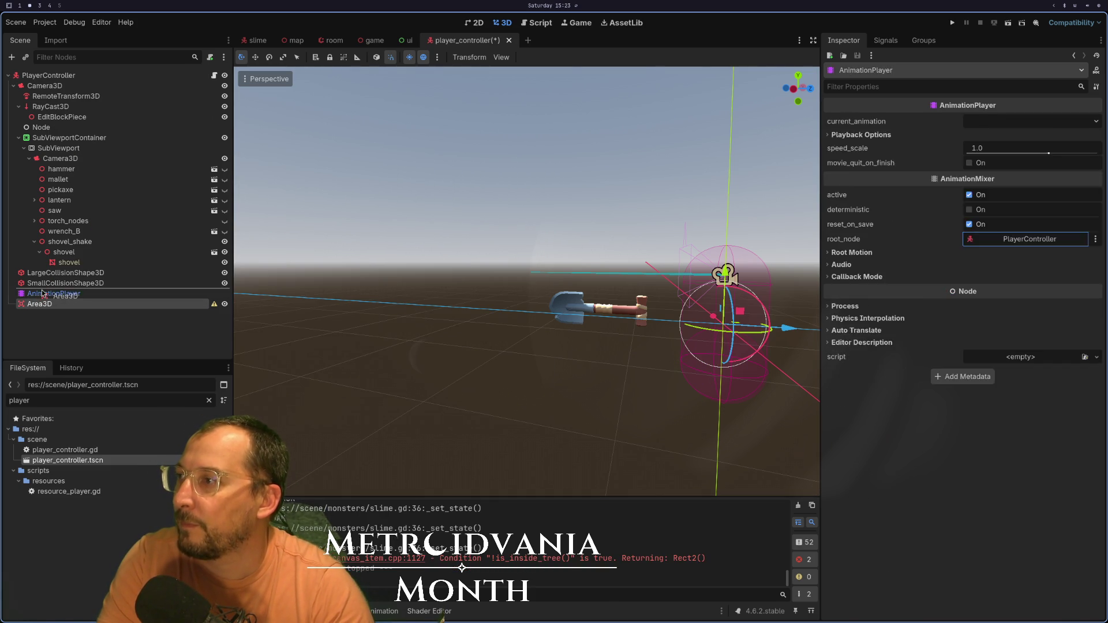
Step: Copy the large and small CollisionShape3D nodes and paste them under Area3D
key("Up")
key("shift+Up")
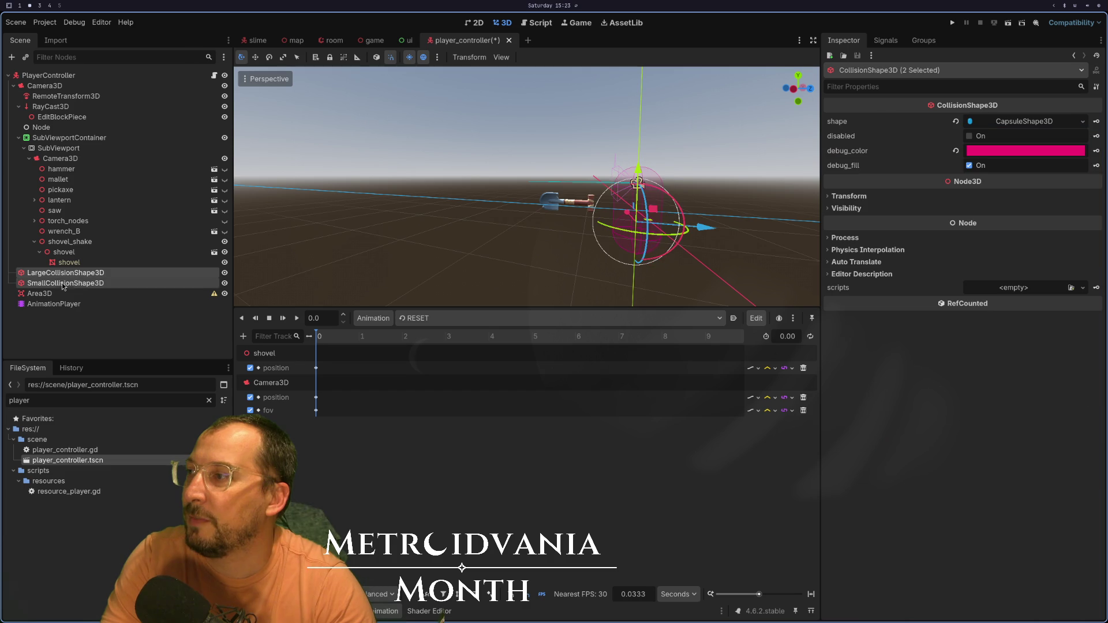
key("ctrl+c")
left_click(65, 294)
key("ctrl+v")
left_click(81, 294)
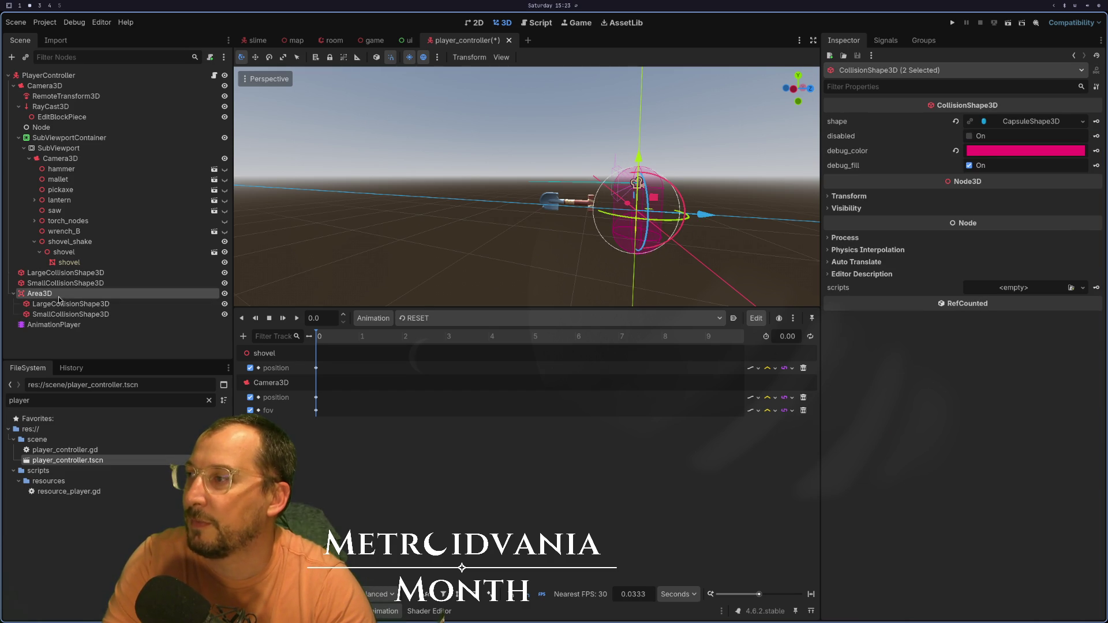
Step: Check the pasted LargeCollisionShape3D under Area3D and reselect Area3D for renaming
left_click(104, 304)
key("Up")
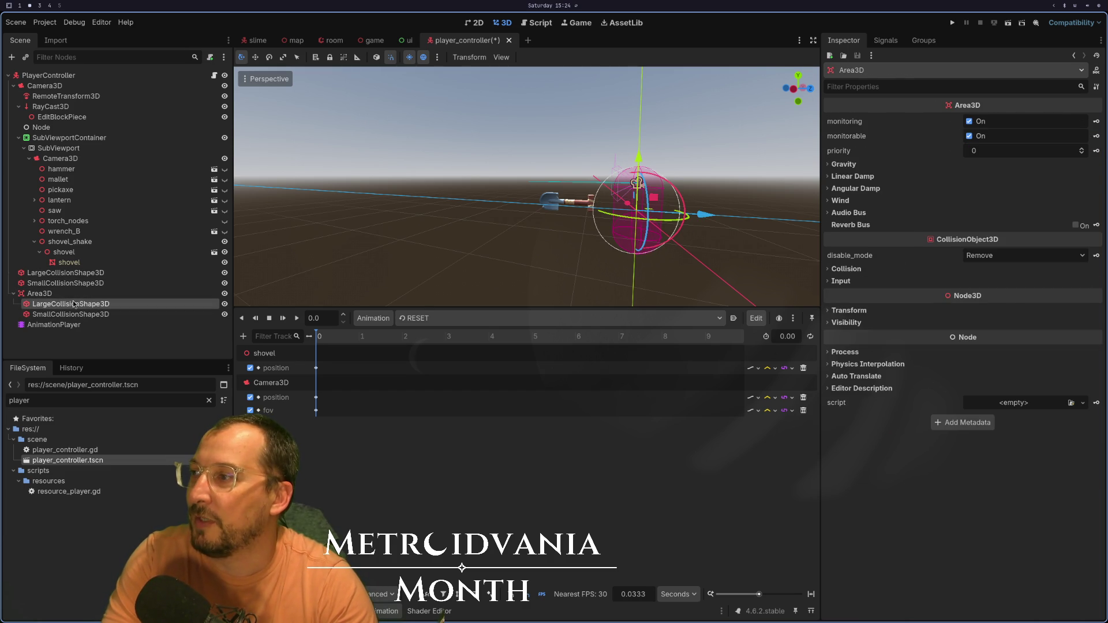
left_click(103, 304)
left_click(75, 293)
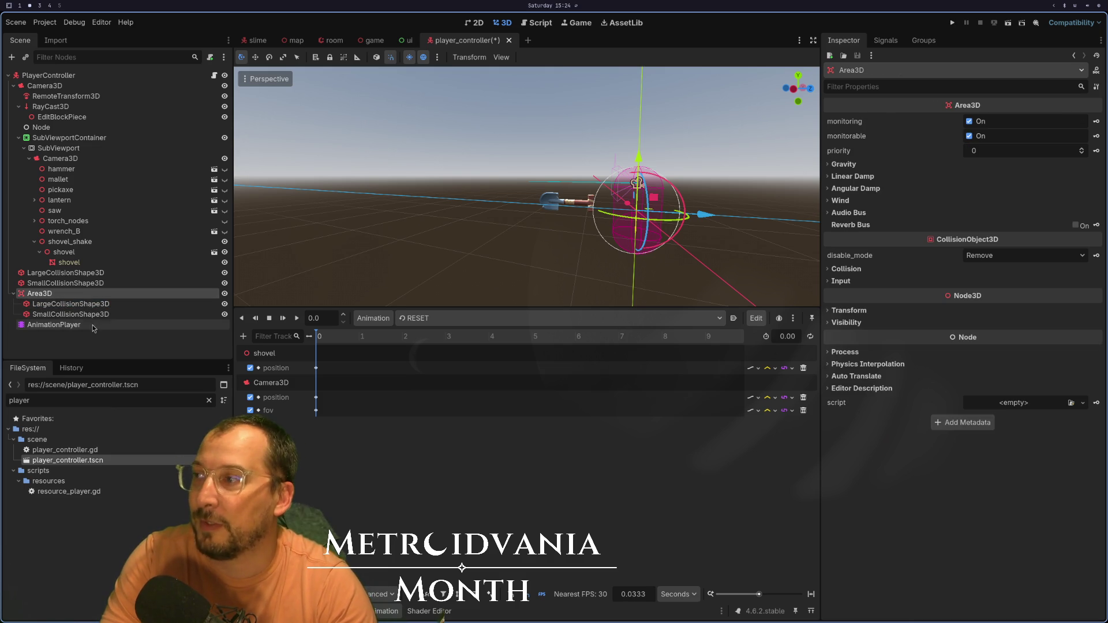
left_click(85, 304)
left_click(48, 295)
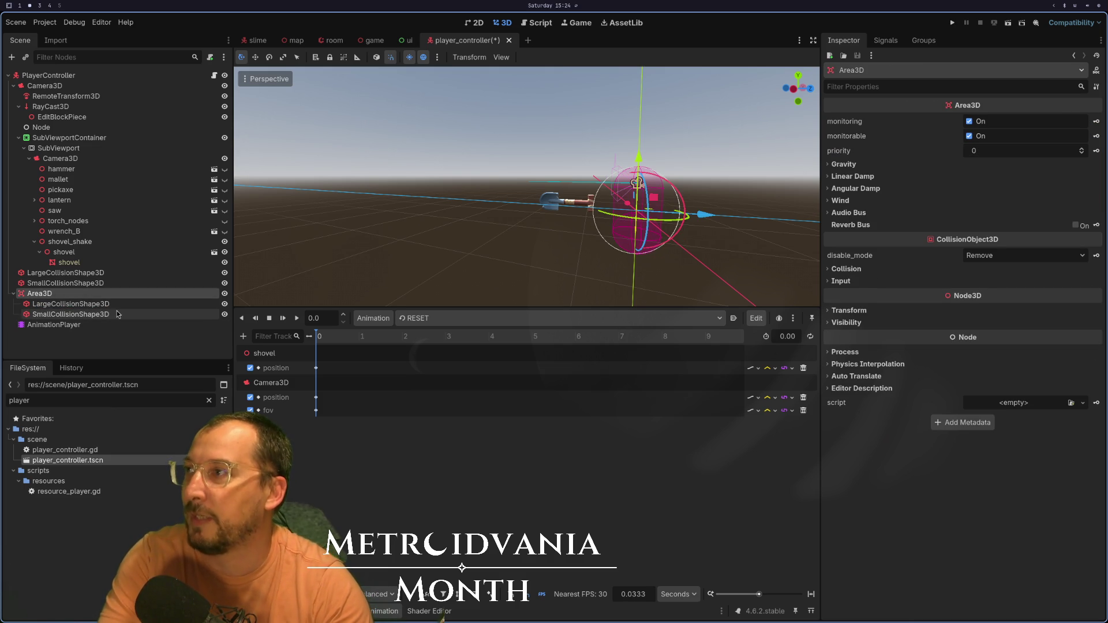
double_click(39, 294)
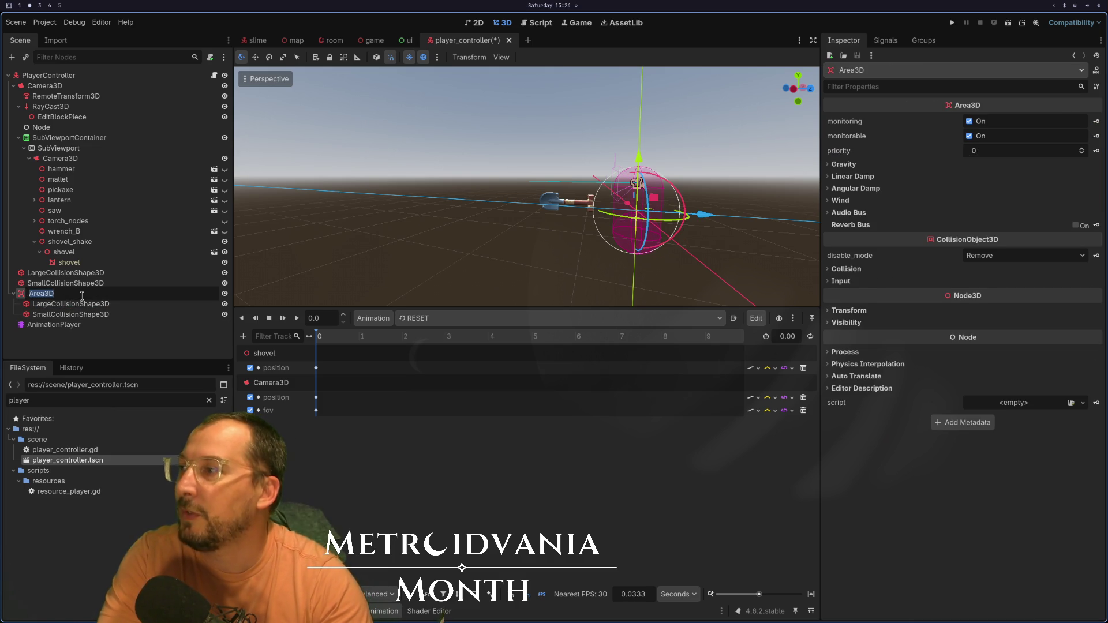
Step: Rename the Area3D node to HitboxArea3D
left_click(29, 294)
type("Collisid")
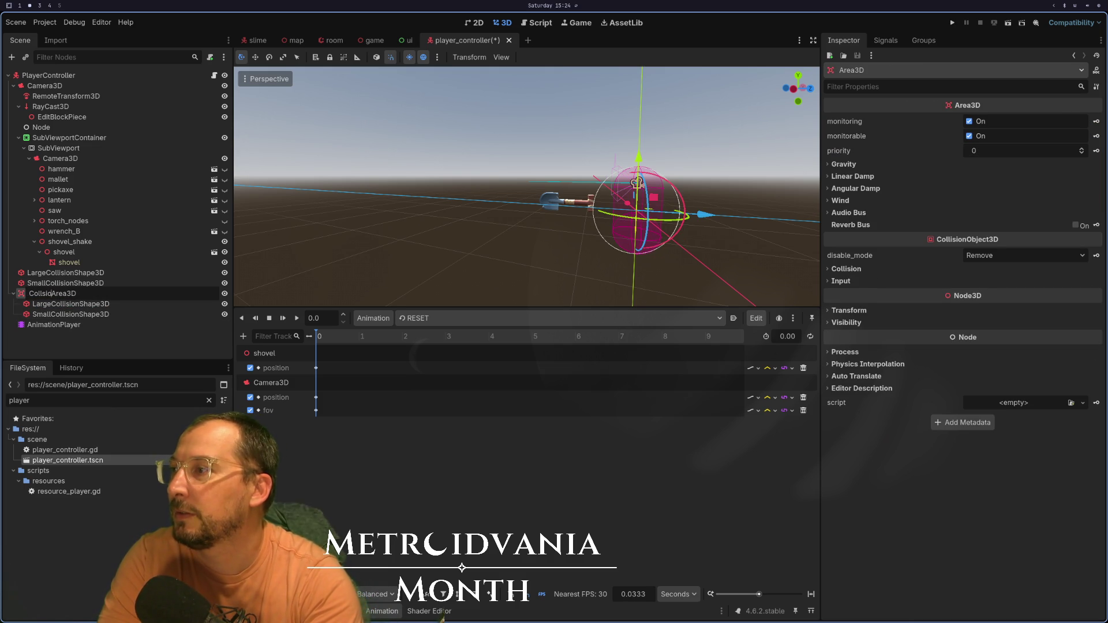
key("BackSpace")
key("BackSpace")
key("BackSpace")
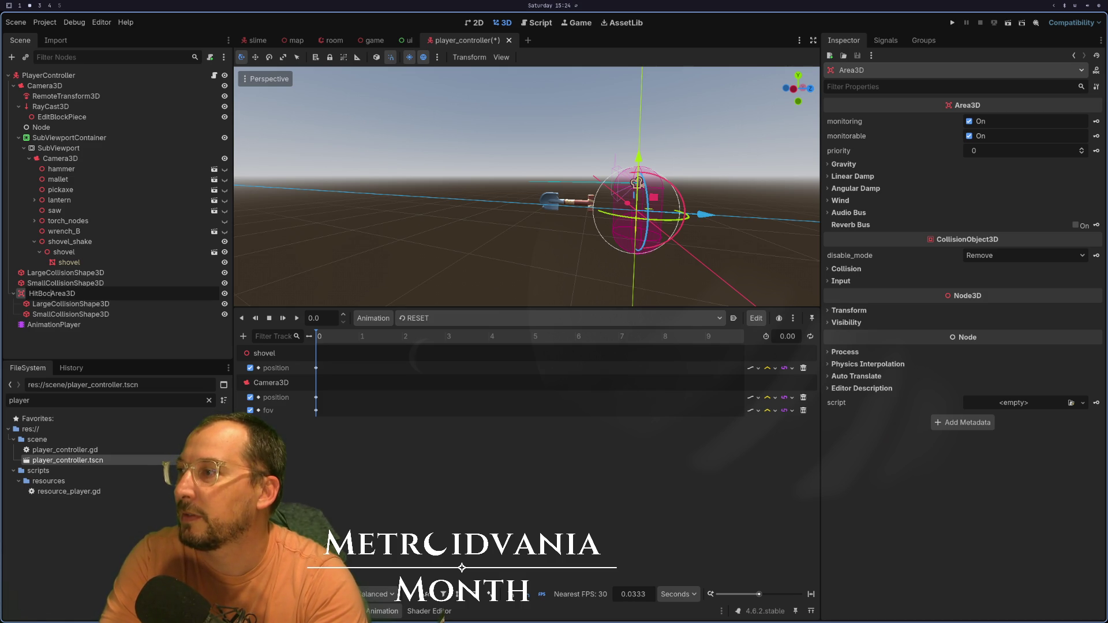
key("Escape")
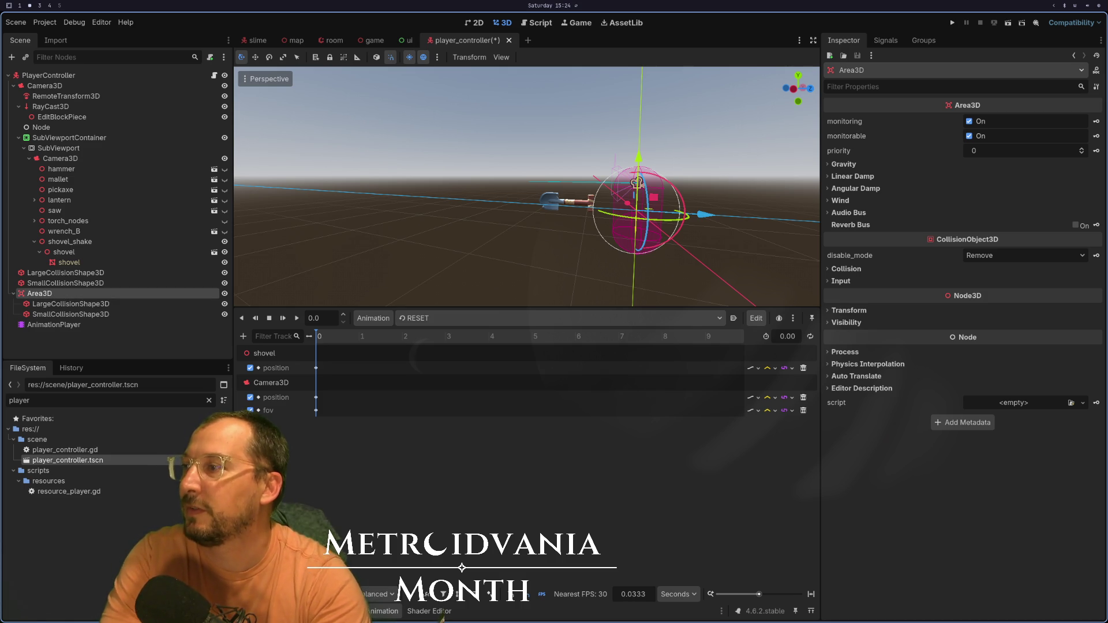
double_click(34, 294)
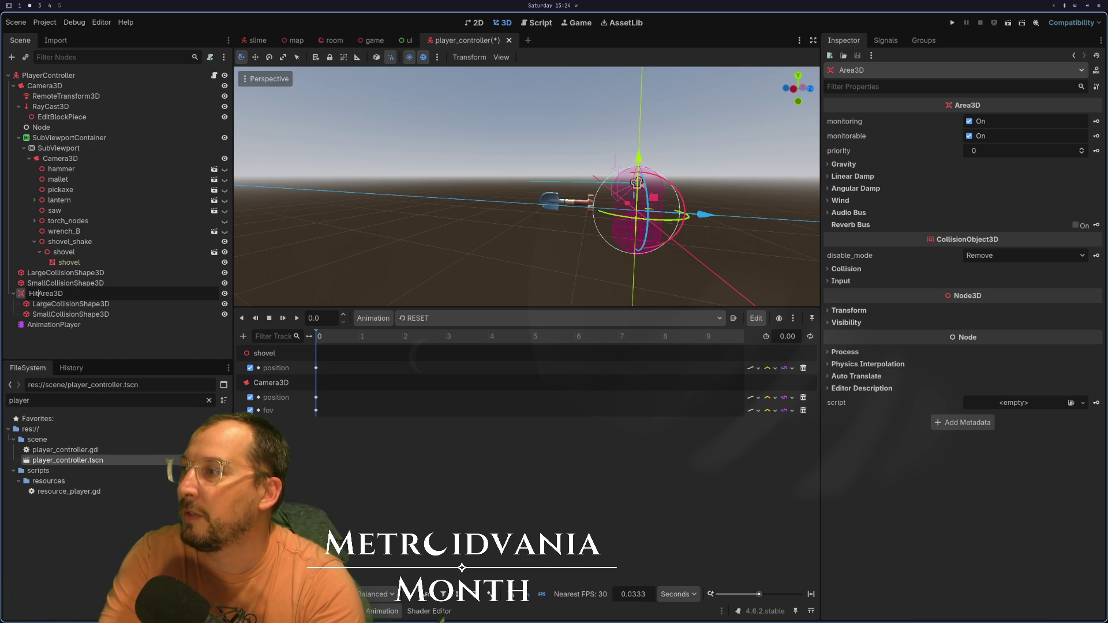
type("box")
key("Return")
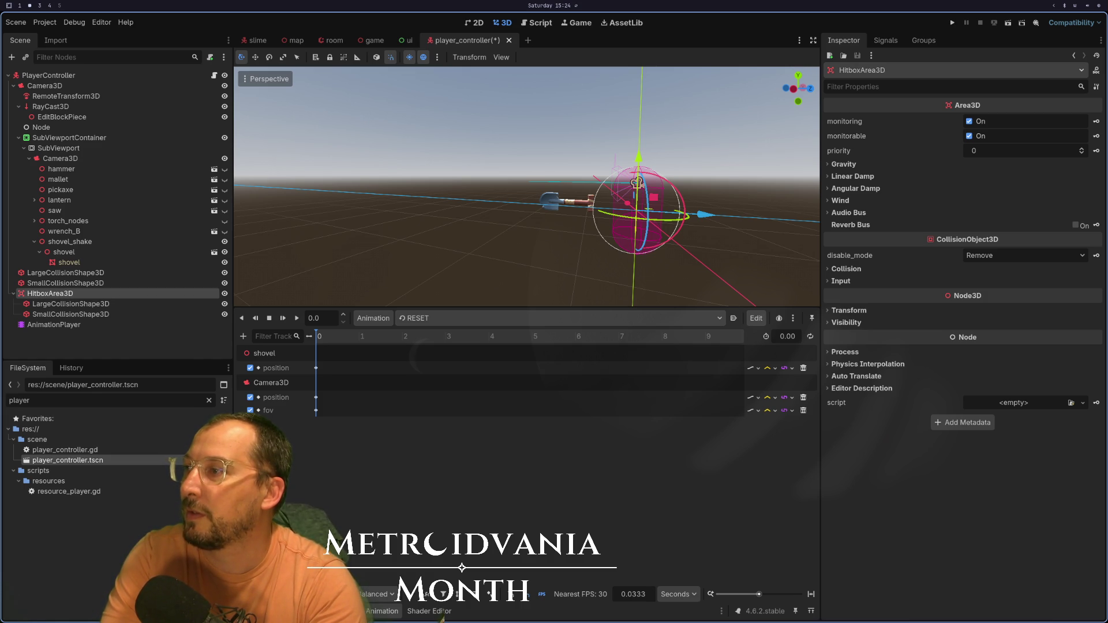
key("F2")
Step: Compare the hitbox's collision shapes with the player's own, then show HitboxArea3D's collision settings
left_click(98, 314)
left_click(98, 315)
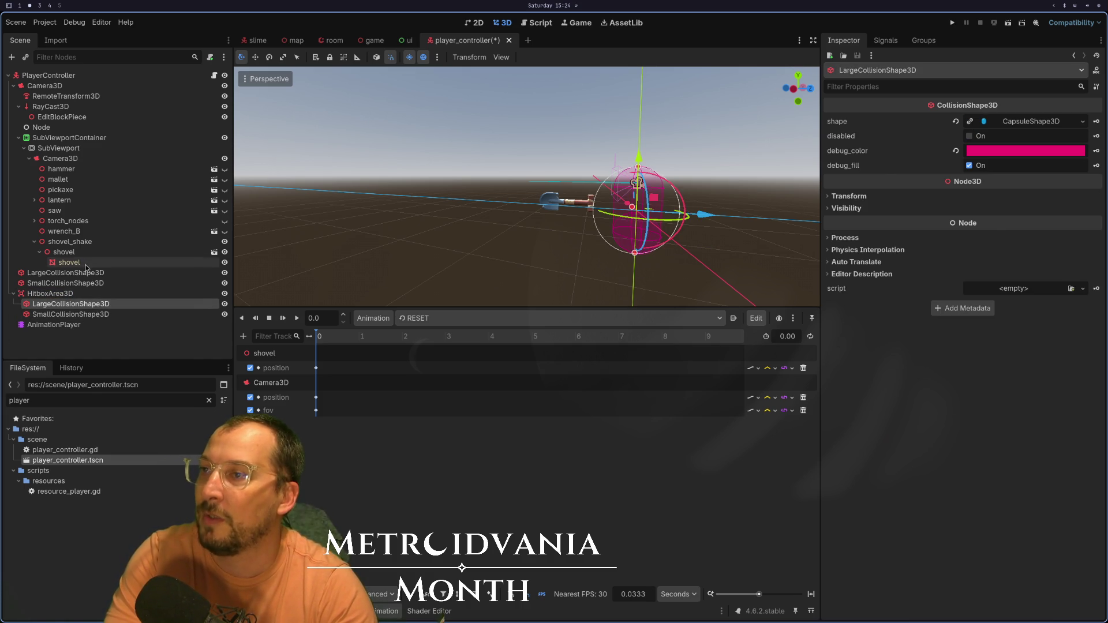
left_click(65, 272)
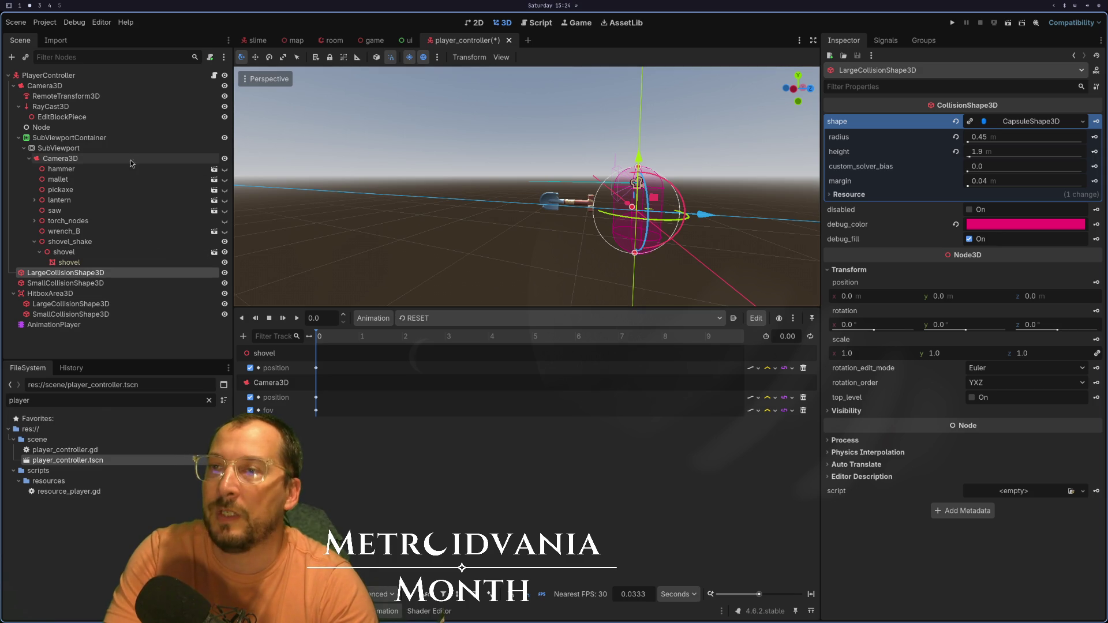
left_click(90, 306)
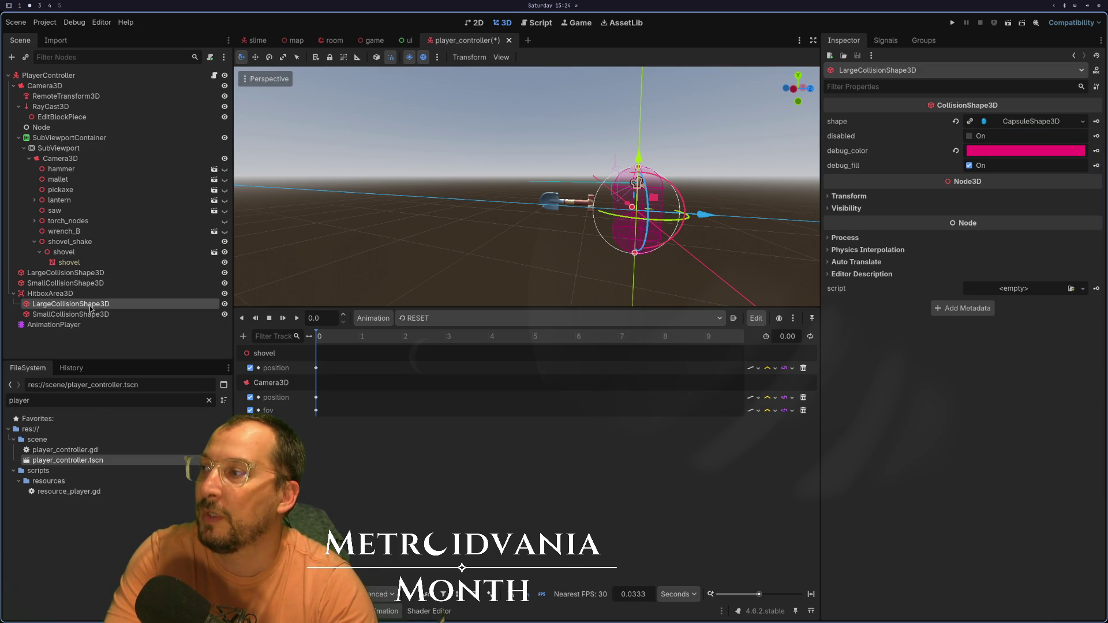
left_click(95, 274)
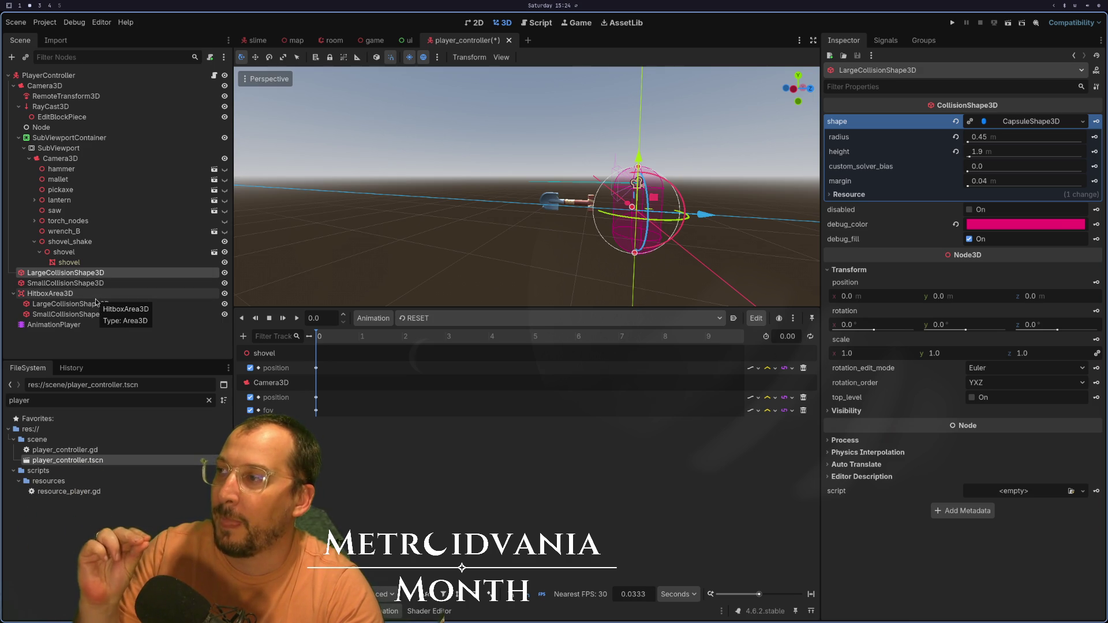
left_click(96, 297)
left_click(835, 270)
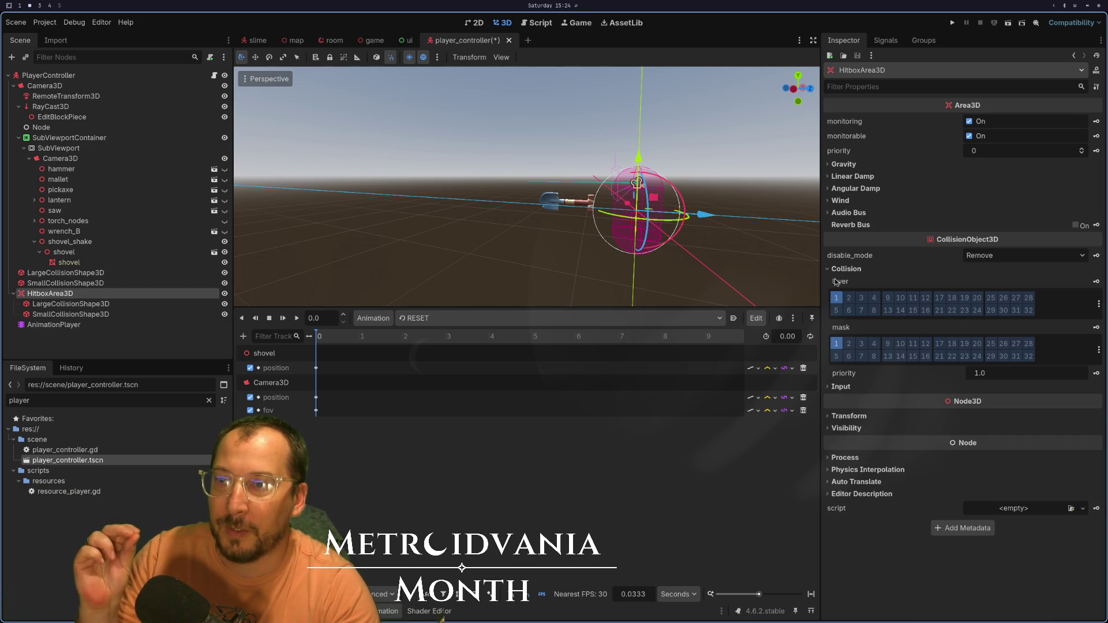
Step: Put HitboxArea3D on collision layer 3 only, with mask 1 turned off
left_click(836, 297)
left_click(836, 343)
left_click(859, 300)
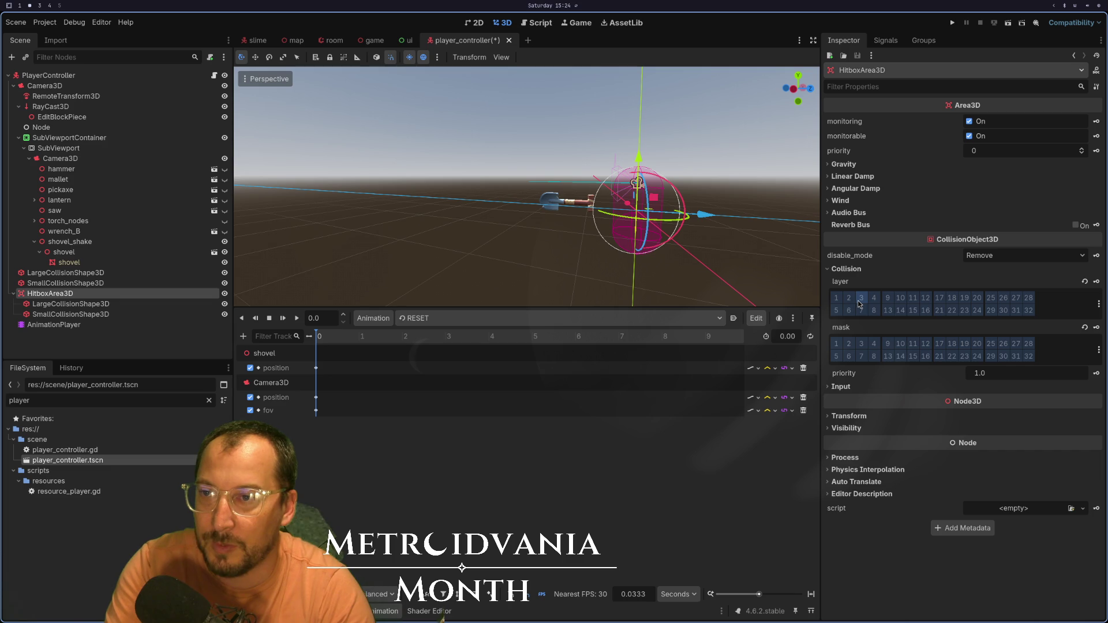
Step: Open Project Settings to the 3D Physics layer names
left_click(45, 22)
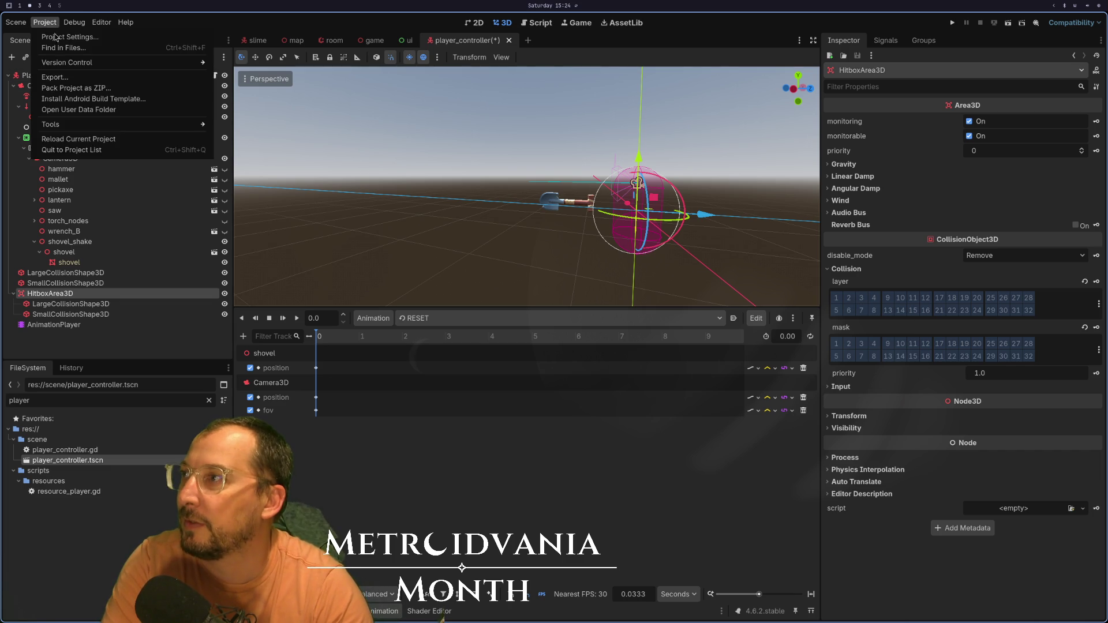
left_click(70, 36)
left_click(59, 177)
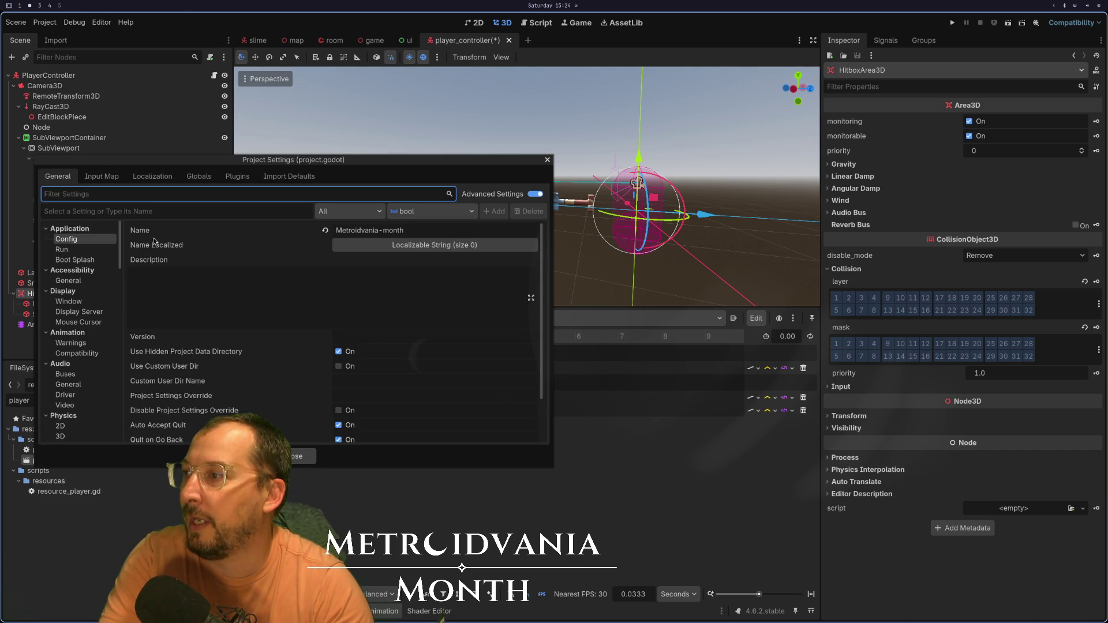
scroll(78, 288, "down", 5)
left_click(76, 302)
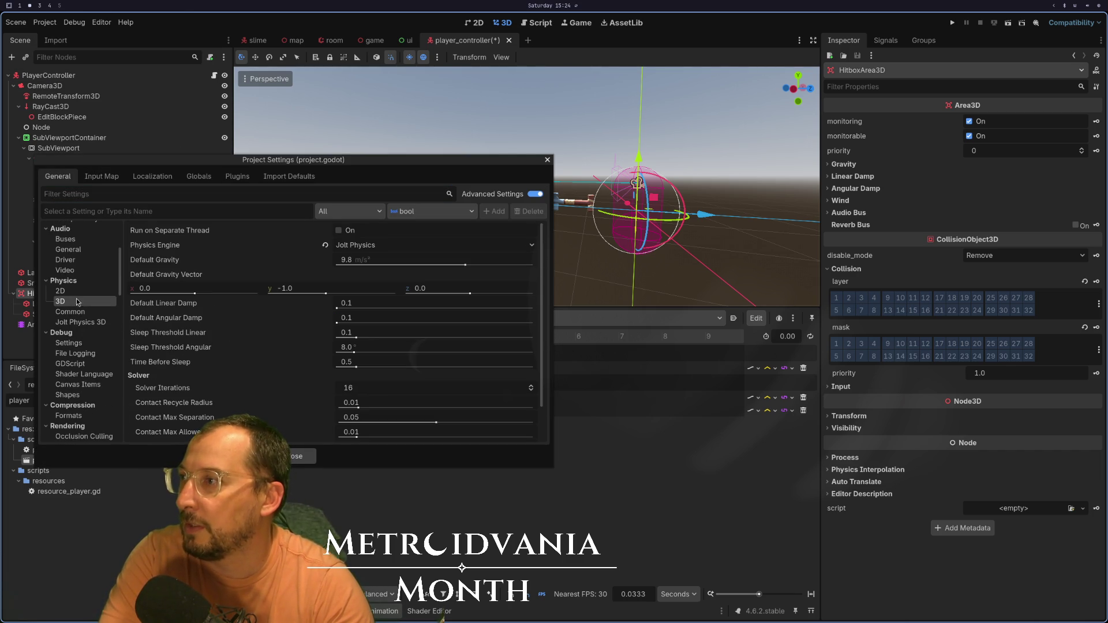
scroll(81, 312, "down", 10)
scroll(80, 317, "down", 8)
scroll(75, 319, "down", 6)
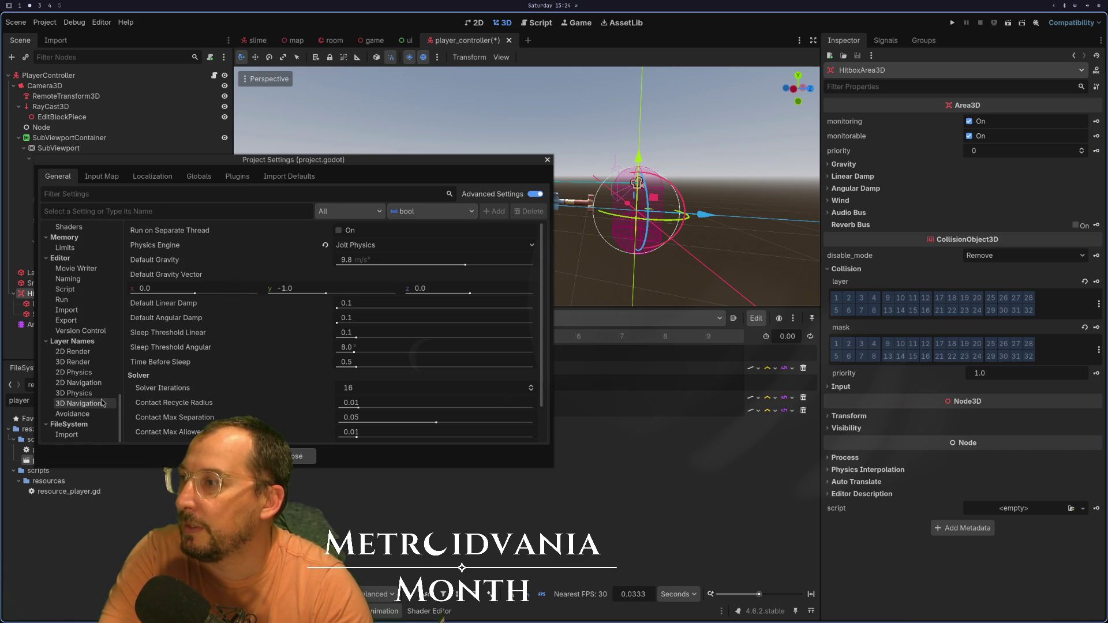
left_click(81, 393)
Step: Name 3D physics layer 3 'enemy' and layer 4 'projectile', then save the scene
left_click(346, 260)
type("enemy")
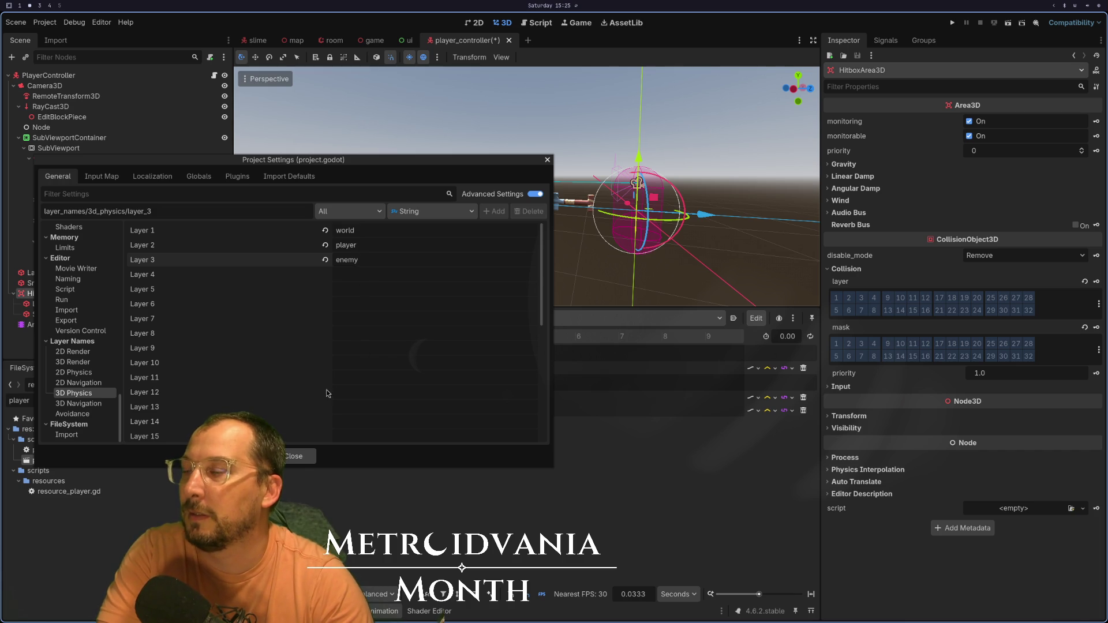
left_click(349, 275)
type("proj")
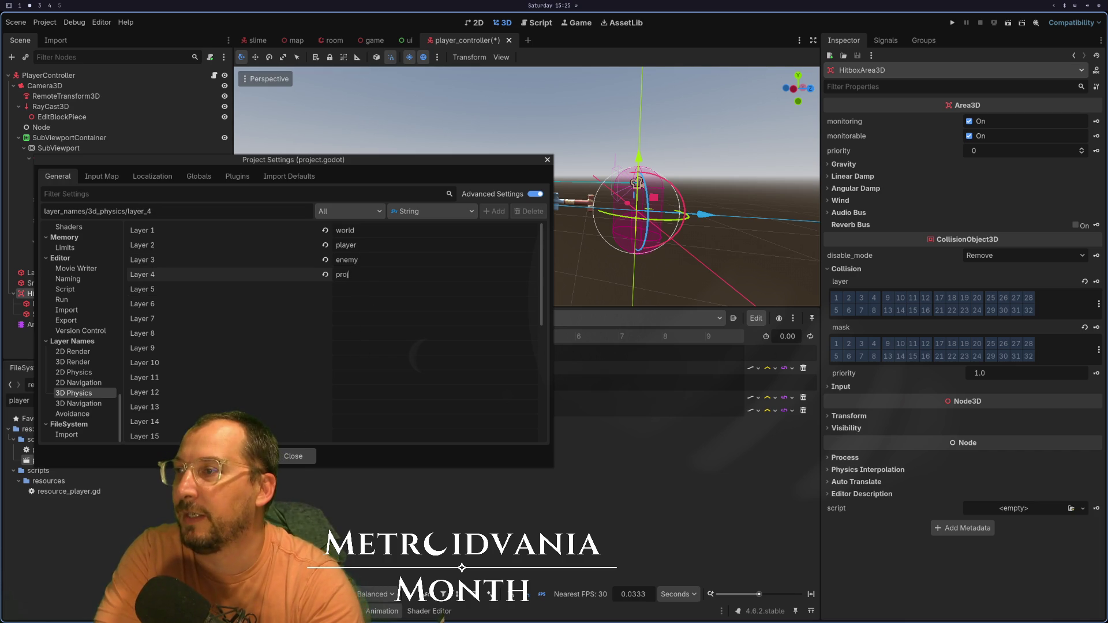
type("ectile")
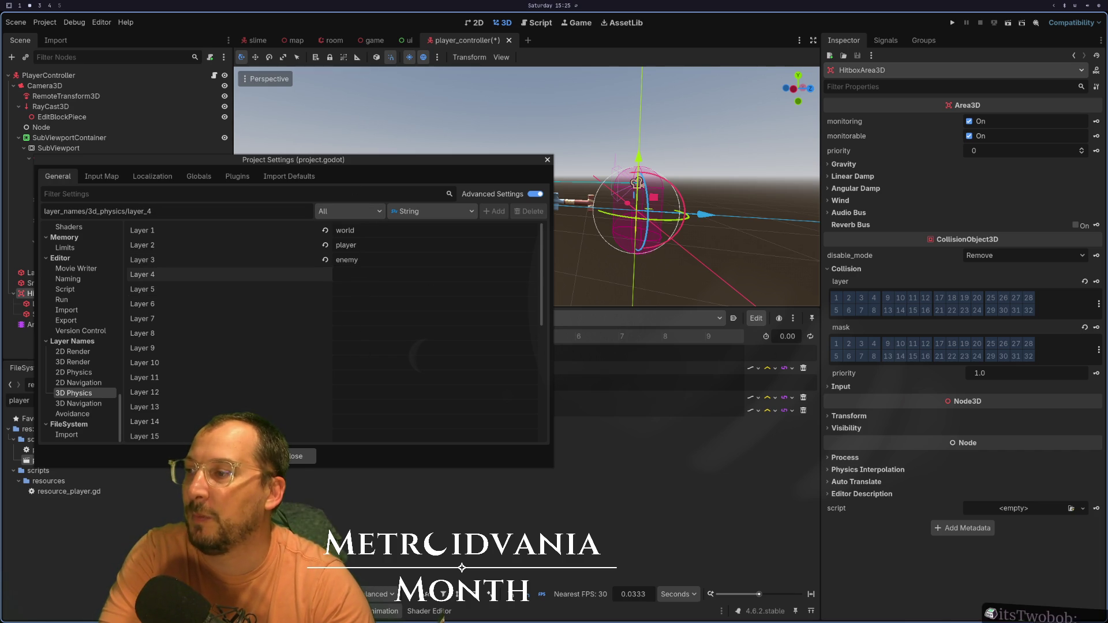
left_click(294, 458)
key("ctrl+s")
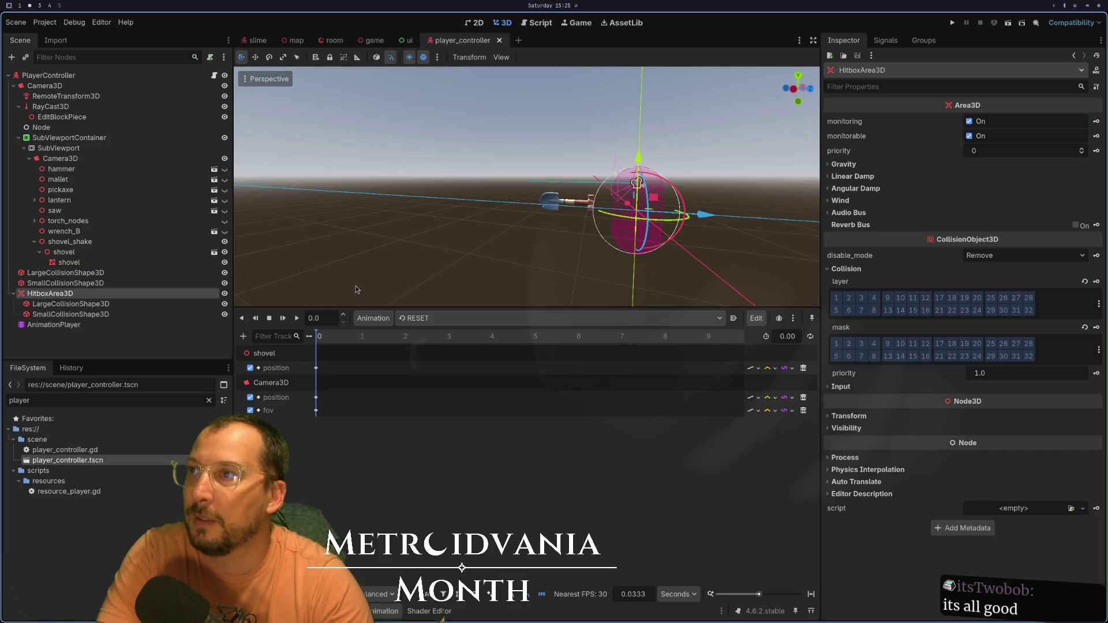
key("super+3")
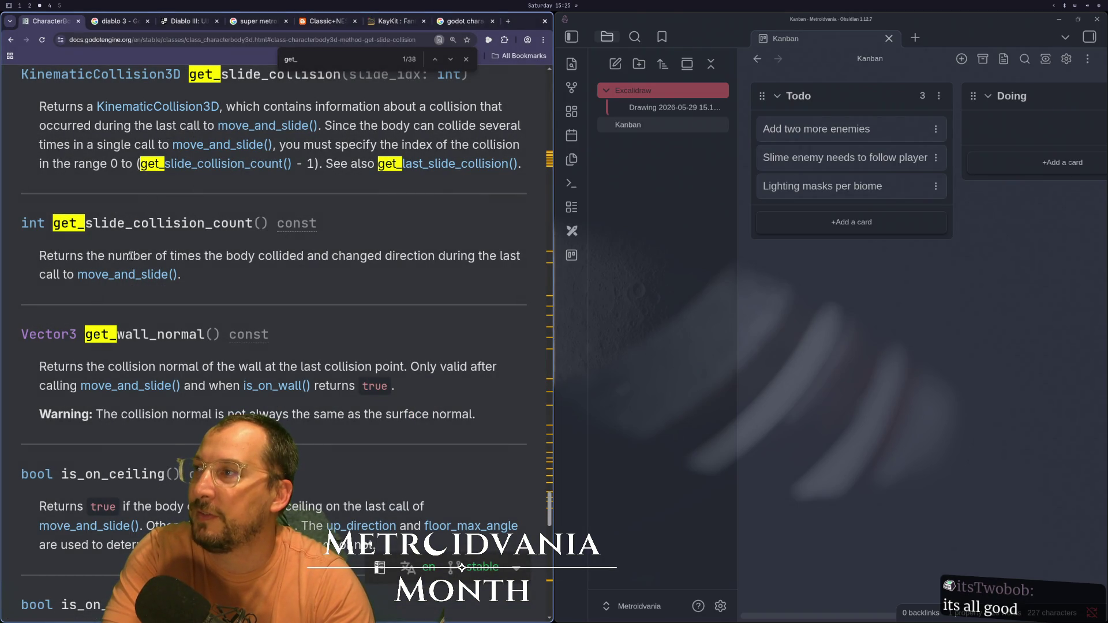
double_click(146, 224)
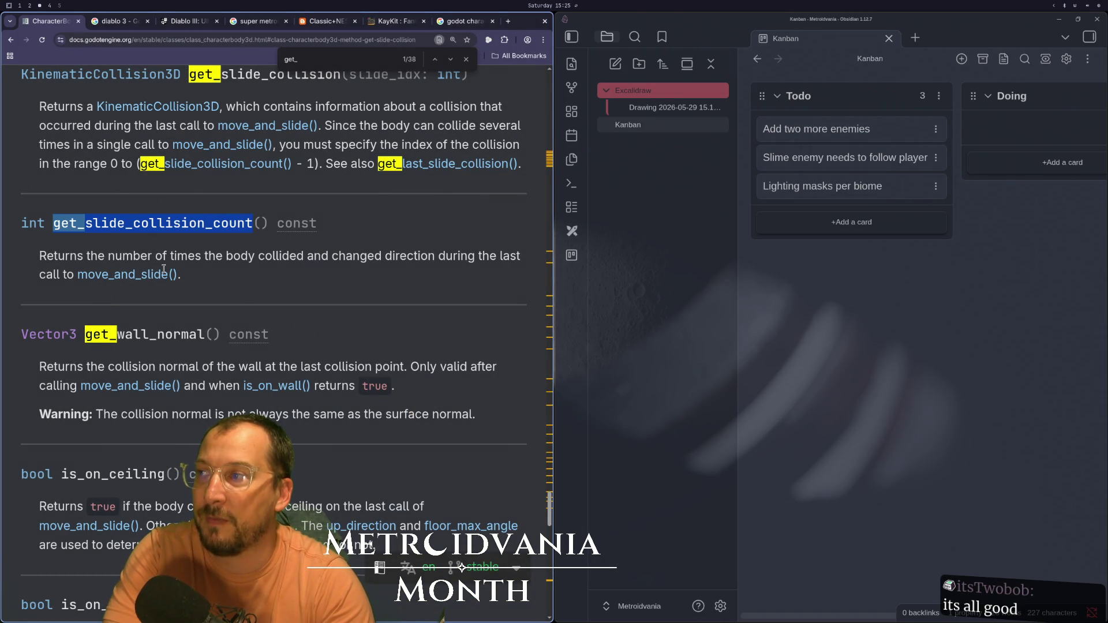
key("super+1")
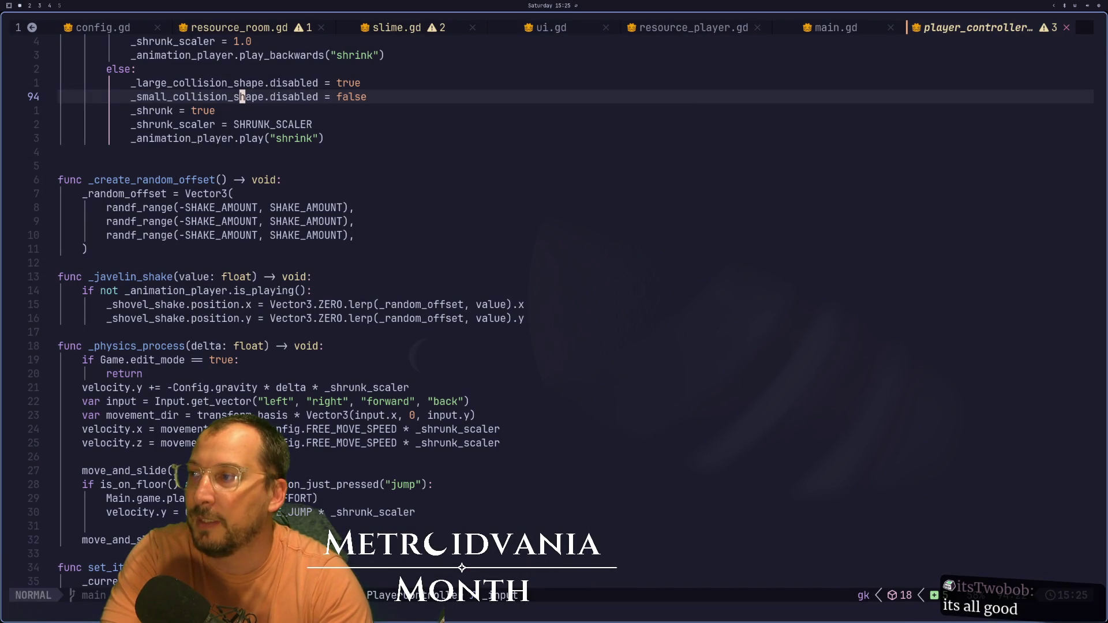
key("super+2")
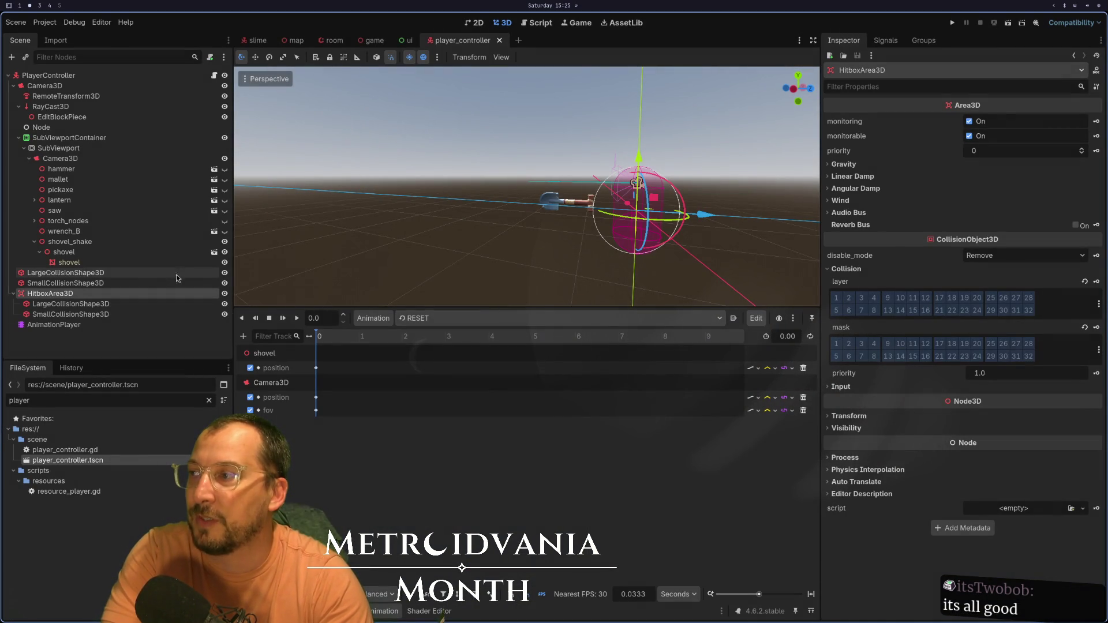
Step: Inspect the hitbox's Large and Small collision shapes, returning to HitboxArea3D's properties
left_click(115, 304)
left_click(114, 294)
left_click(114, 314)
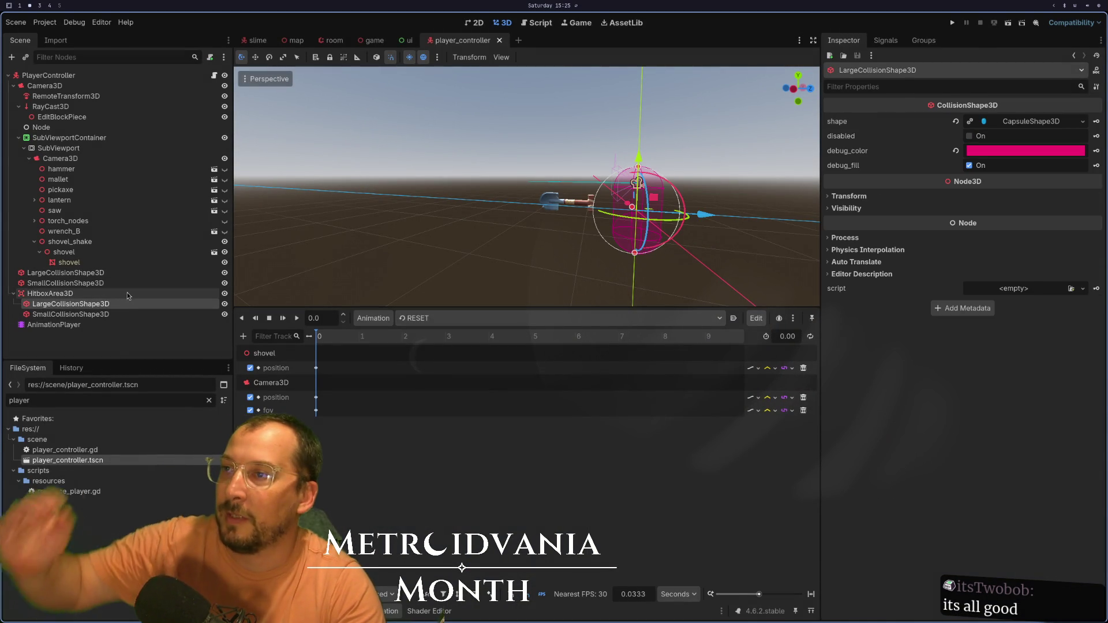
left_click(127, 293)
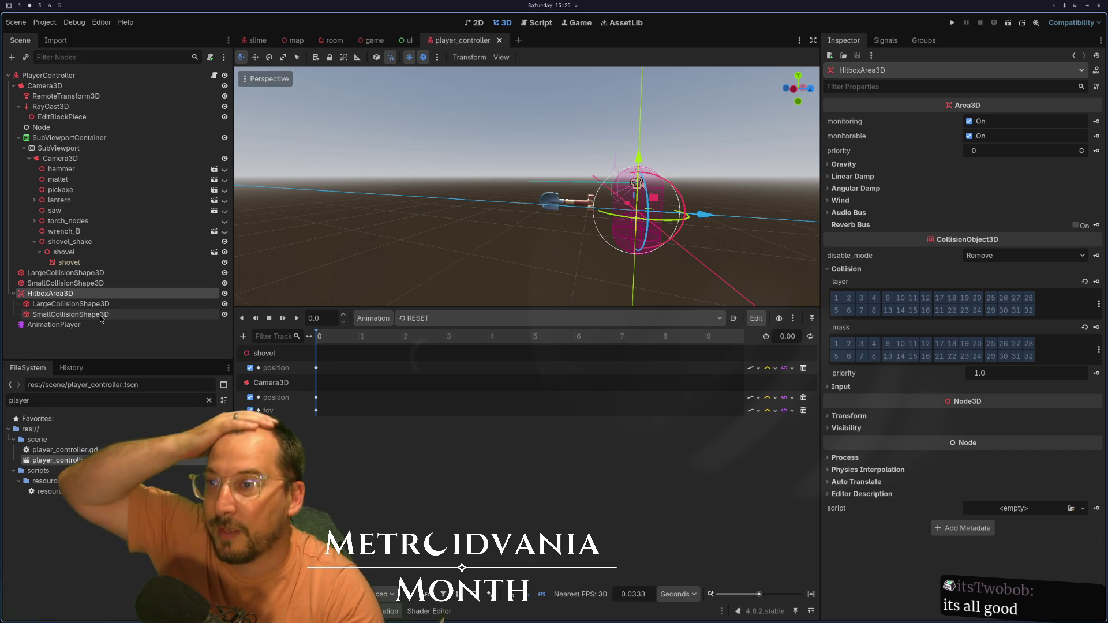
left_click(99, 315)
left_click(125, 294)
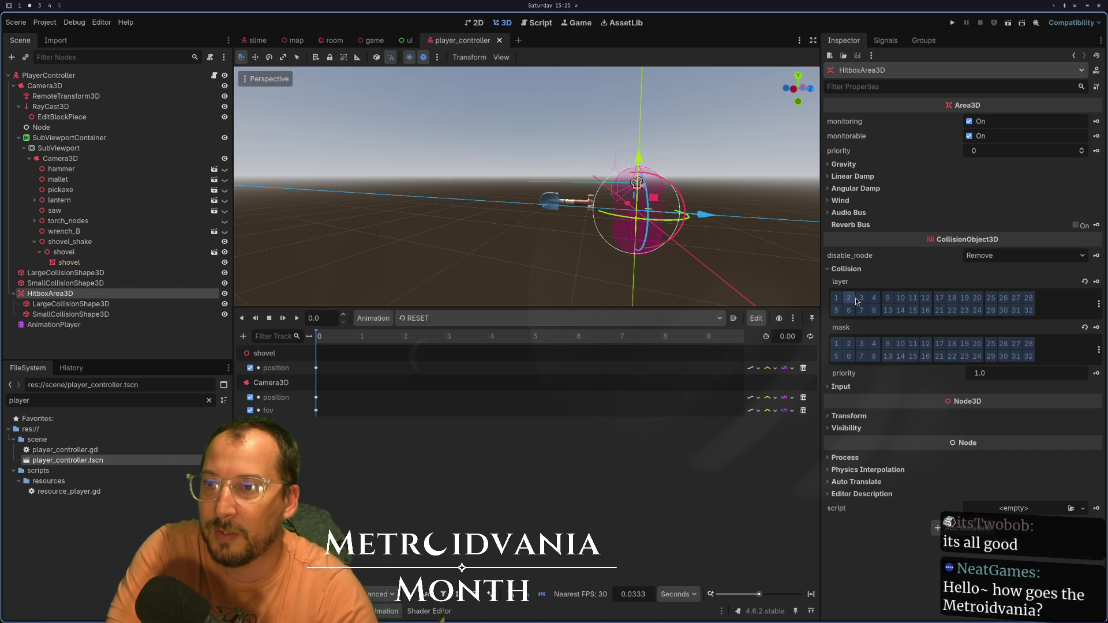
Step: Set HitboxArea3D's collision mask to layer 3 only and save the scene
left_click(848, 343)
left_click(862, 344)
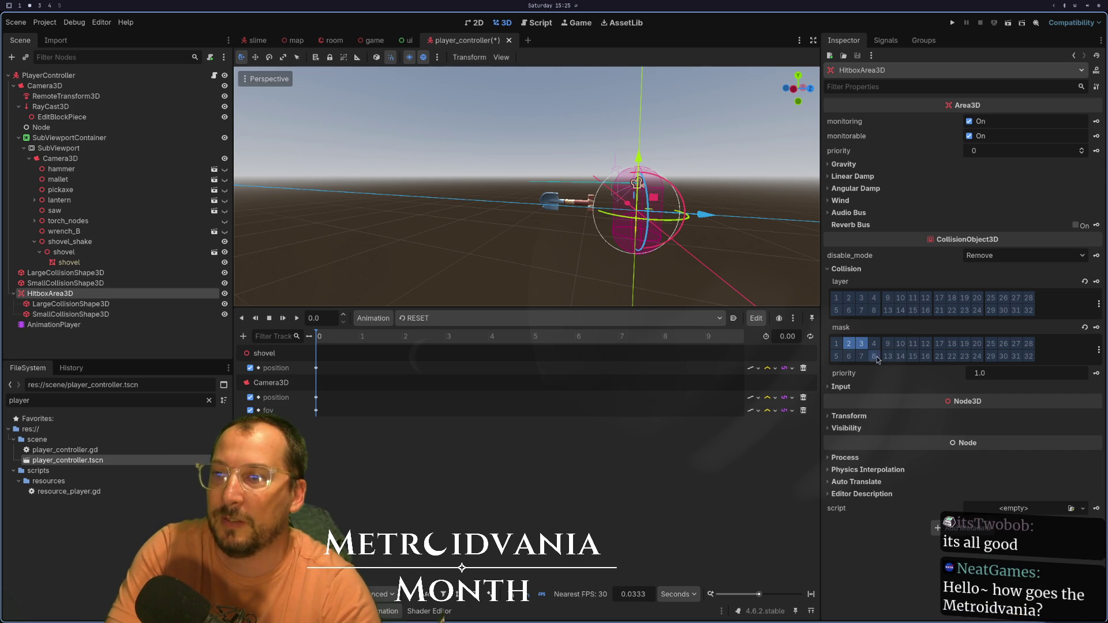
left_click(848, 343)
key("ctrl+s")
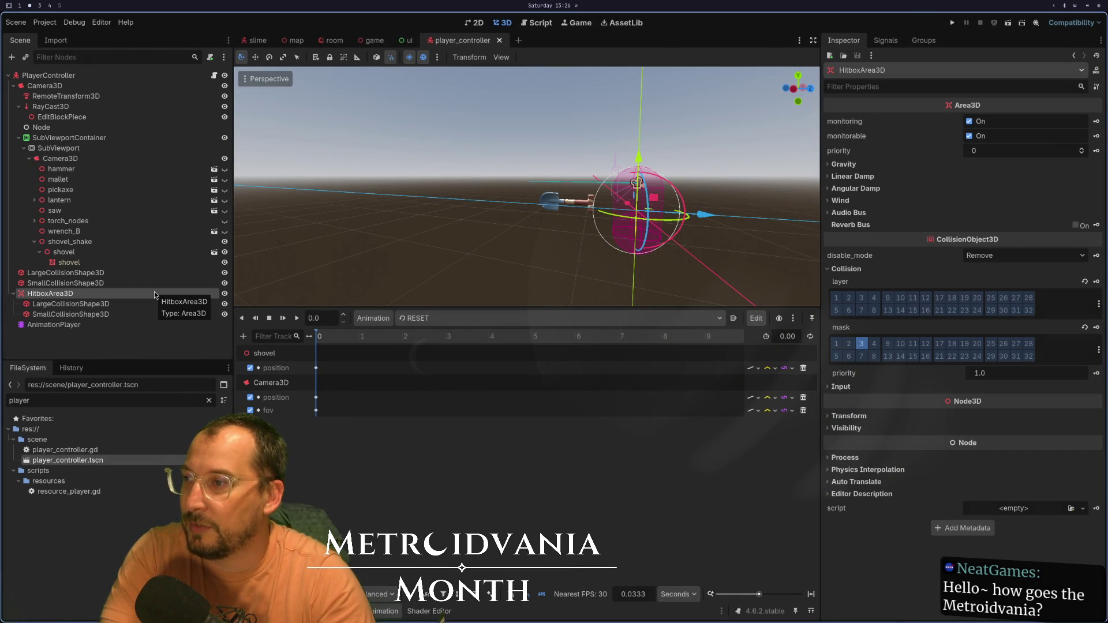
key("super+1")
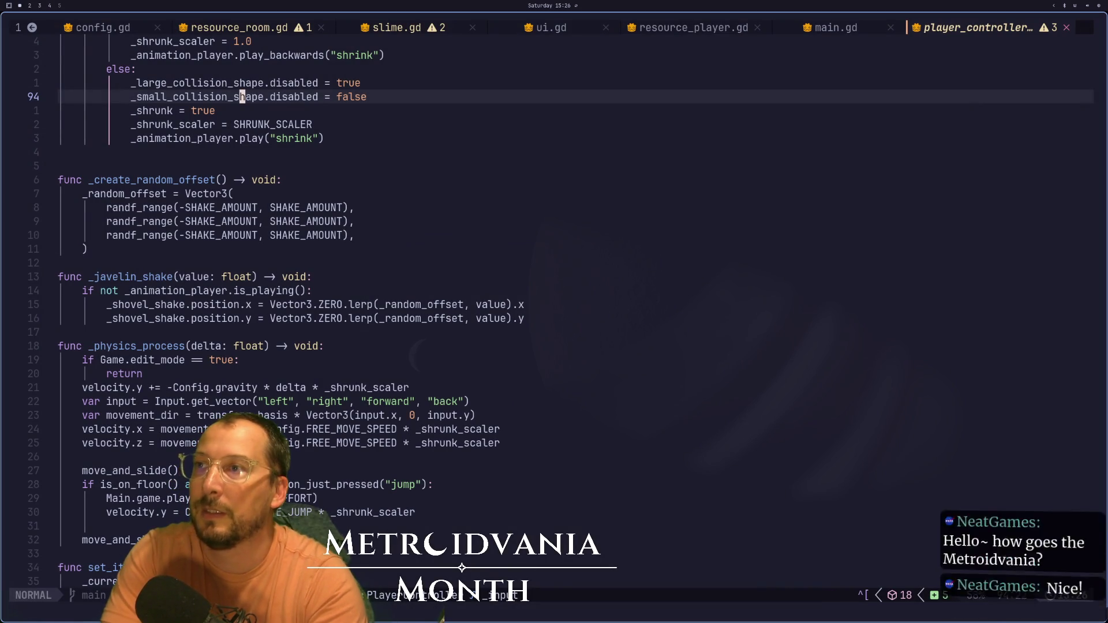
Step: Leave insert mode and move to the exported variables block of player_controller.gd
key("H")
key("H")
key("Escape")
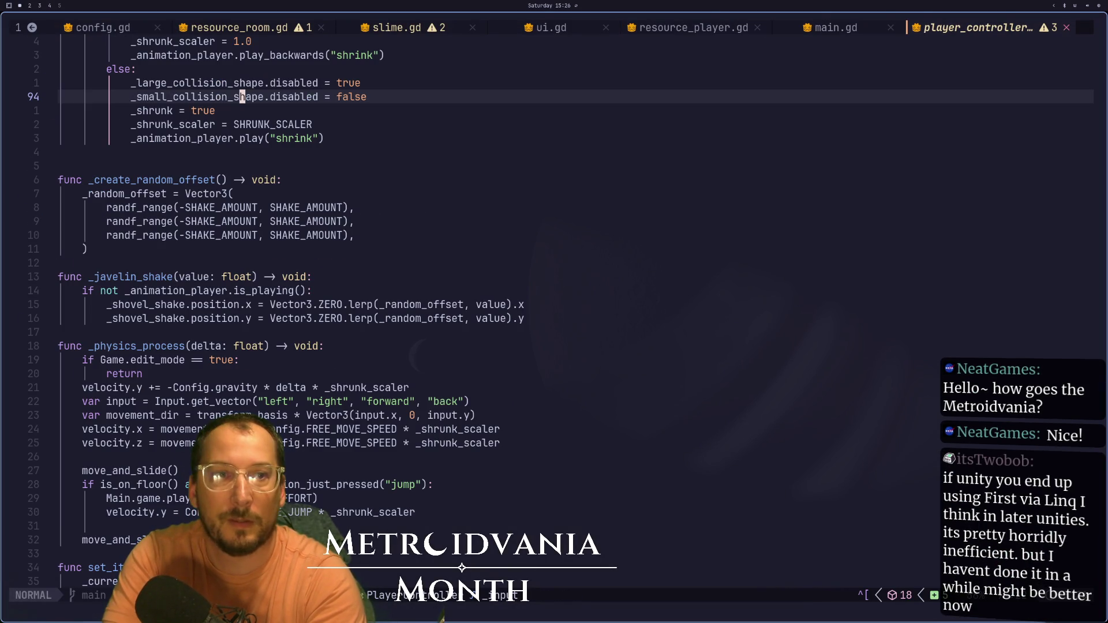
key("g")
key("g")
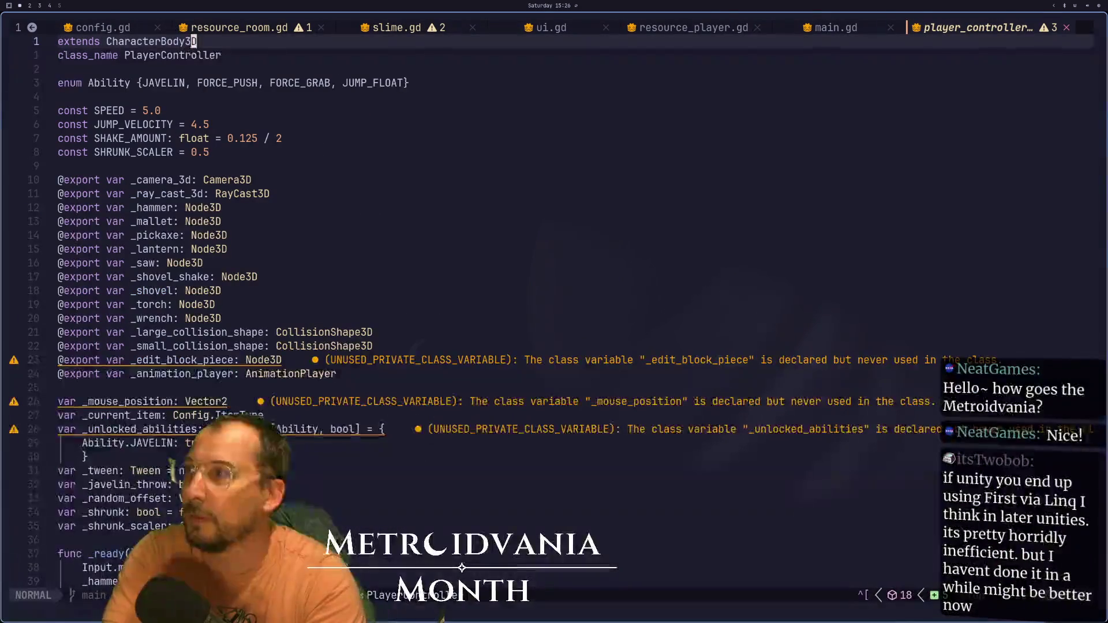
key("j")
key("6")
key("j")
key("1")
key("4")
key("j")
key("j")
key("k")
key("k")
key("2")
key("j")
key("j")
type("k")
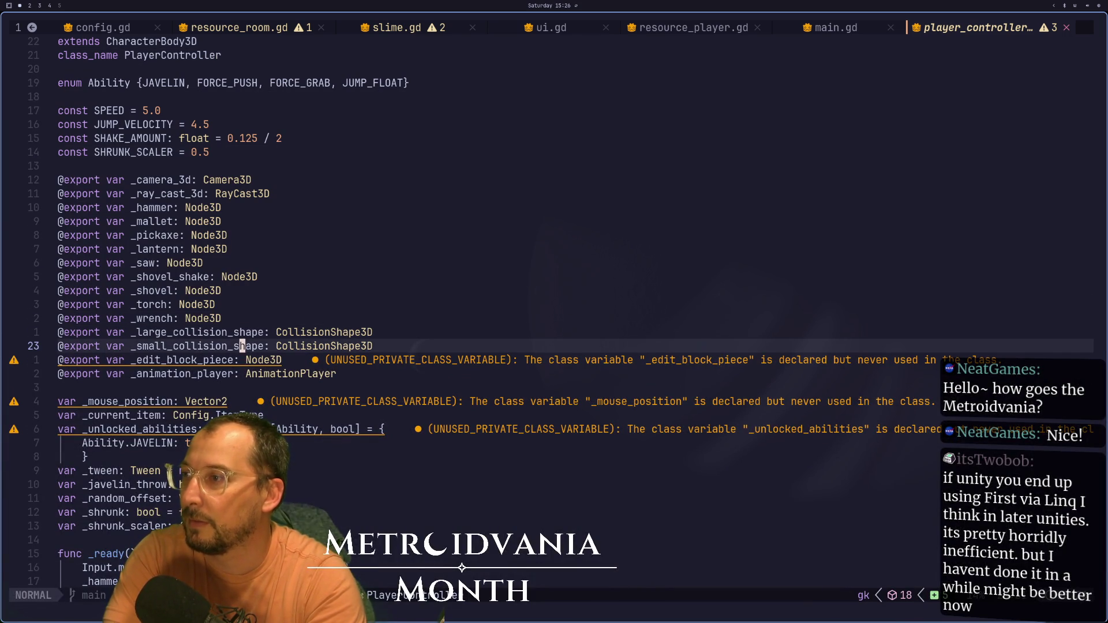
type("o@exp")
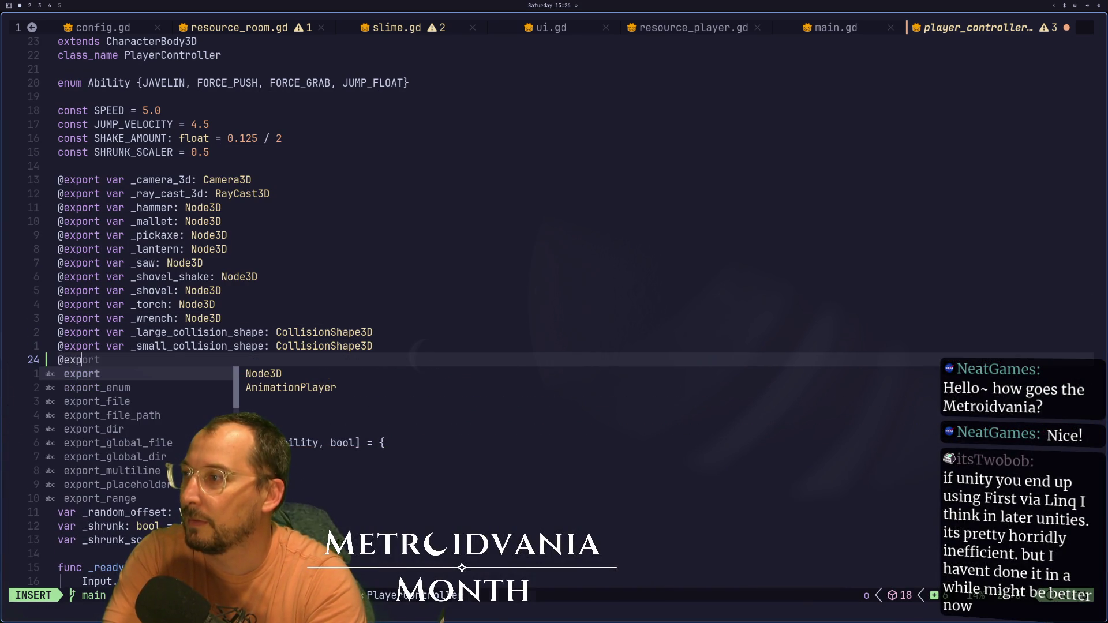
key("Tab")
type("V")
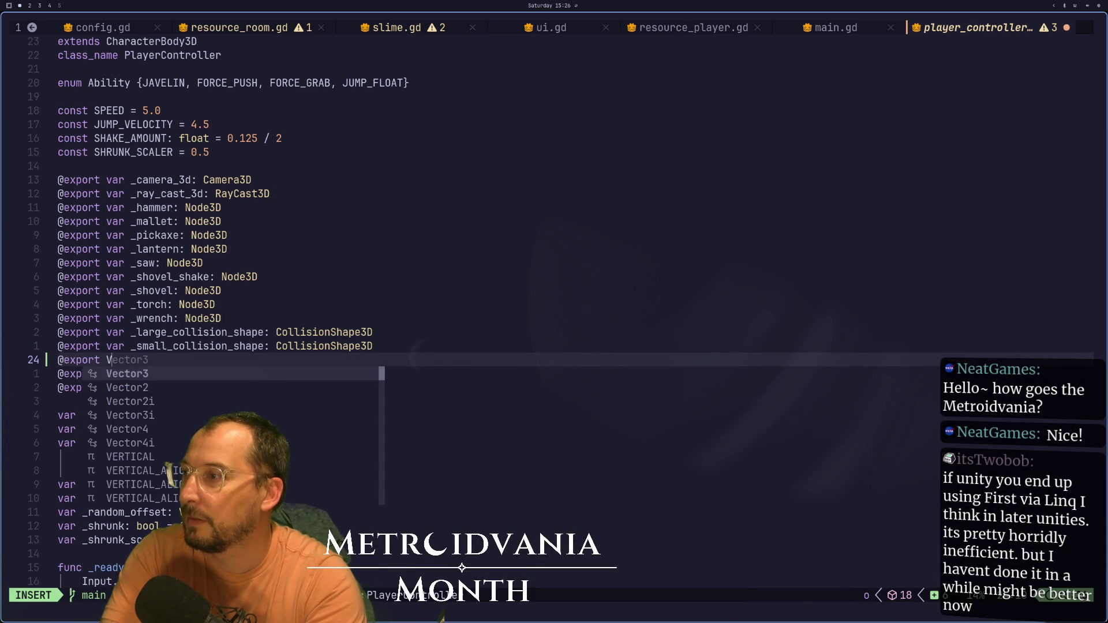
key("BackSpace")
type("var _")
type("hit_b")
type("ox")
type("_ar")
type("rea")
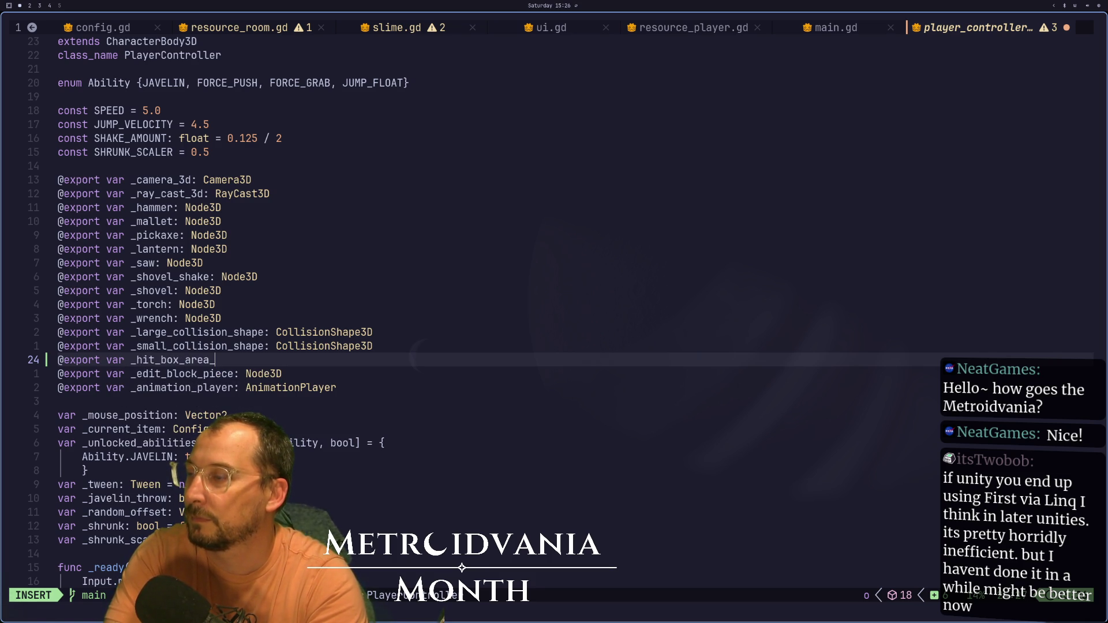
type("collision")
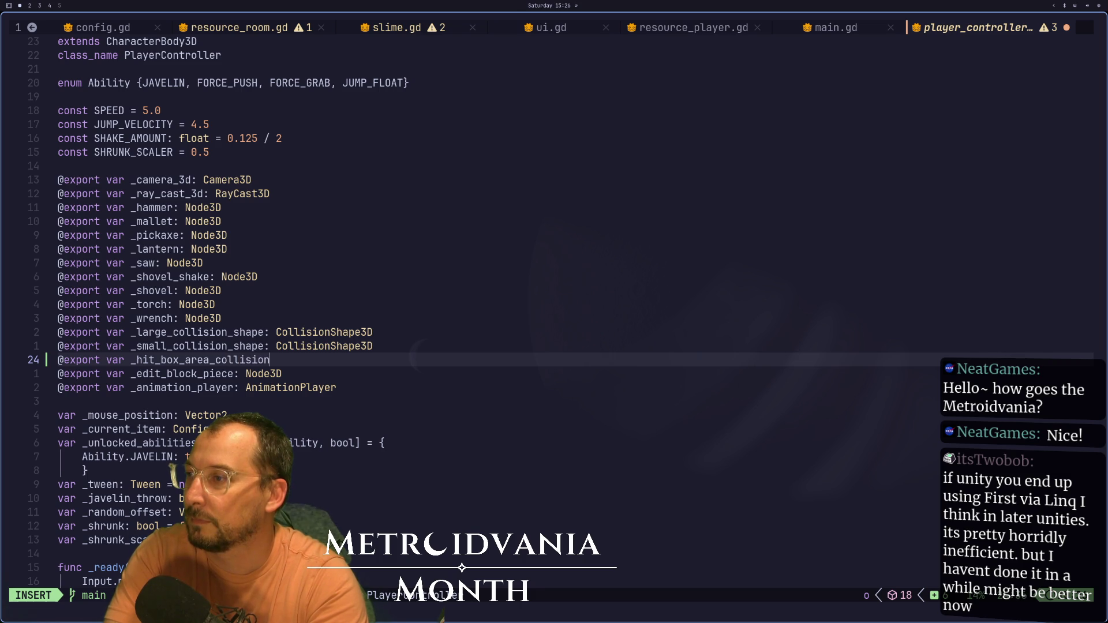
key("BackSpace")
key("BackSpace")
key("BackSpace")
type("3d: ")
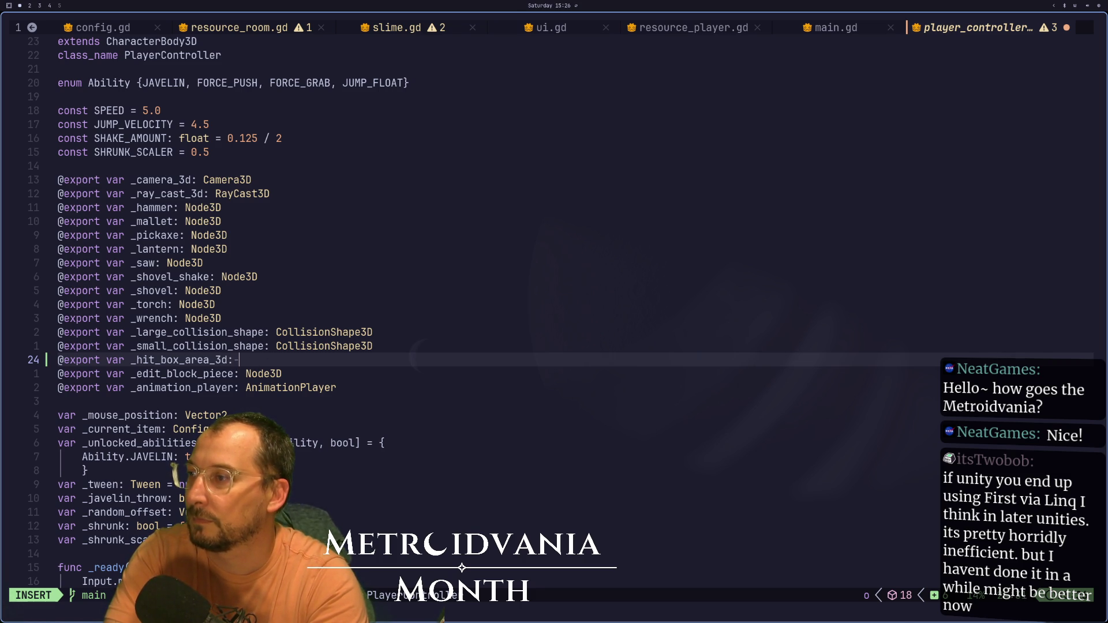
type("Area")
key("Tab")
key("Tab")
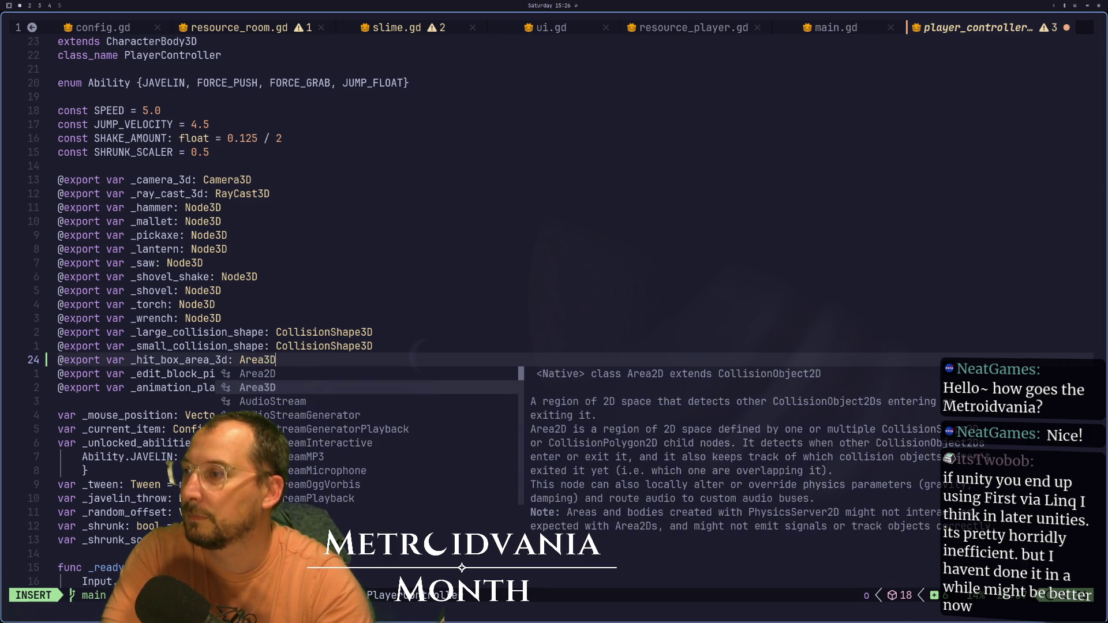
key("Tab")
key("shift+Tab")
Step: Save player_controller.gd with :w and return to the Godot editor
key("Escape")
type(":w")
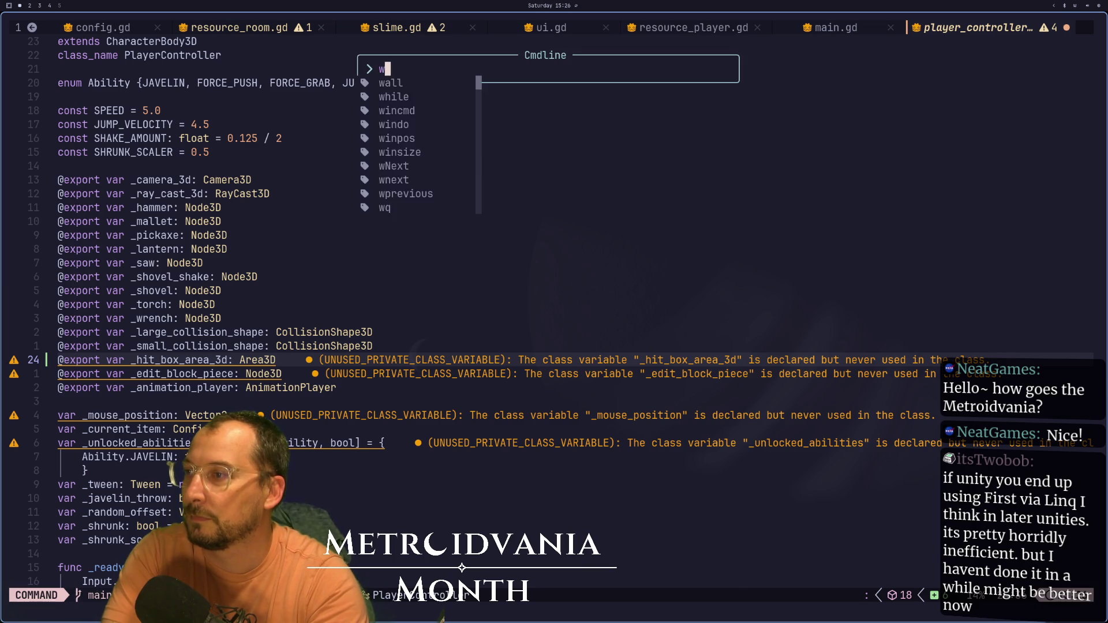
key("Return")
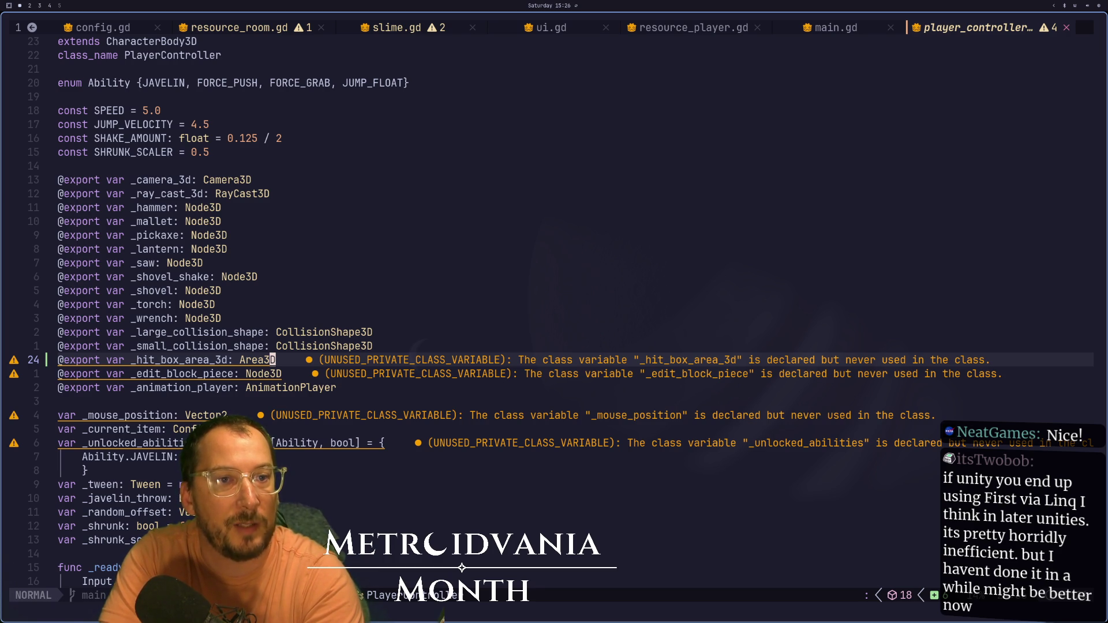
key("super+2")
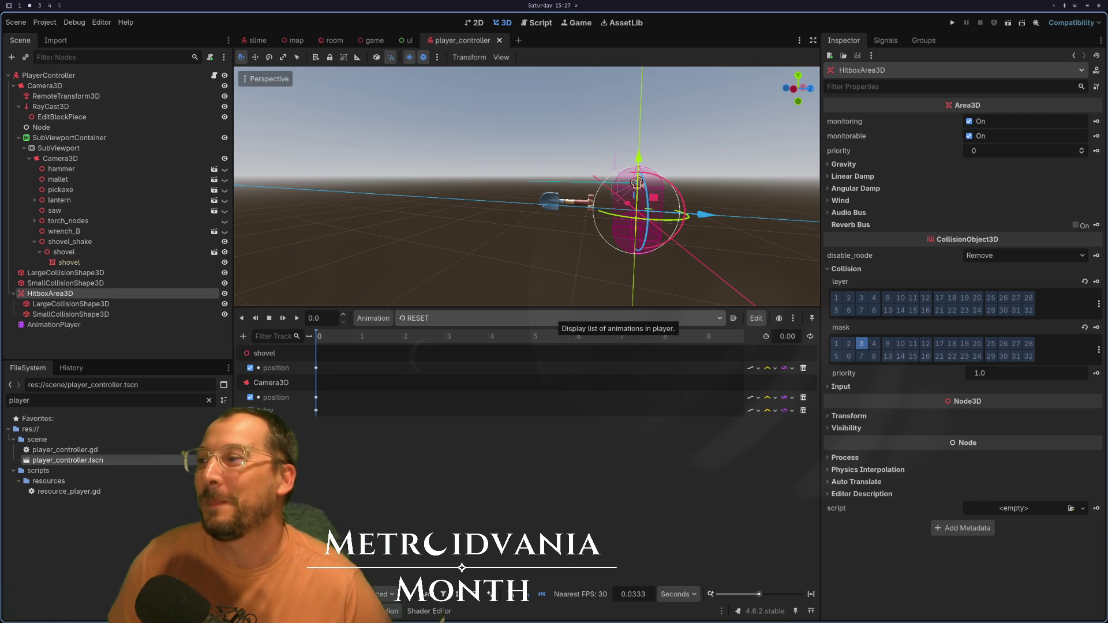
Step: Back in Neovim, review the export lines around the new _hit_box_area_3d declaration
key("super+4")
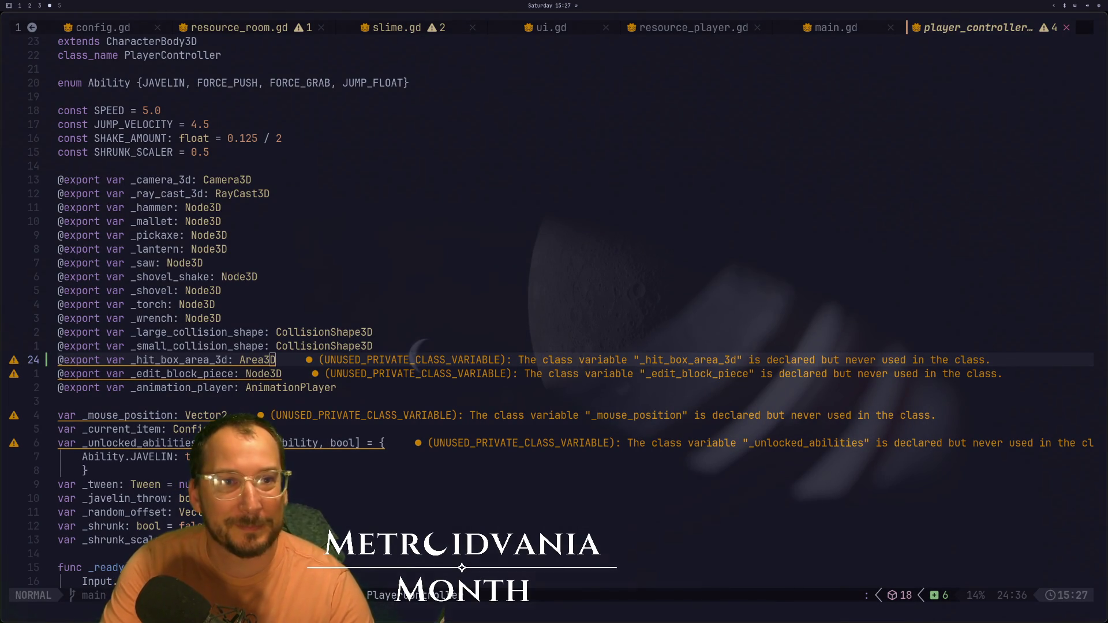
key("j")
key("j")
key("k")
key("k")
key("g")
key("k")
key("g")
key("j")
key("j")
key("j")
key("k")
key("k")
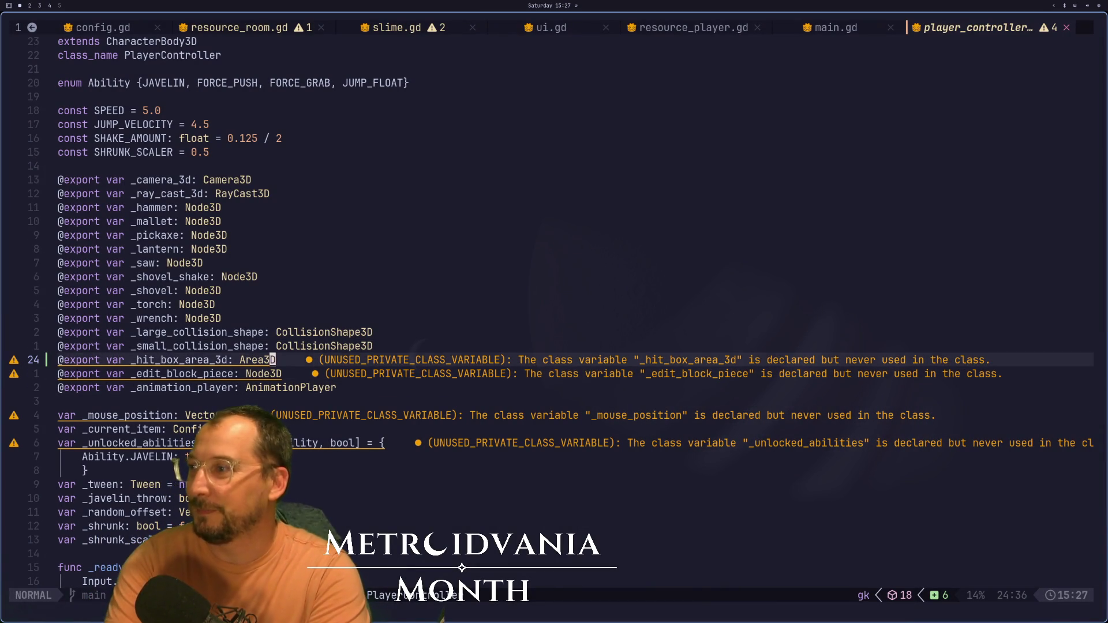
key("j")
Step: Delete the extra blank line before the _create_random_offset function
key("ctrl+d")
key("ctrl+d")
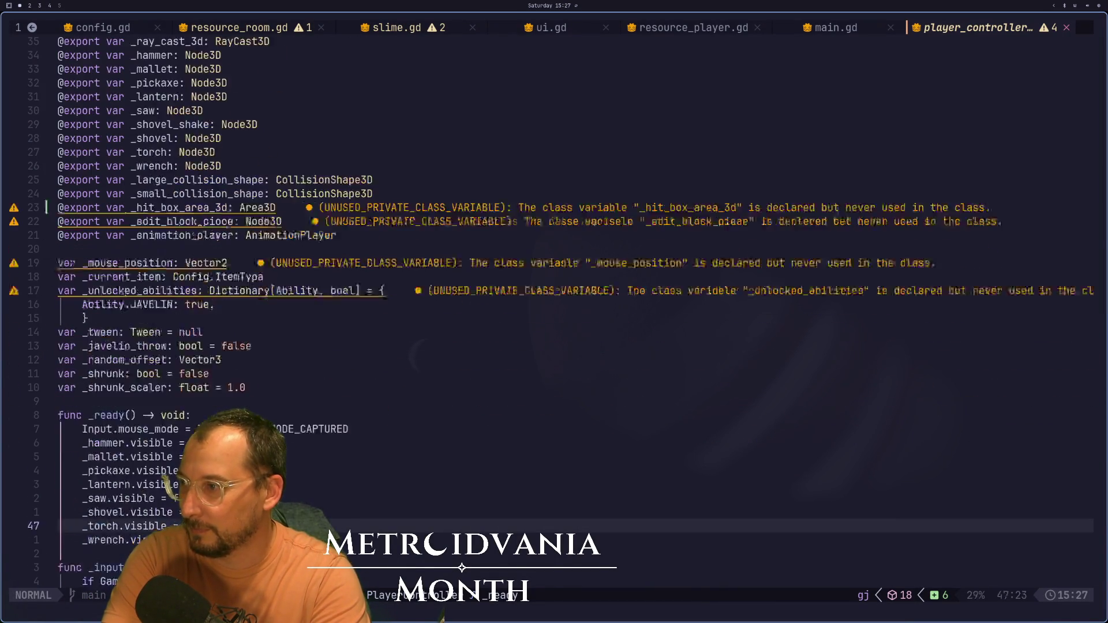
key("k")
key("k")
key("k")
key("k")
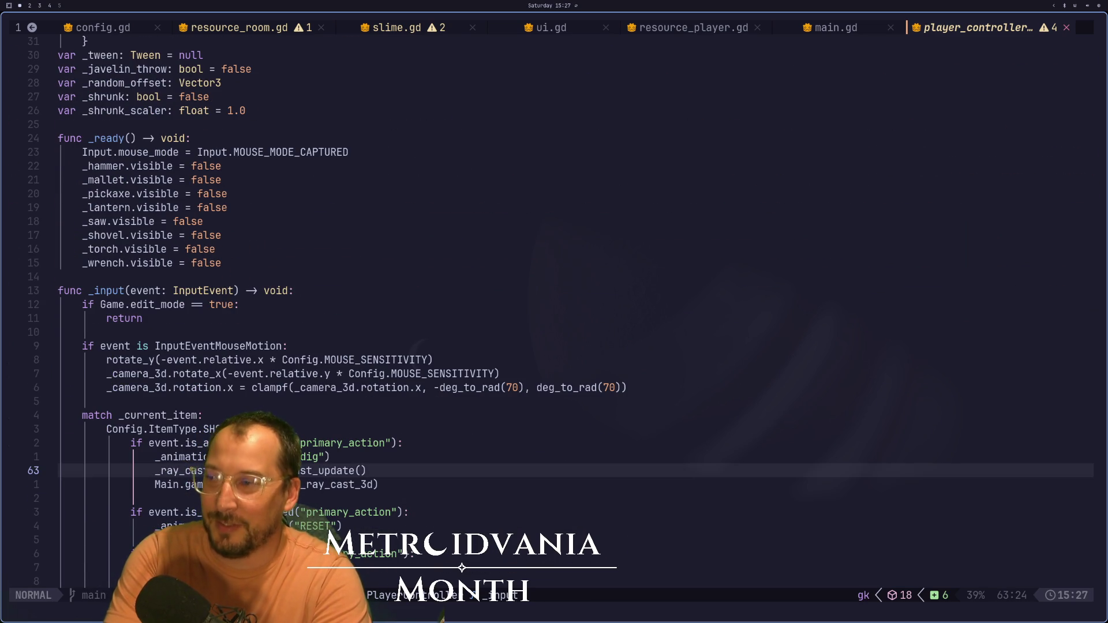
key("j")
key("j")
key("j")
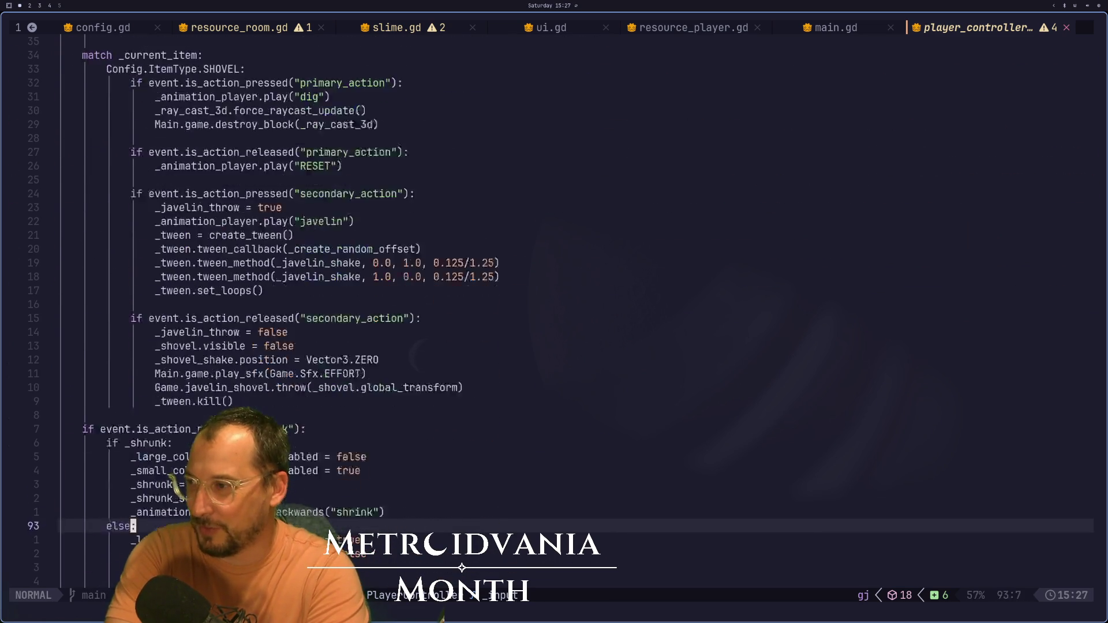
key("j")
key("j")
key("j")
key("k")
key("k")
key("k")
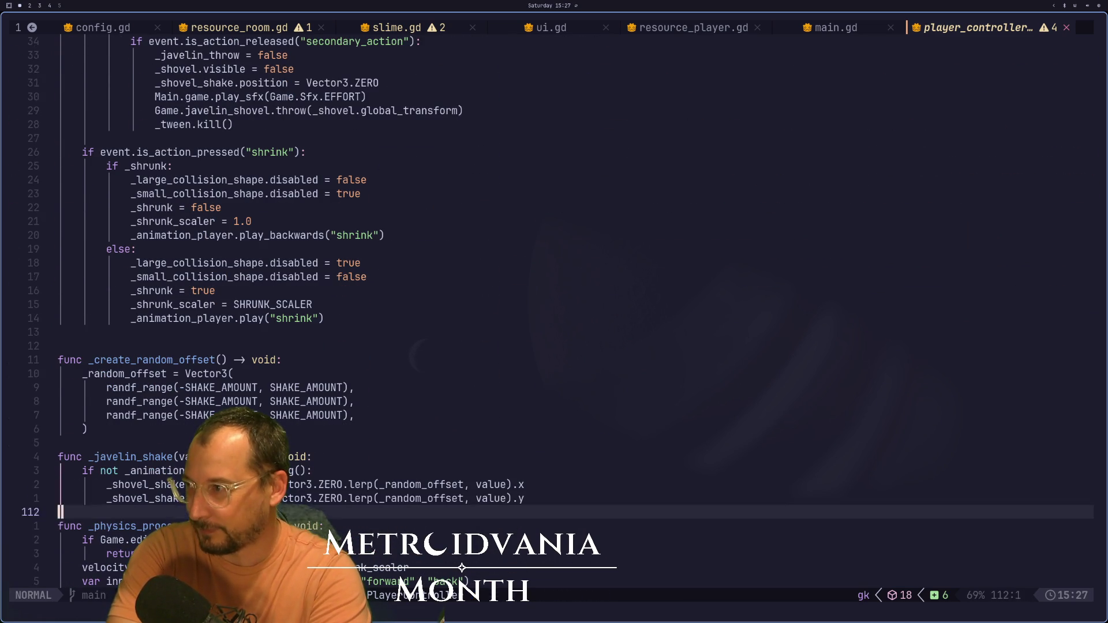
key("k")
key("k")
key("k")
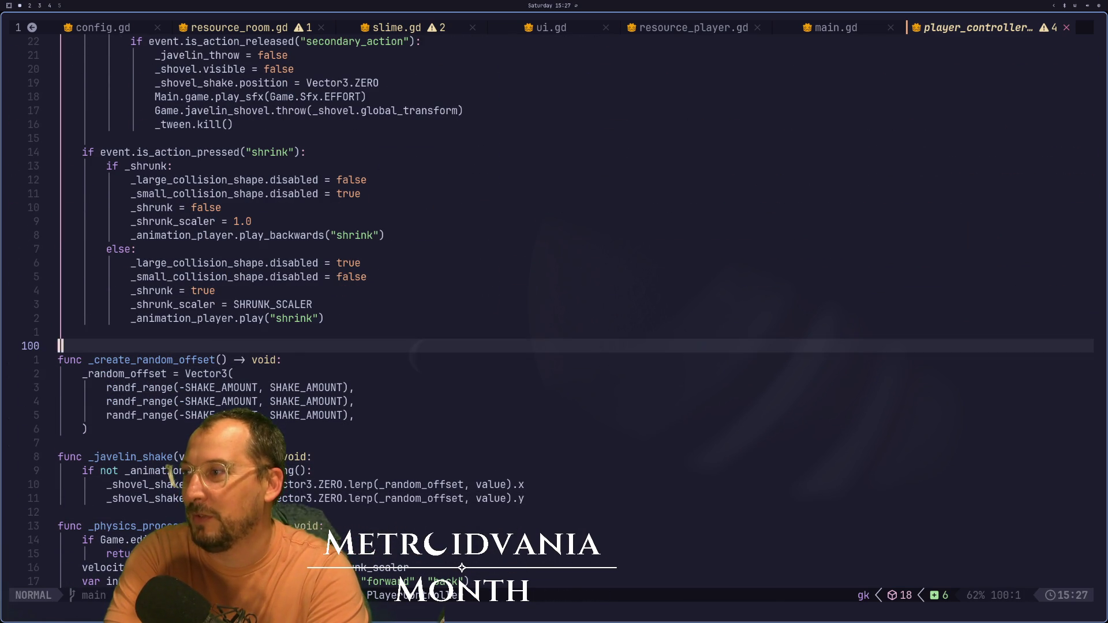
key("i")
key("BackSpace")
key("Escape")
Step: Check the rest of the script, then run the project from Godot to test it
key("j")
key("j")
key("j")
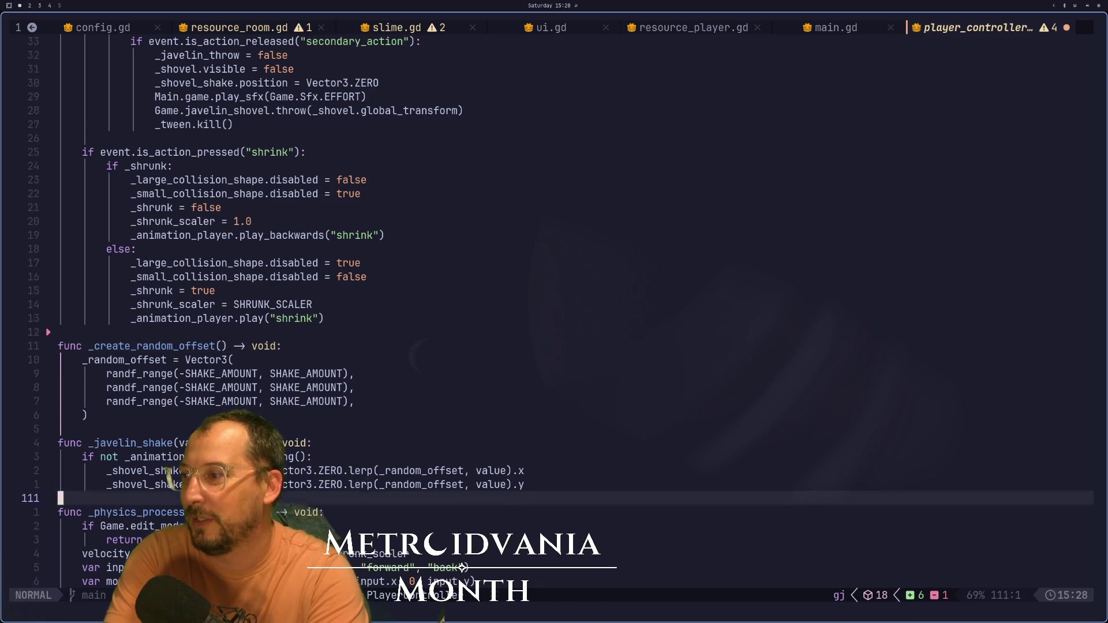
key("j")
key("j")
key("j")
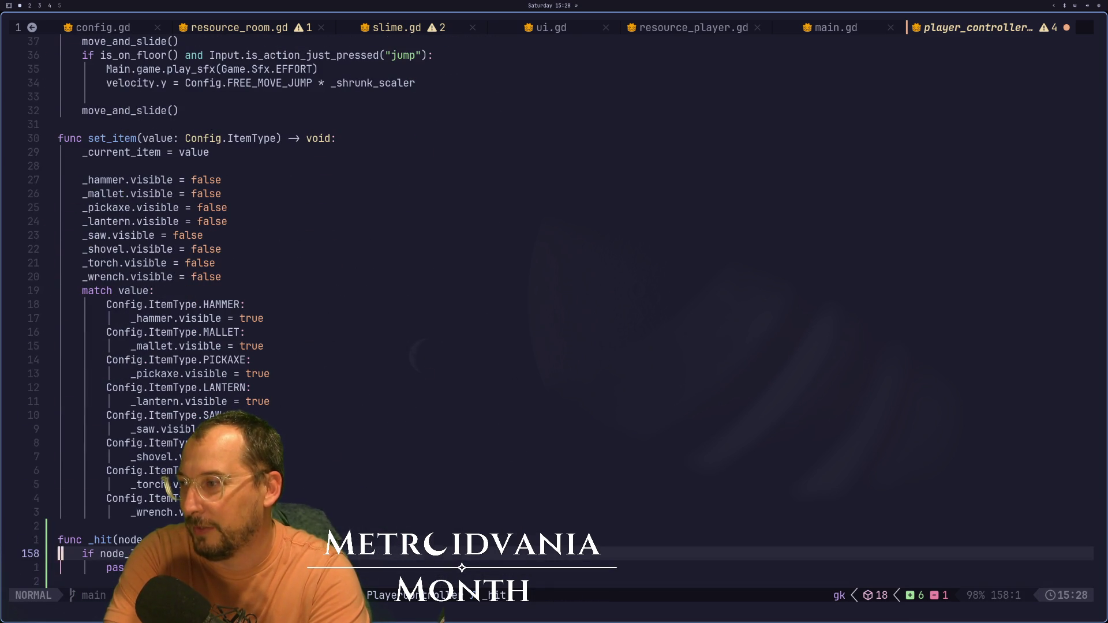
key("j")
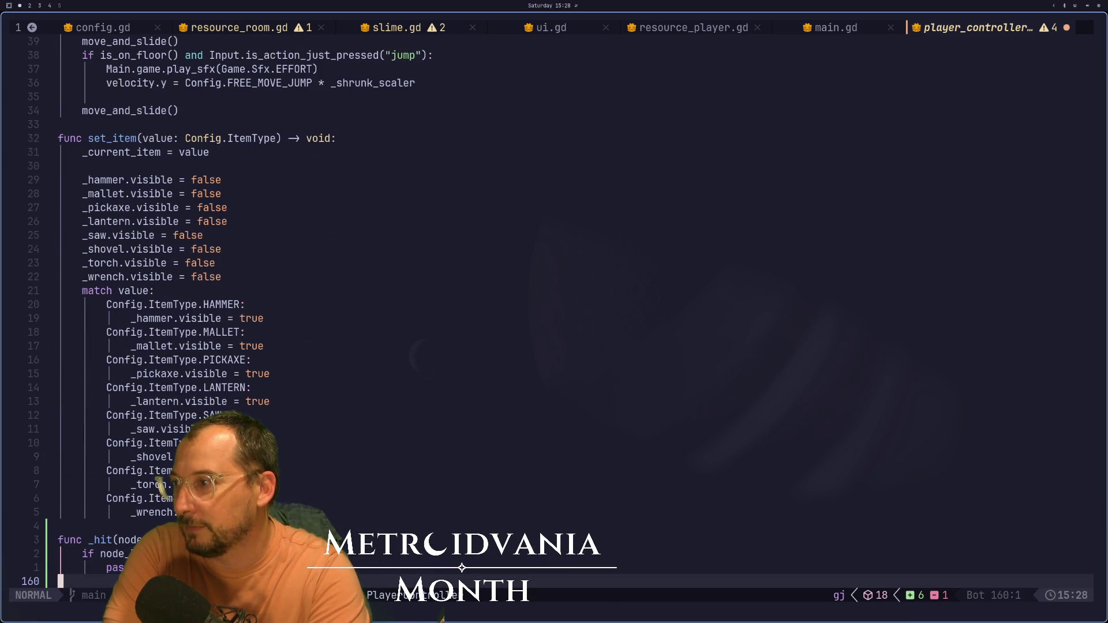
key("g")
key("g")
key("j")
key("j")
key("j")
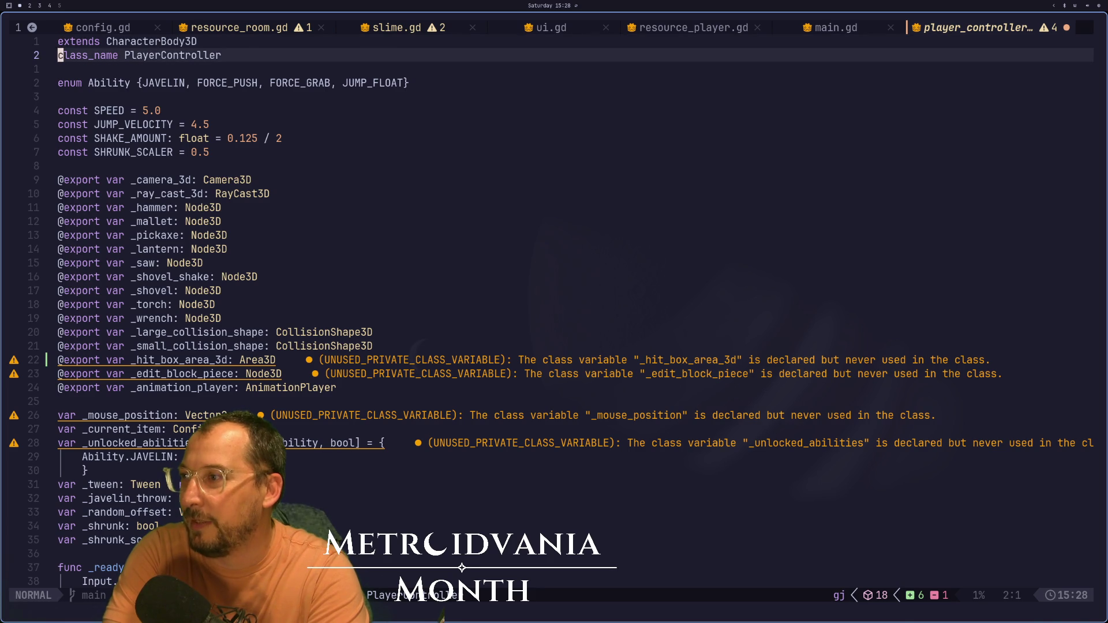
key("j")
key("j")
key("j")
key("l")
key("l")
key("l")
key("j")
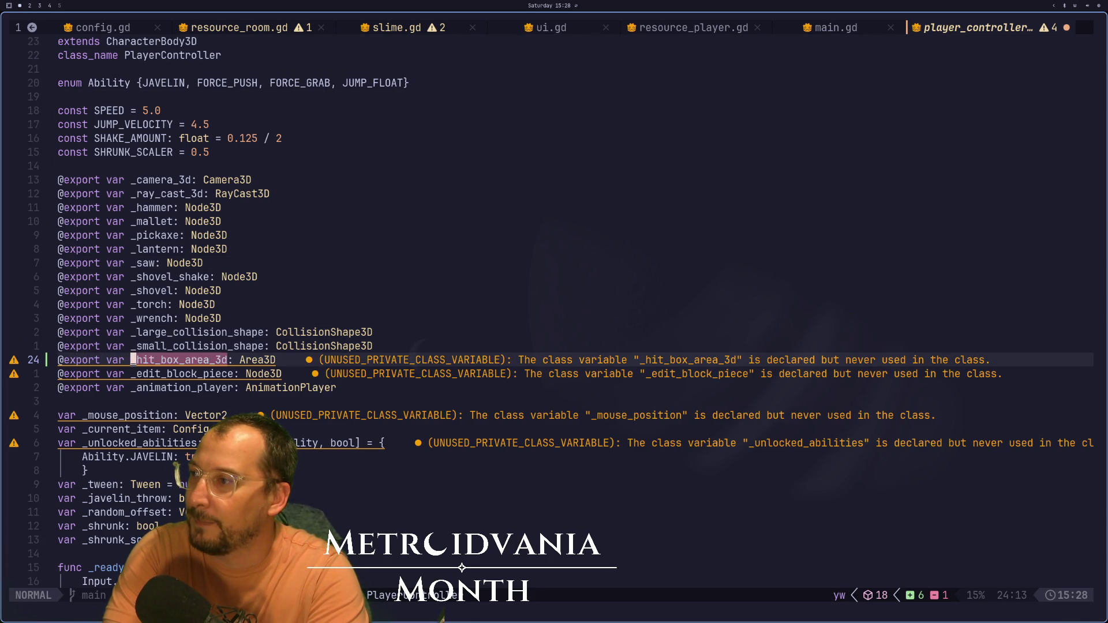
key("super+4")
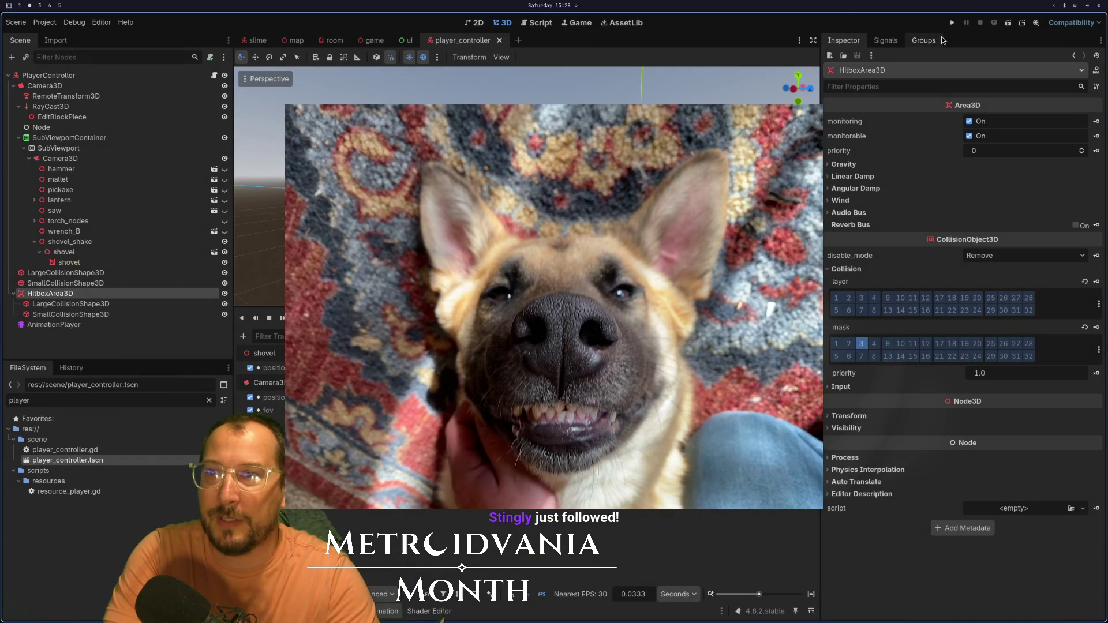
left_click(952, 23)
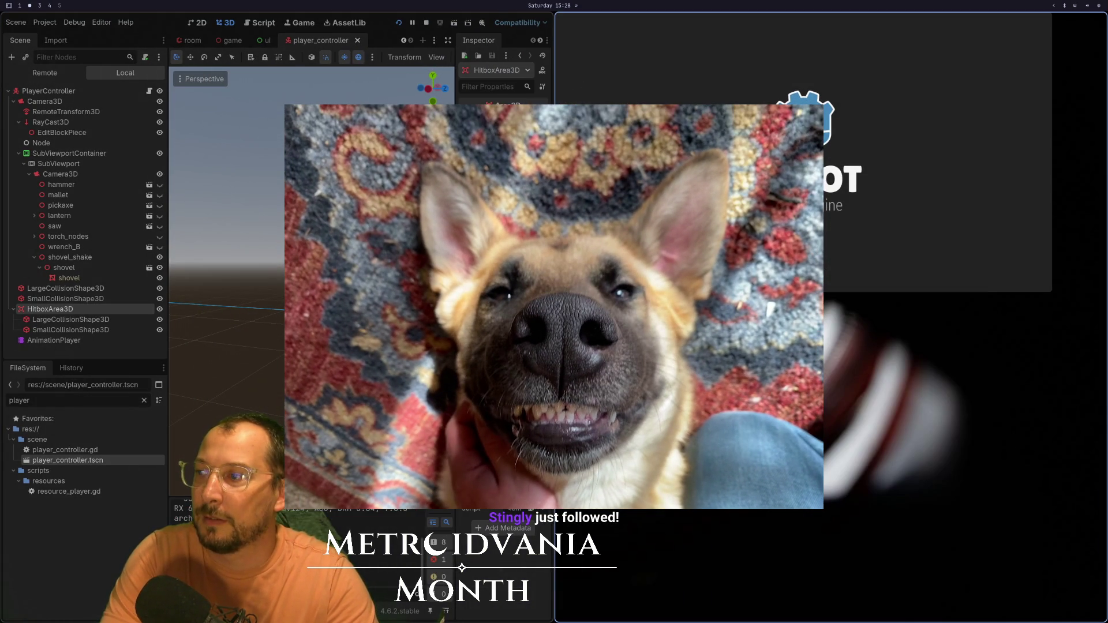
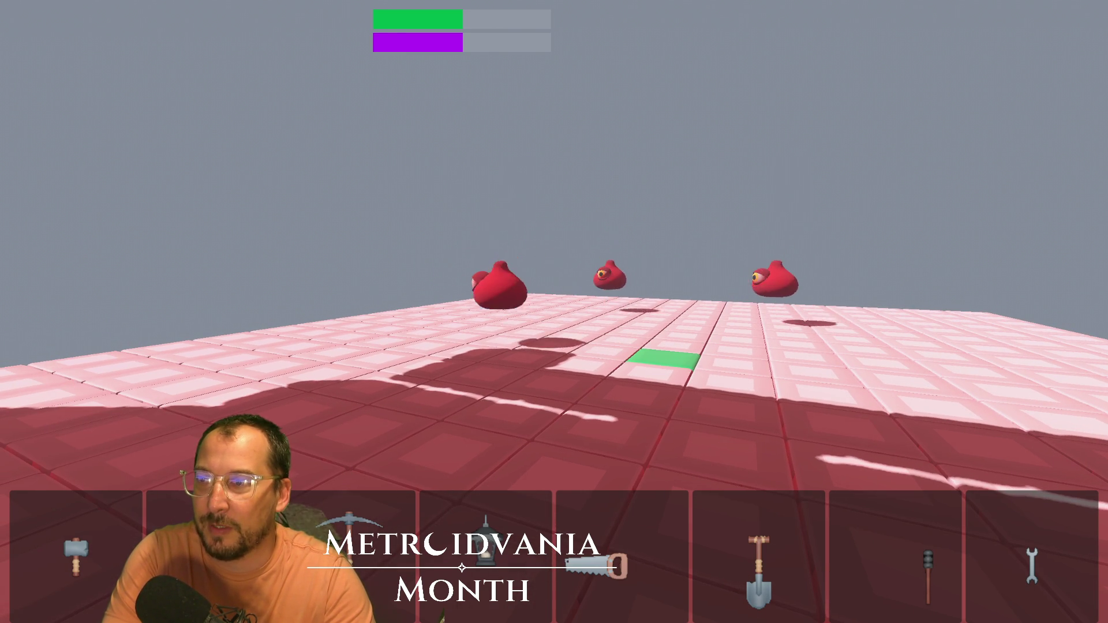
Step: Walk the player around the red blobs, down into the trench and out toward the green tile, then stop the game
key("w")
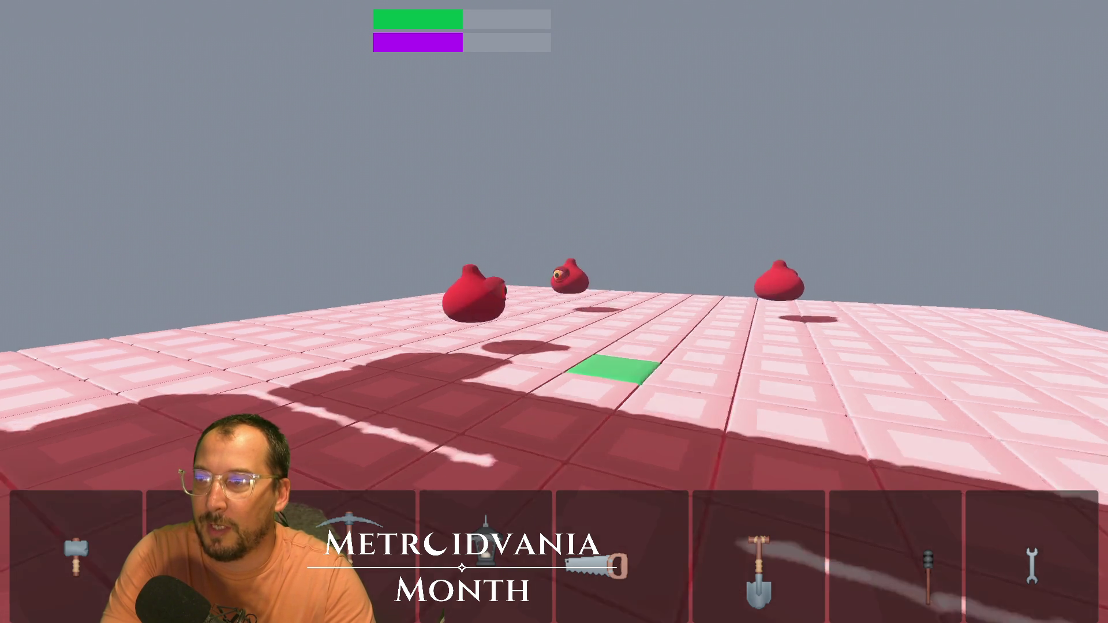
key("s")
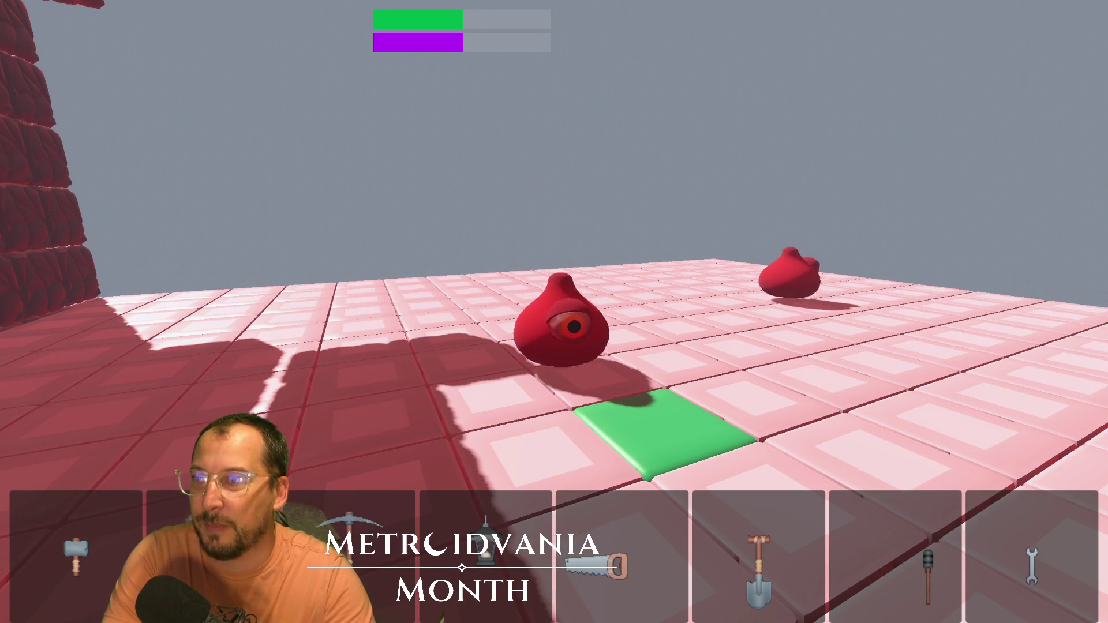
key("s")
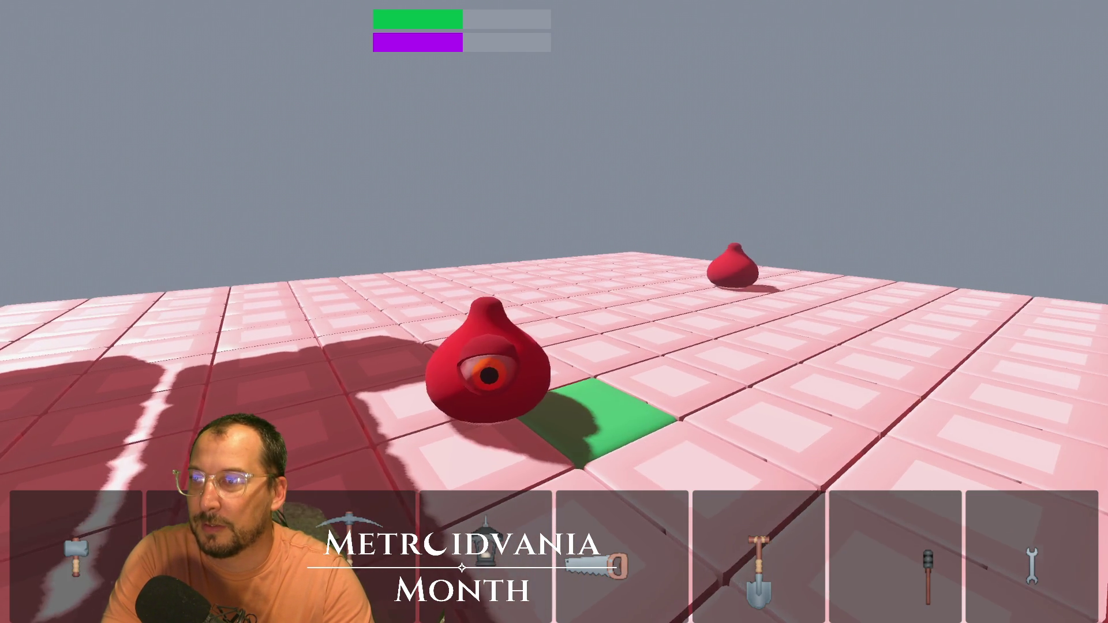
key("s")
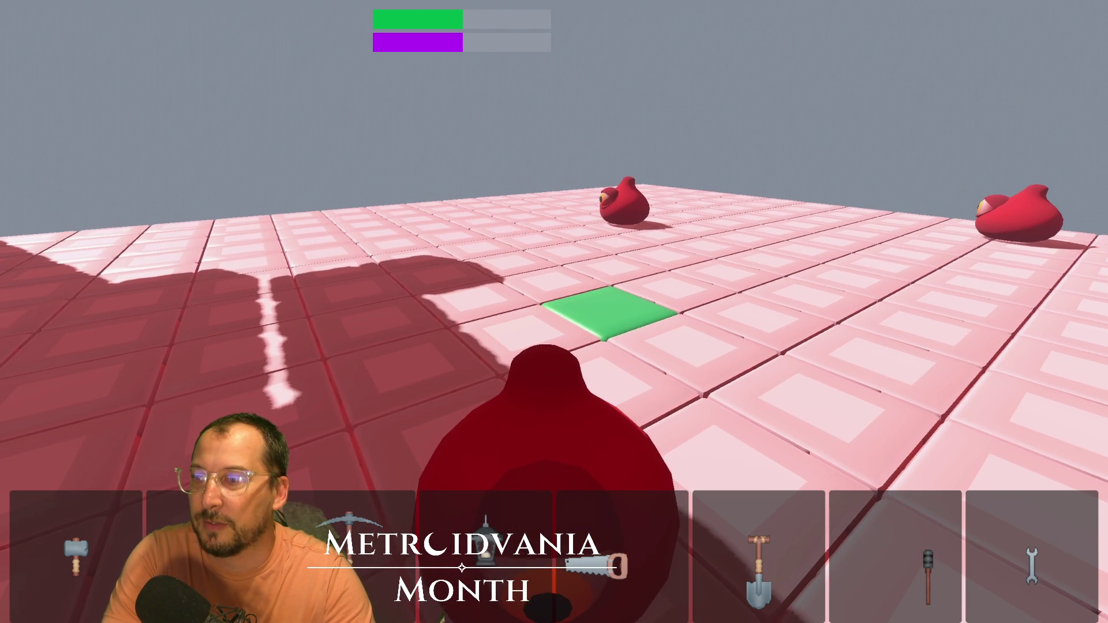
key("s")
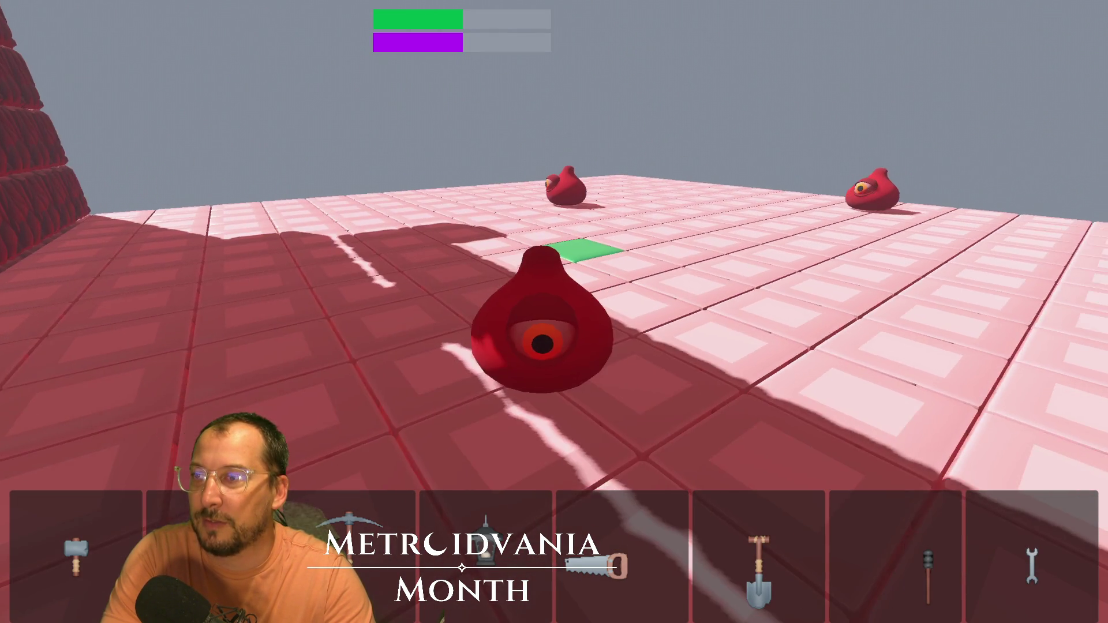
key("s")
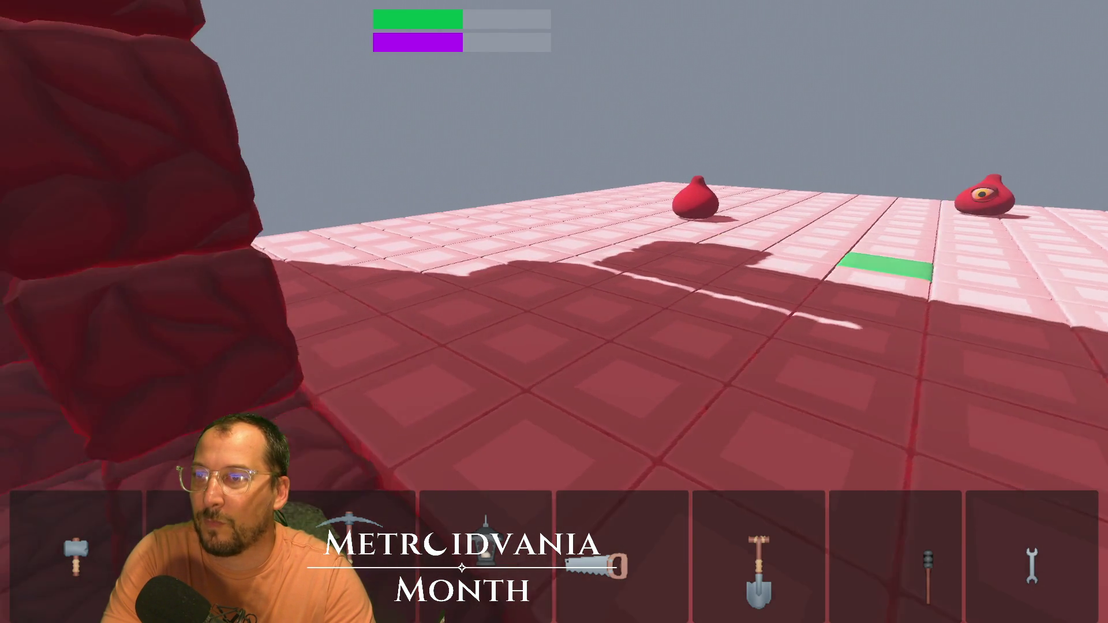
key("w")
key("space")
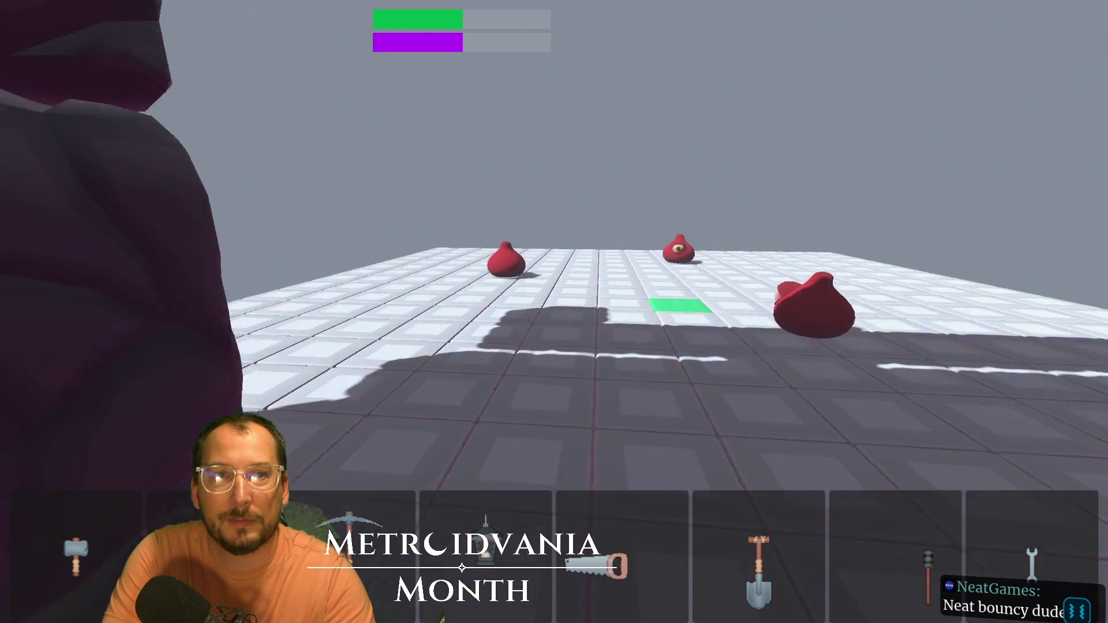
key("F8")
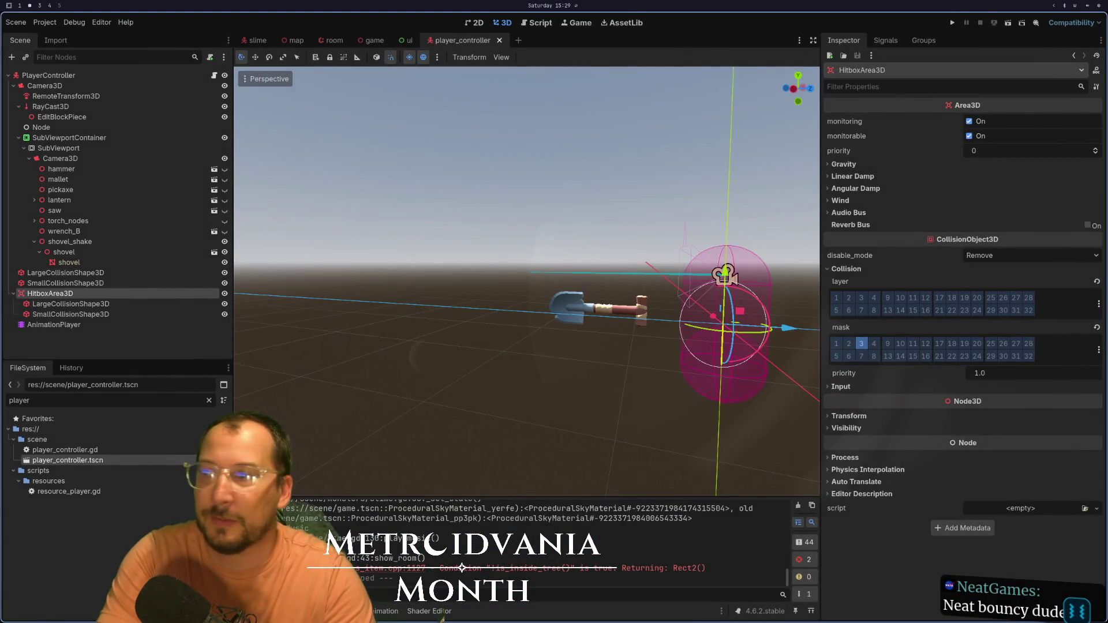
Step: In player_controller.gd, open a new line at the top of _ready starting with _hit_box_area_3d
key("alt+Tab")
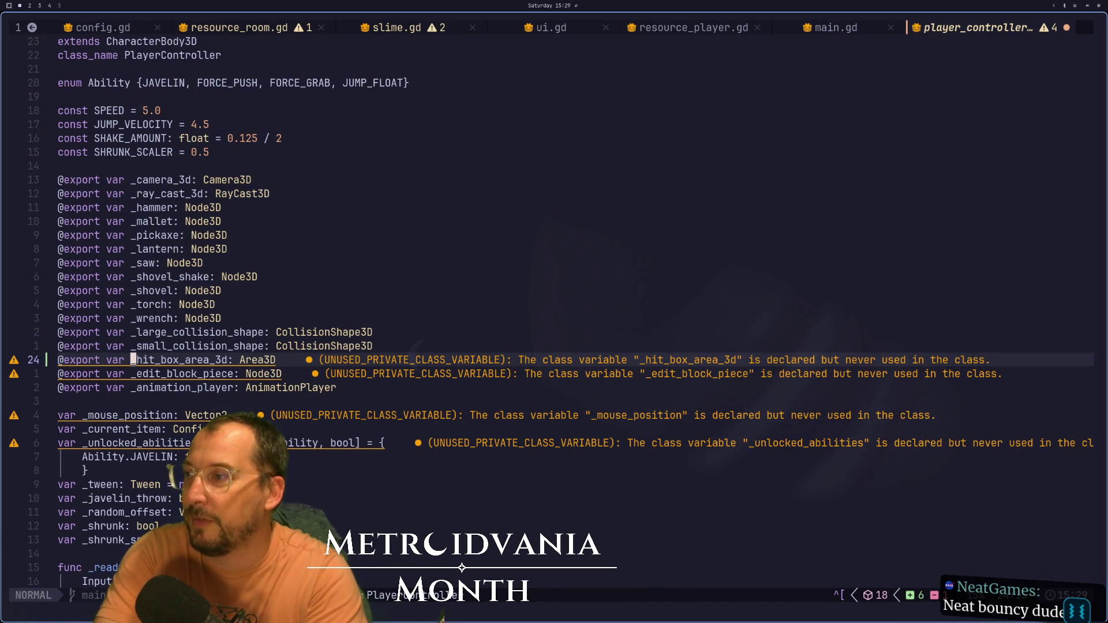
key("j")
key("j")
key("j")
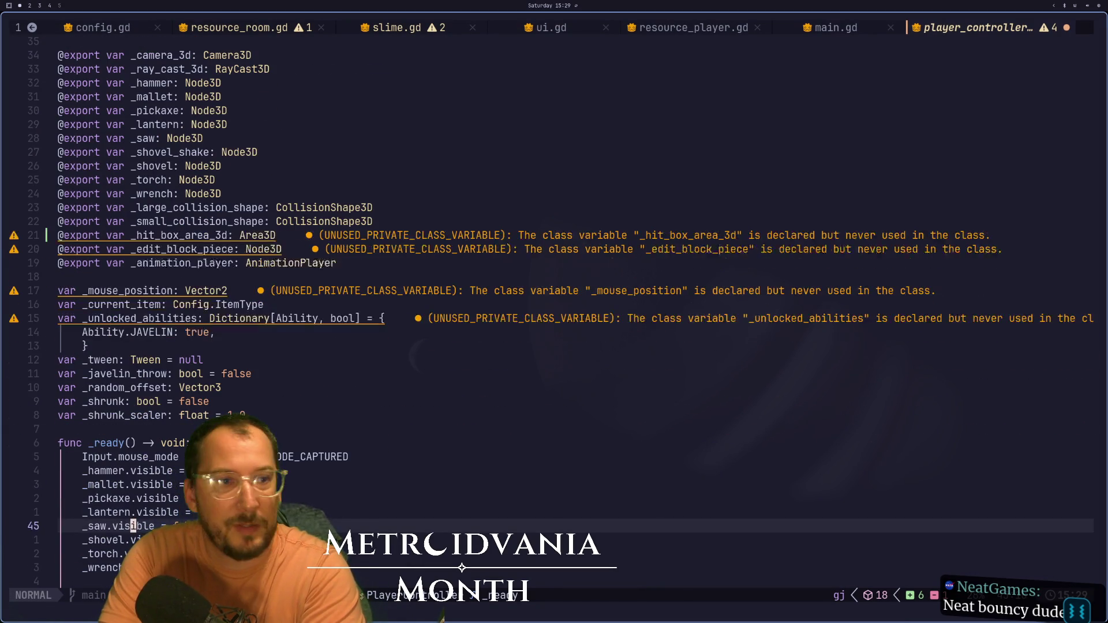
key("k")
key("k")
key("k")
key("o")
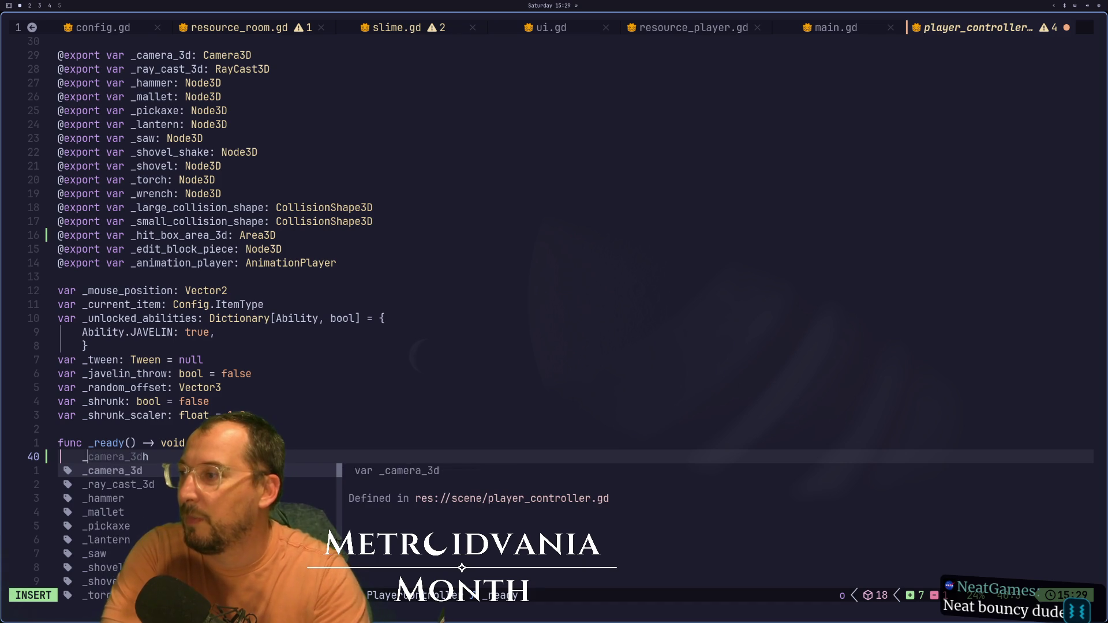
key("Down")
key("Up")
type("ca")
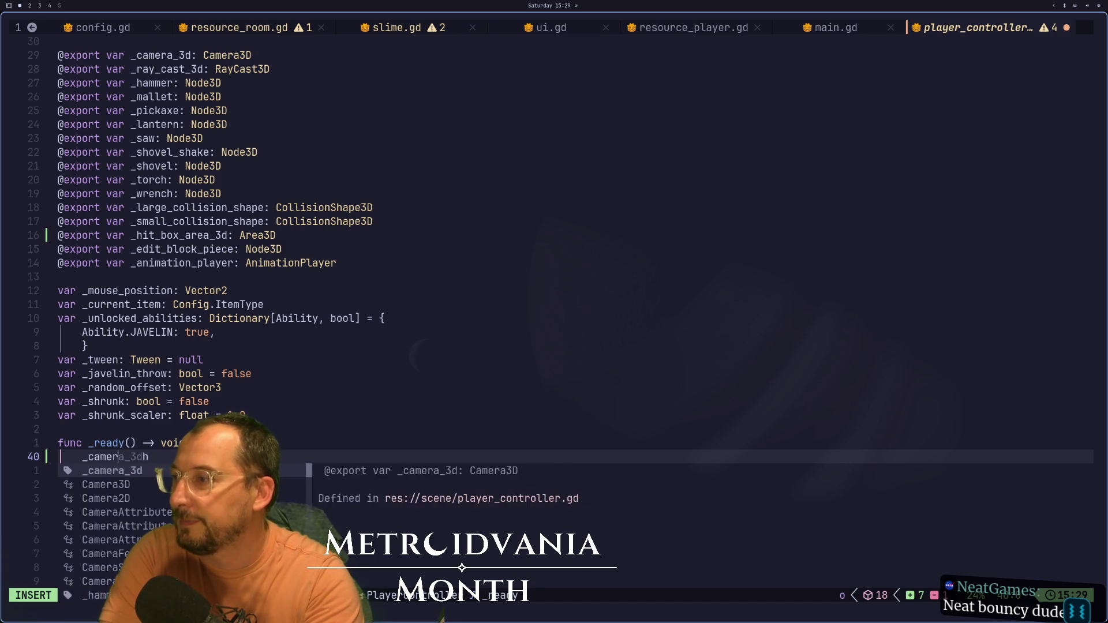
key("BackSpace")
key("BackSpace")
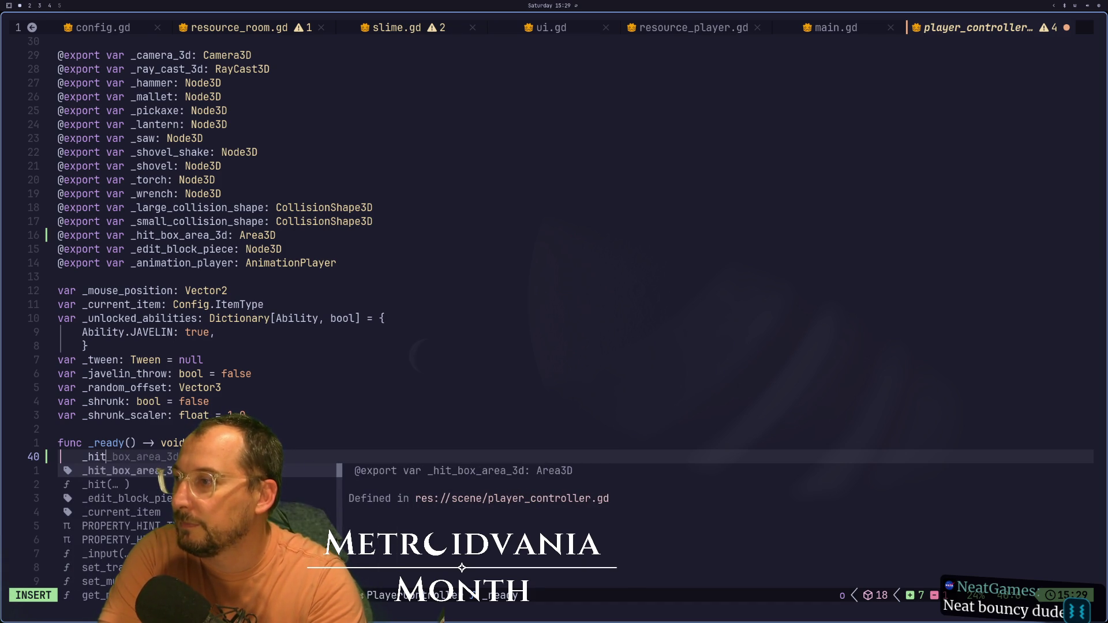
key("Return")
Step: Complete the line as _hit_box_area_3d.body_entered.connect(_hit) and save the script
type(".")
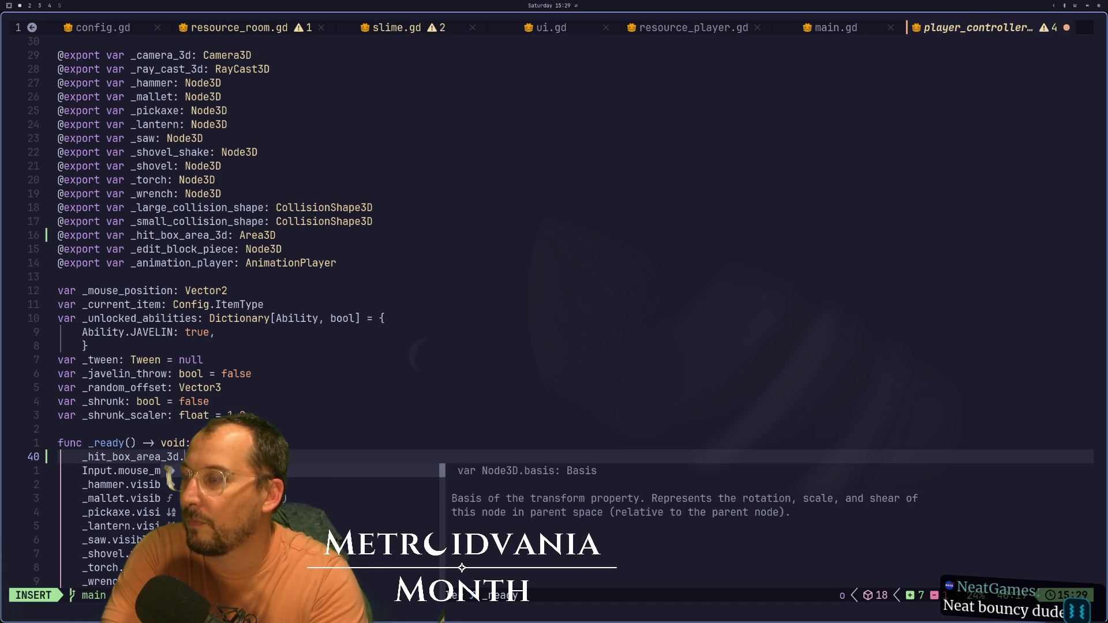
type("body")
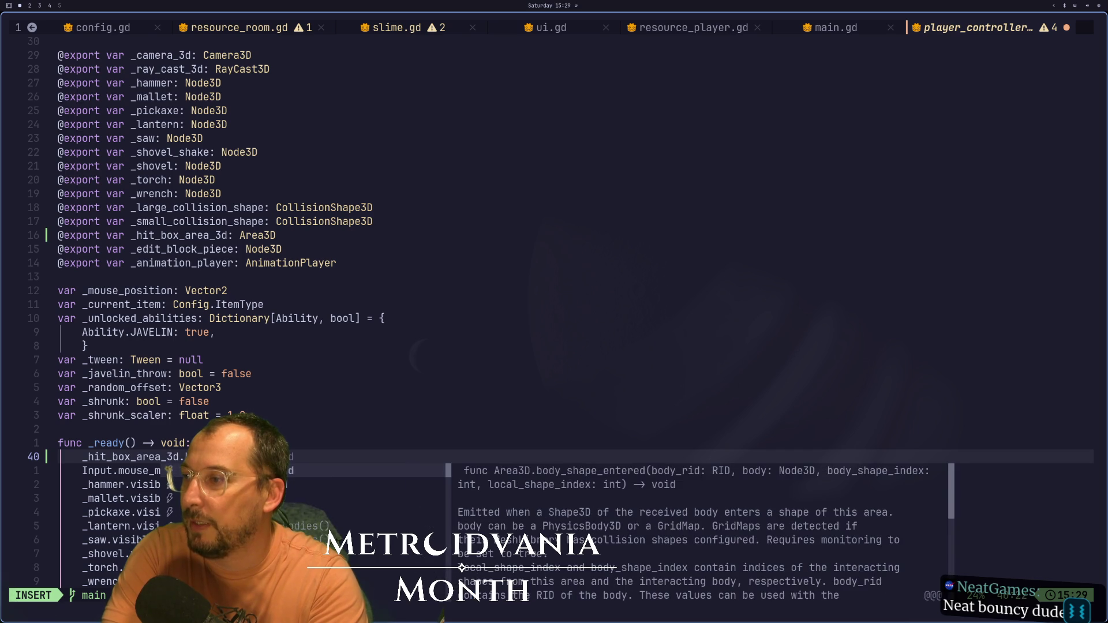
key("Down")
key("Down")
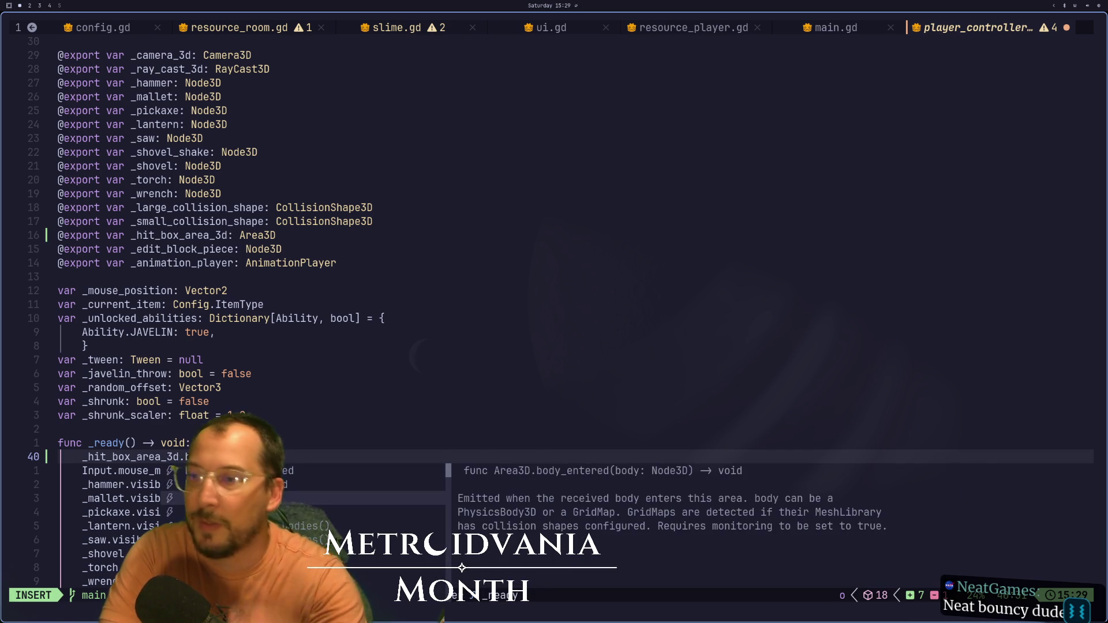
key("Return")
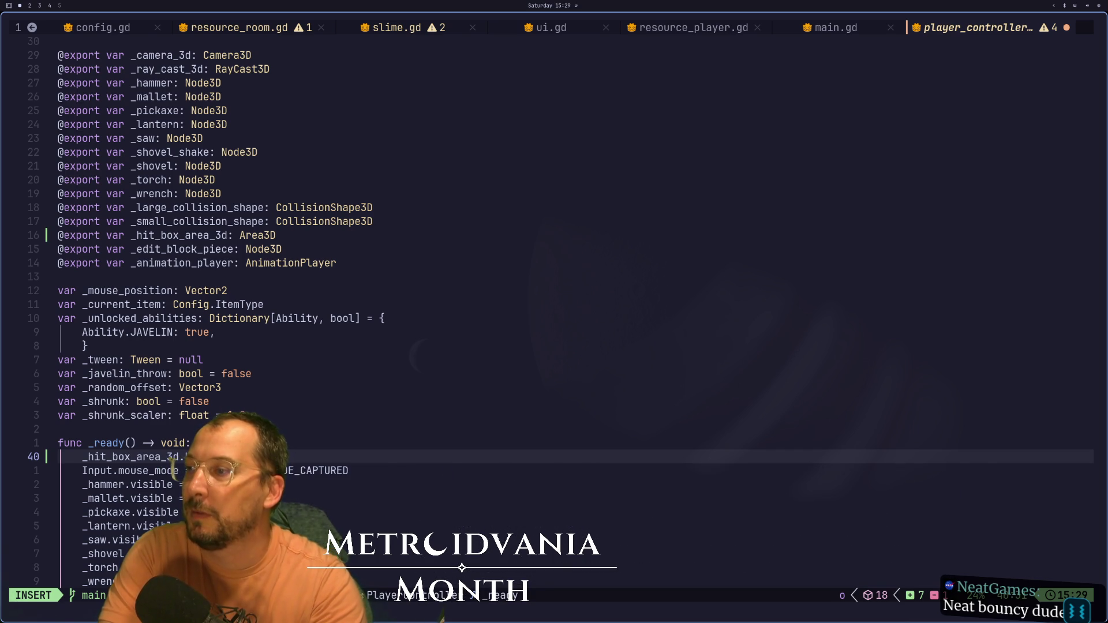
type("n")
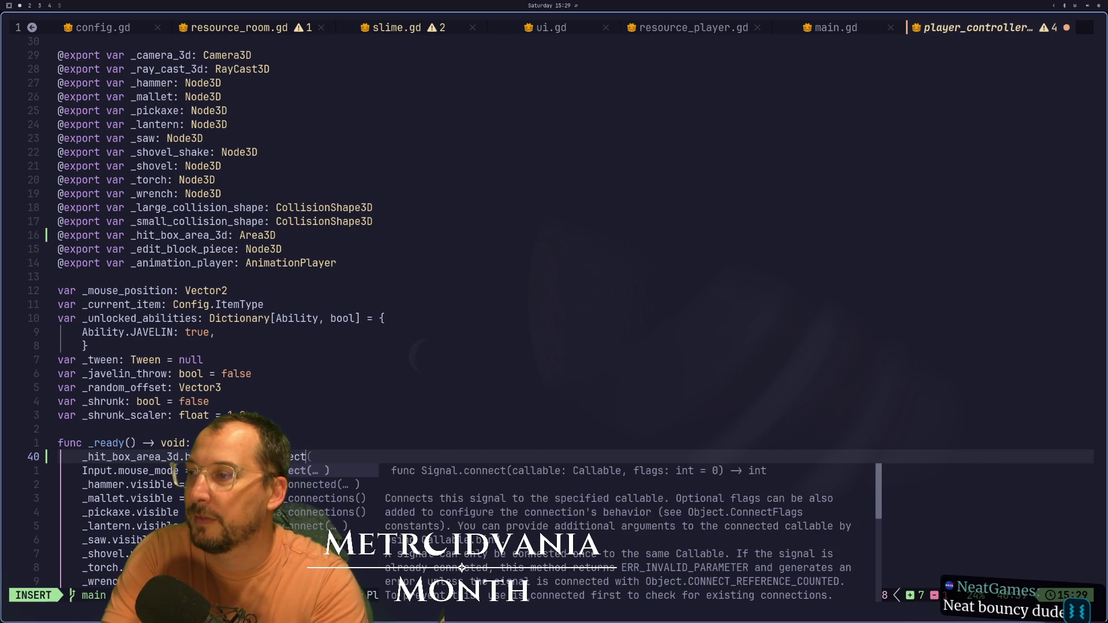
key("Return")
type("_hit")
key("Escape")
type(":w")
key("Return")
Step: Add print_debug("hit") inside _hit, replacing the pass line, and save
key("j")
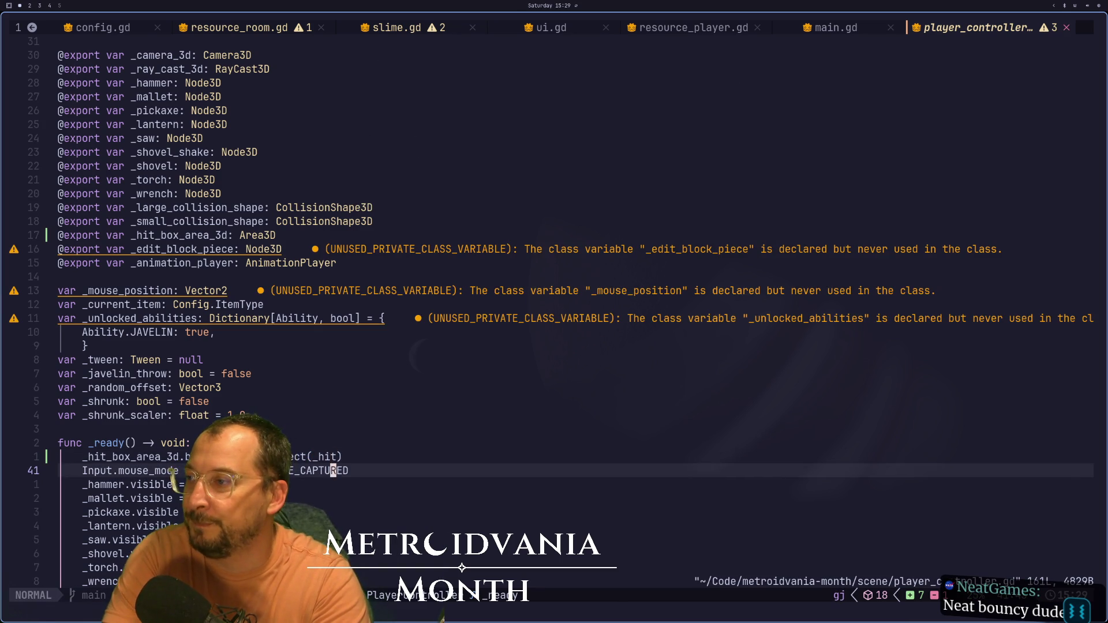
key("j")
key("j")
key("j")
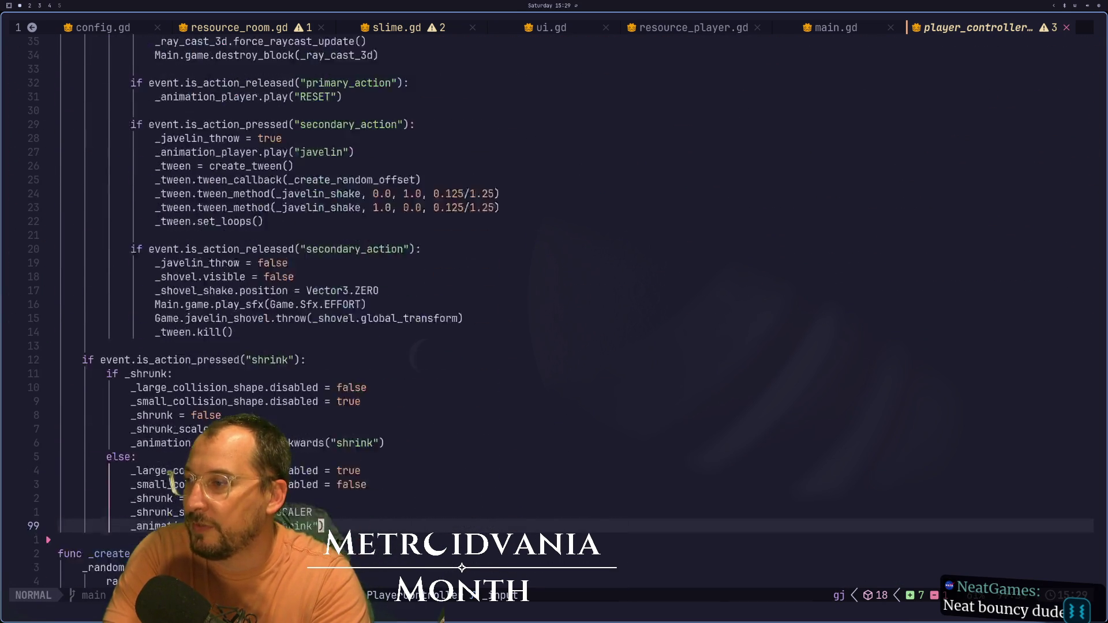
key("j")
key("j")
key("j")
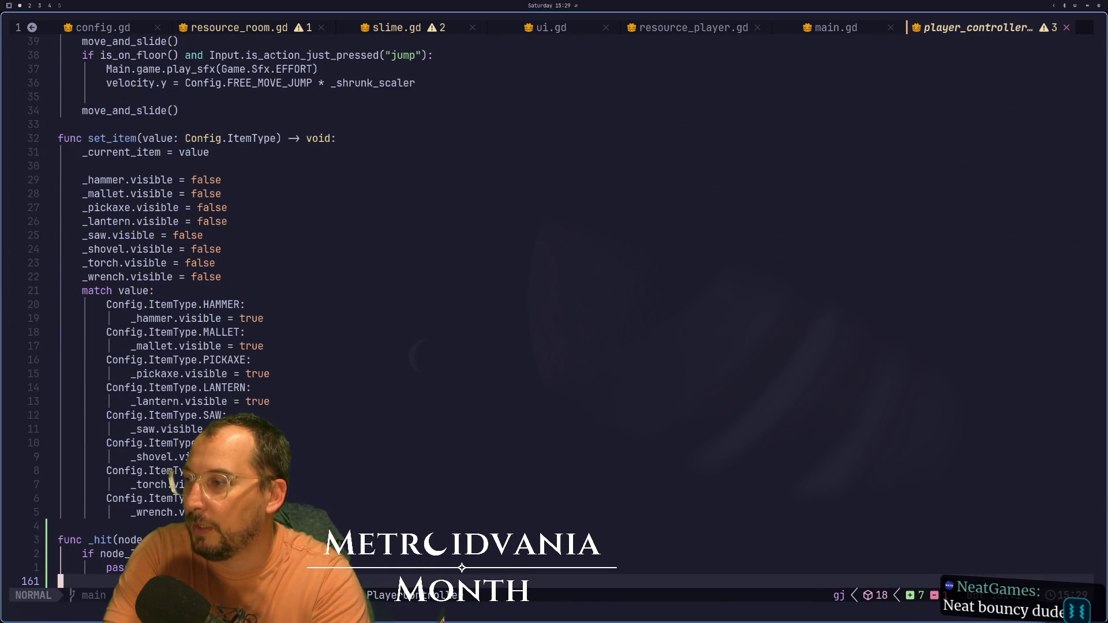
key("k")
key("k")
type("o")
type("print")
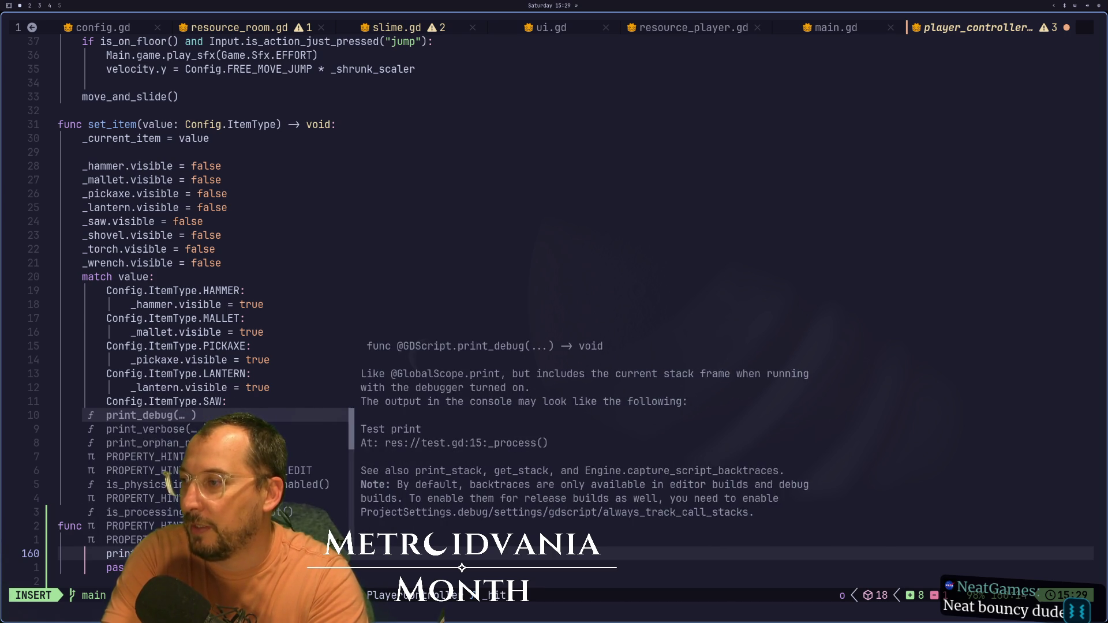
key("Return")
type("\"hit")
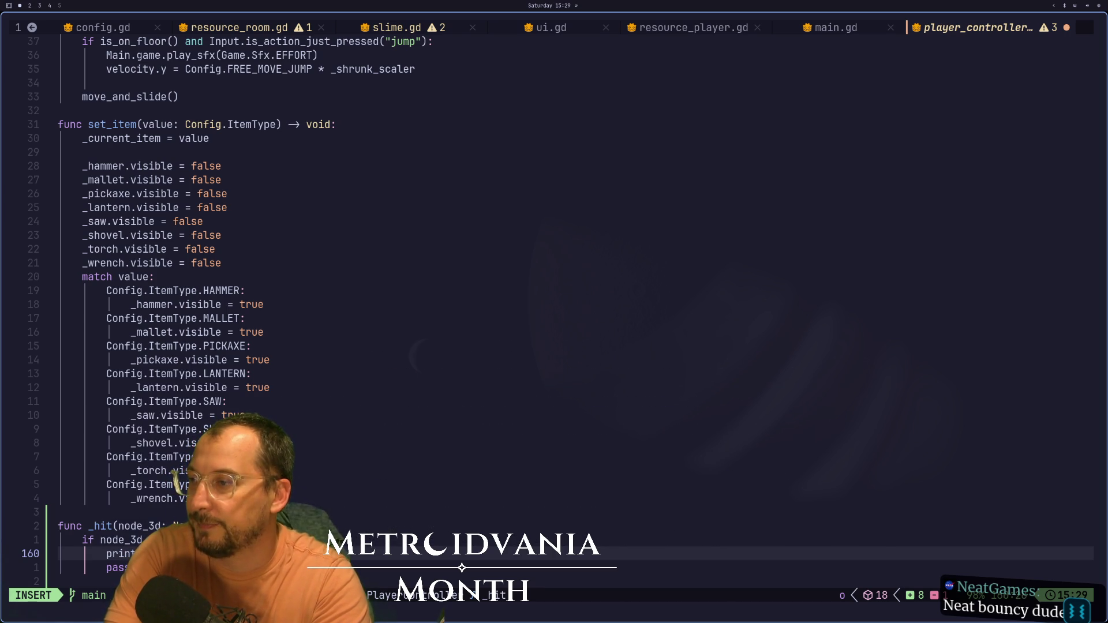
key("Escape")
type("j:w")
key("Return")
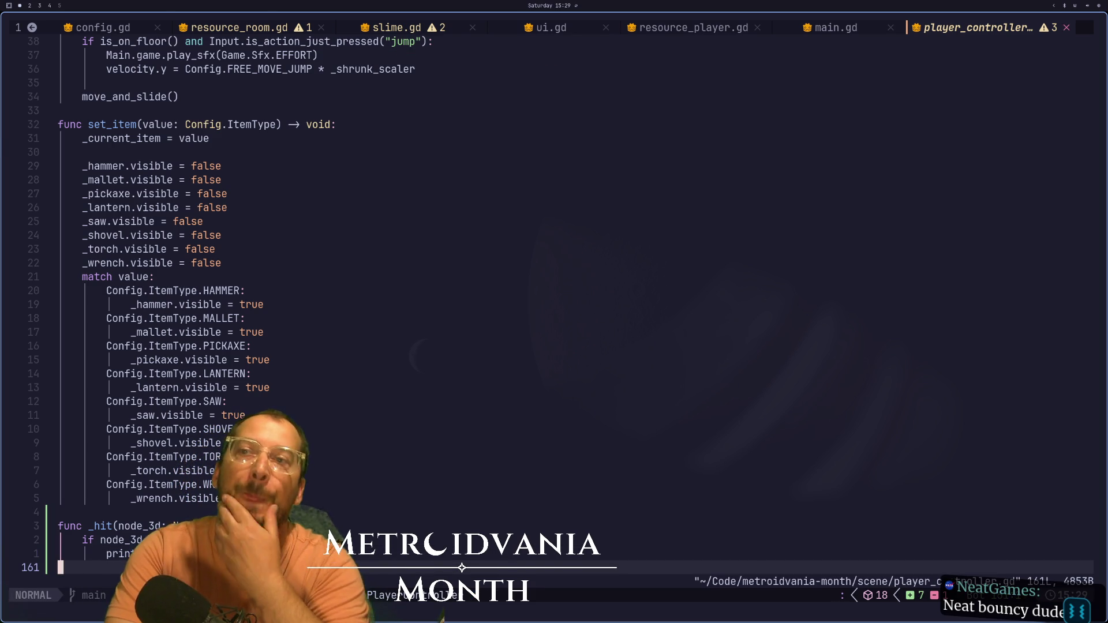
Step: Return to the Godot editor
key("alt+Tab")
key("super+2")
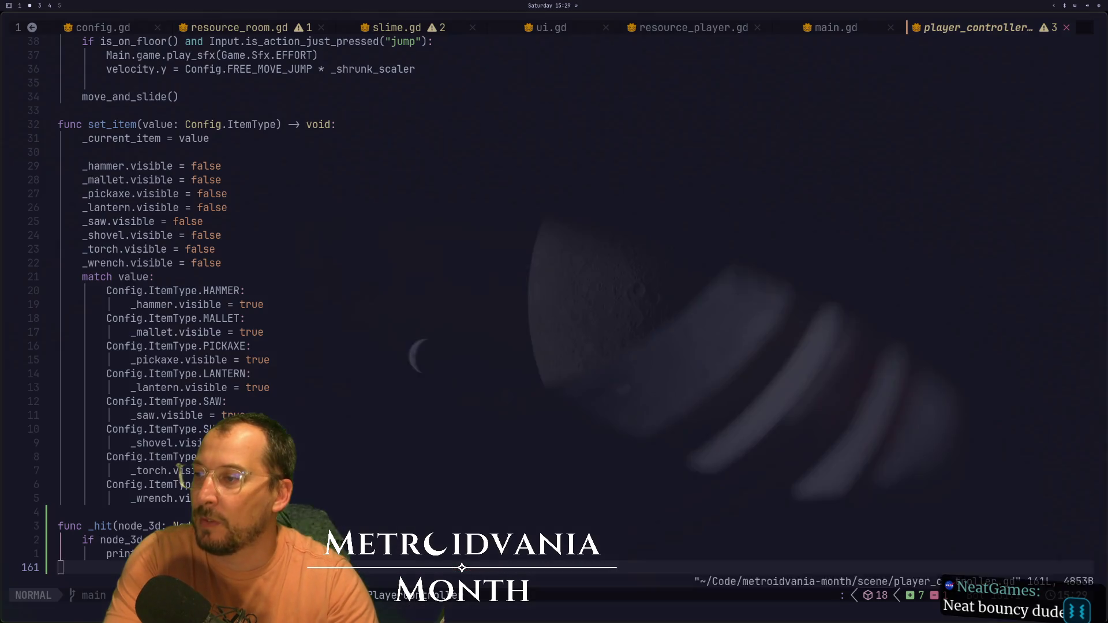
key("alt+Tab")
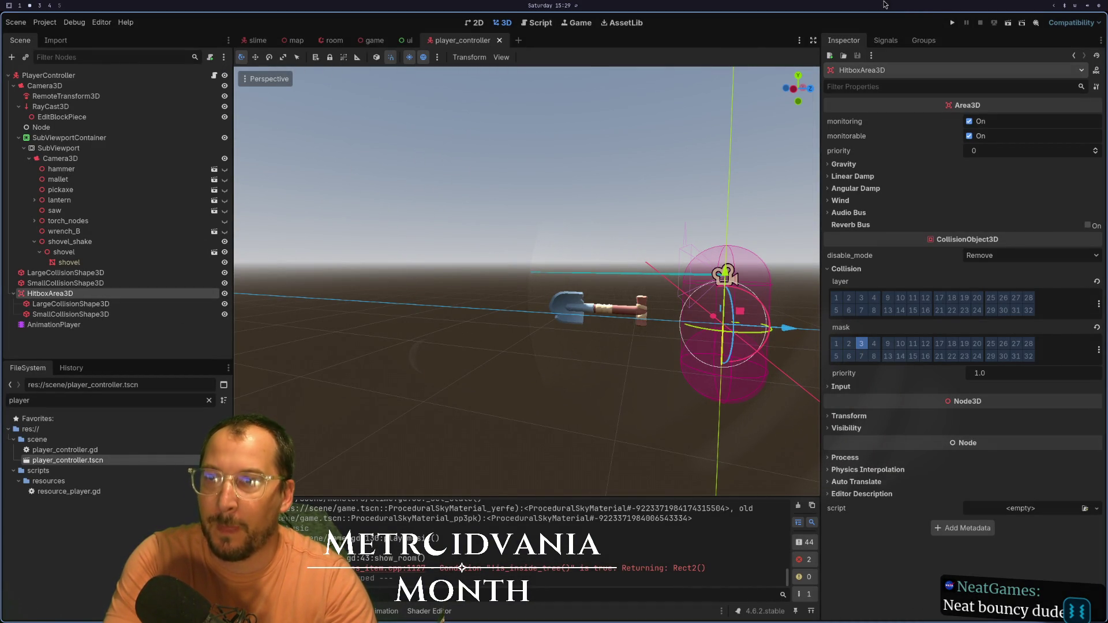
Step: Run the game, then from the error assign HitboxArea3D as the player's hit box area
left_click(953, 22)
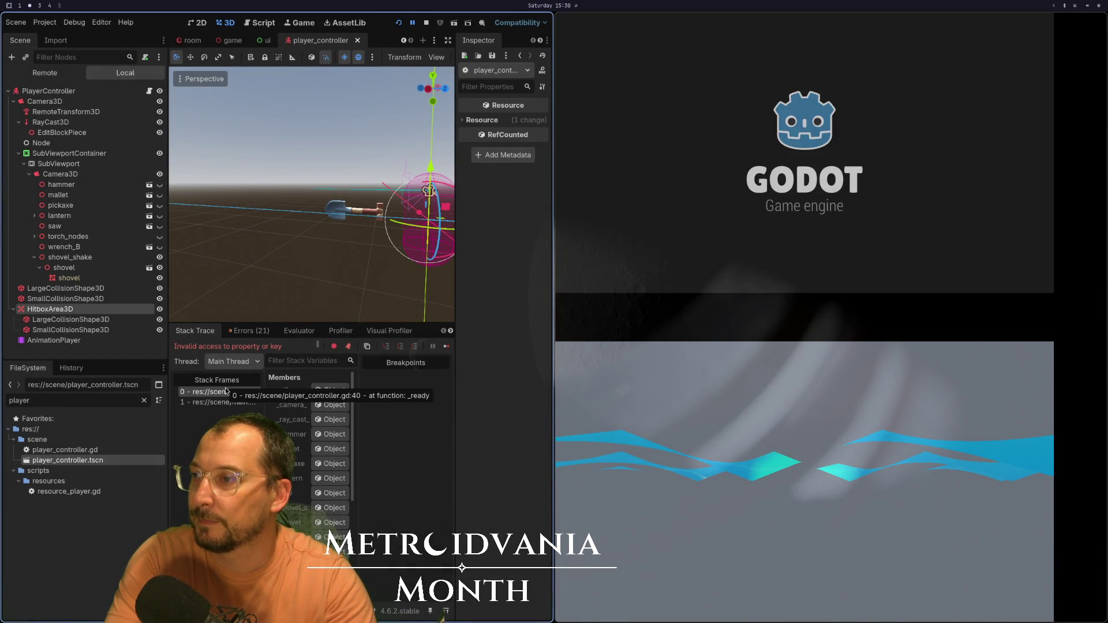
left_click(225, 391)
left_click(513, 121)
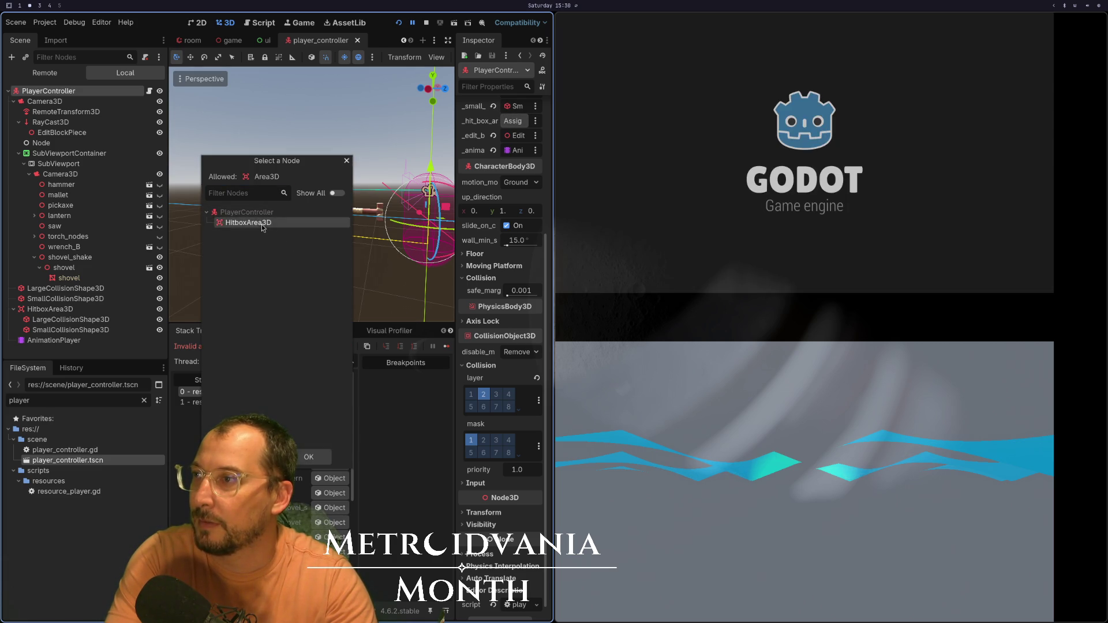
double_click(262, 224)
Step: Save the player controller scene, stop the game, and launch it again
key("F5")
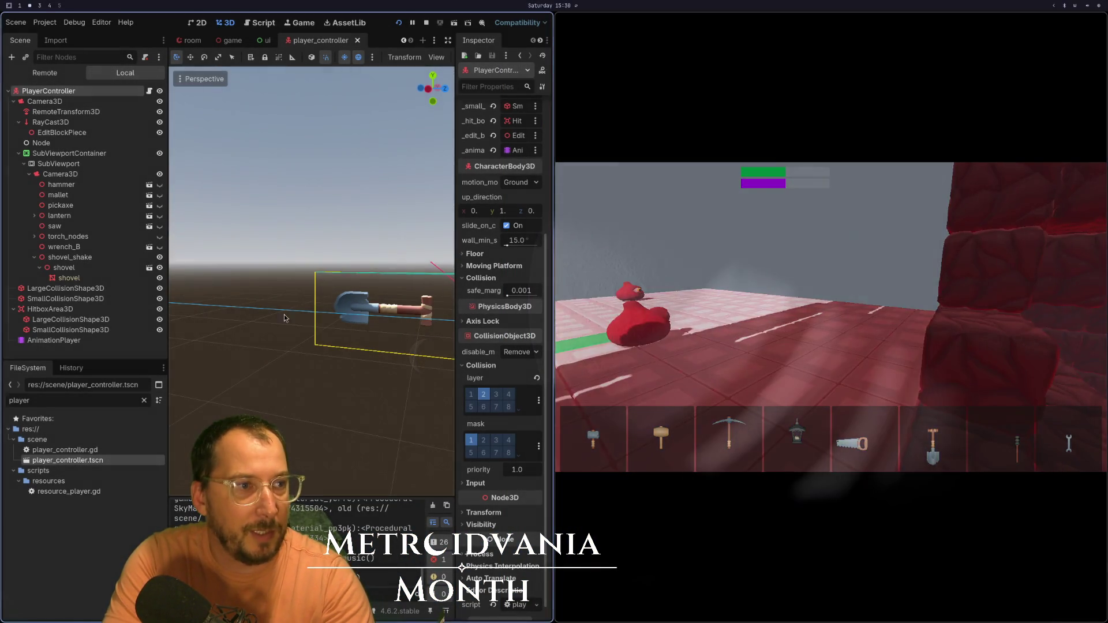
key("F8")
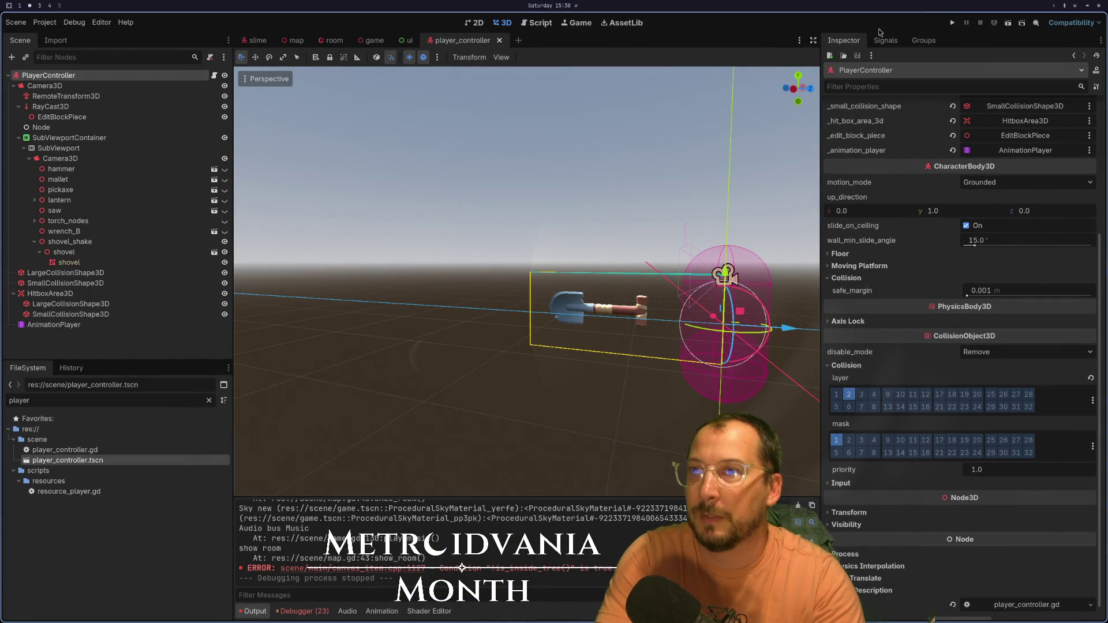
left_click(953, 23)
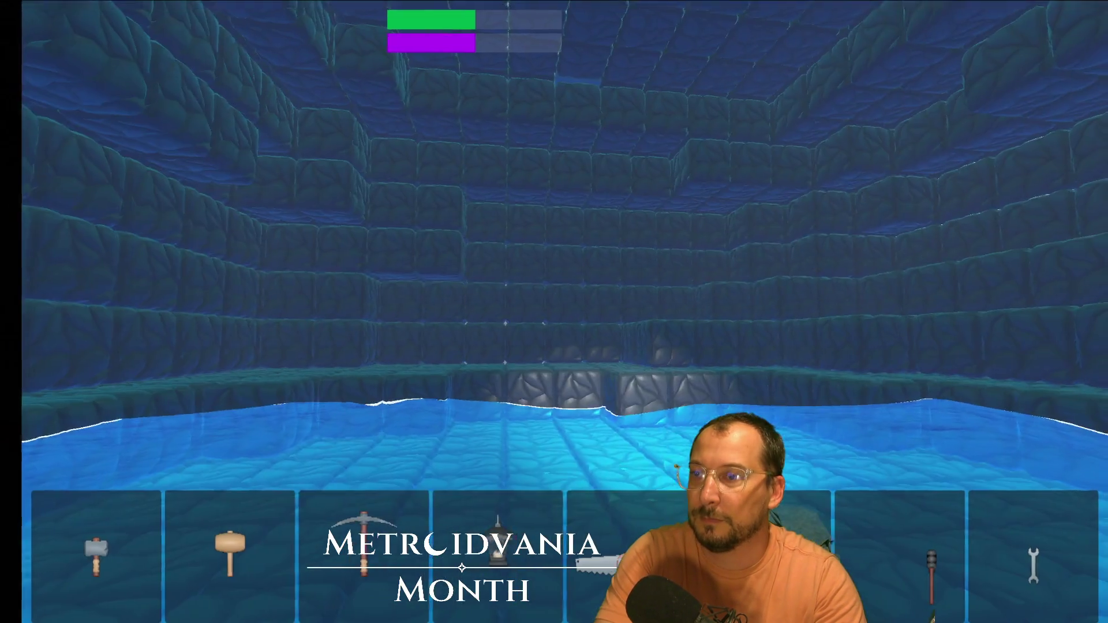
Step: Tile the game window beside the editor and filter the Output log with 'hit'
key("super+f")
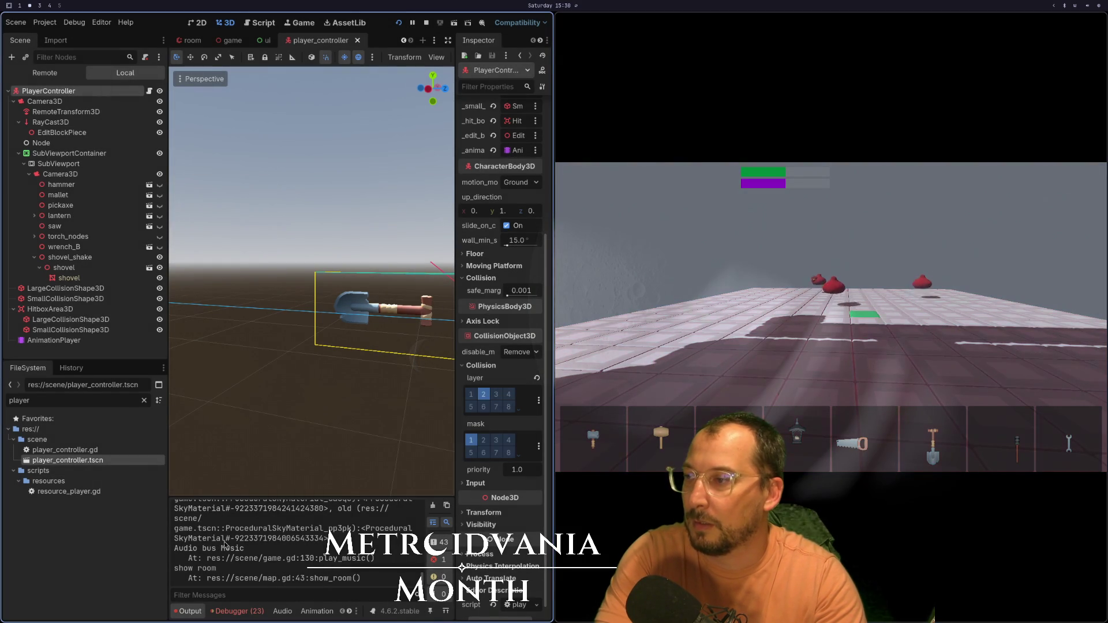
type("lli")
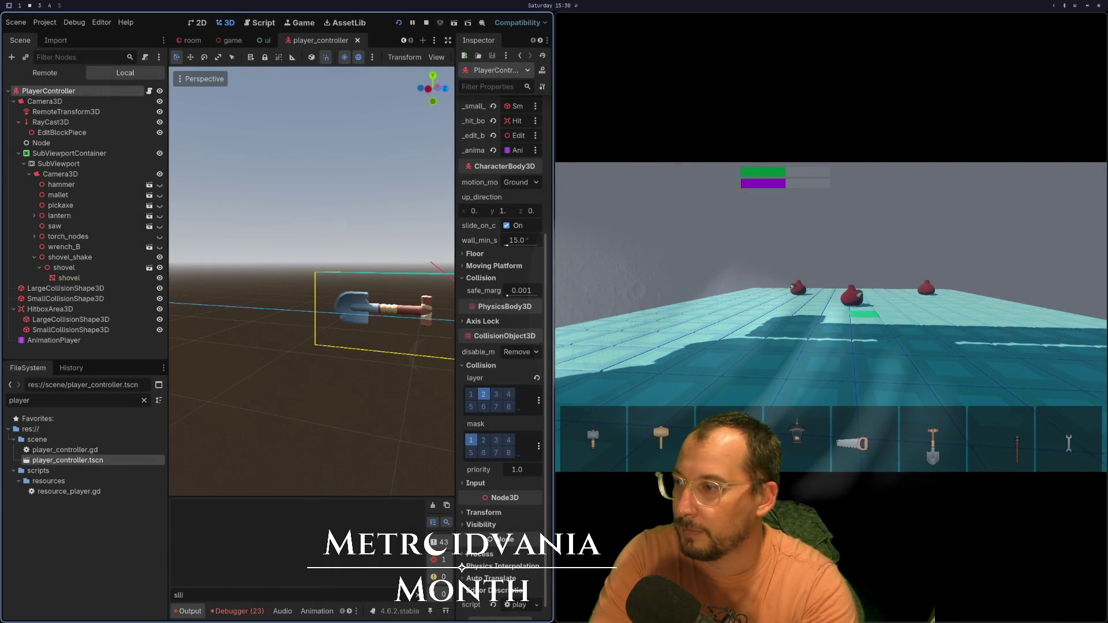
key("BackSpace")
type("ime")
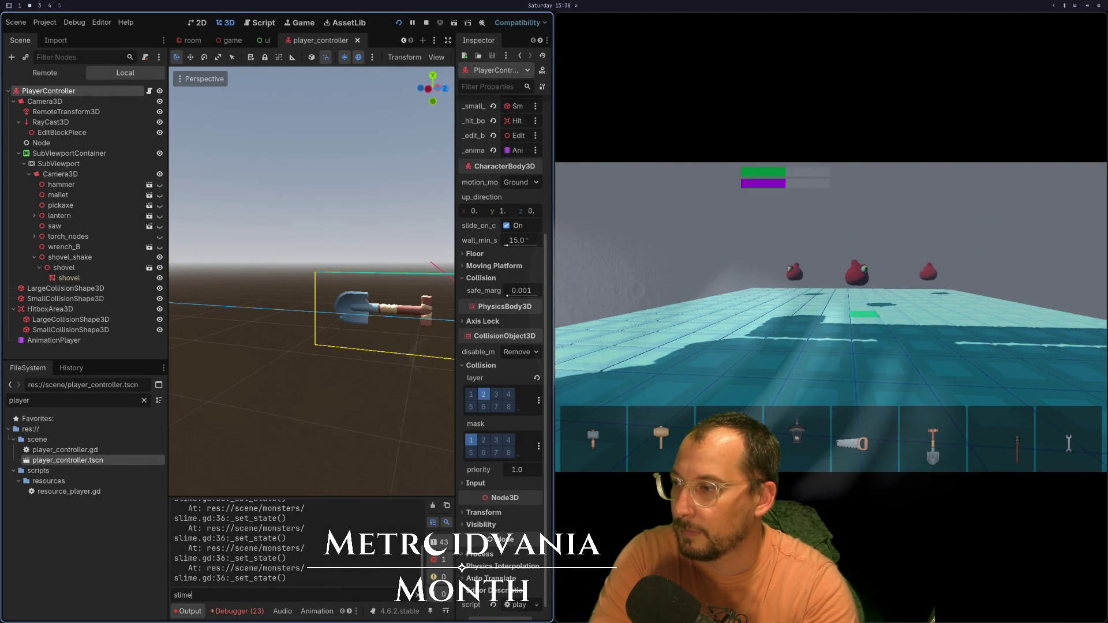
key("BackSpace")
key("BackSpace")
key("BackSpace")
type("hit")
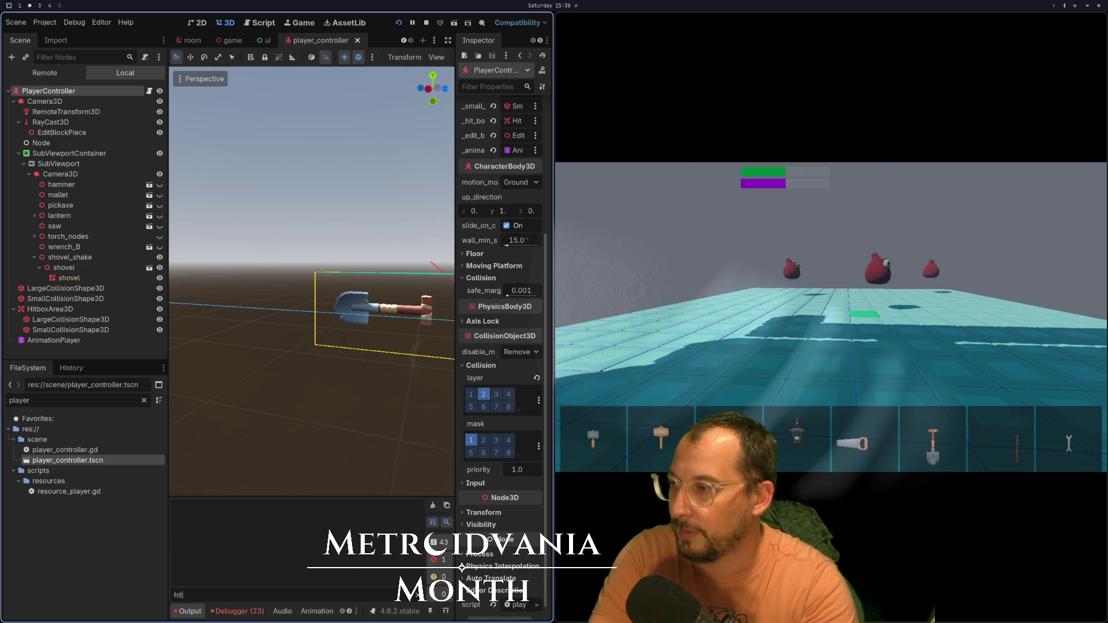
key("super+1")
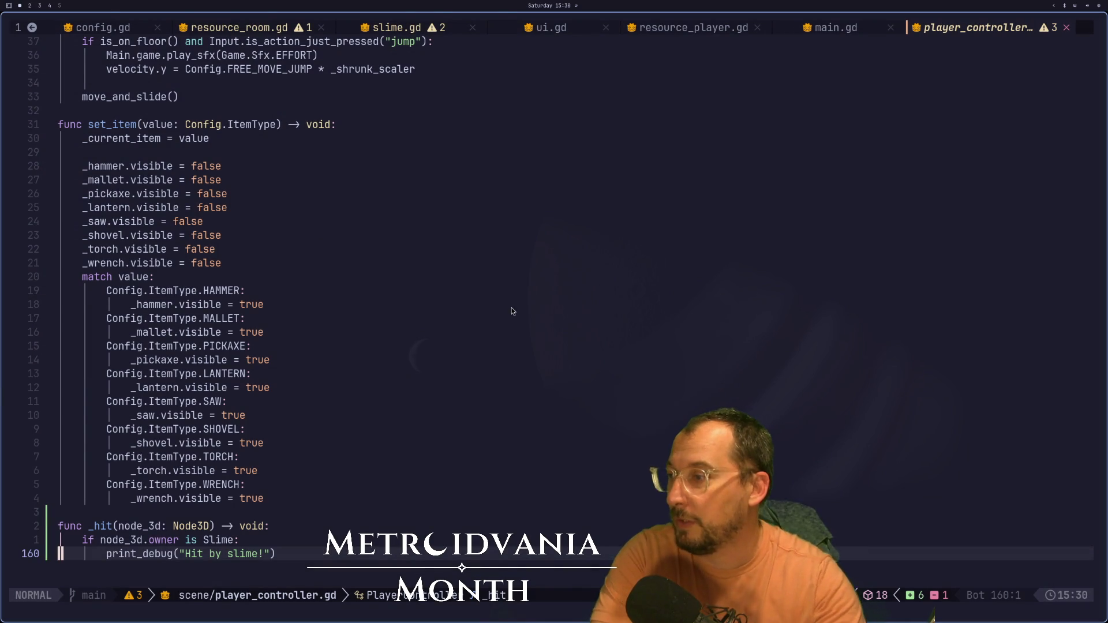
Step: Copy the 'Hit by slime!' print line, paste it above the Slime check, and dedent it
key("super+2")
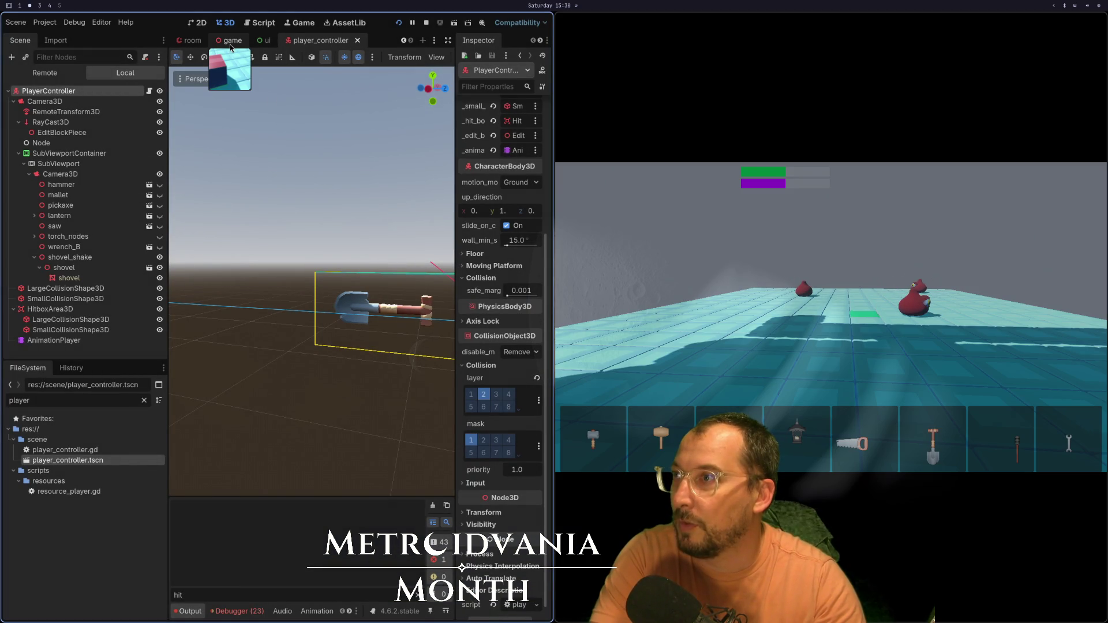
key("super+1")
key("y")
key("y")
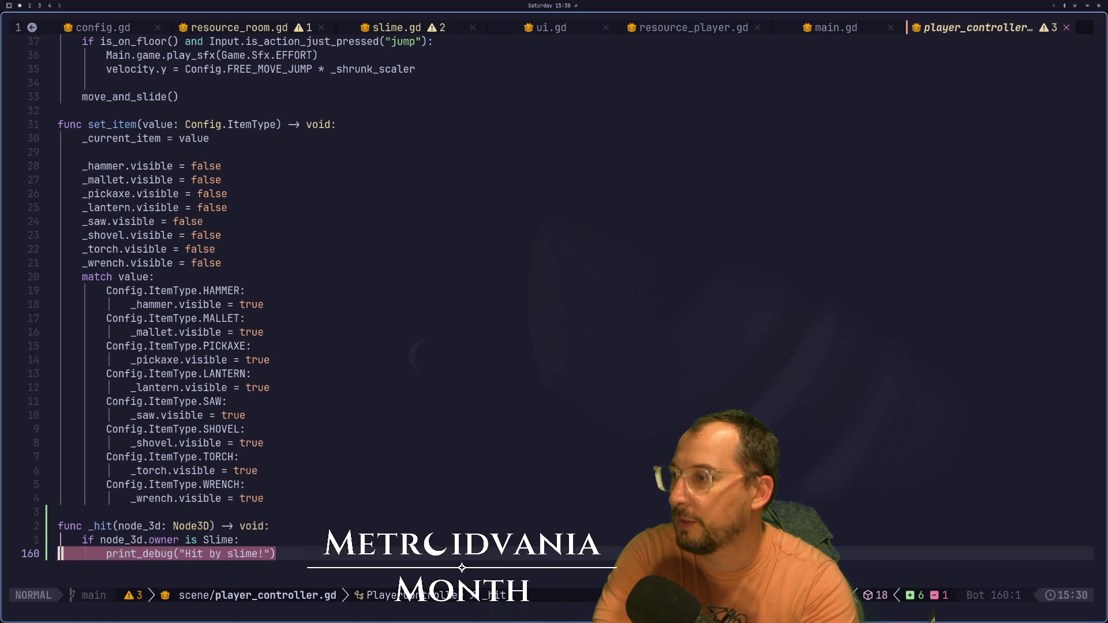
key("k")
key("P")
key("i")
key("ctrl+d")
key("Escape")
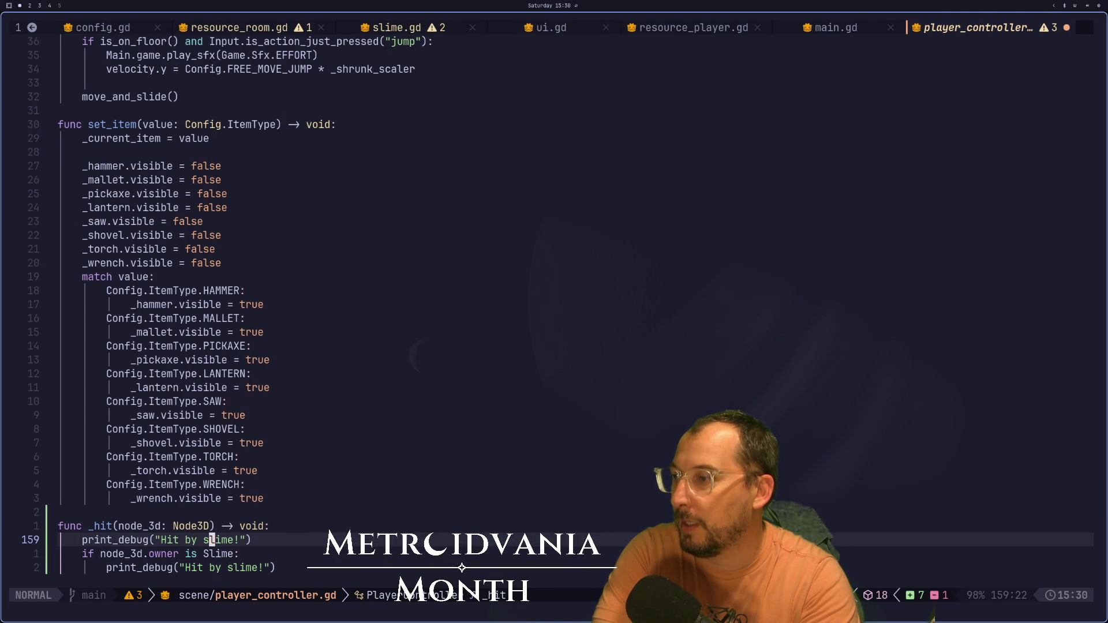
Step: Change the pasted line to print_debug("Hit by %s" % node_3d) and save
key("s")
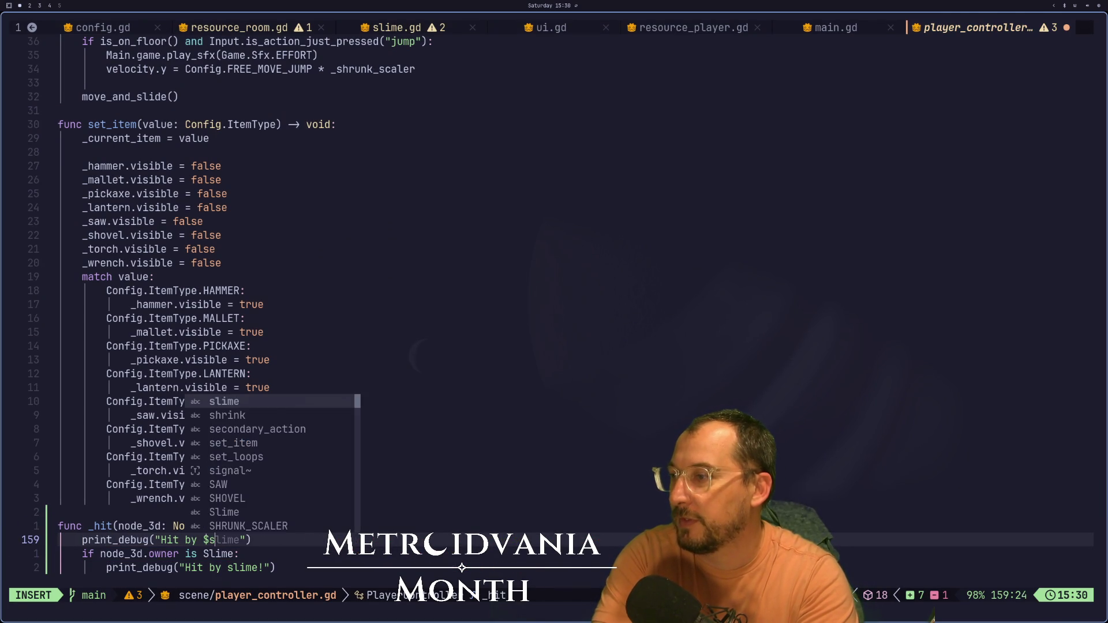
type("\" % ")
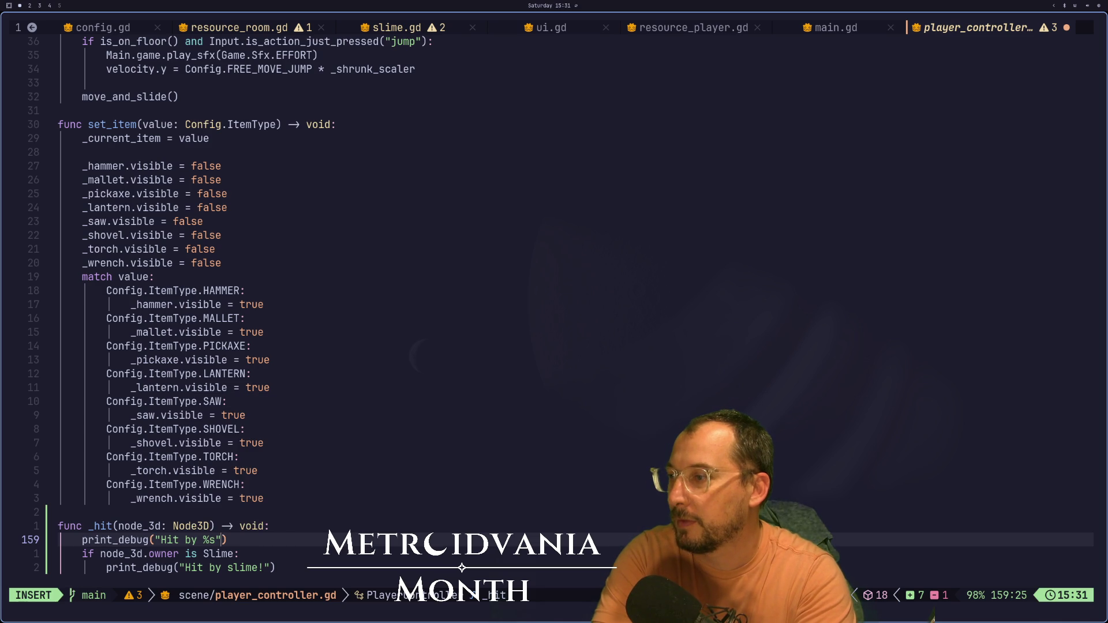
type("nod")
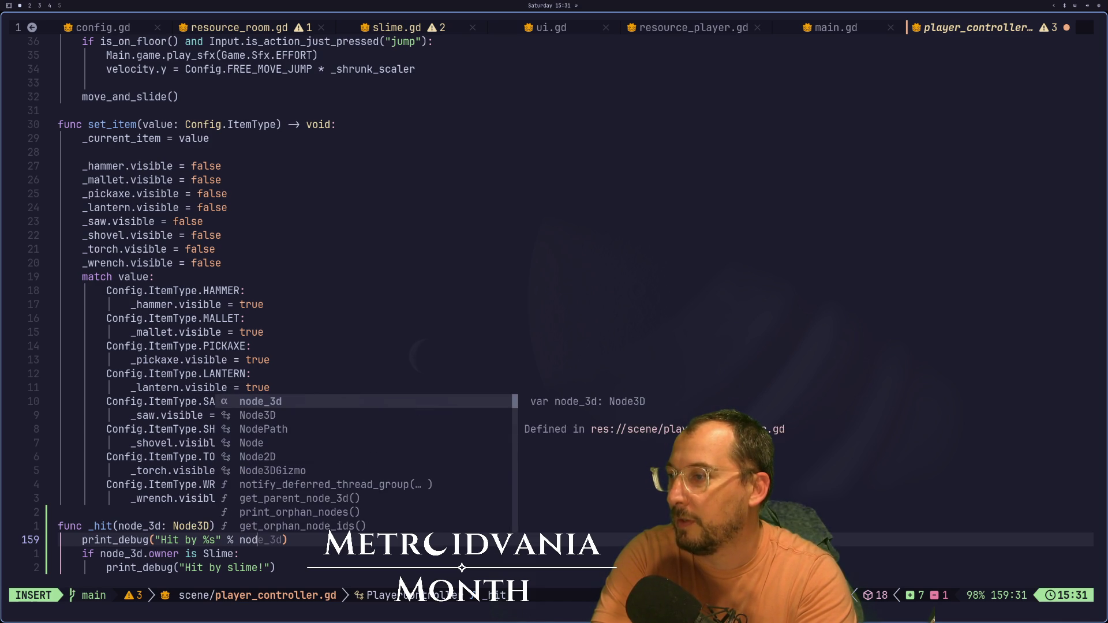
key("Tab")
key("Escape")
type(":w")
key("Return")
key("super+2")
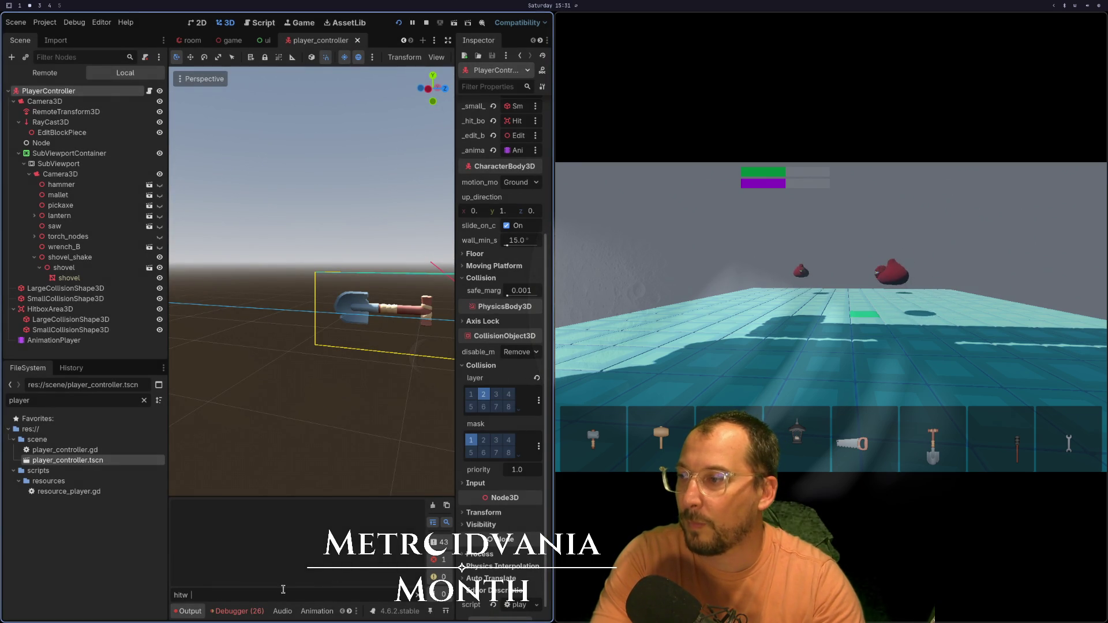
Step: In the debugger's error list, open the slime.gd line 24 error in the code editor
left_click(250, 615)
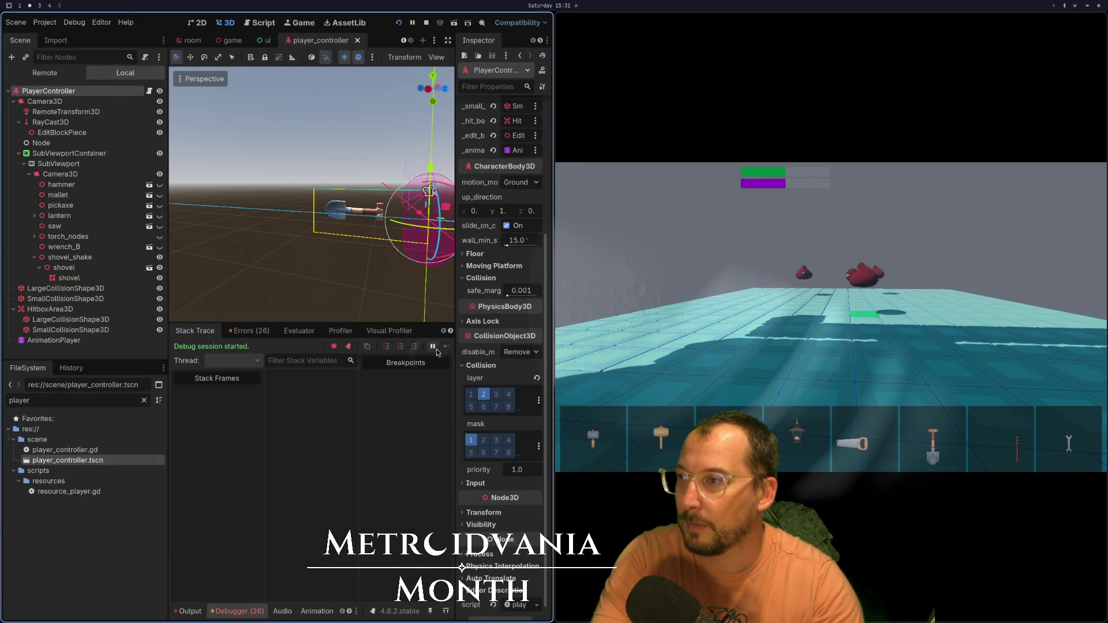
left_click(237, 611)
left_click(237, 611)
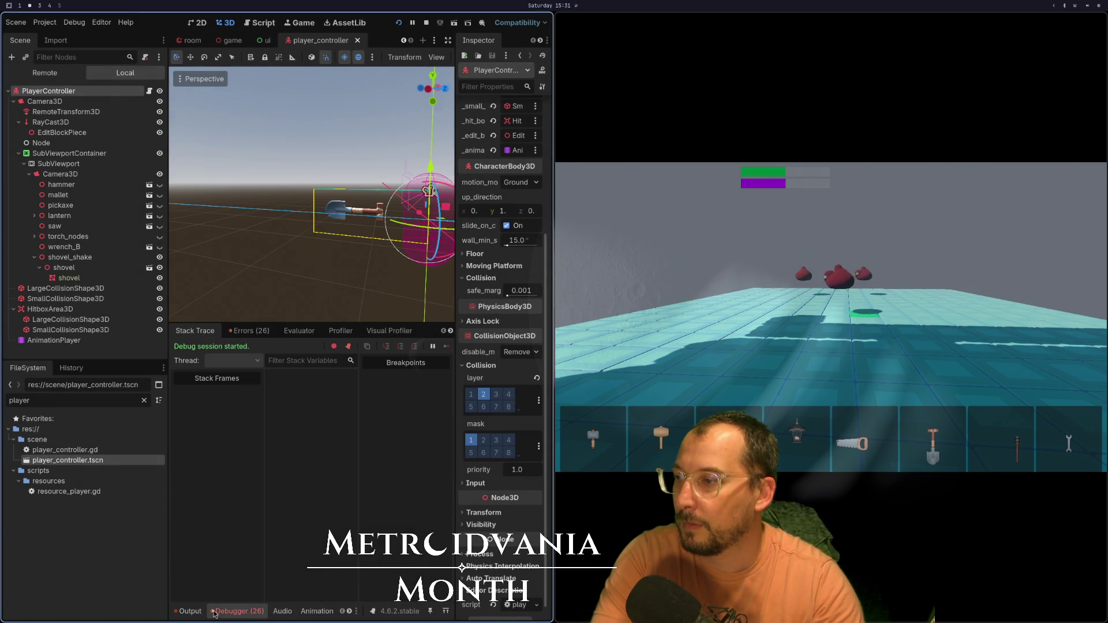
left_click(231, 317)
left_click(249, 331)
scroll(297, 523, "down", 5)
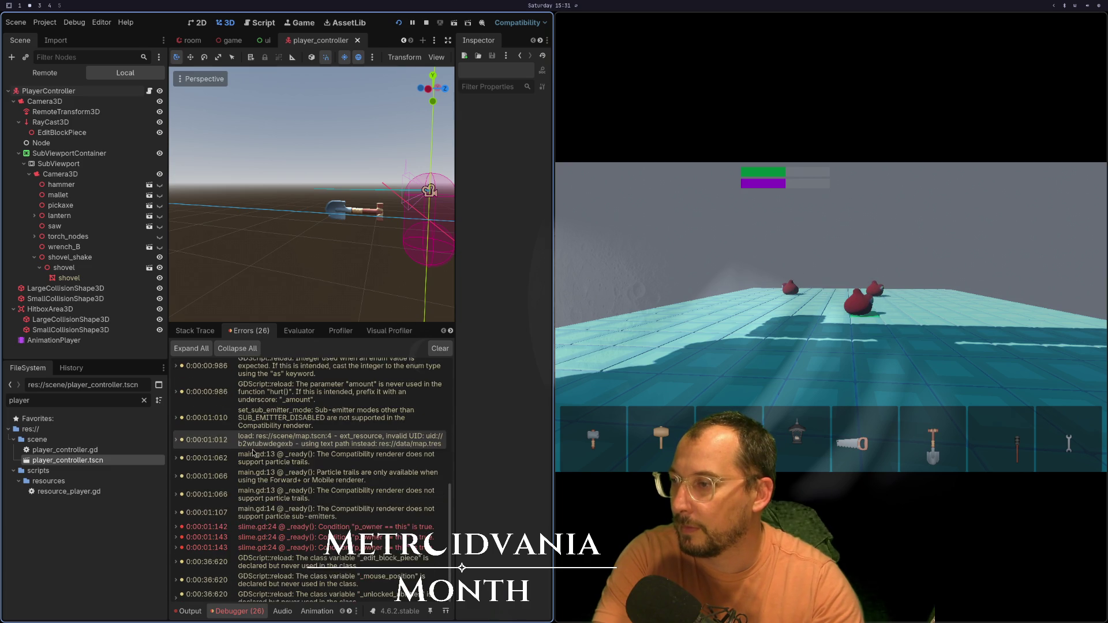
double_click(327, 521)
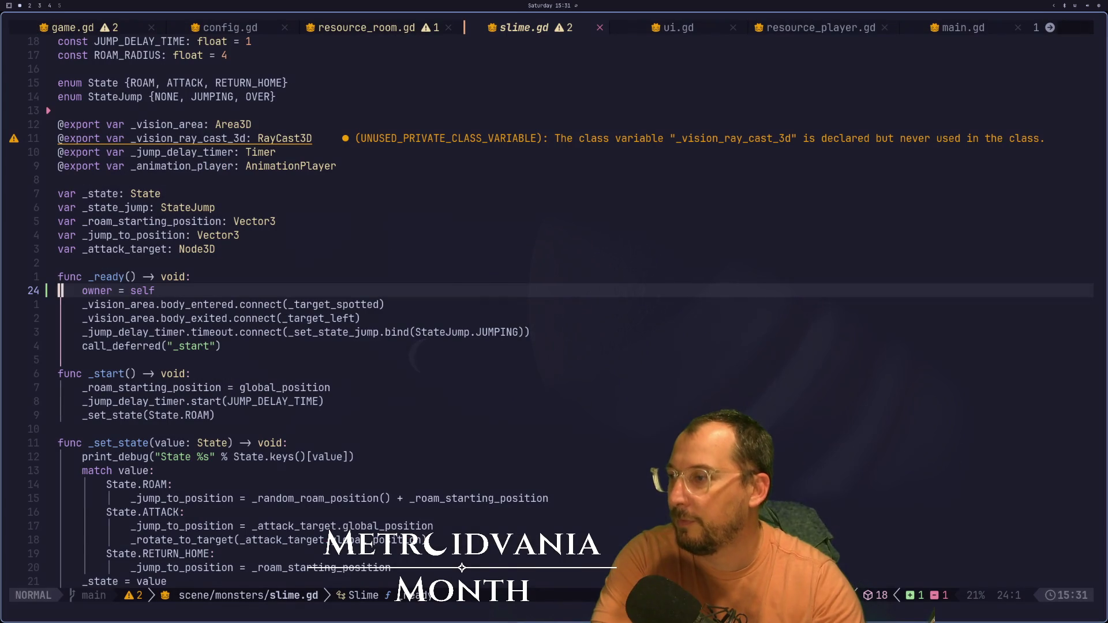
Step: Cycle through the open buffers back to slime.gd's _ready function
key("shift+l")
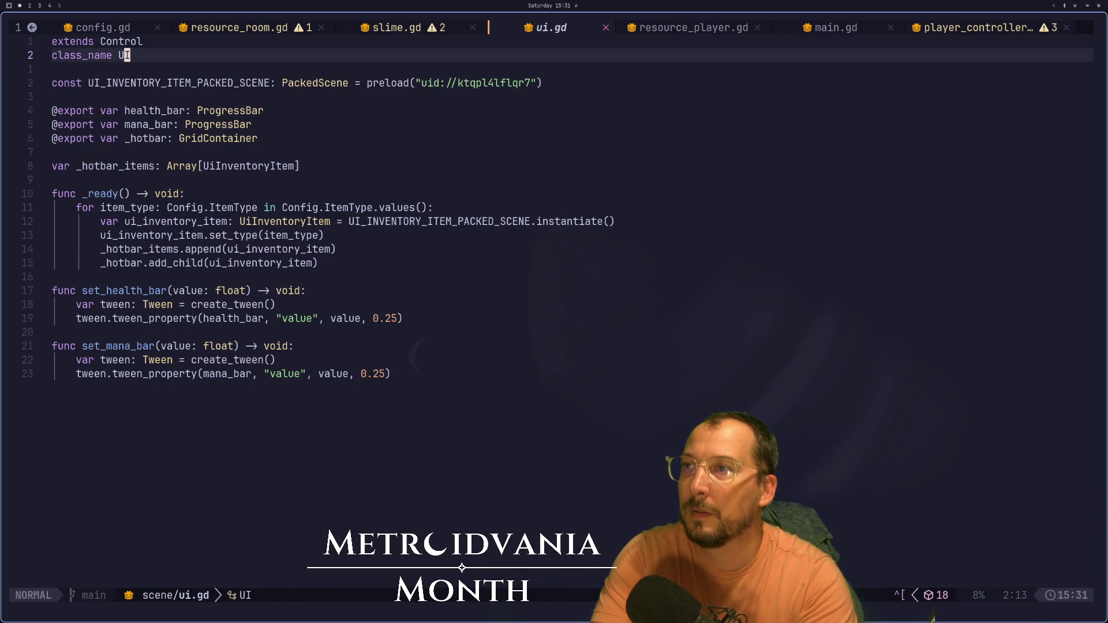
key("shift+l")
key("shift+h")
key("shift+h")
key("shift+h")
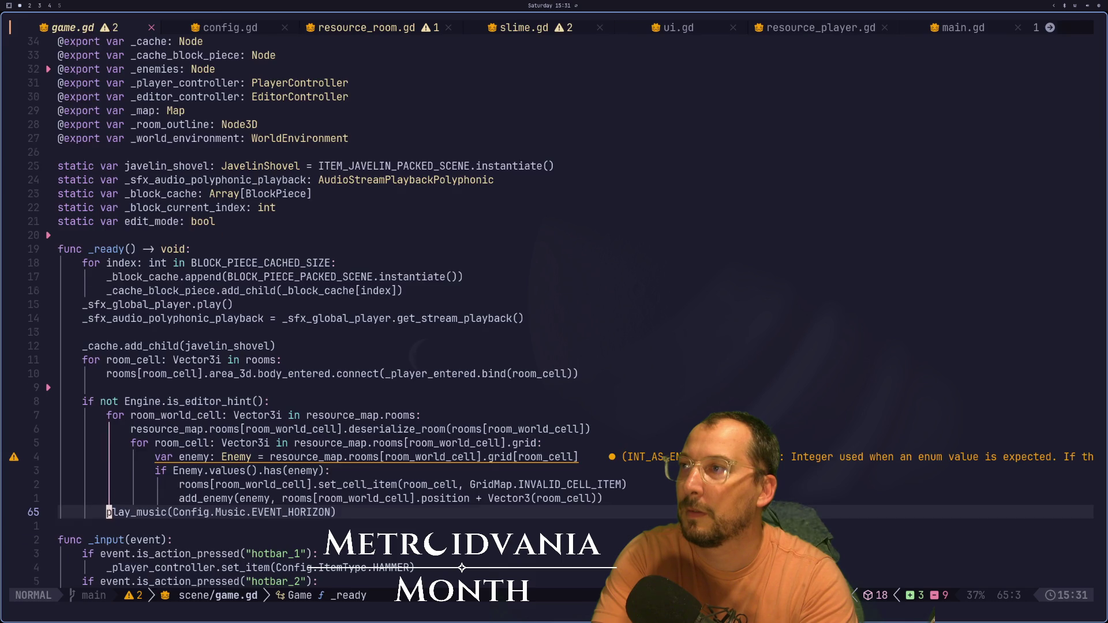
key("shift+l")
key("shift+l")
key("shift+l")
key("shift+h")
key("shift+h")
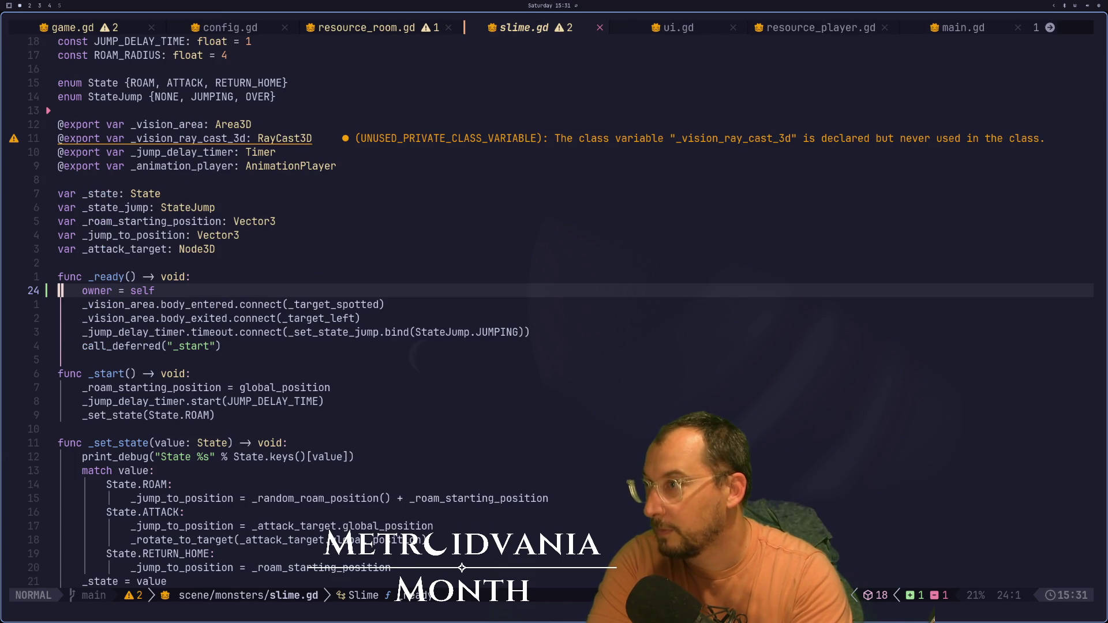
key("k")
key("d")
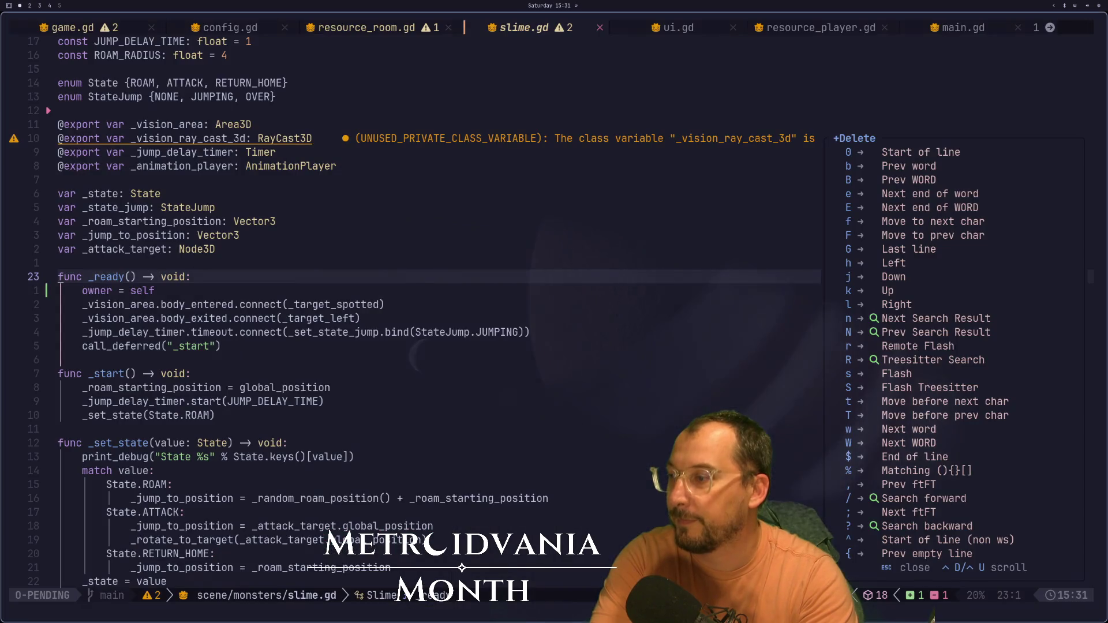
Step: Try deleting the lines below _ready, undo it, and move to the owner = self line
key("super+2")
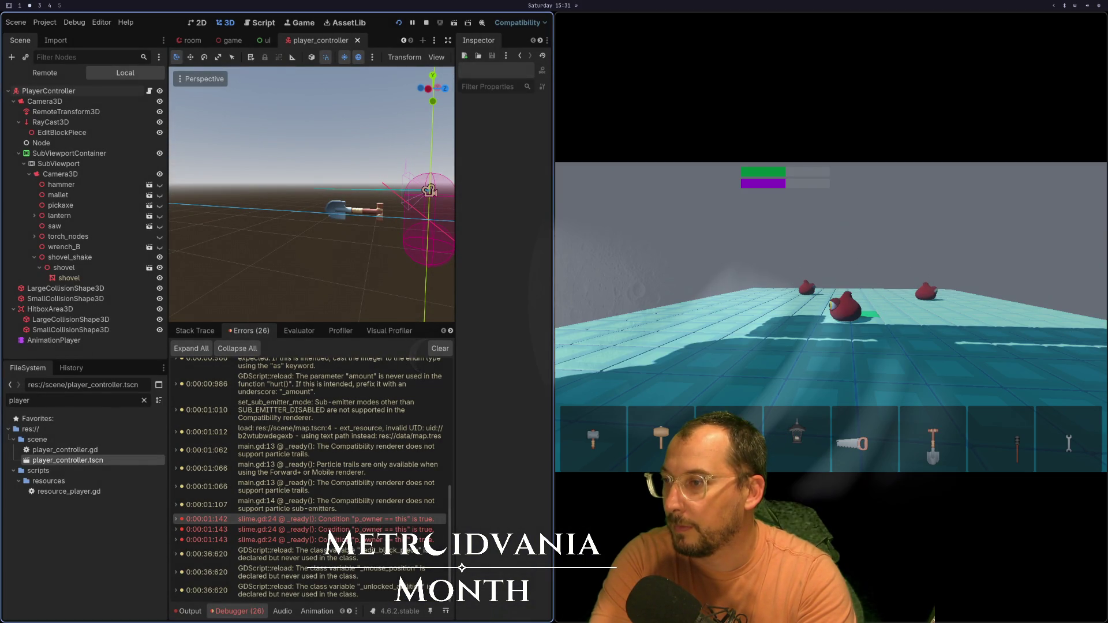
key("super+1")
key("j")
key("u")
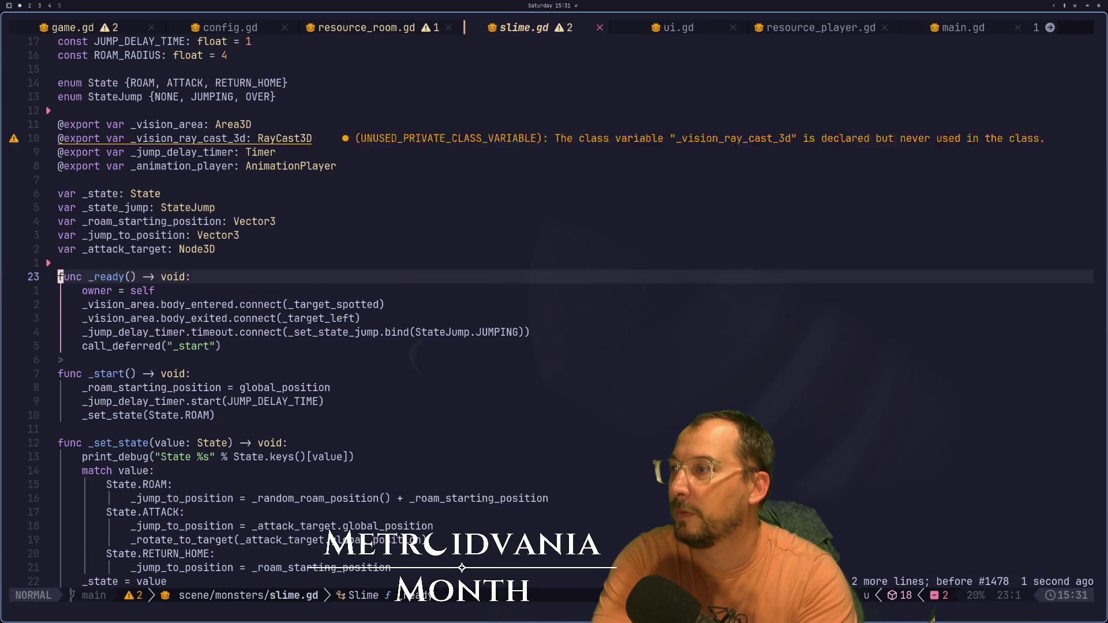
key("j")
key("d")
Step: Switch to Godot, stop the running game, and relaunch the project
key("super+2")
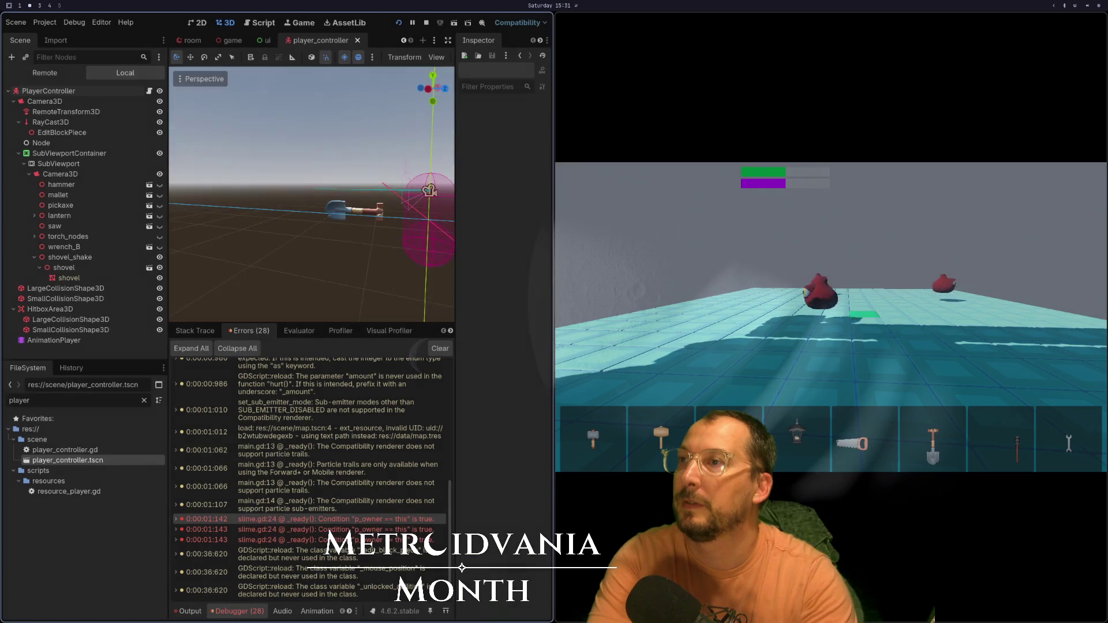
key("F8")
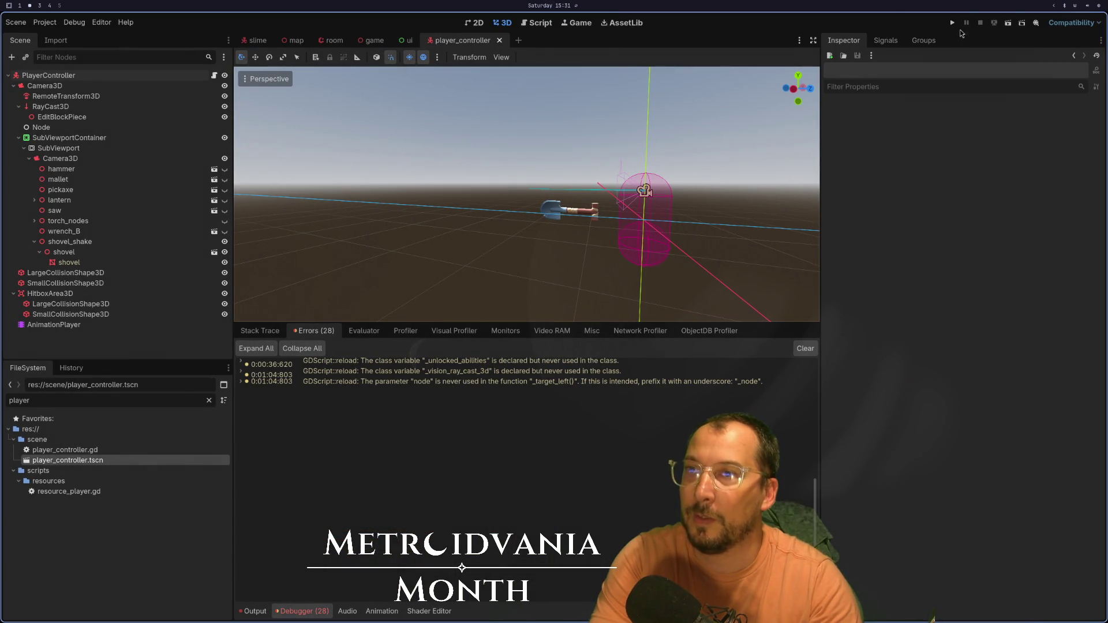
left_click(953, 23)
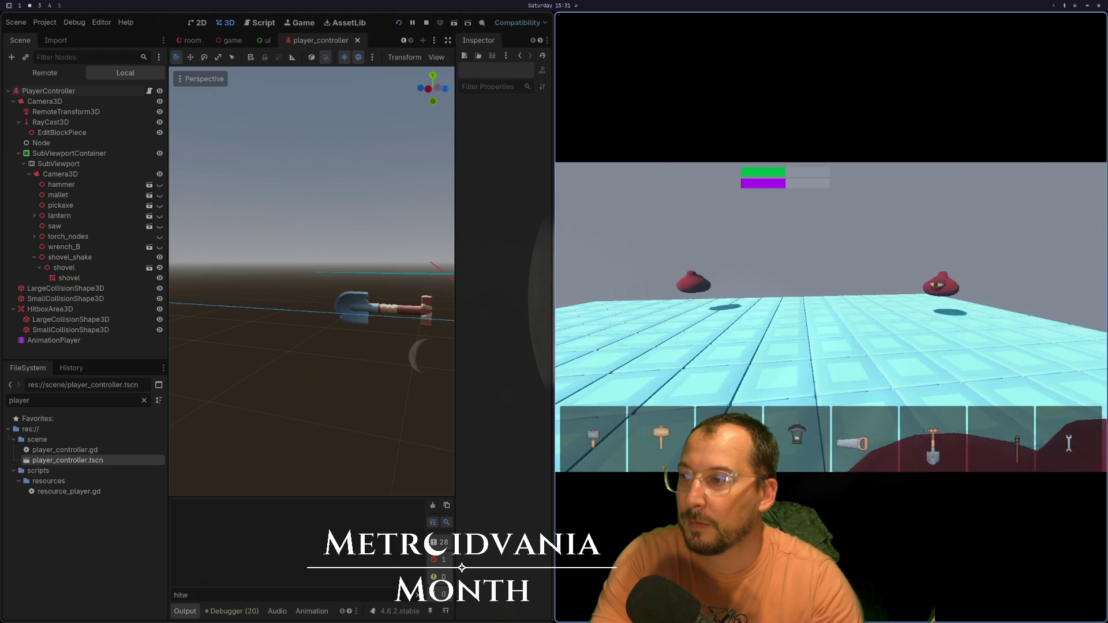
Step: Equip the mallet in-game with key 2, then open resource_player.gd in Neovim
key("2")
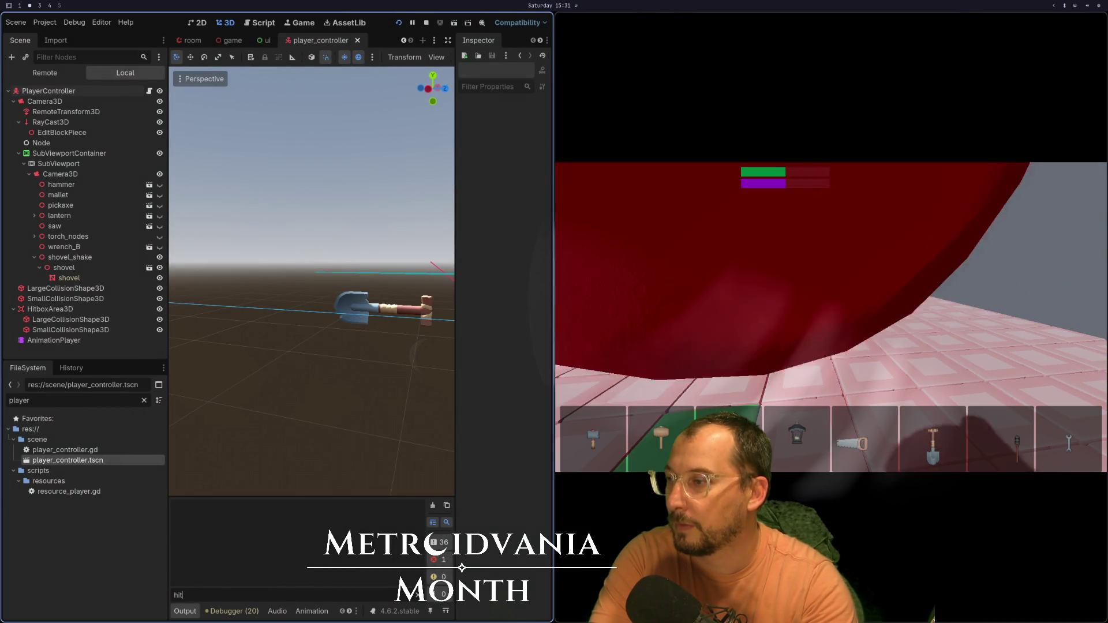
key("super+1")
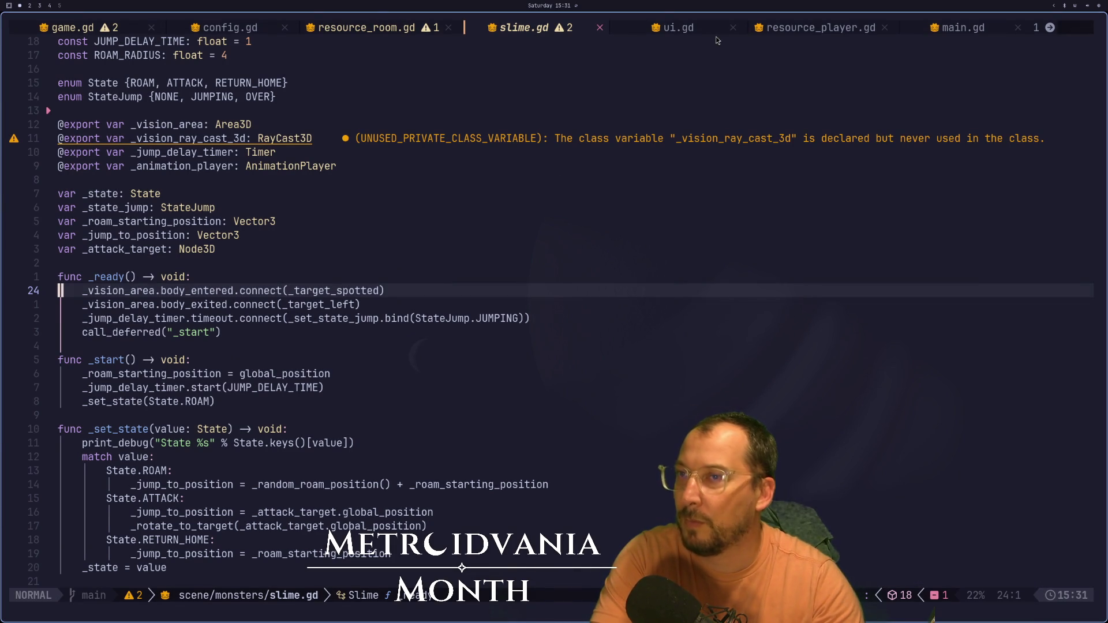
left_click(815, 30)
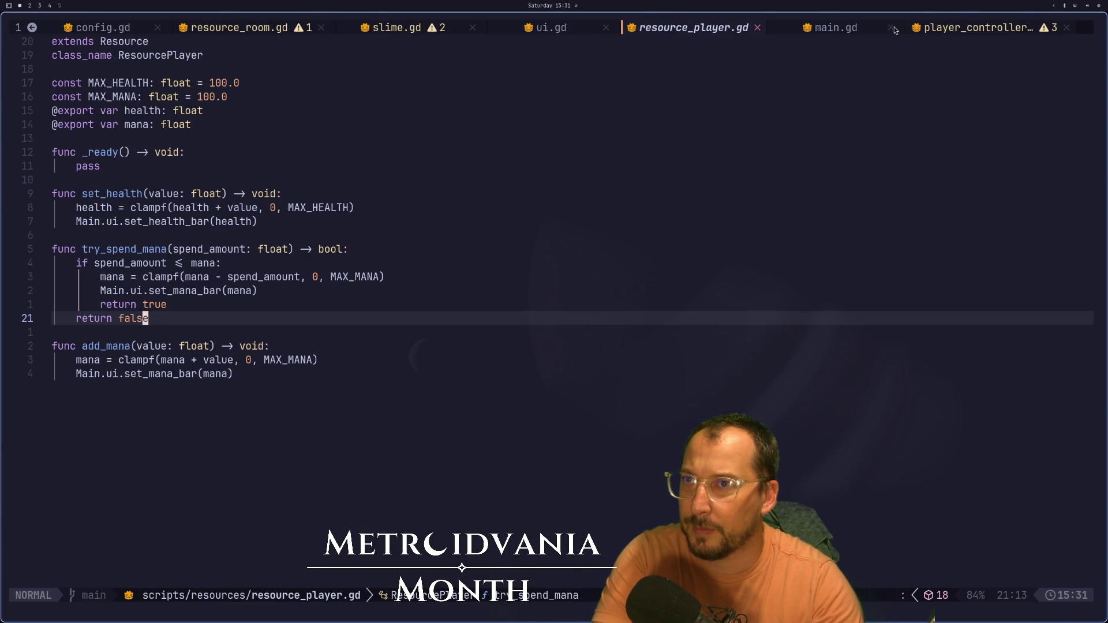
Step: Review the hit handler in player_controller.gd, then return to Godot
left_click(1057, 30)
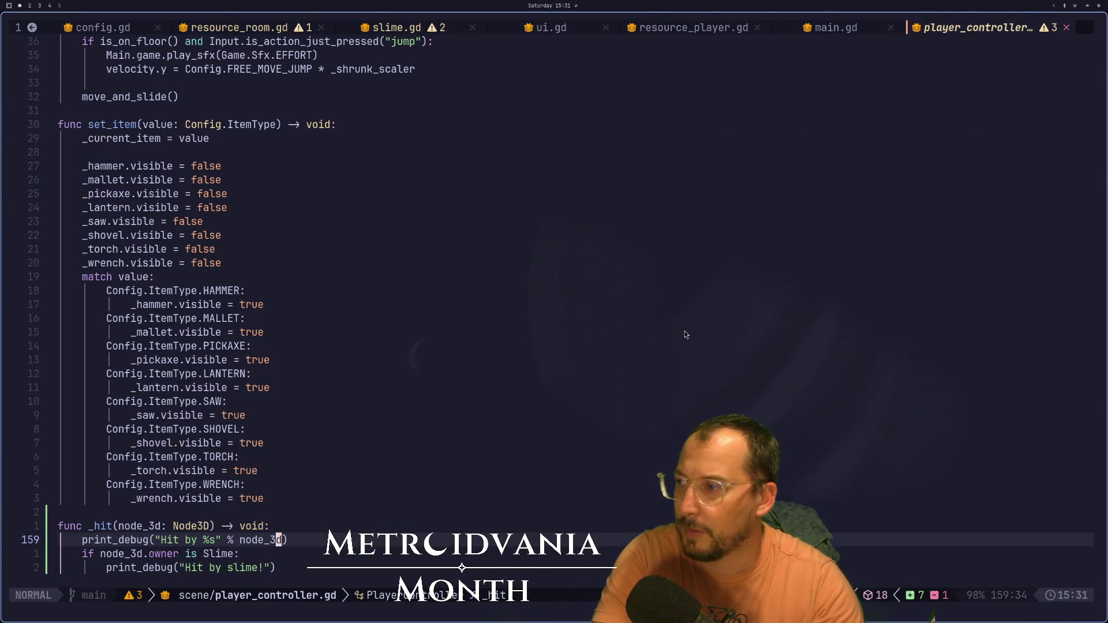
key("k")
key("k")
key("k")
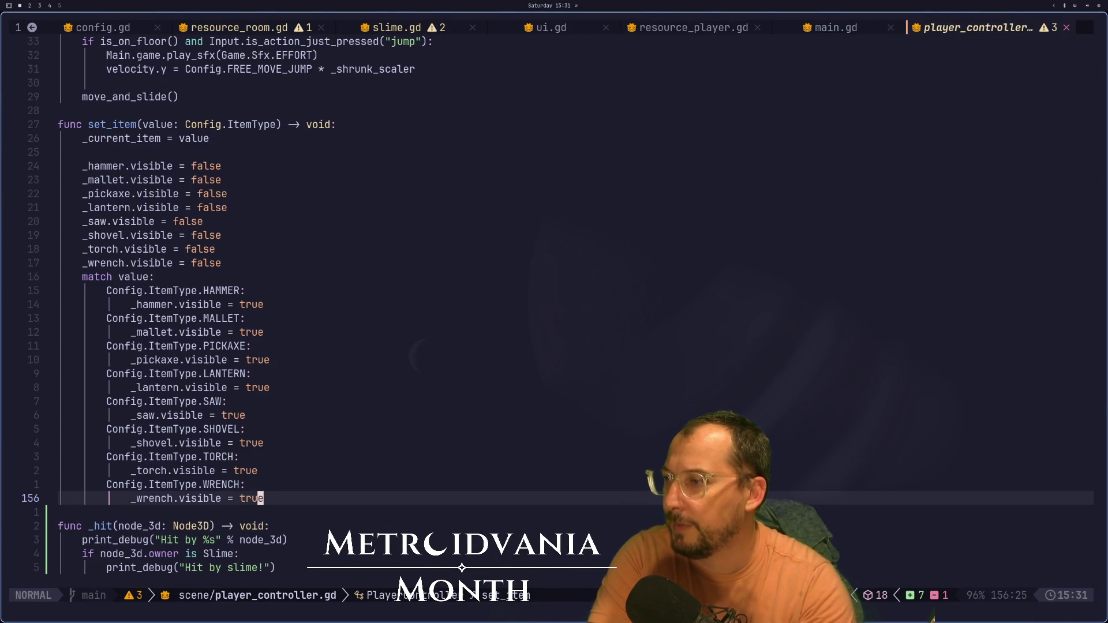
key("super+2")
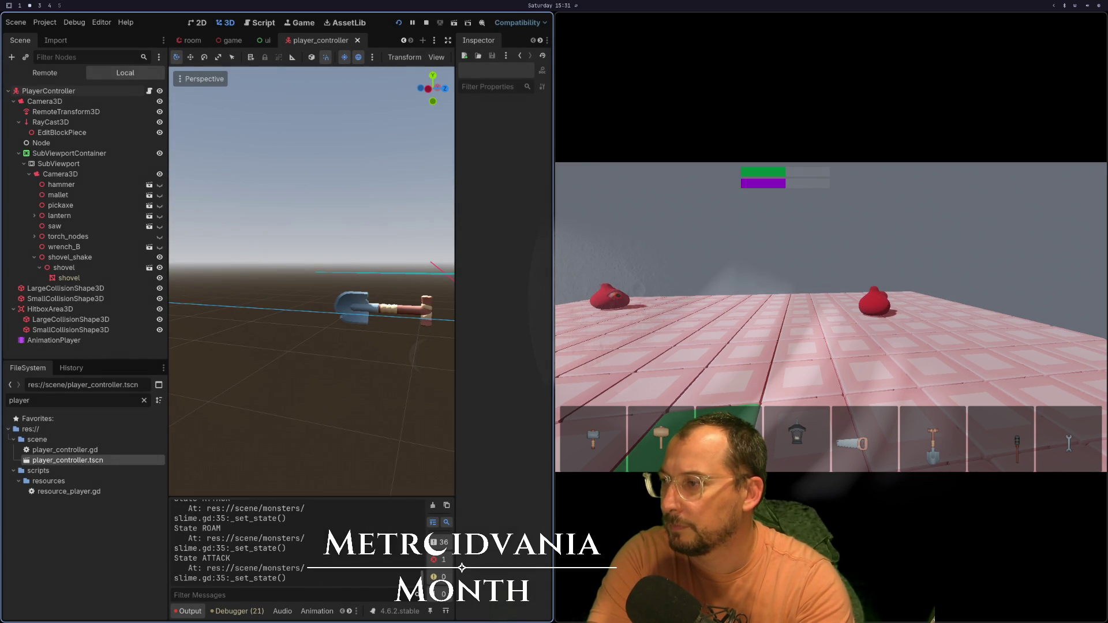
Step: Filter the Output for 'Hit', cancel the accidental quit dialog, and stop the game
type("Hit")
key("ctrl+q")
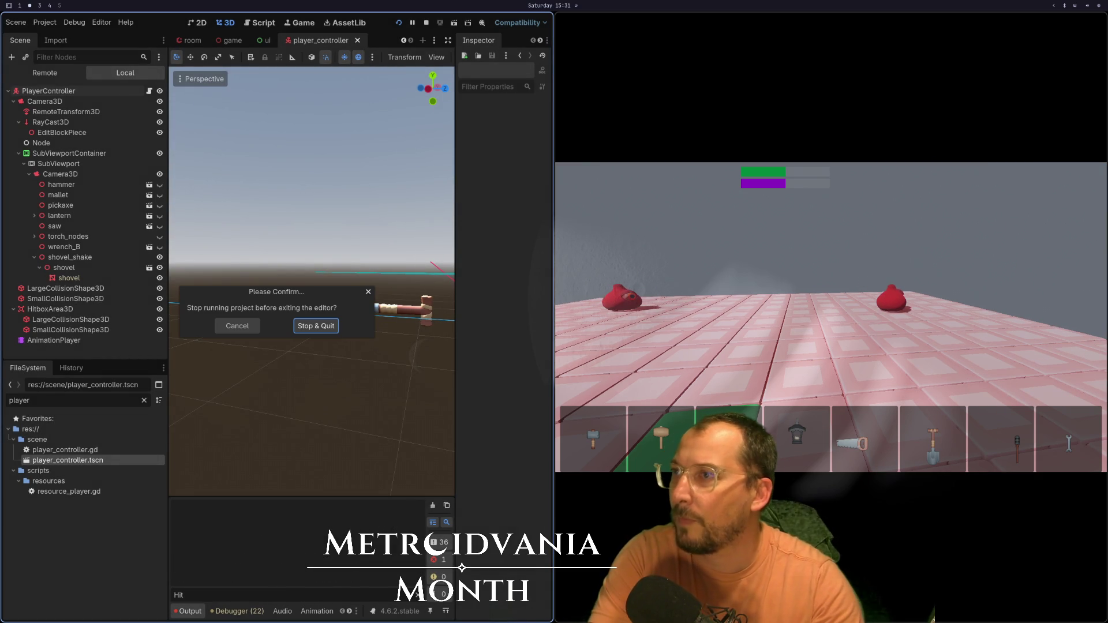
left_click(237, 325)
key("F8")
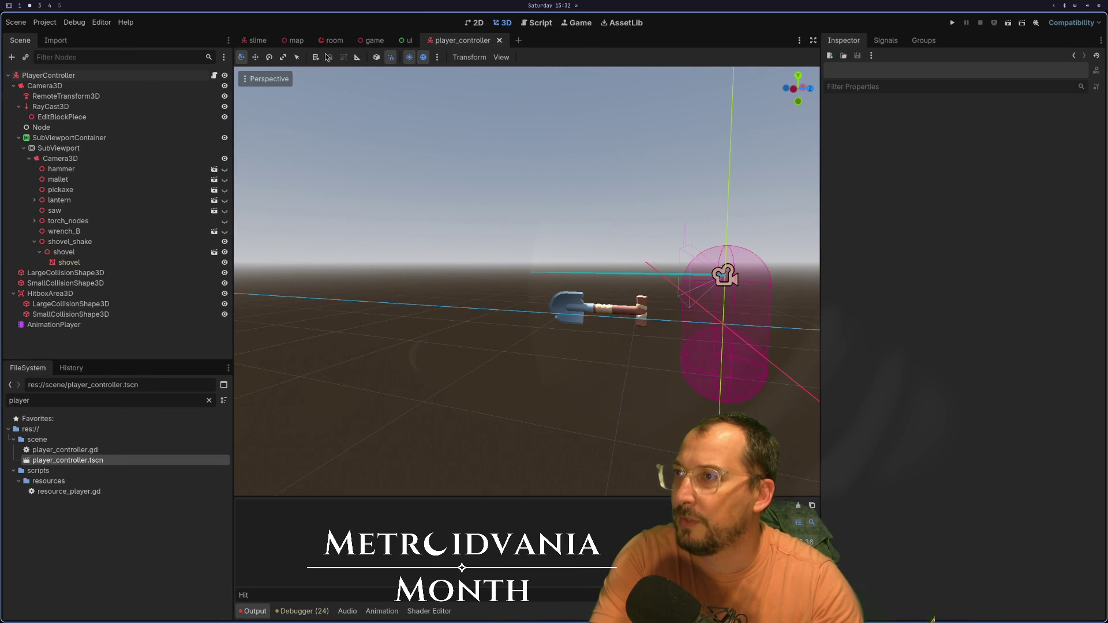
Step: Put the slime scene on collision layer 3, save it, and run the project
left_click(257, 39)
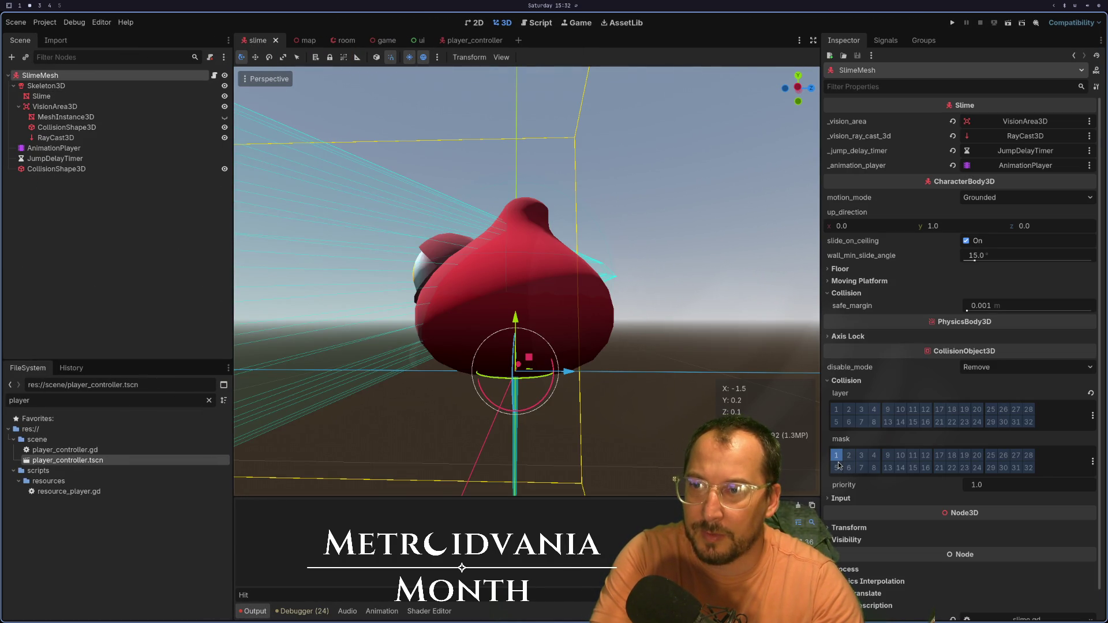
left_click(862, 411)
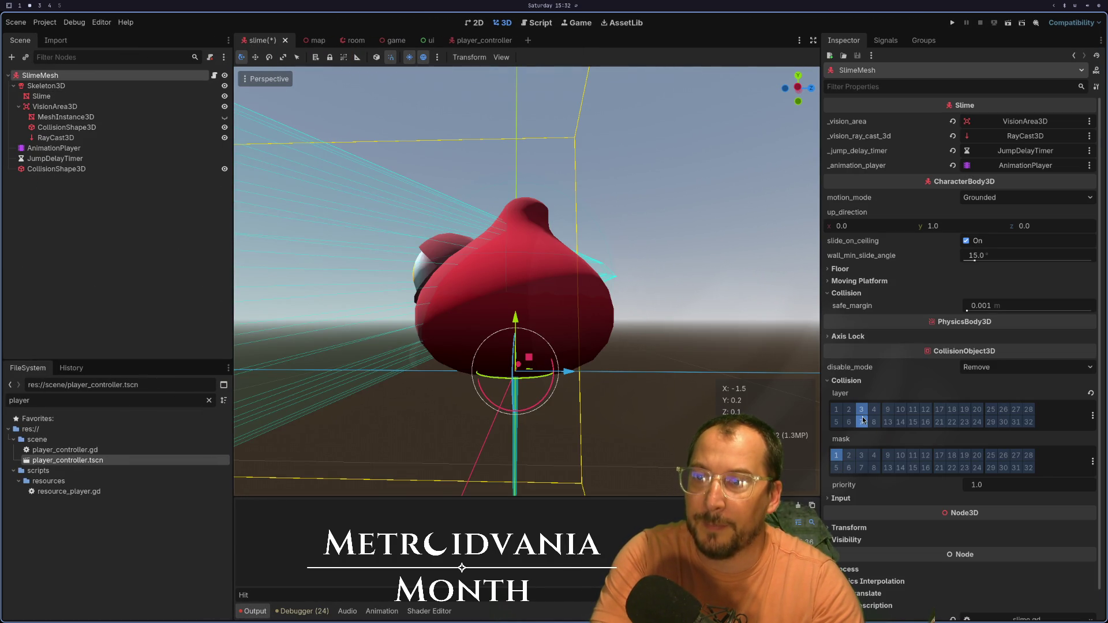
key("ctrl+s")
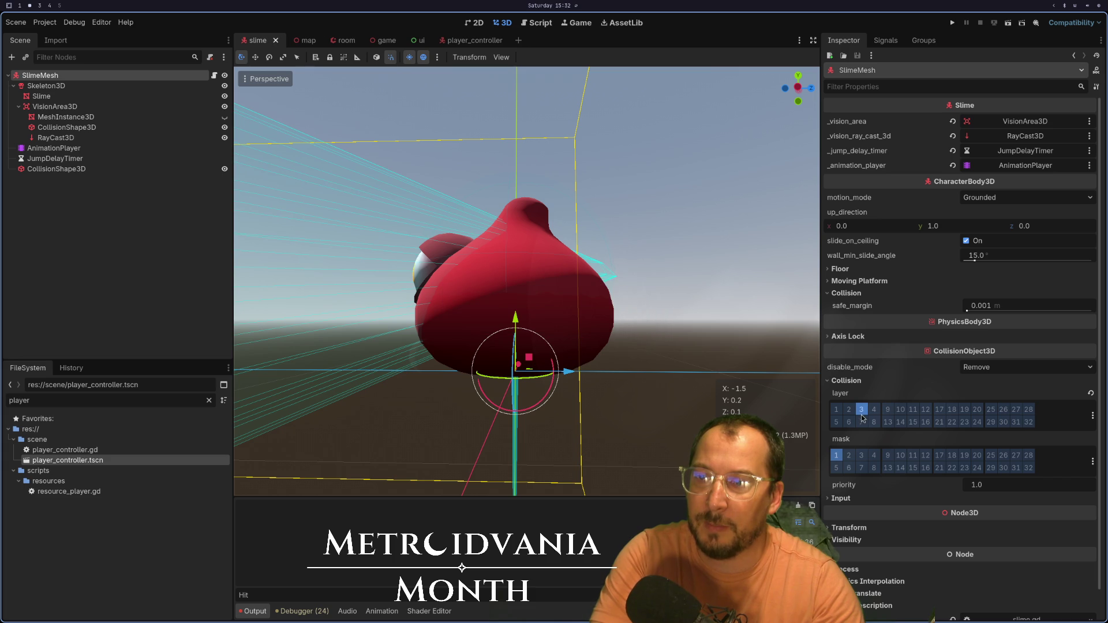
left_click(952, 23)
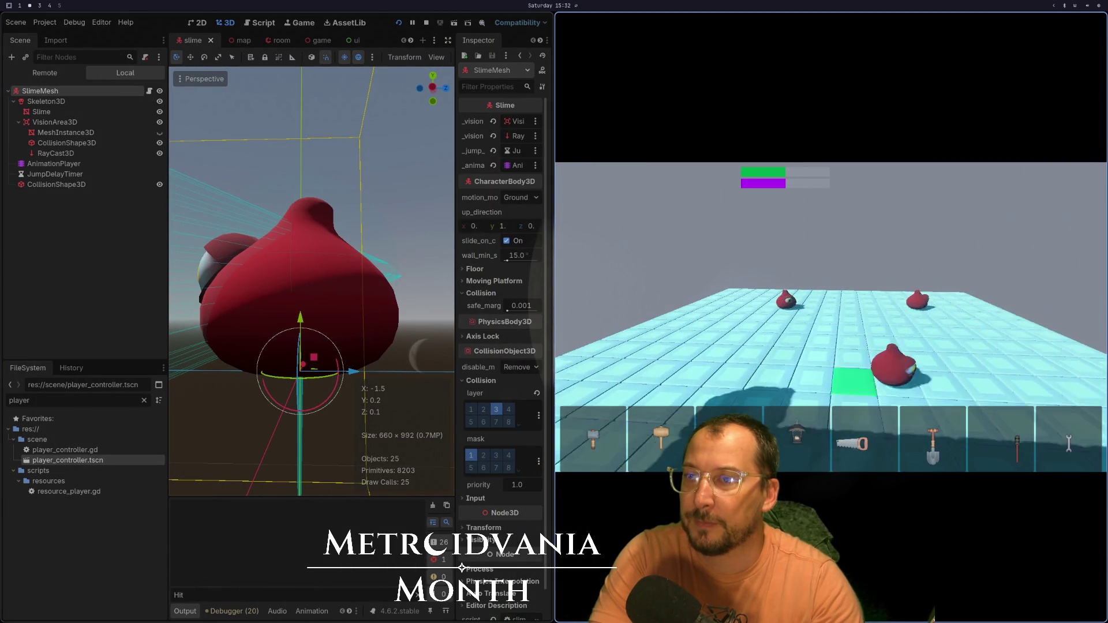
Step: Walk into the slimes, stop the game, and check the Hit message in the Output
key("w")
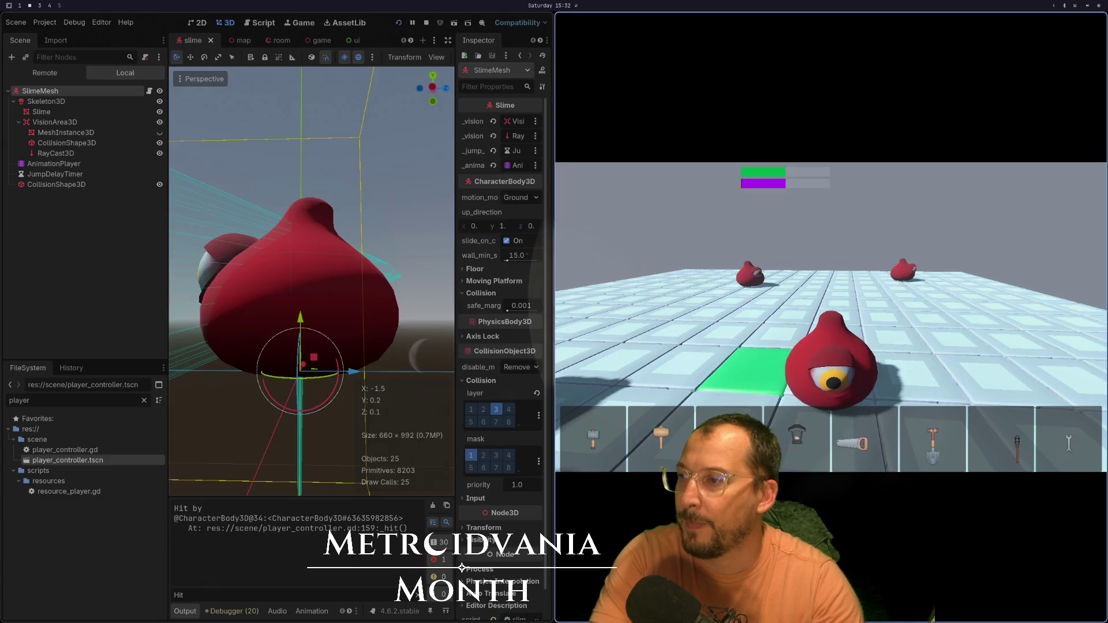
key("F8")
double_click(292, 595)
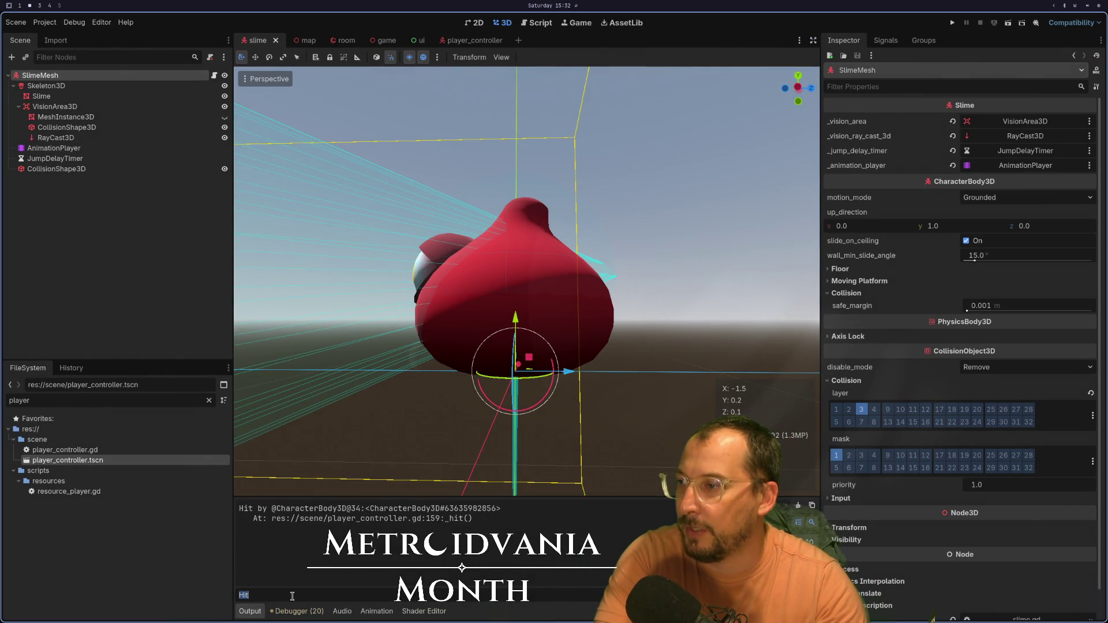
key("super+1")
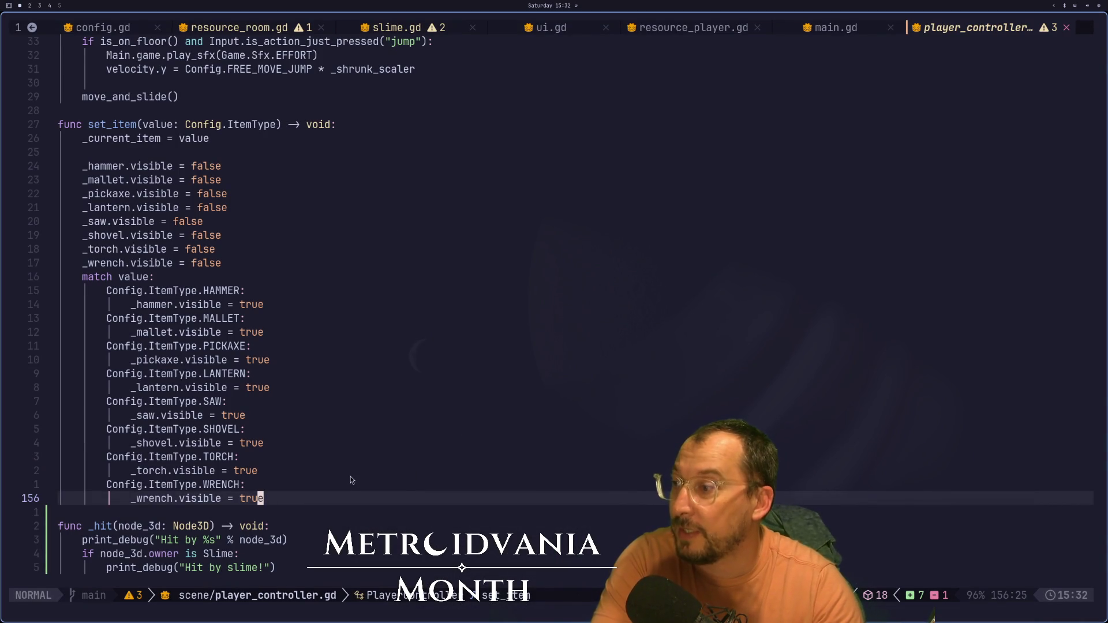
key("super+2")
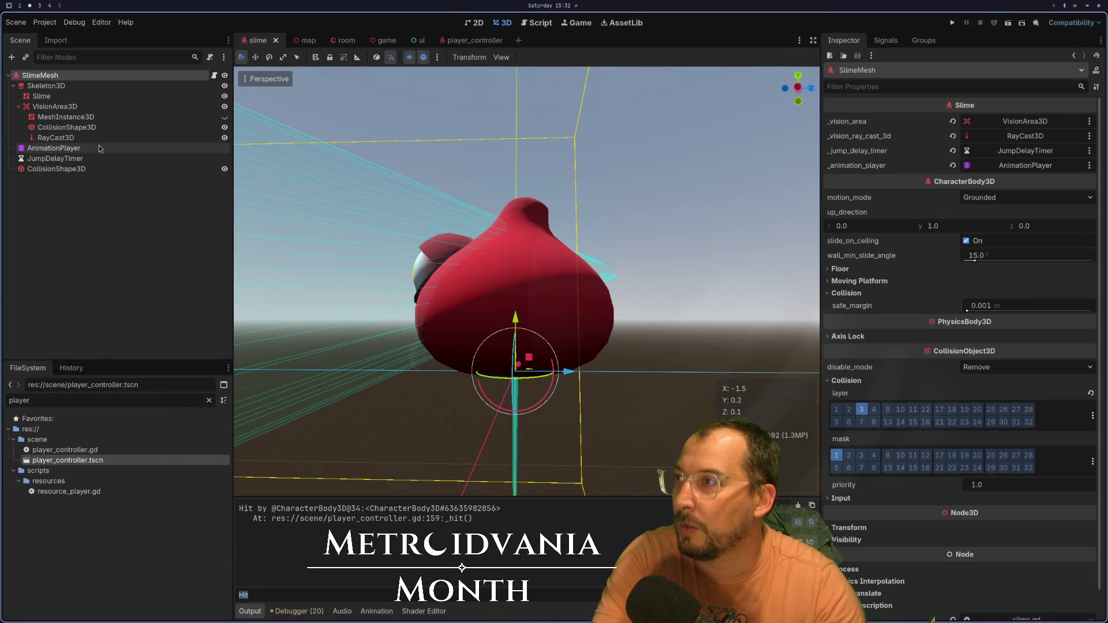
key("super+1")
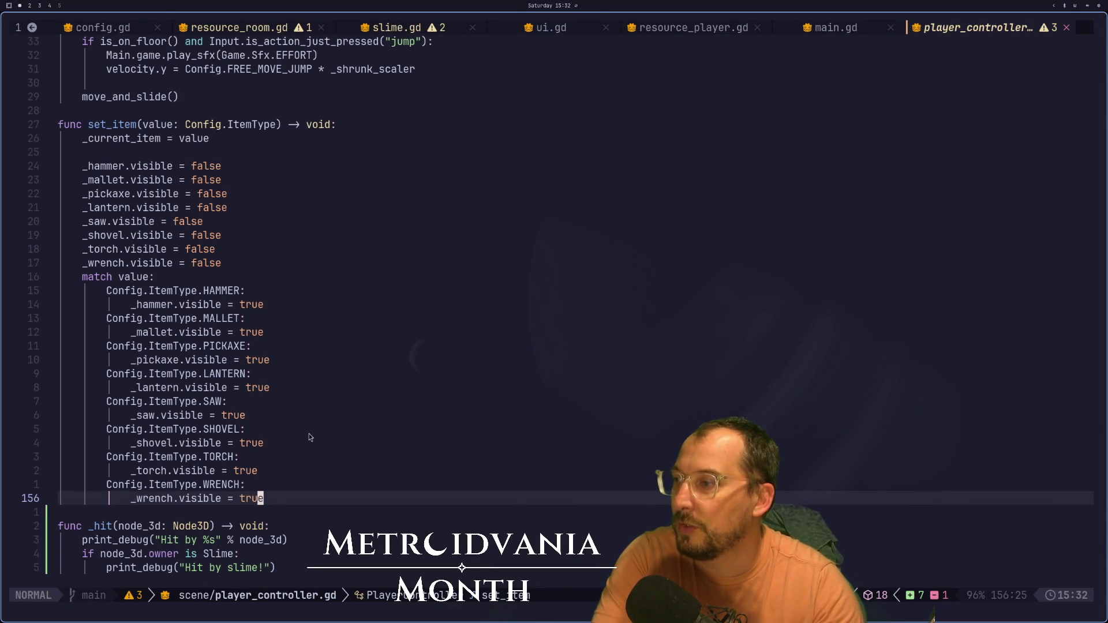
key("super+2")
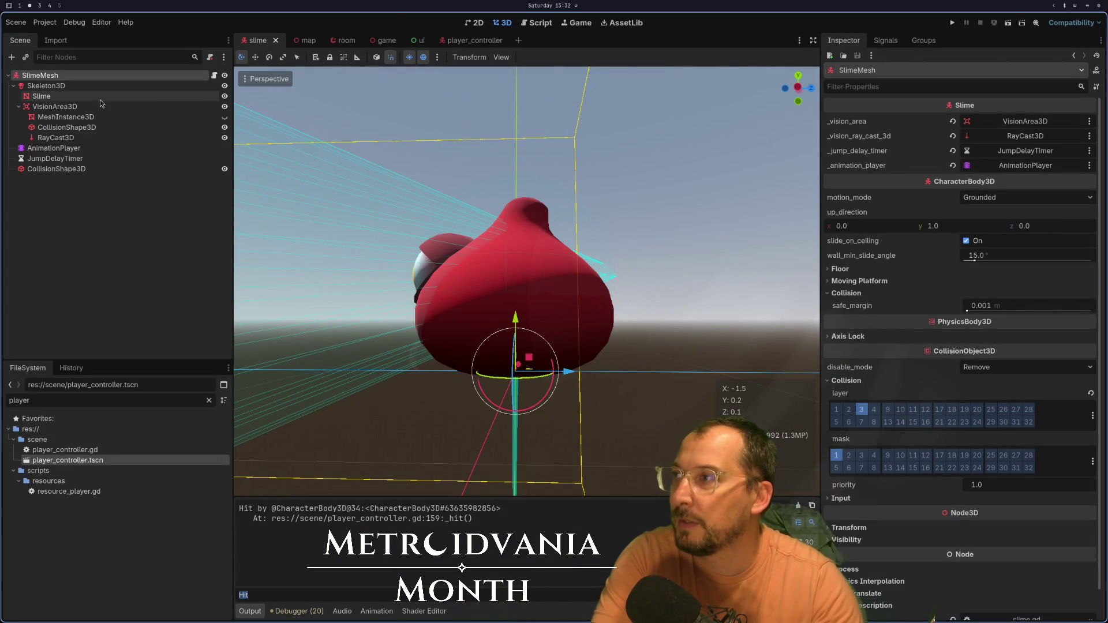
key("super+1")
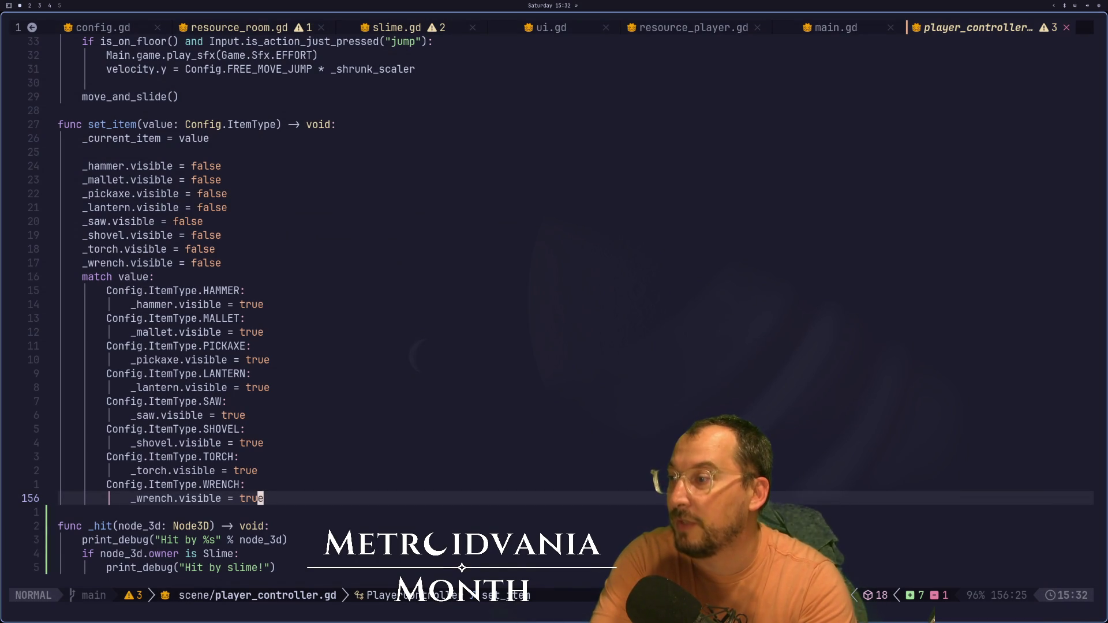
Step: Change the check to 'if node_3d is Slime:', save, and rerun the game from Godot
key("j")
key("j")
key("j")
key("k")
key("b")
key("b")
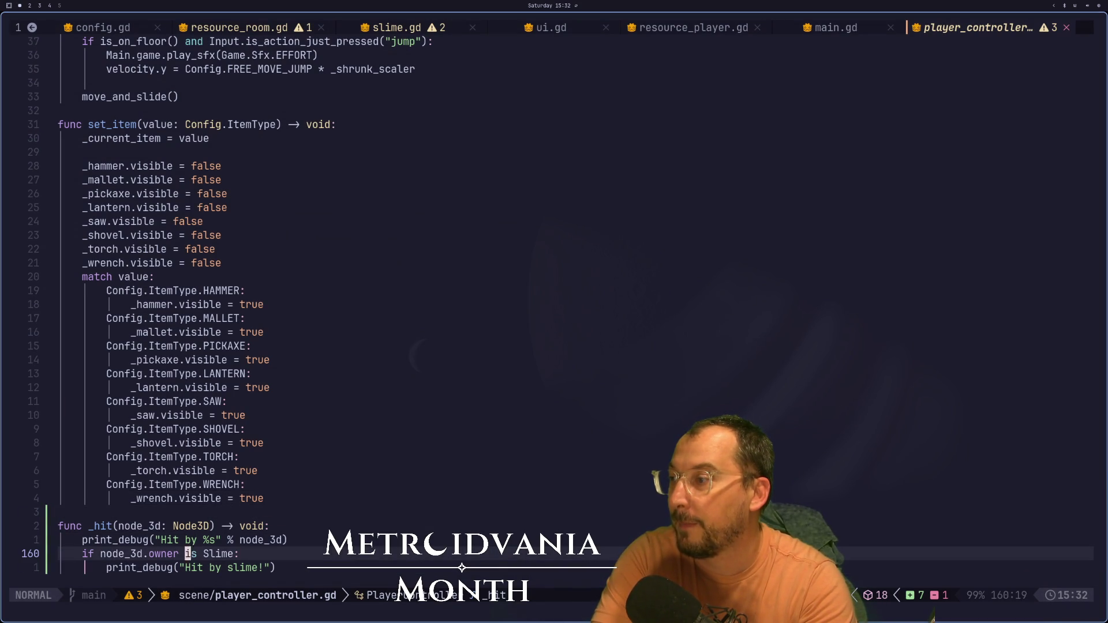
key("d")
key("w")
key("i")
key("Escape")
type(":w")
key("Return")
key("super+2")
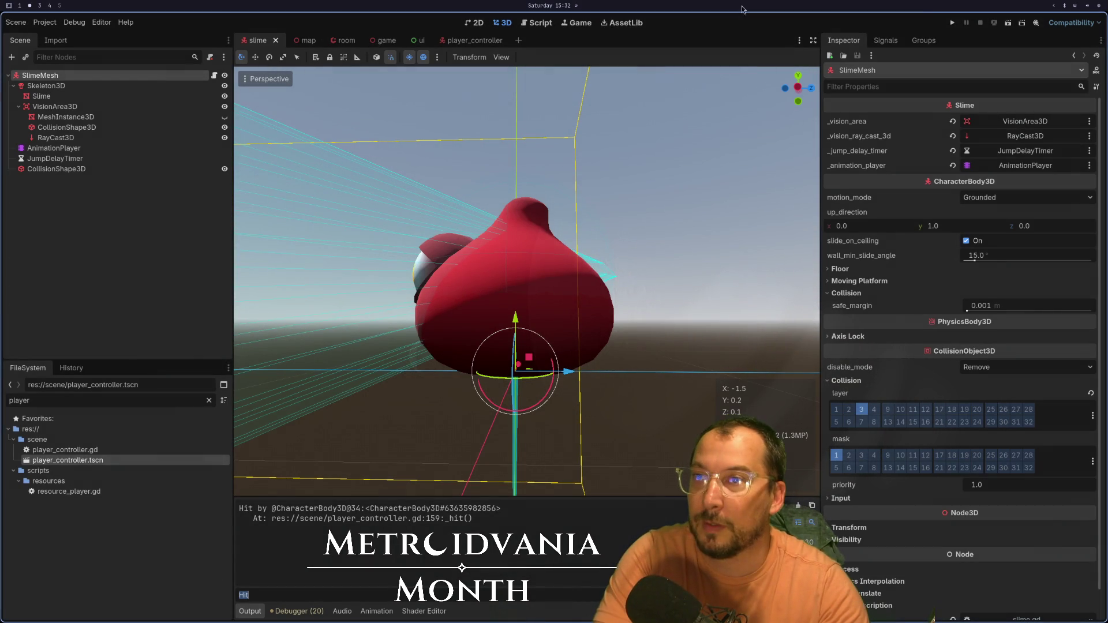
left_click(955, 22)
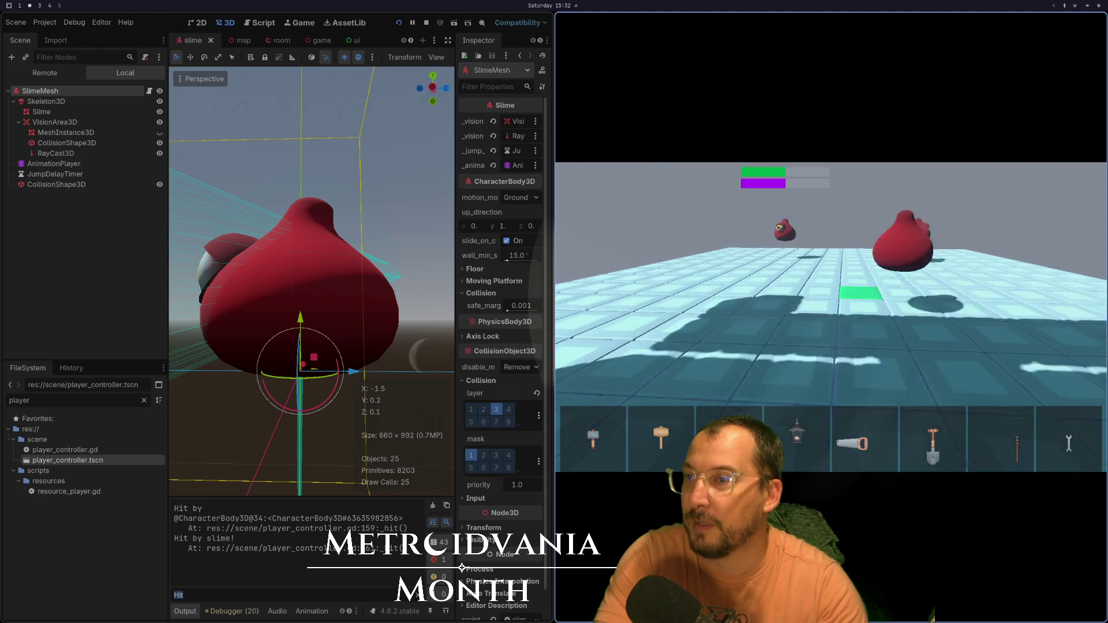
Step: With the 'Hit by slime!' output confirmed, return to player_controller.gd in Neovim
key("super+1")
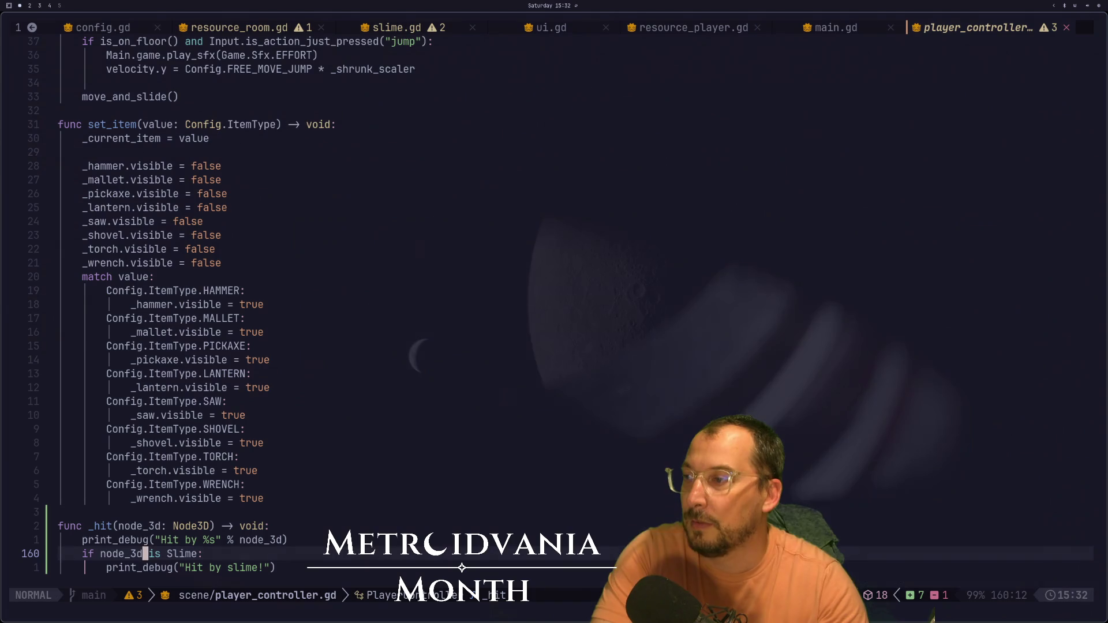
Step: Look through slime.gd and main.gd, then come back to player_controller.gd
scroll(217, 553, "up", 13)
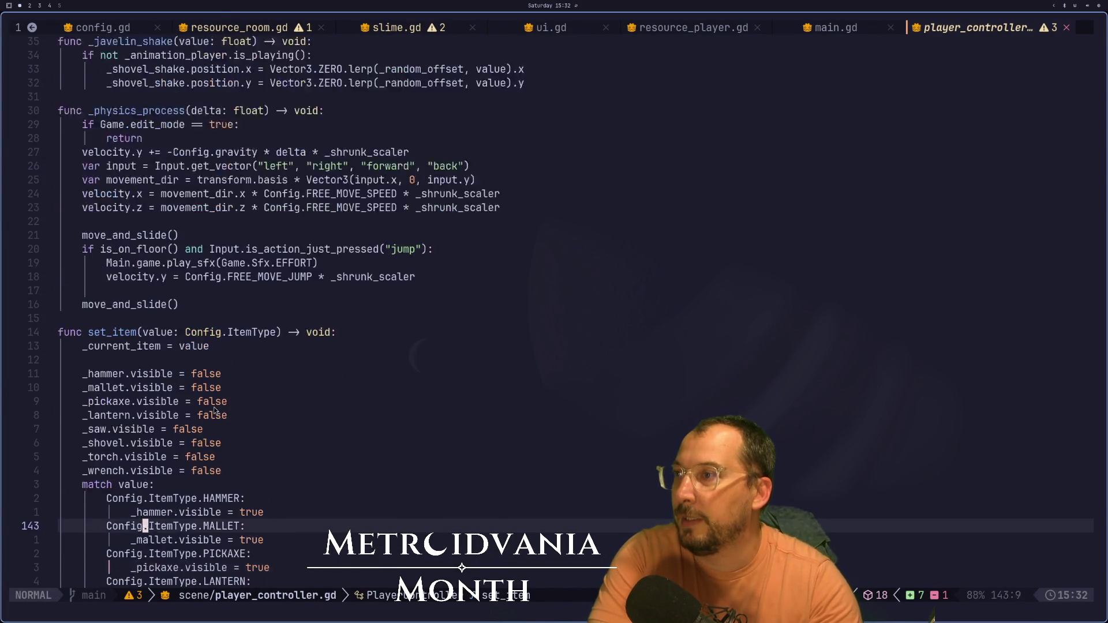
scroll(214, 410, "up", 7)
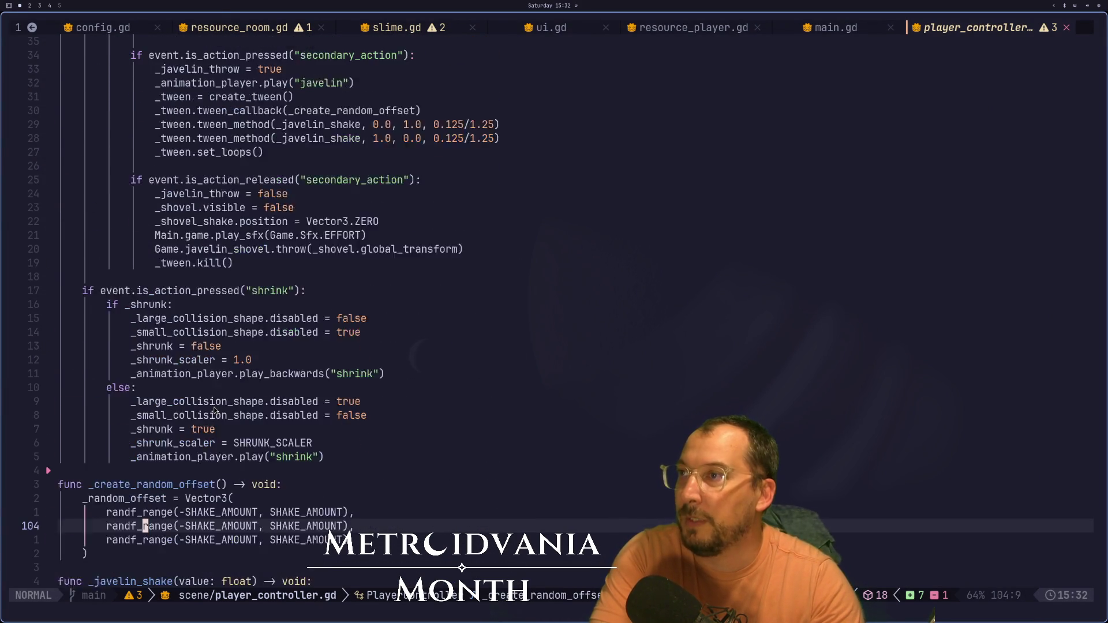
left_click(390, 32)
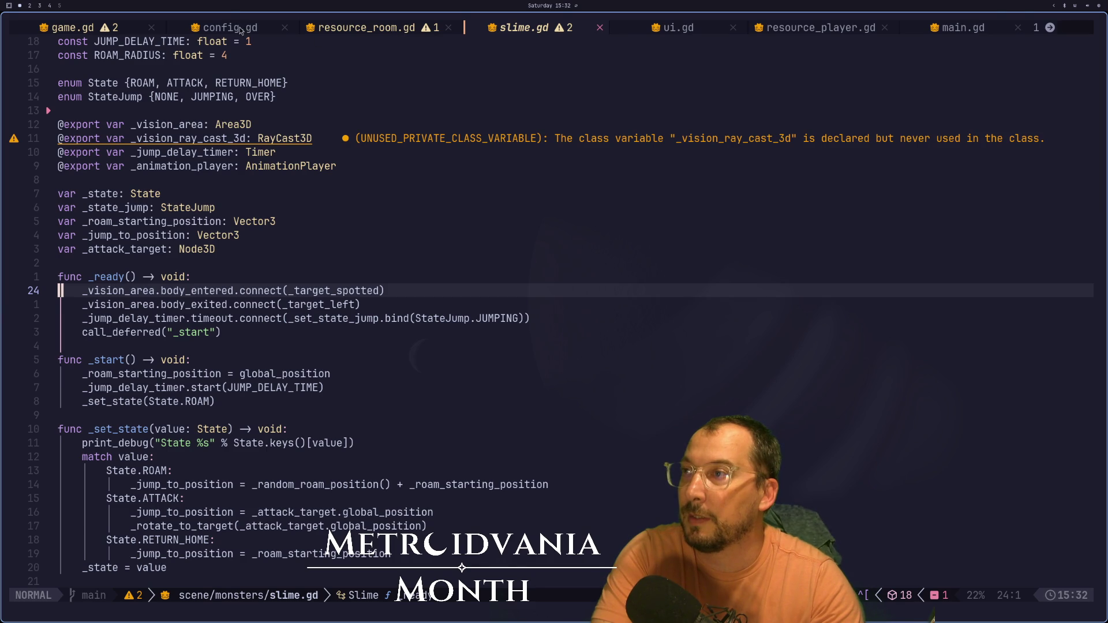
key("super+2")
key("super+1")
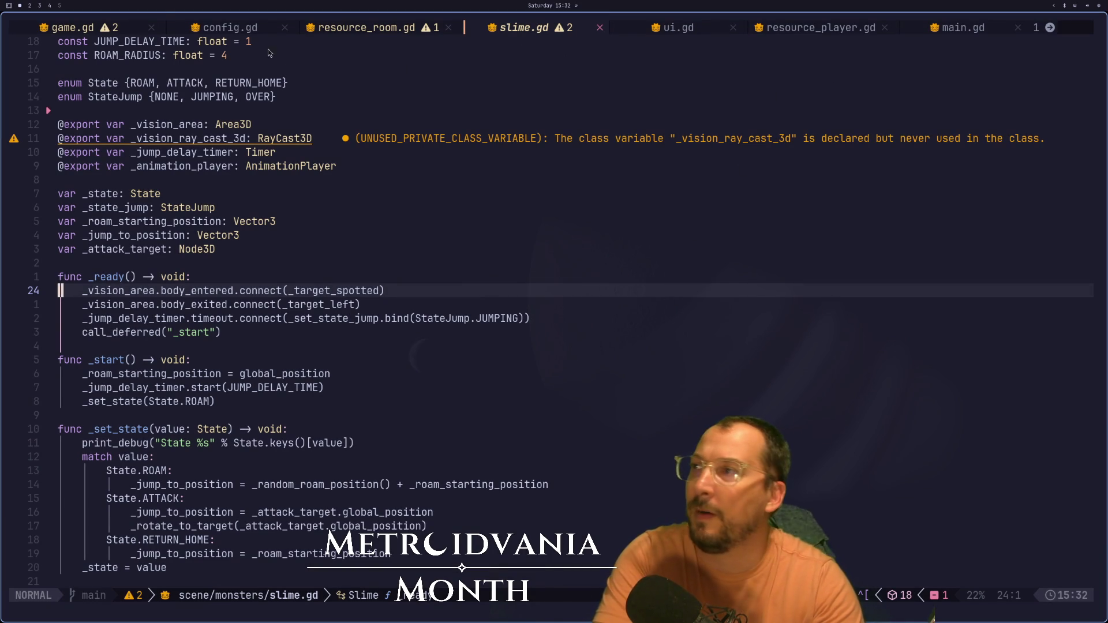
left_click(1052, 28)
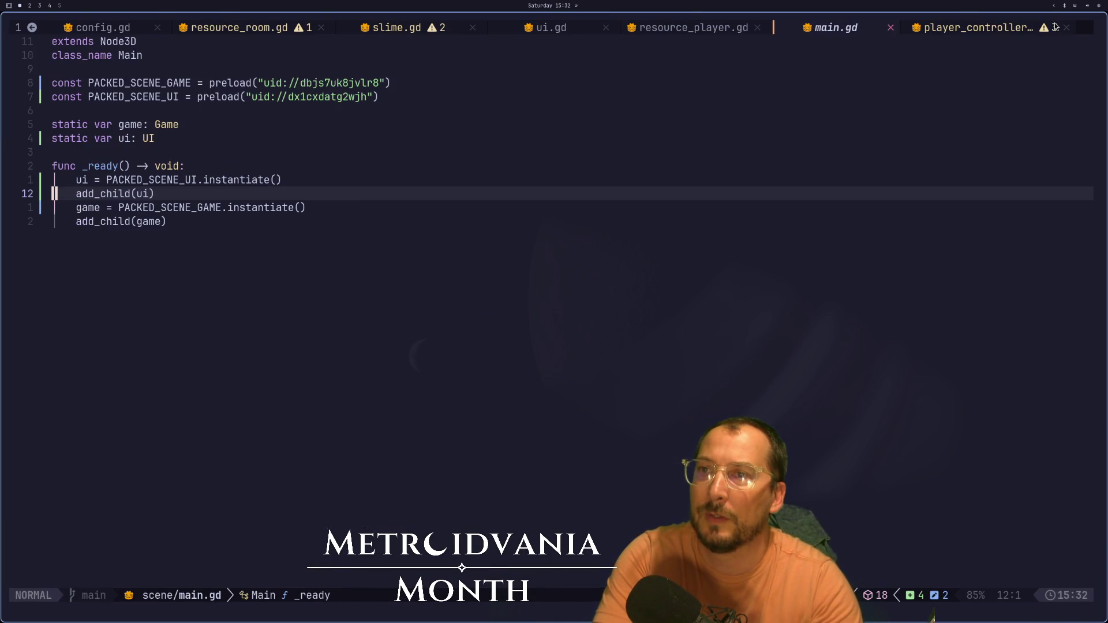
left_click(970, 31)
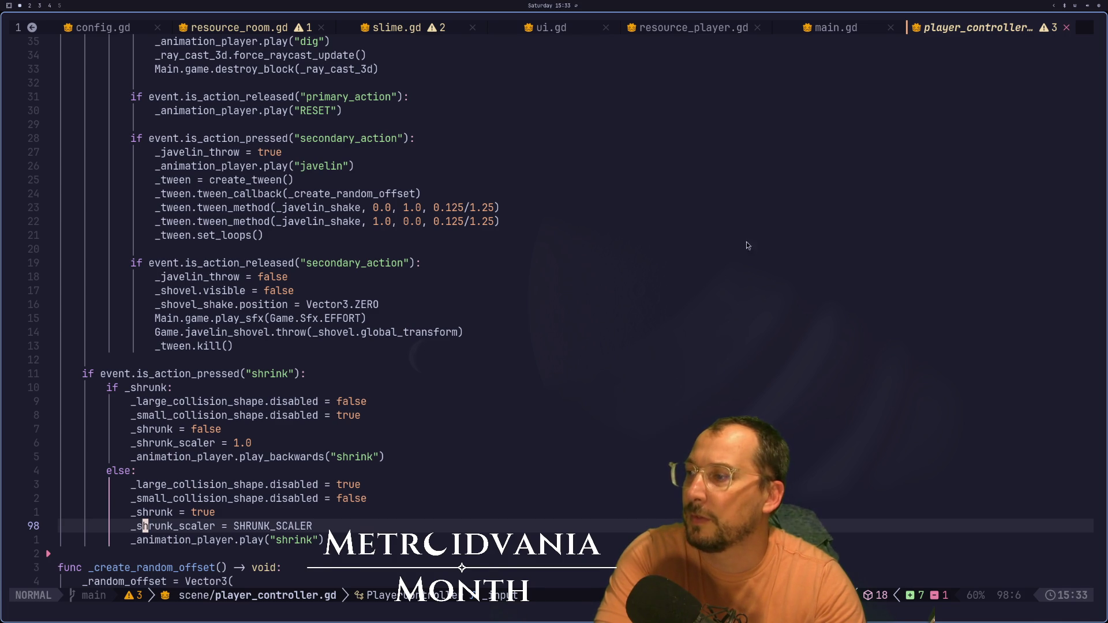
Step: Go to the top of player_controller.gd and down to the SHRUNK_SCALER constant
scroll(679, 370, "down", 15)
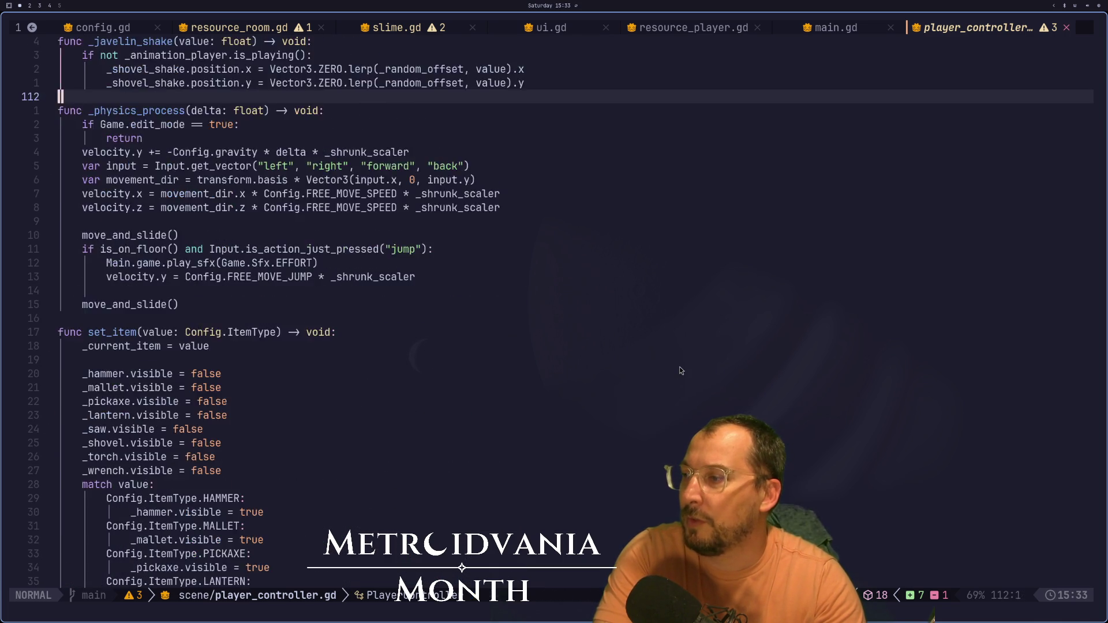
scroll(680, 370, "down", 8)
left_click(260, 346)
key("g")
key("g")
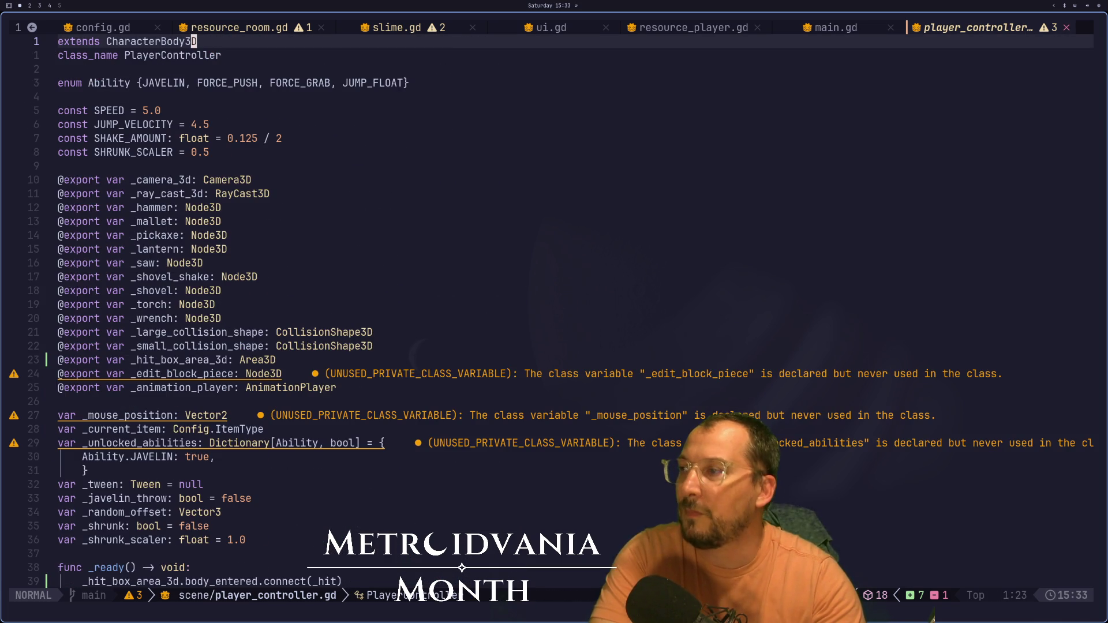
key("j")
key("j")
key("j")
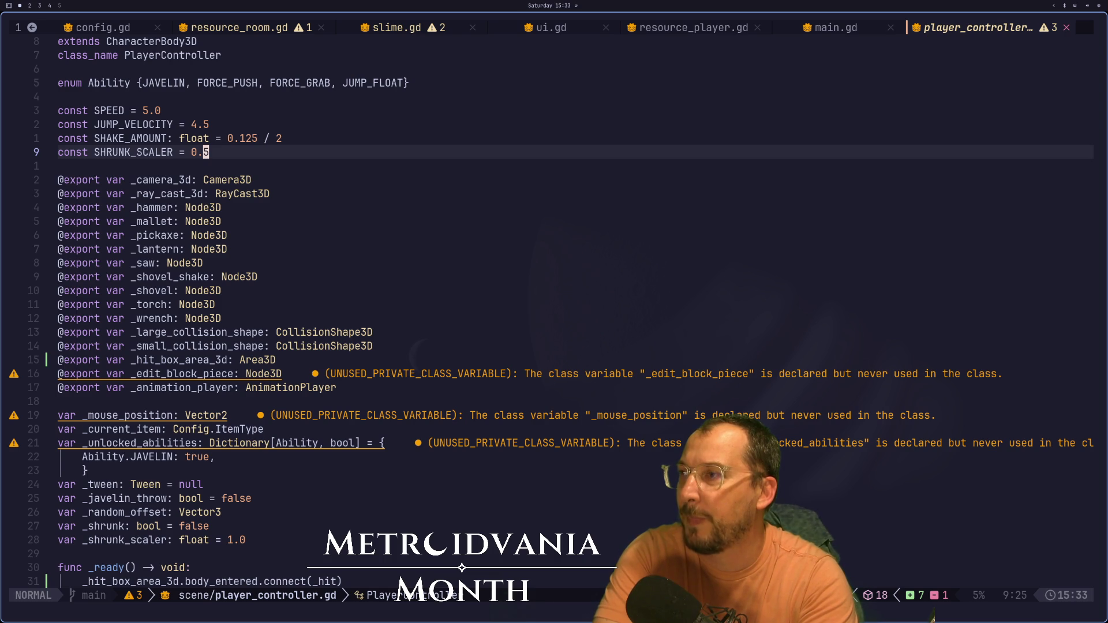
Step: Discard the half-started const line and save player_controller.gd
type("oconst")
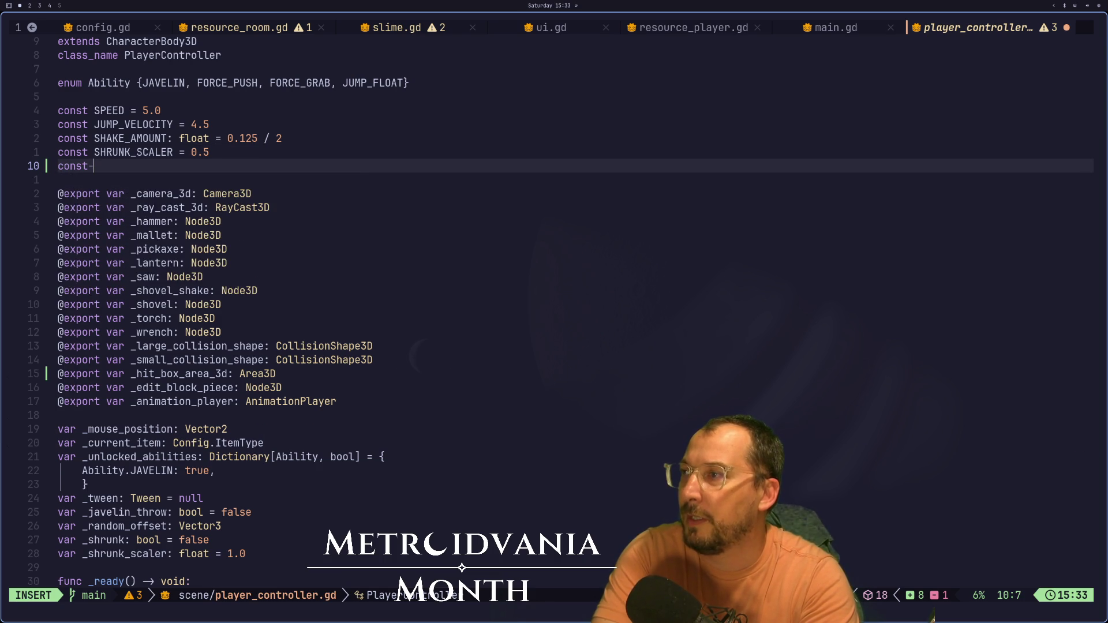
key("Escape")
key("d")
key("d")
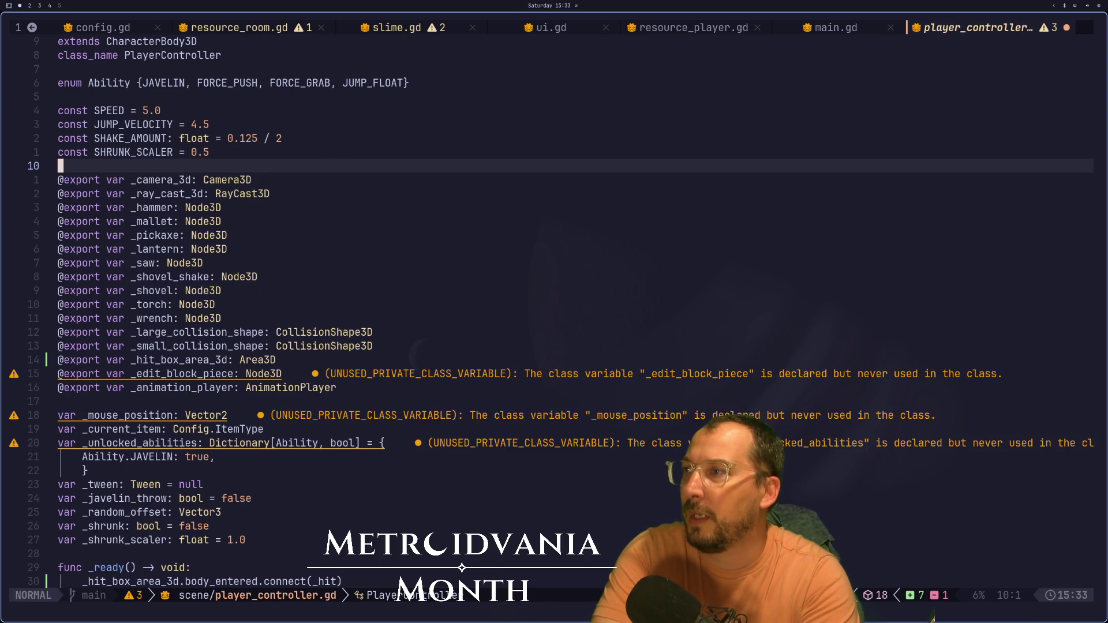
key("ctrl+s")
Step: Open config.gd and add a '# Player Configs' header line above enum Music
key("space")
key("space")
type("config")
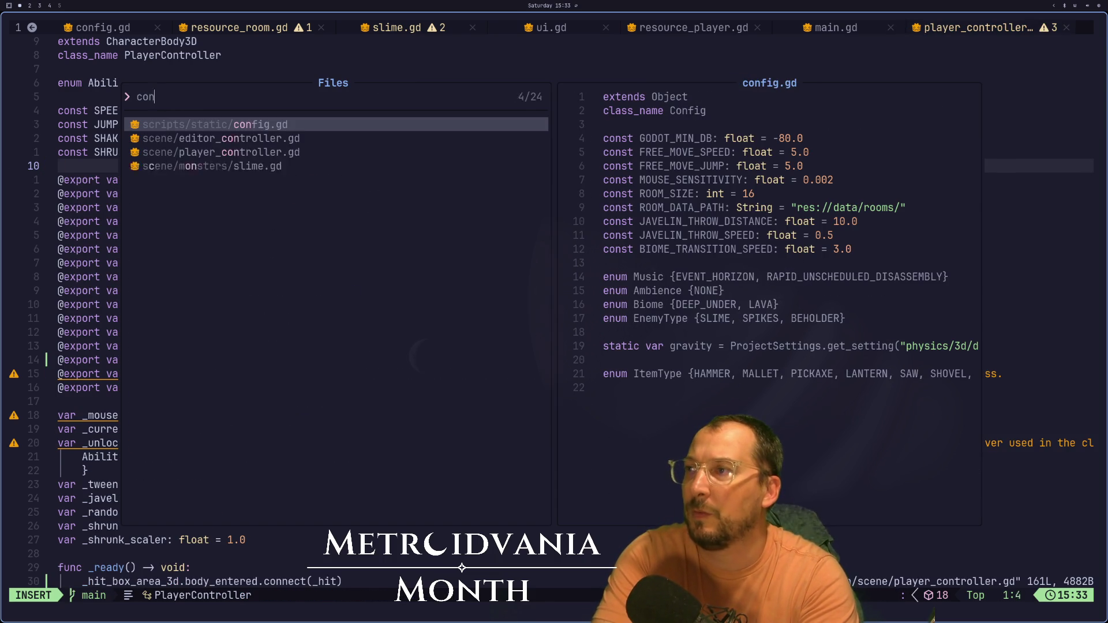
key("Return")
key("k")
key("k")
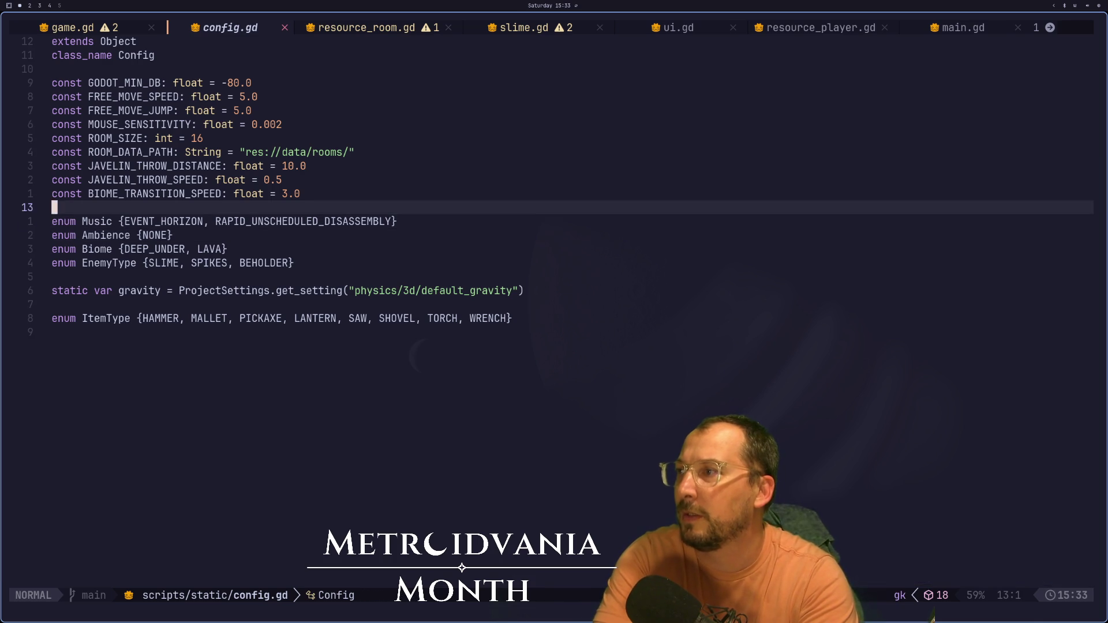
key("o")
type("pl")
type(" Player-")
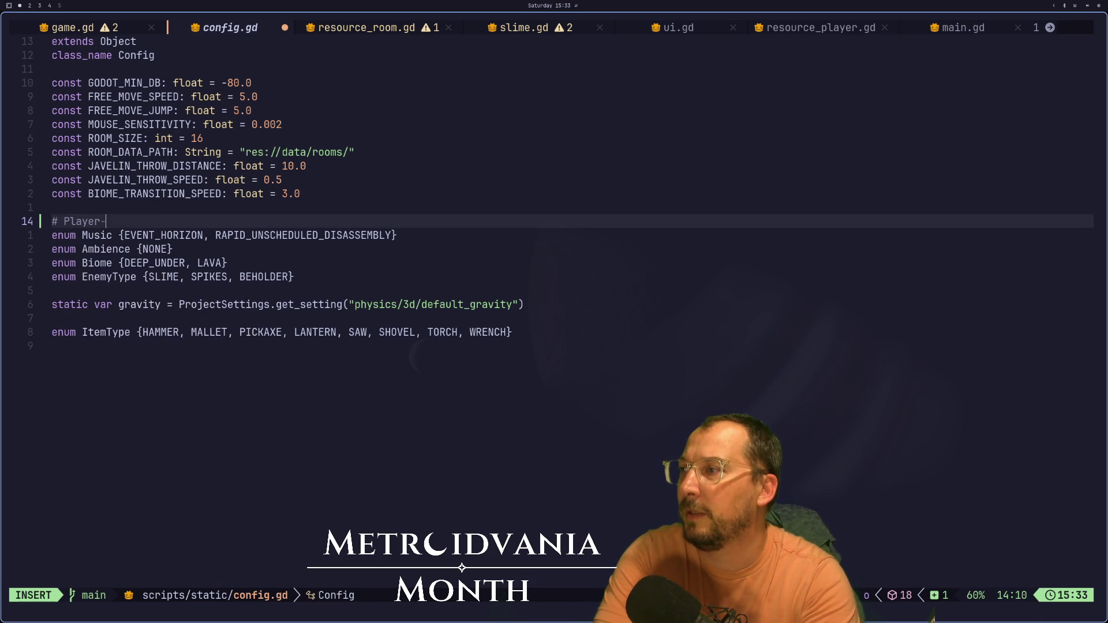
type("conf")
key("Return")
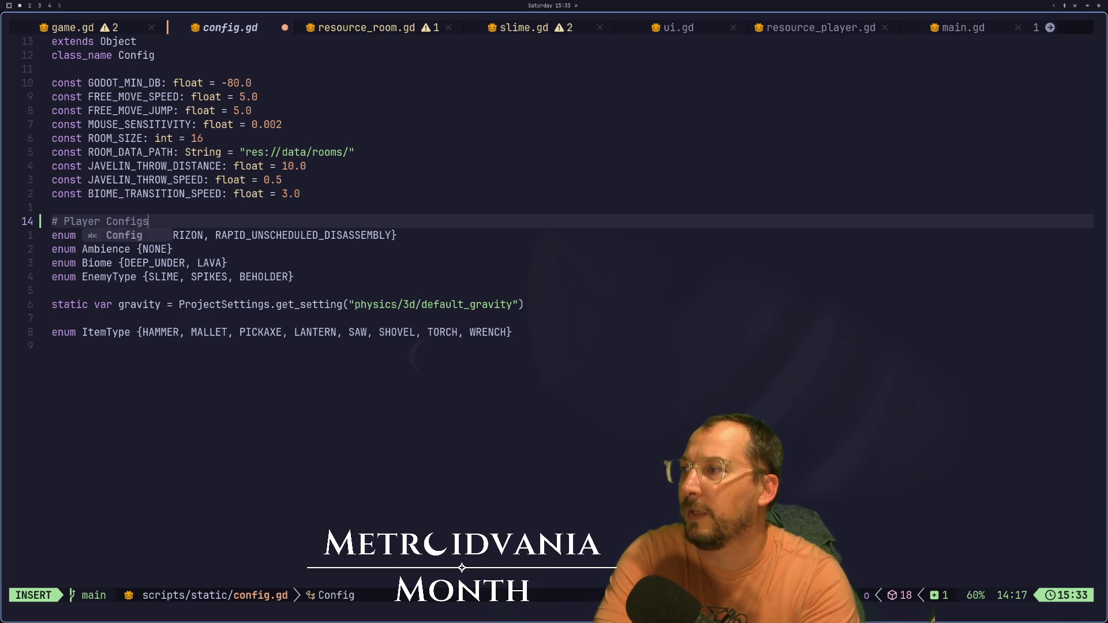
key("Escape")
Step: Cut the MOUSE_SENSITIVITY constant and paste it under the Player Configs header
key("k")
key("k")
key("k")
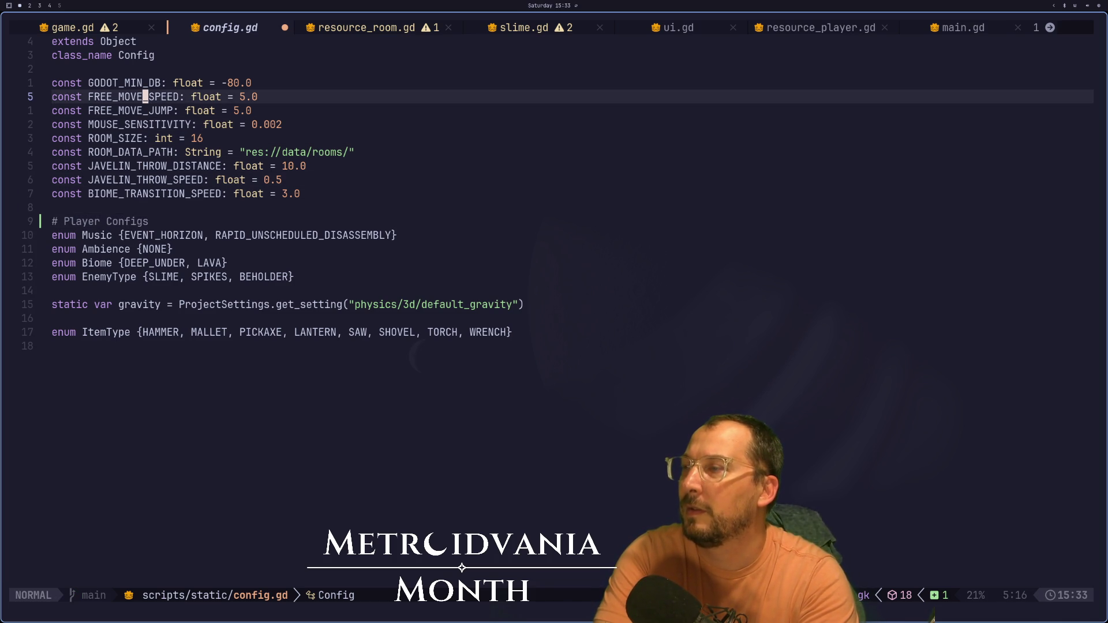
key("j")
key("k")
key("j")
key("k")
key("j")
key("j")
key("k")
key("k")
key("j")
key("j")
key("k")
key("j")
key("j")
key("k")
key("k")
key("k")
key("j")
key("k")
key("j")
key("j")
key("k")
key("k")
key("j")
key("j")
key("k")
key("k")
key("k")
key("k")
key("j")
key("j")
key("j")
key("j")
key("j")
key("j")
key("j")
key("j")
key("k")
key("k")
key("k")
key("k")
key("k")
key("k")
key("k")
key("k")
key("d")
key("d")
key("j")
key("j")
key("j")
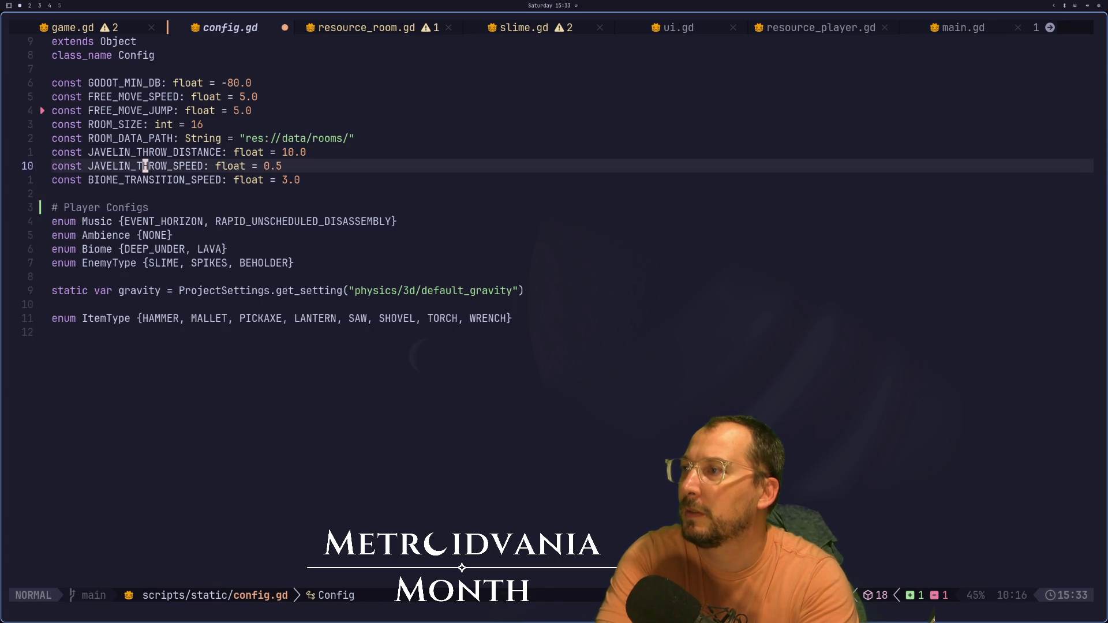
key("p")
Step: Add a blank line below MOUSE_SENSITIVITY and save config.gd with :w
key("o")
key("Escape")
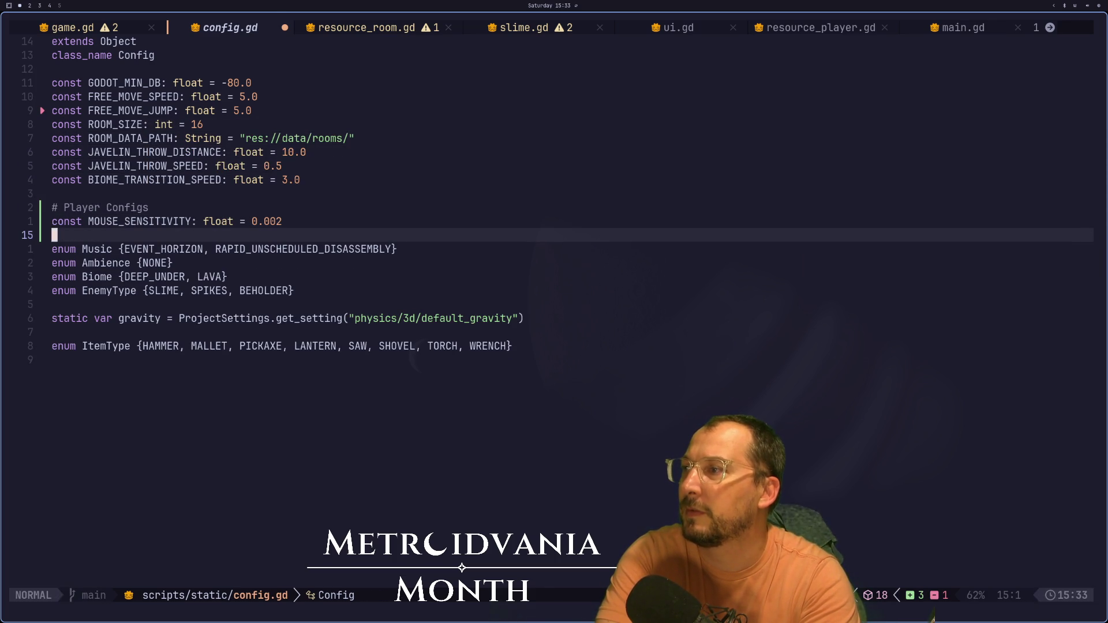
type(":w")
key("Return")
key("shift+h")
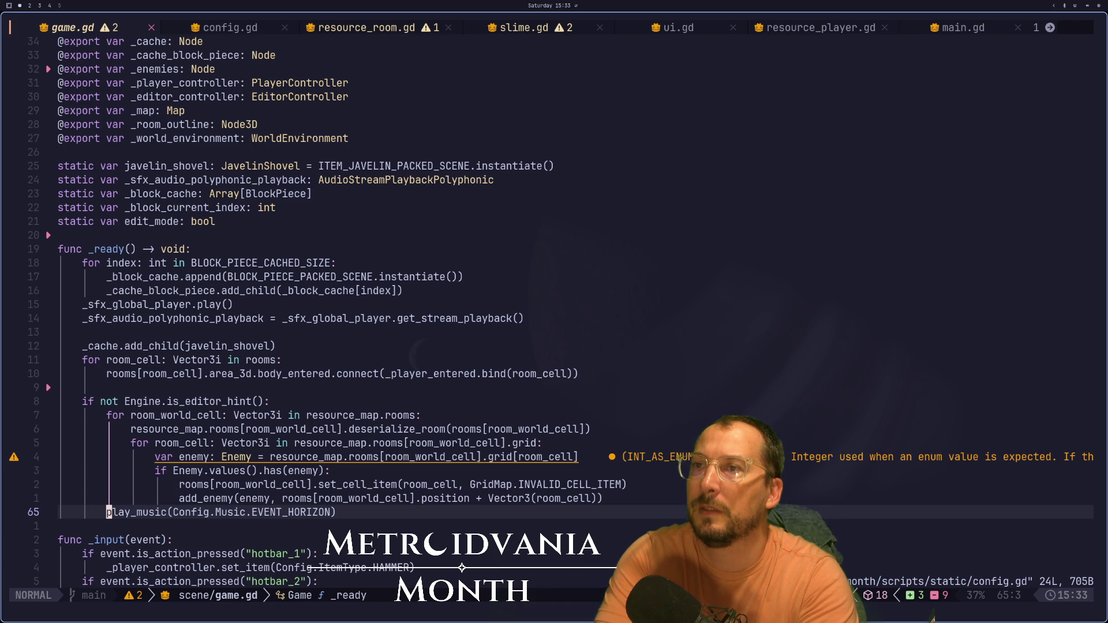
Step: Cycle through game.gd, main.gd, slime.gd and resource_player.gd, then return to const SPEED in player_controller.gd
key("shift+h")
key("shift+h")
key("shift+h")
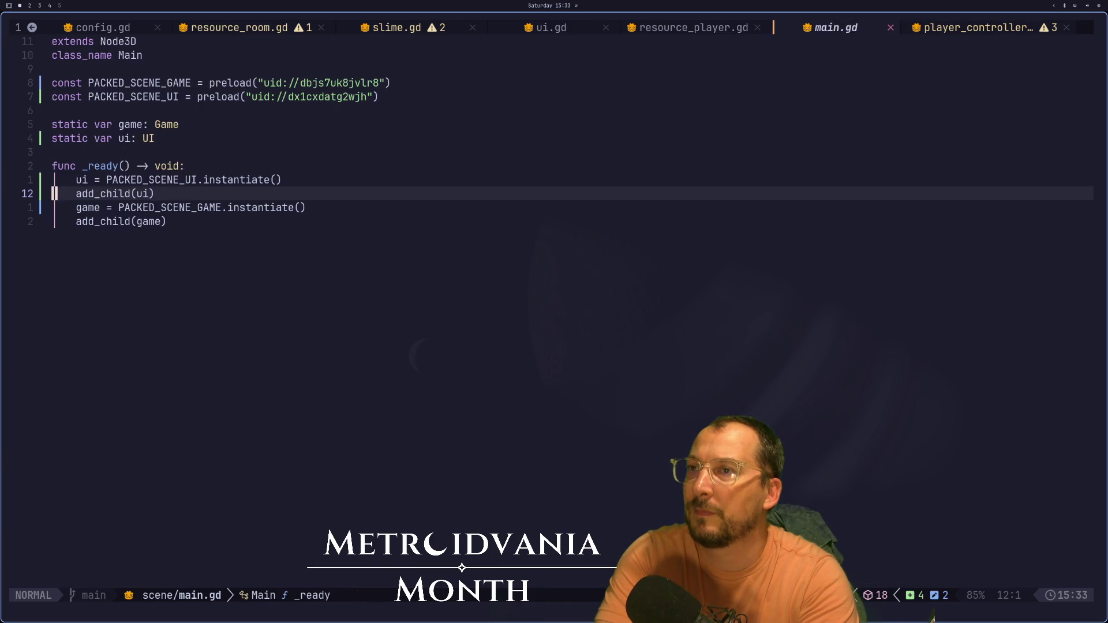
key("shift+h")
key("shift+h")
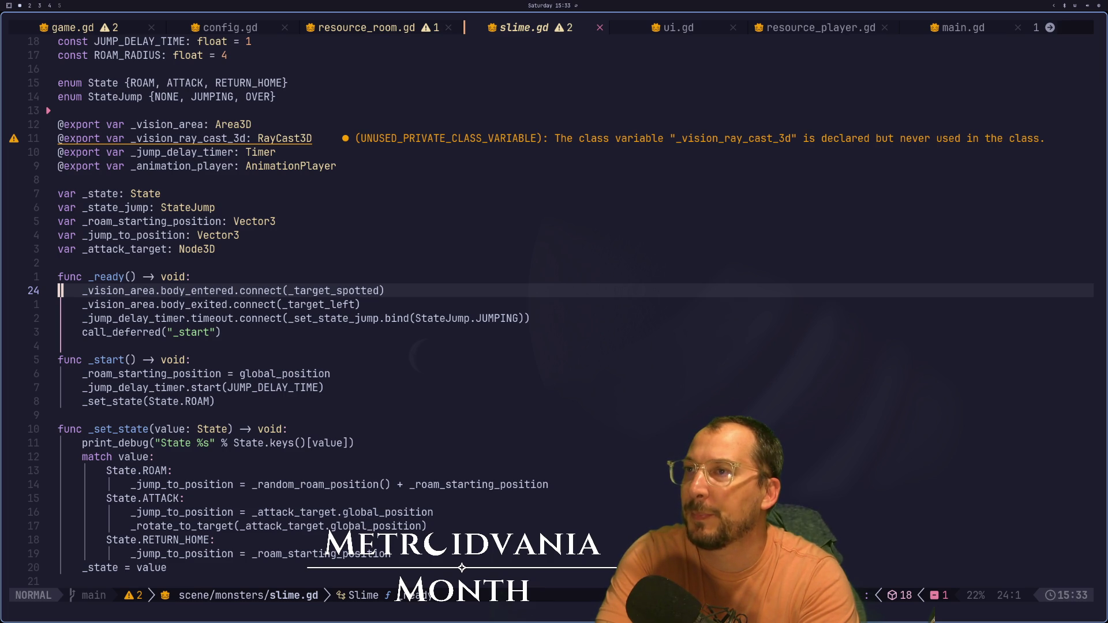
key("shift+h")
key("shift+h")
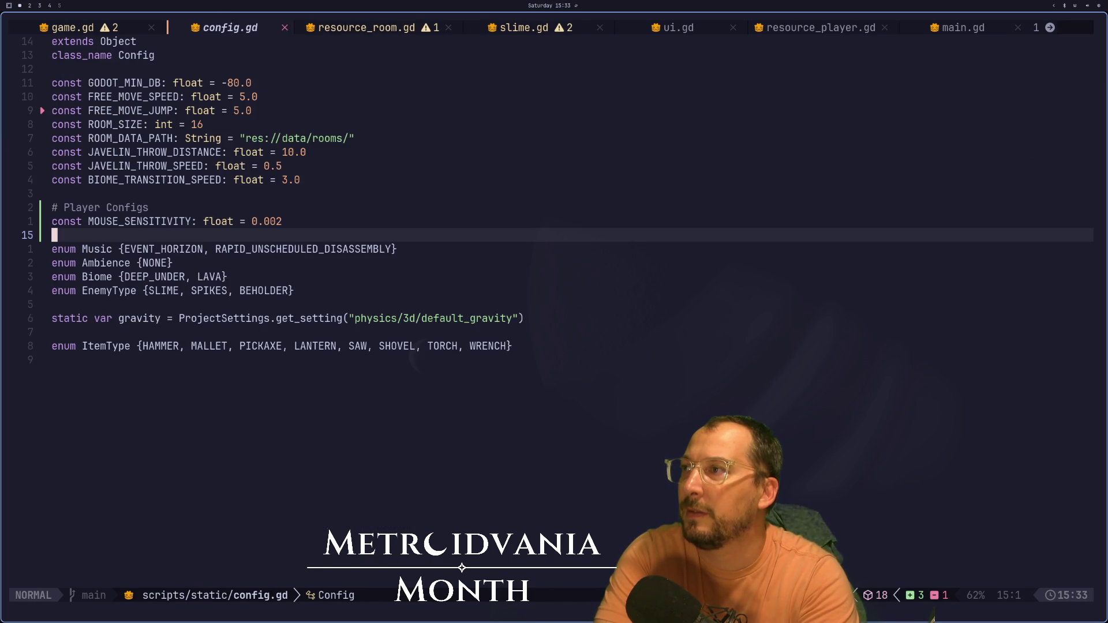
key("shift+l")
key("shift+l")
key("shift+l")
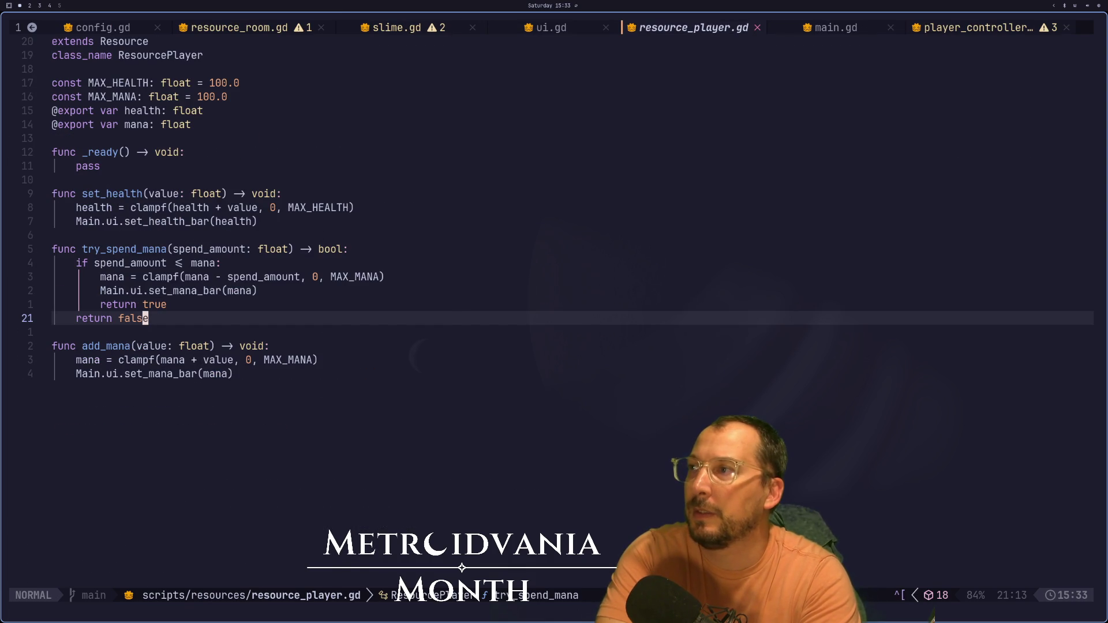
key("k")
key("k")
key("k")
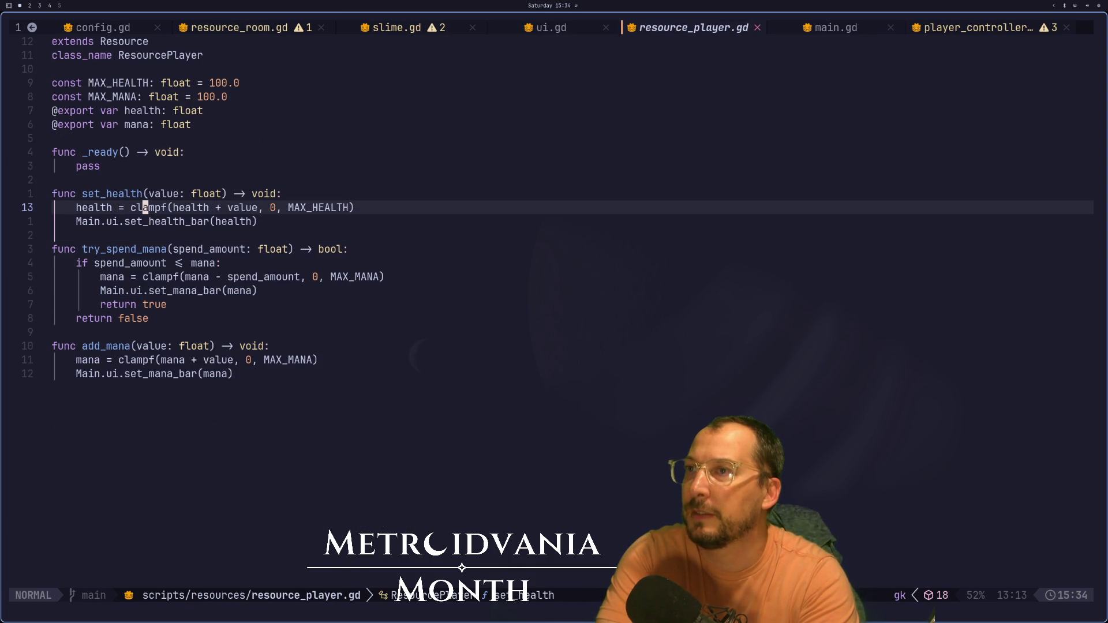
key("shift+l")
key("shift+l")
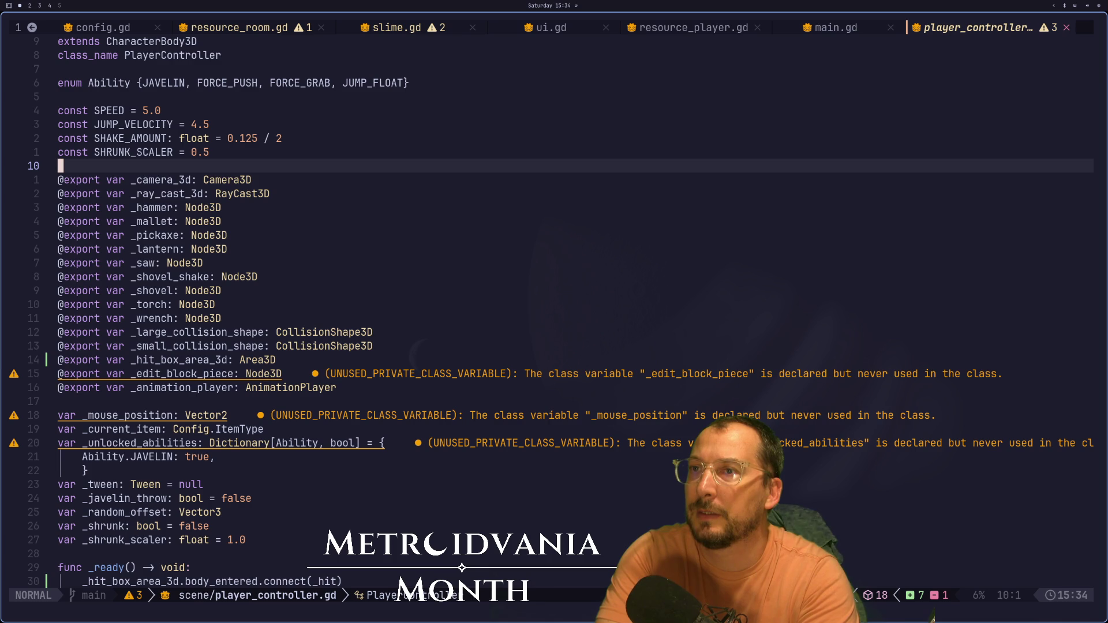
key("k")
key("k")
key("k")
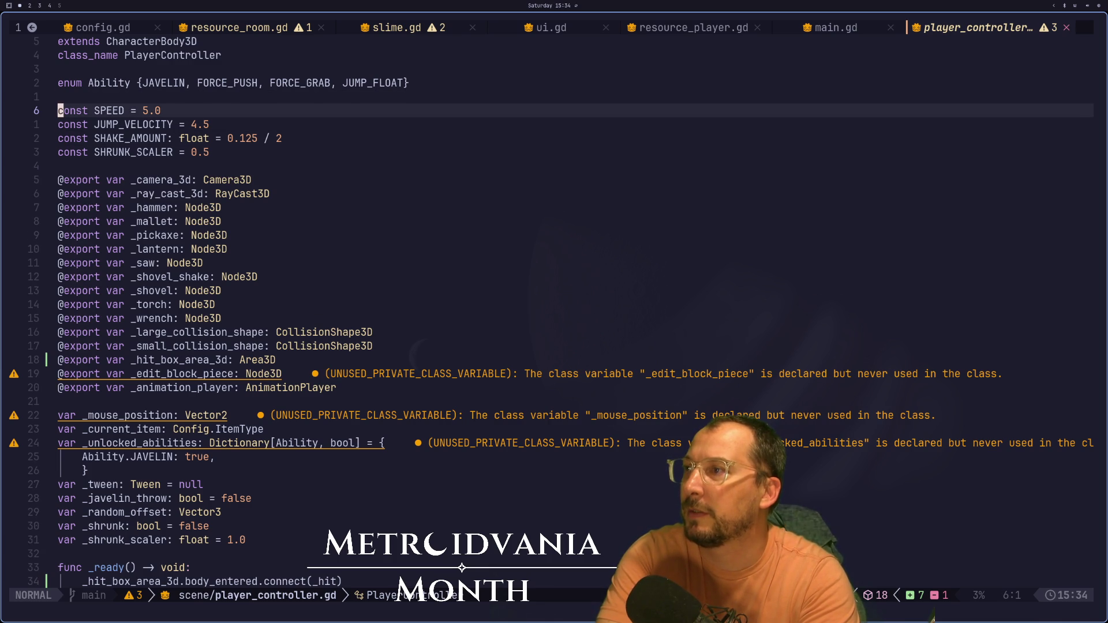
Step: Delete the SPEED, JUMP_VELOCITY, SHAKE_AMOUNT and SHRUNK_SCALER constant block
key("d")
key("i")
key("p")
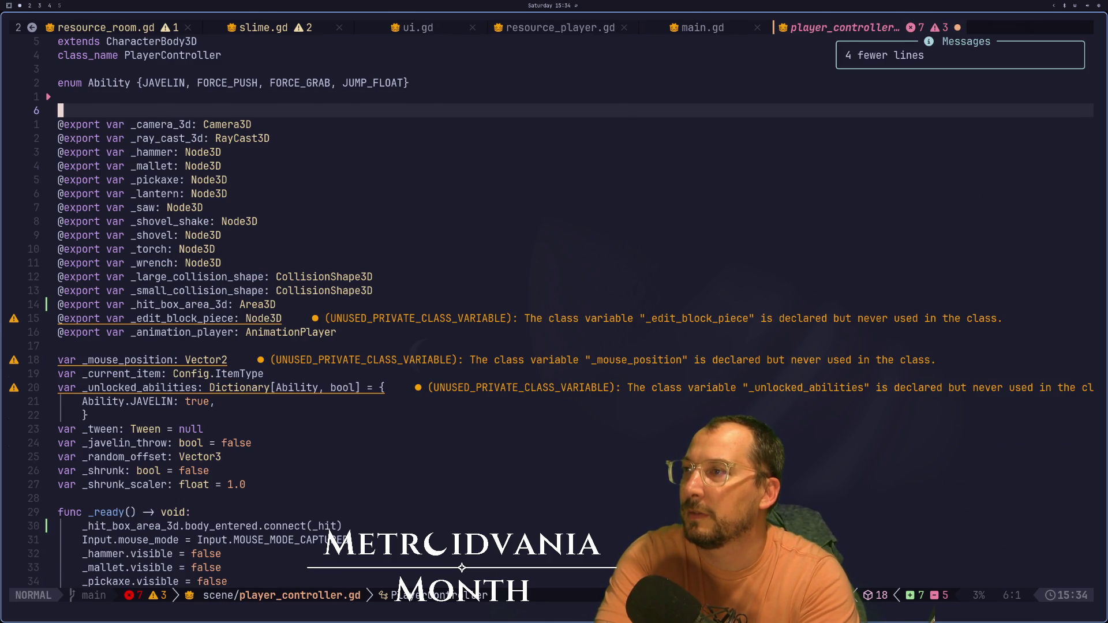
Step: Undo the deletion and yank the four player constants instead
key("u")
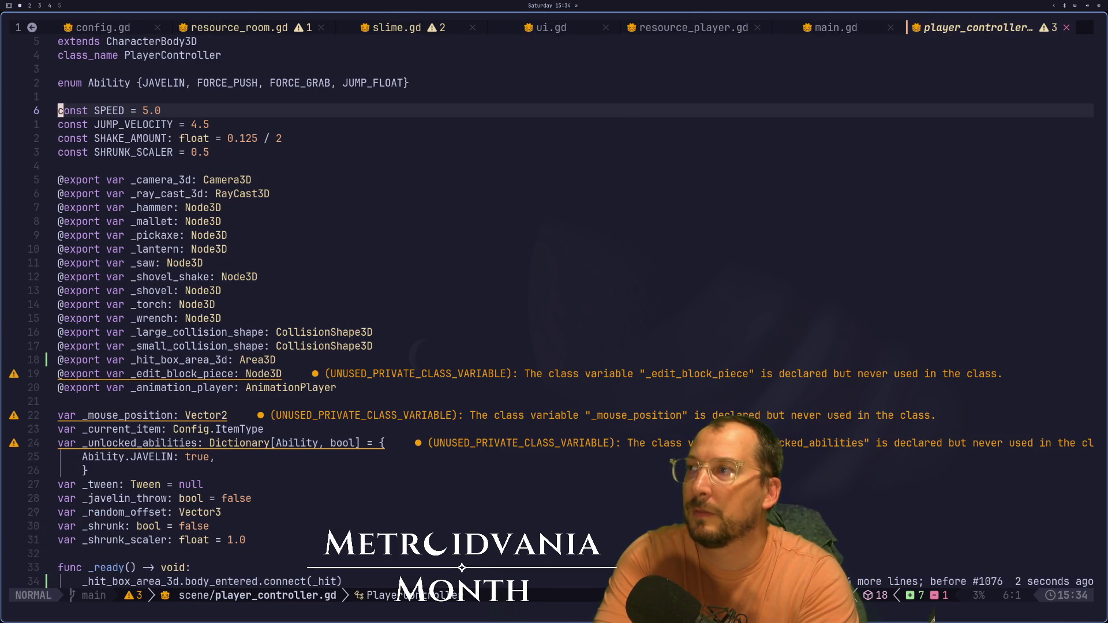
key("y")
key("3")
key("j")
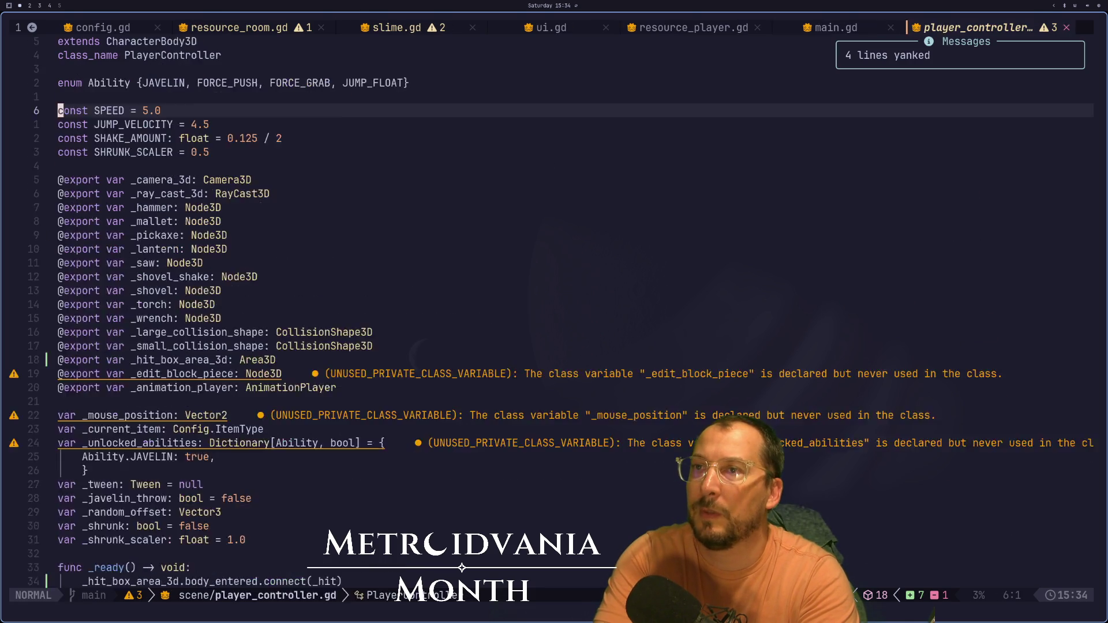
Step: Paste the four constants under MOUSE_SENSITIVITY in config.gd, with a blank line after SHRUNK_SCALER
key("shift+h")
key("shift+h")
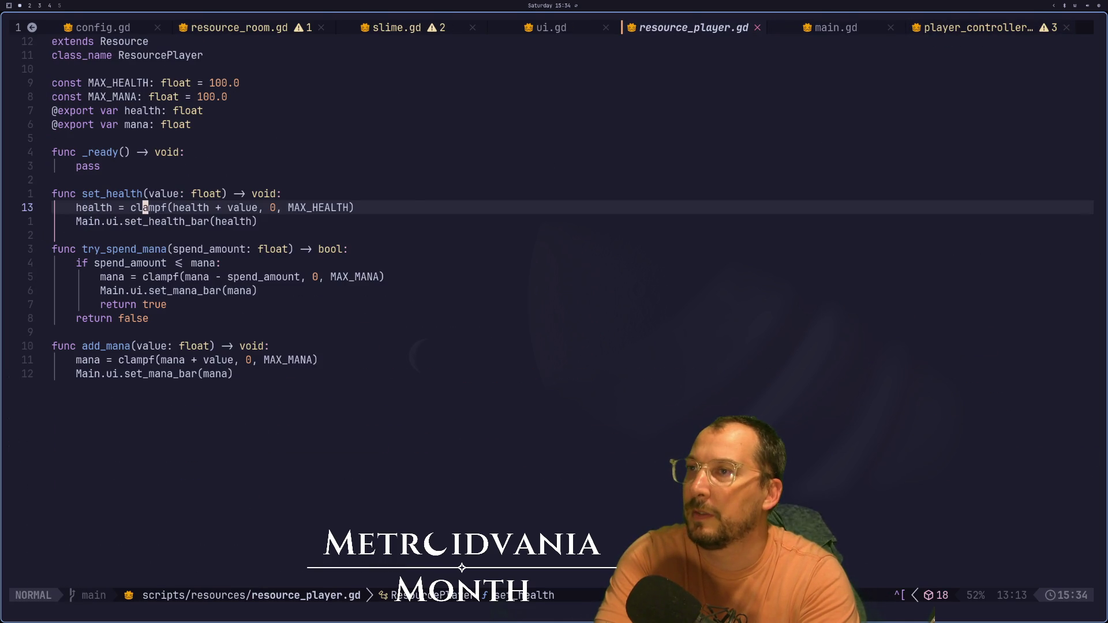
key("shift+h")
key("shift+h")
key("shift+h")
key("shift+h")
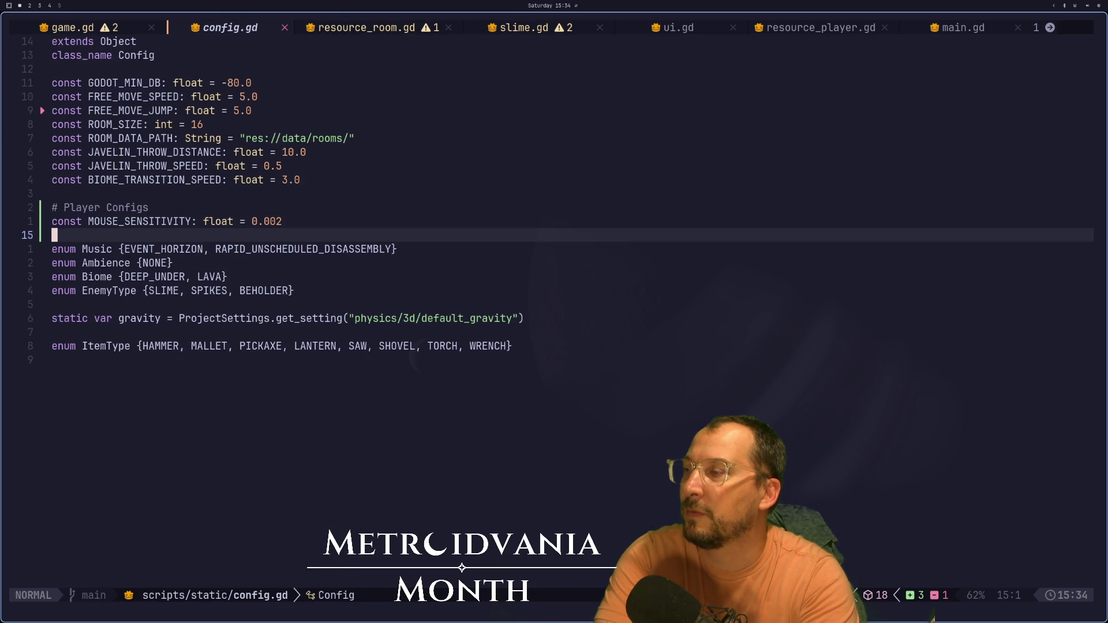
key("p")
key("k")
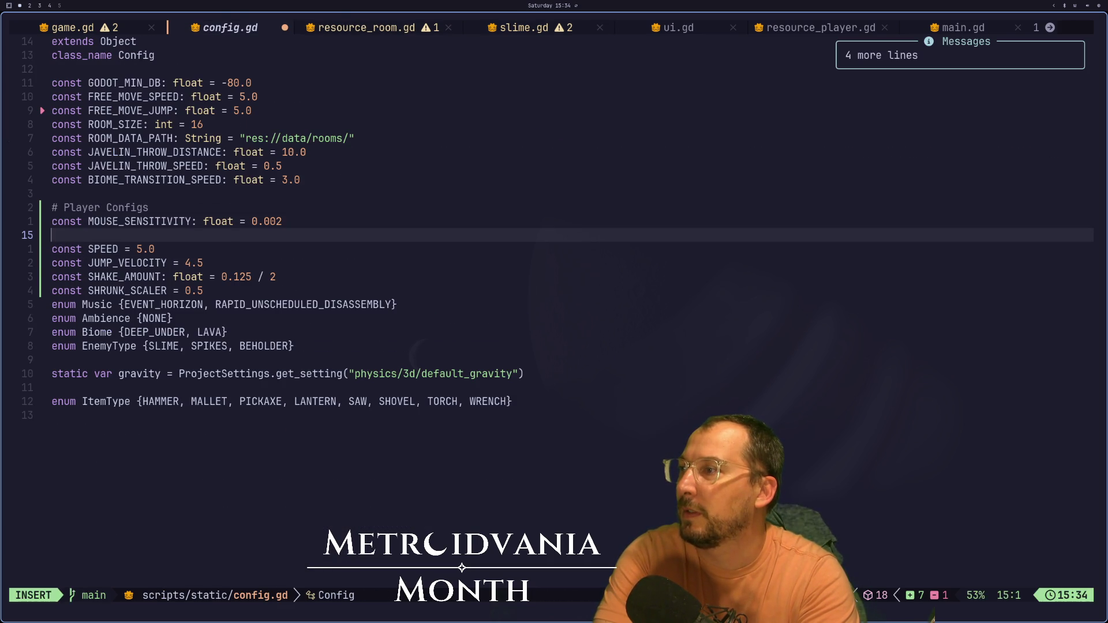
key("shift+j")
key("j")
key("j")
key("j")
key("j")
key("o")
key("Escape")
Step: Save config.gd with :w and jump back to player_controller.gd
type(":w")
key("Return")
key("k")
key("k")
key("k")
key("k")
key("k")
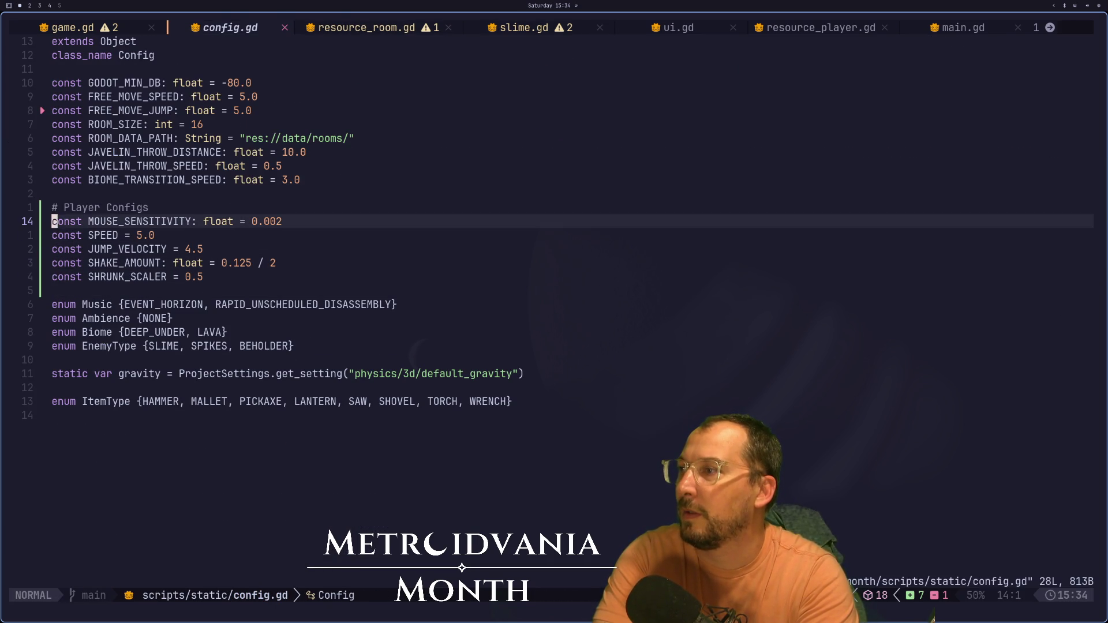
key("j")
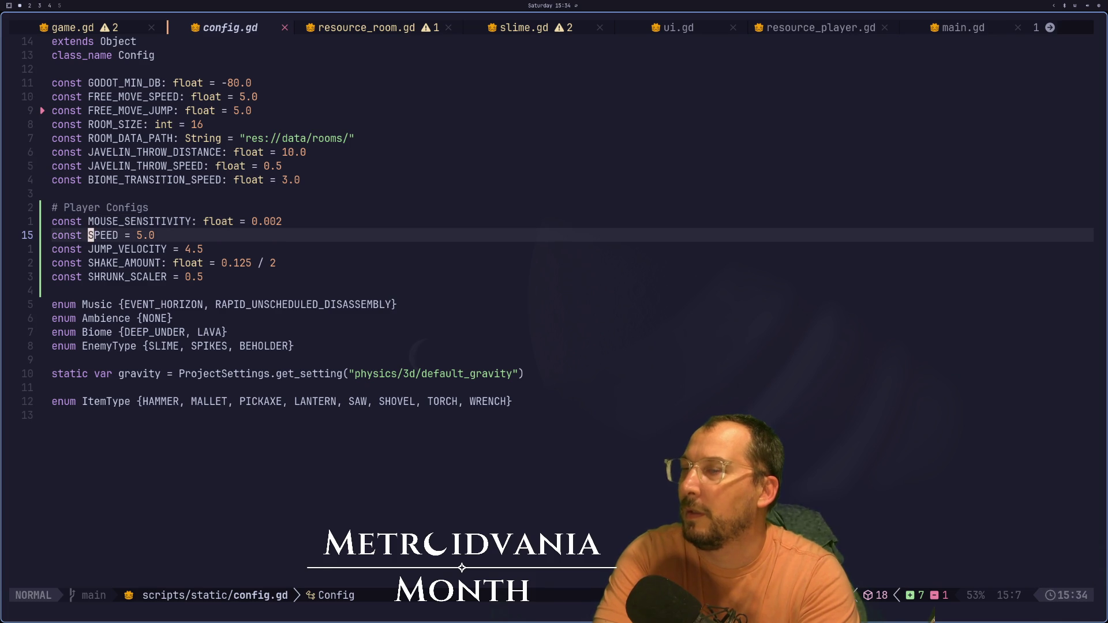
key("ctrl+o")
key("ctrl+o")
key("ctrl+o")
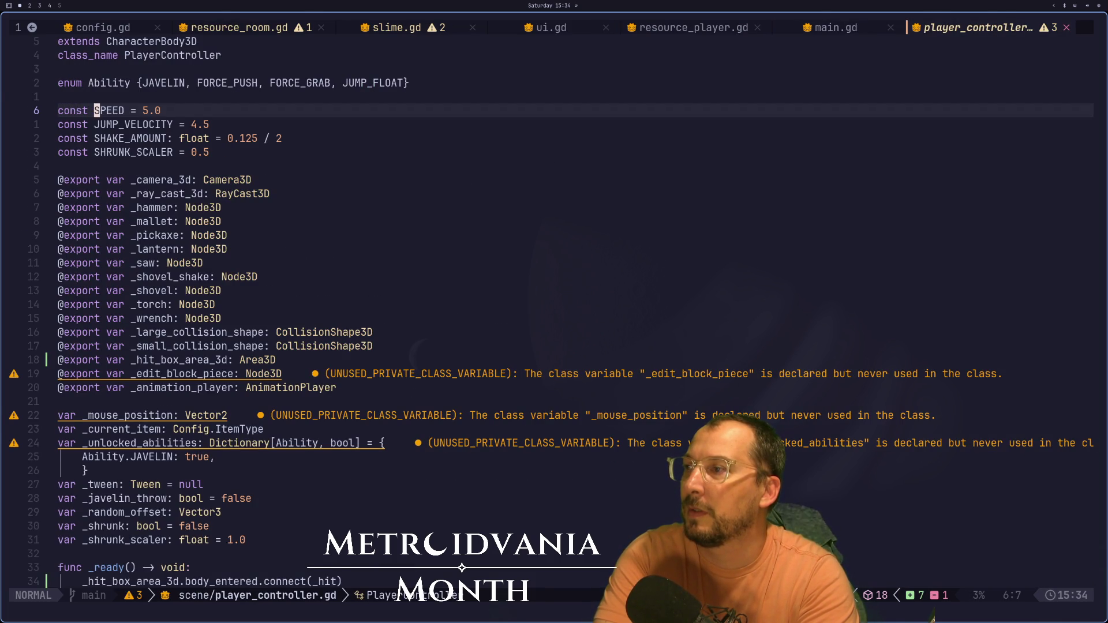
Step: Delete the SPEED constant and move back up through the script to JUMP_VELOCITY
key("d")
key("d")
key("j")
key("j")
key("j")
key("j")
key("j")
key("j")
key("j")
key("j")
key("j")
key("k")
key("k")
key("k")
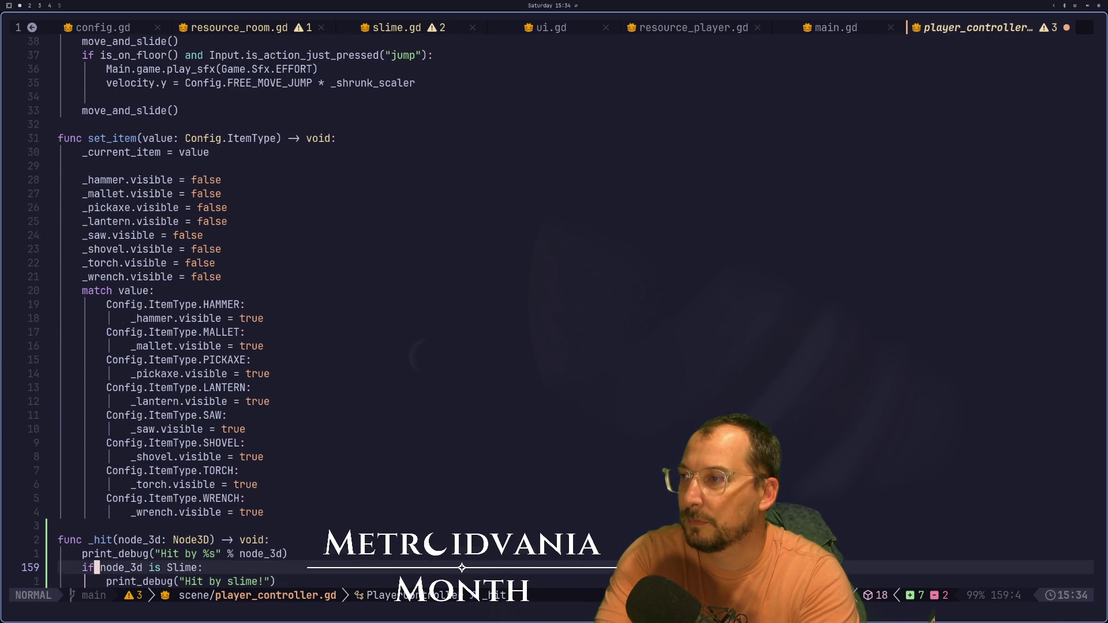
key("k")
key("k")
key("k")
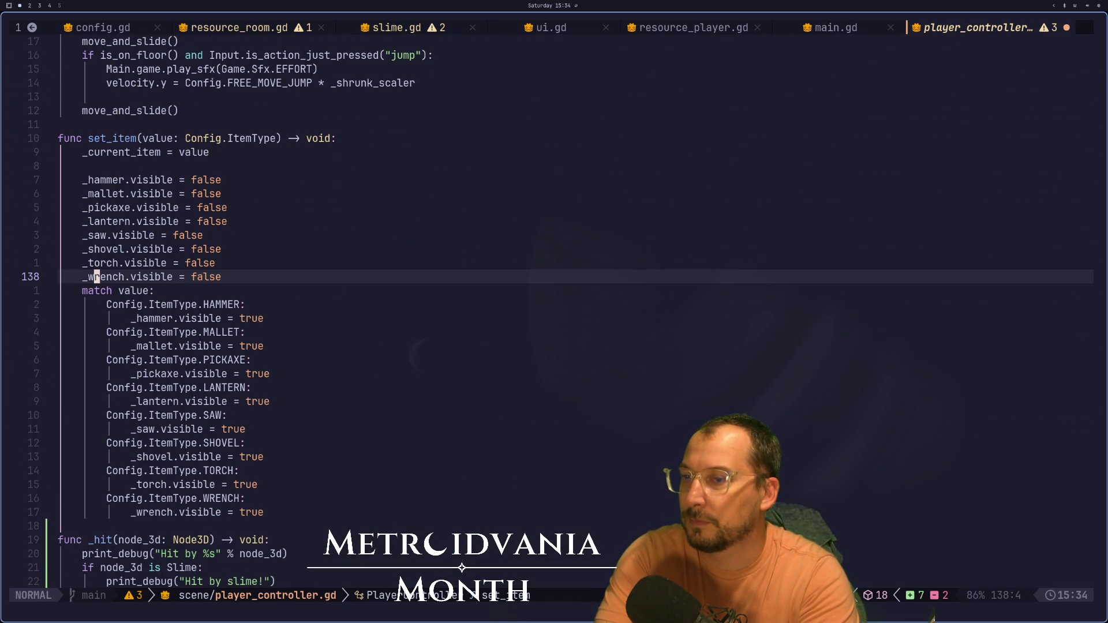
key("k")
key("k")
key("k")
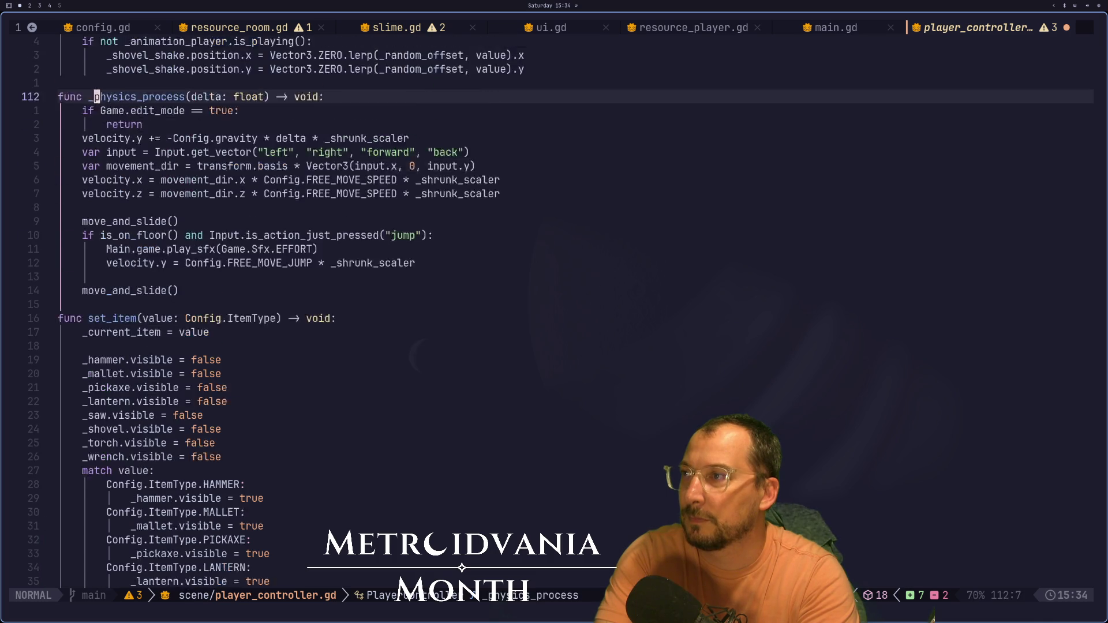
key("k")
key("k")
key("k")
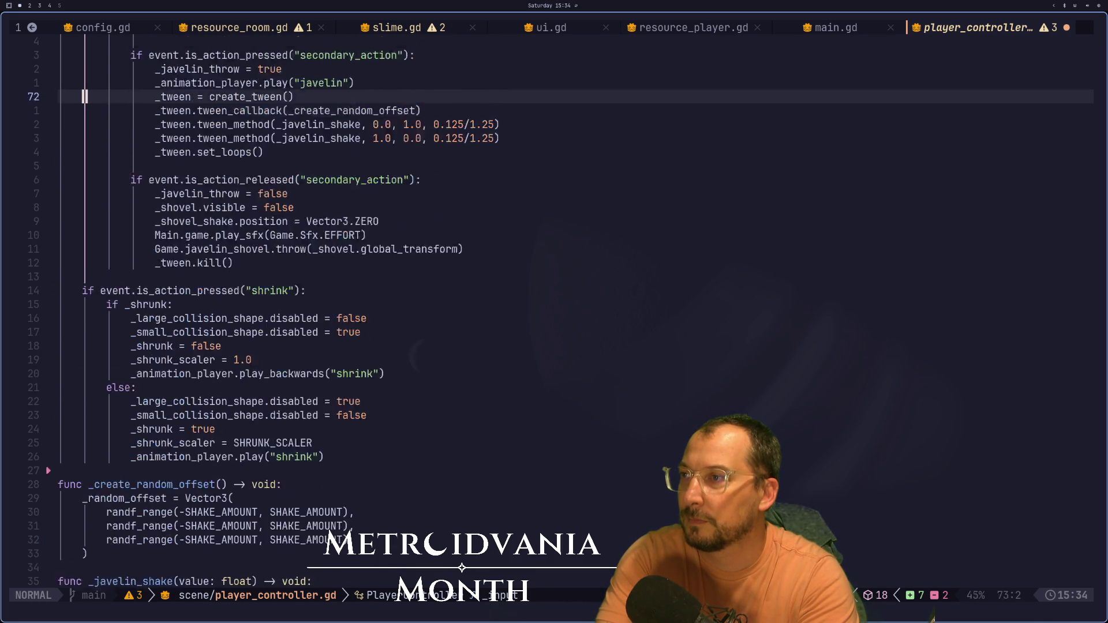
key("k")
key("k")
key("k")
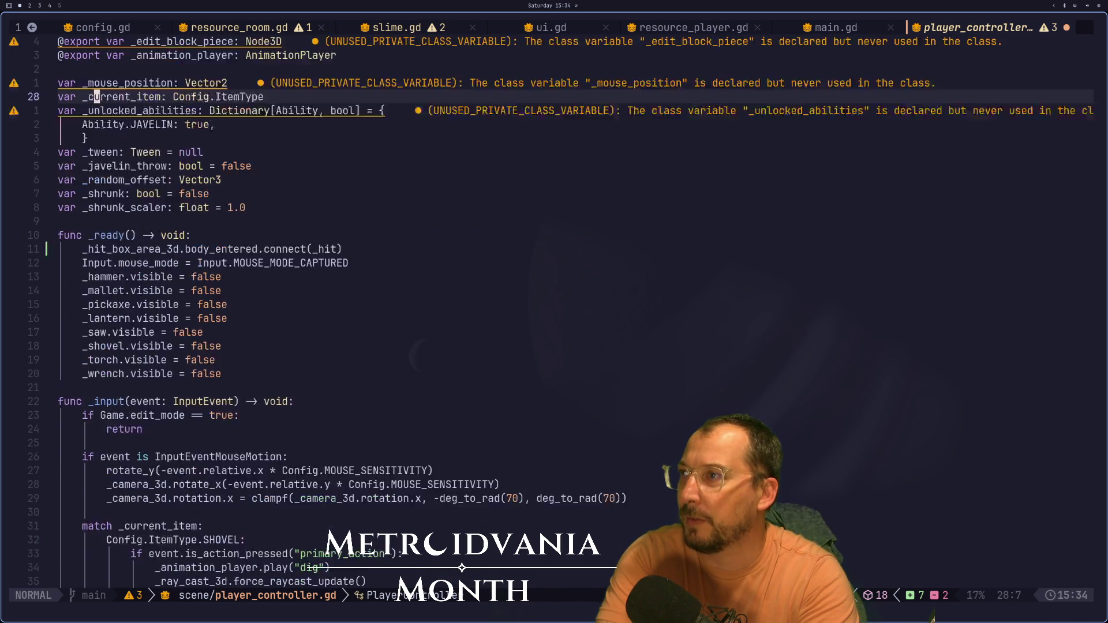
key("k")
key("k")
key("k")
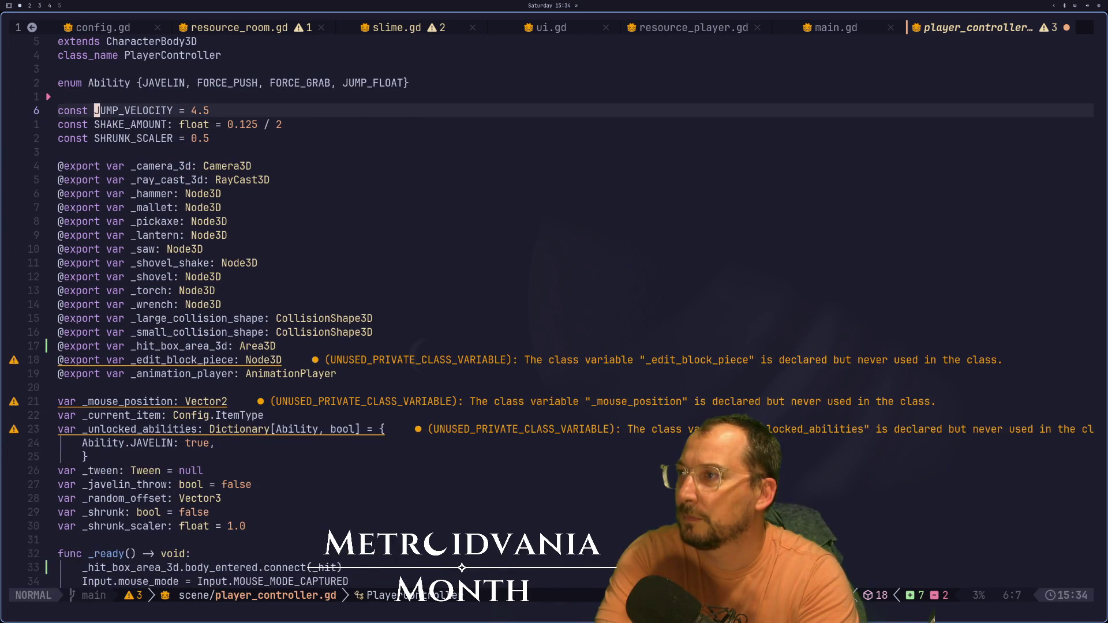
Step: Delete JUMP_VELOCITY, SHAKE_AMOUNT, SHRUNK_SCALER and the blank line, then jump to game.gd
key("d")
key("d")
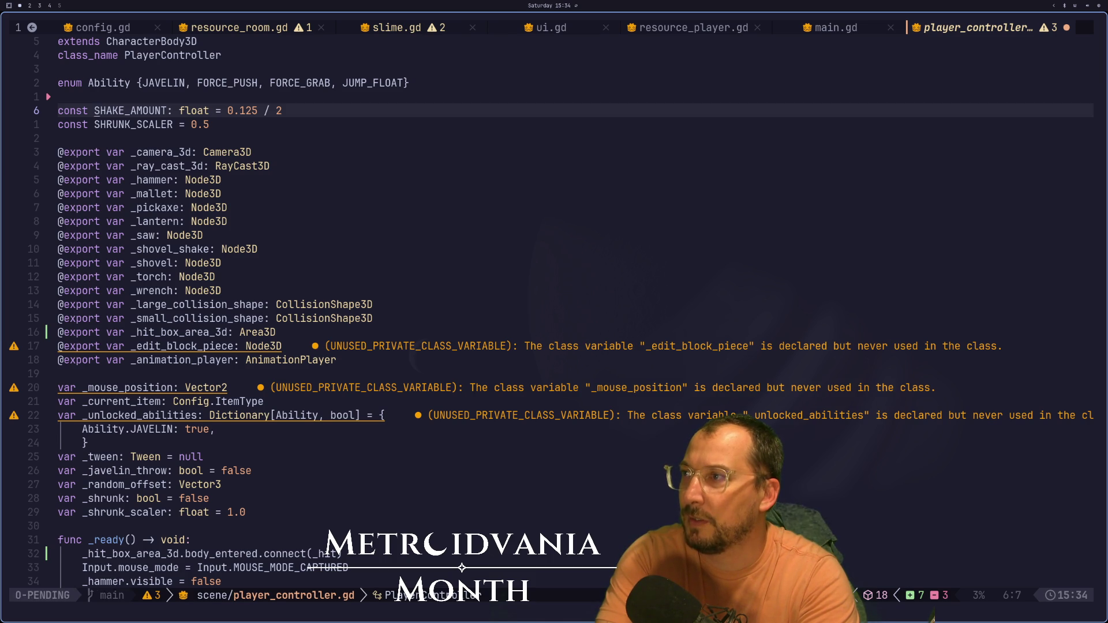
key("d")
key("d")
key("d")
key("d")
key("d")
key("d")
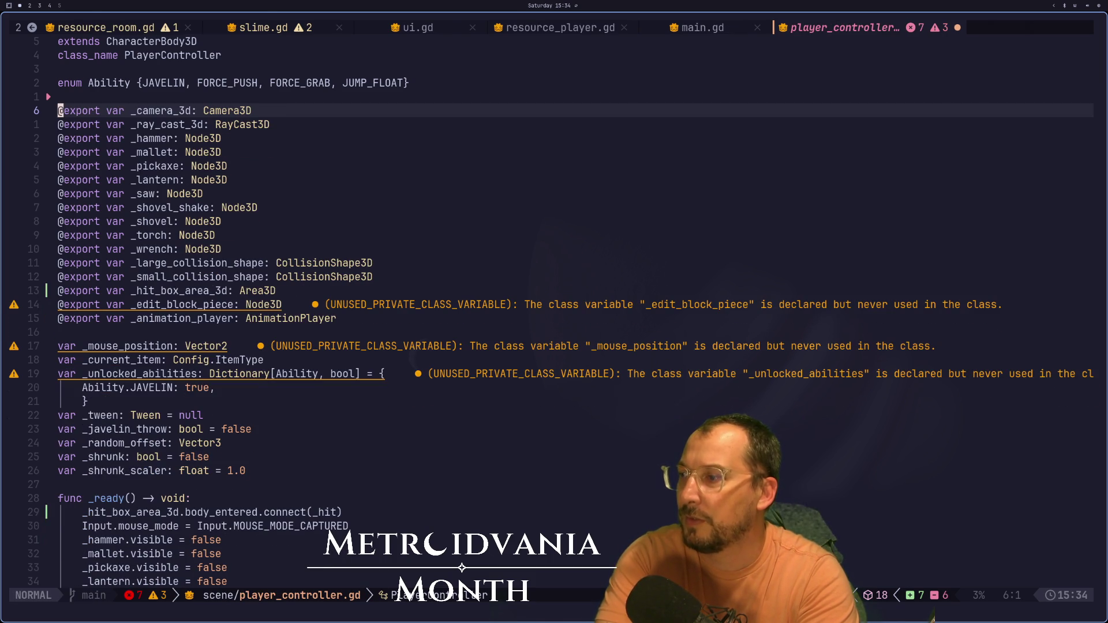
key("j")
key("j")
key("j")
key("j")
key("j")
key("j")
key("k")
key("k")
key("k")
key("k")
key("k")
key("k")
key("k")
key("k")
key("k")
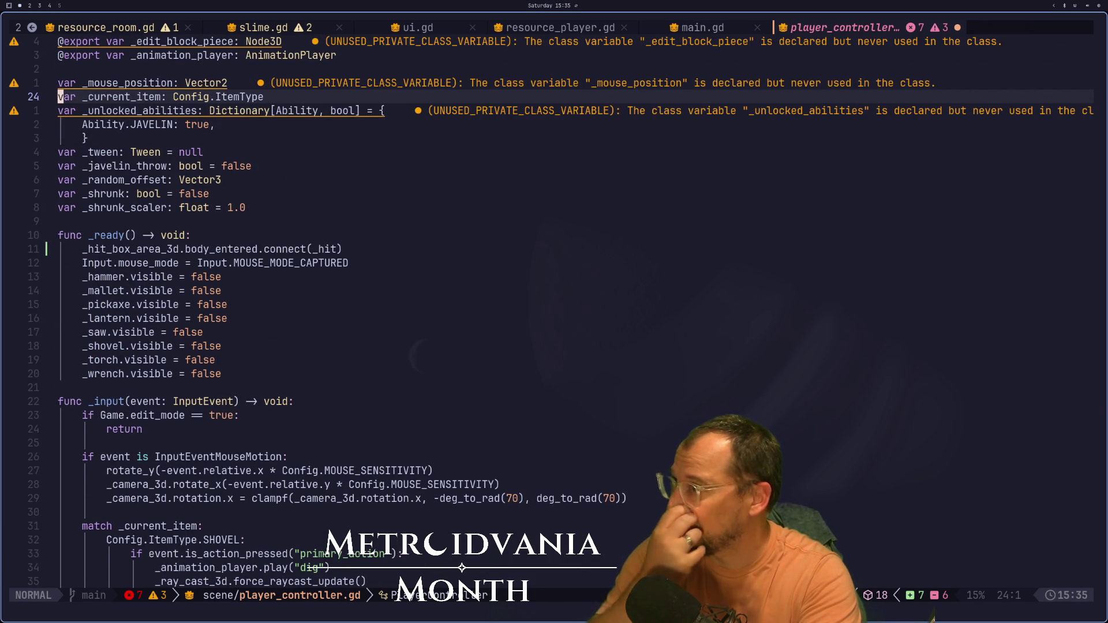
key("j")
key("j")
key("ctrl+o")
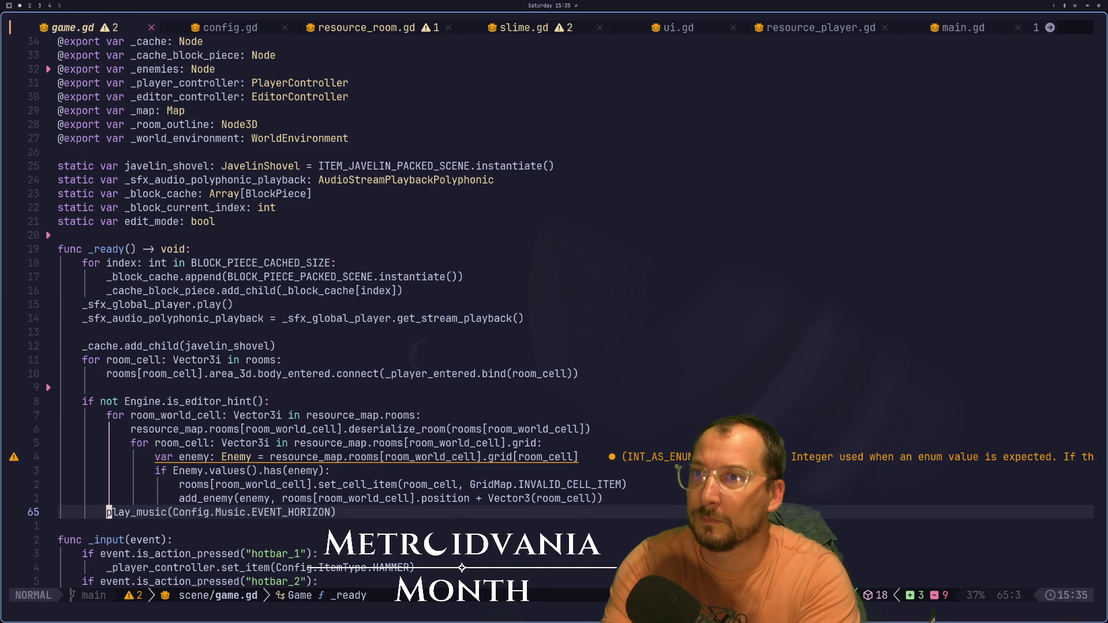
Step: Split vertically with player_controller.gd on the left and config.gd on the right
key("ctrl+o")
key("ctrl+o")
key("ctrl+o")
key("space")
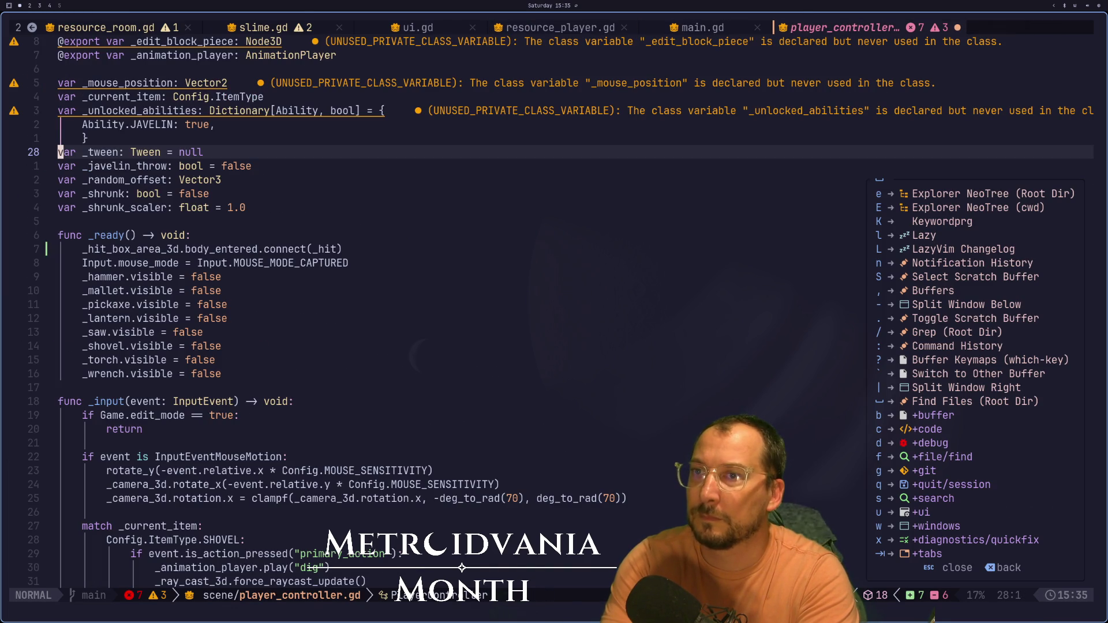
key("bar")
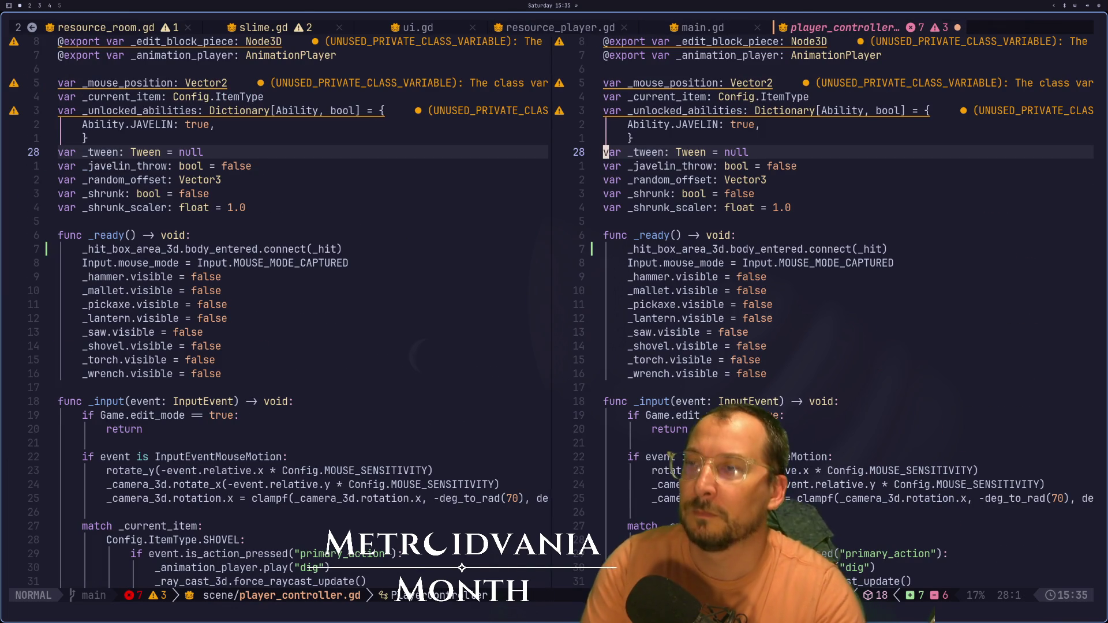
key("shift+h")
key("shift+h")
key("shift+h")
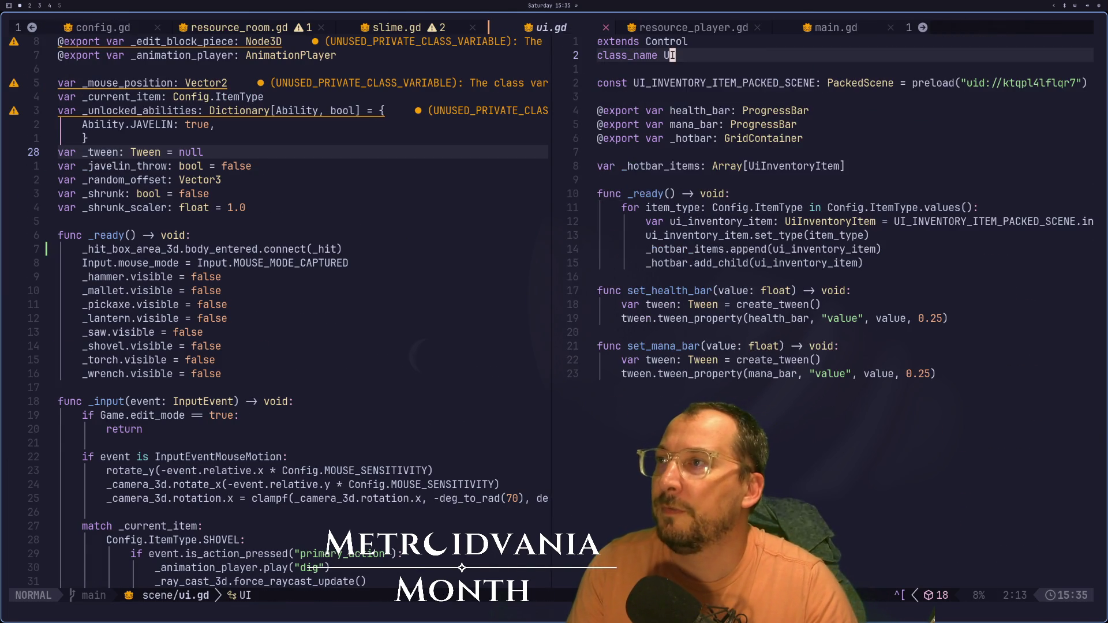
key("shift+h")
key("shift+h")
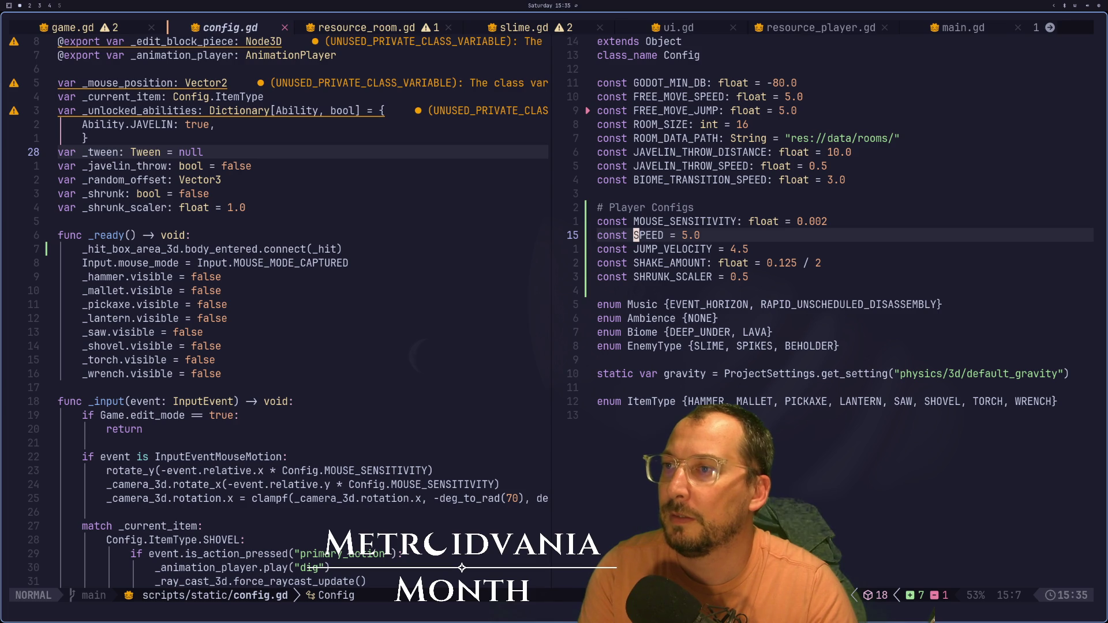
key("ctrl+h")
Step: Jump through the _shrunk_scaler uses to the shrink code flagging SHRUNK_SCALER and SHAKE_AMOUNT
key("j")
key("j")
key("j")
key("k")
key("k")
key("k")
key("k")
key("k")
key("k")
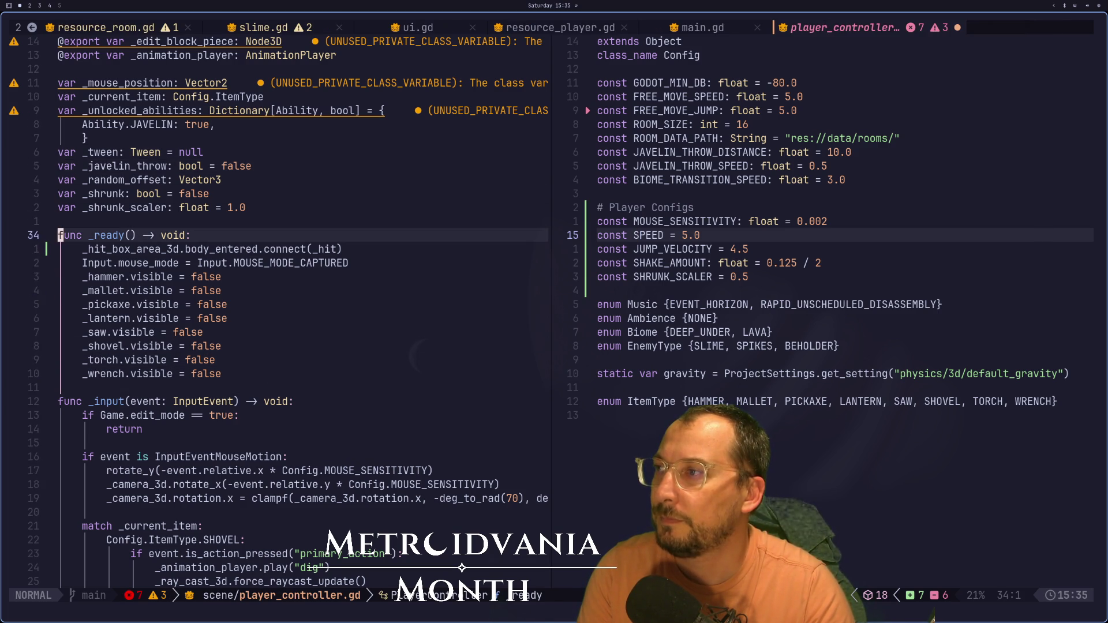
key("j")
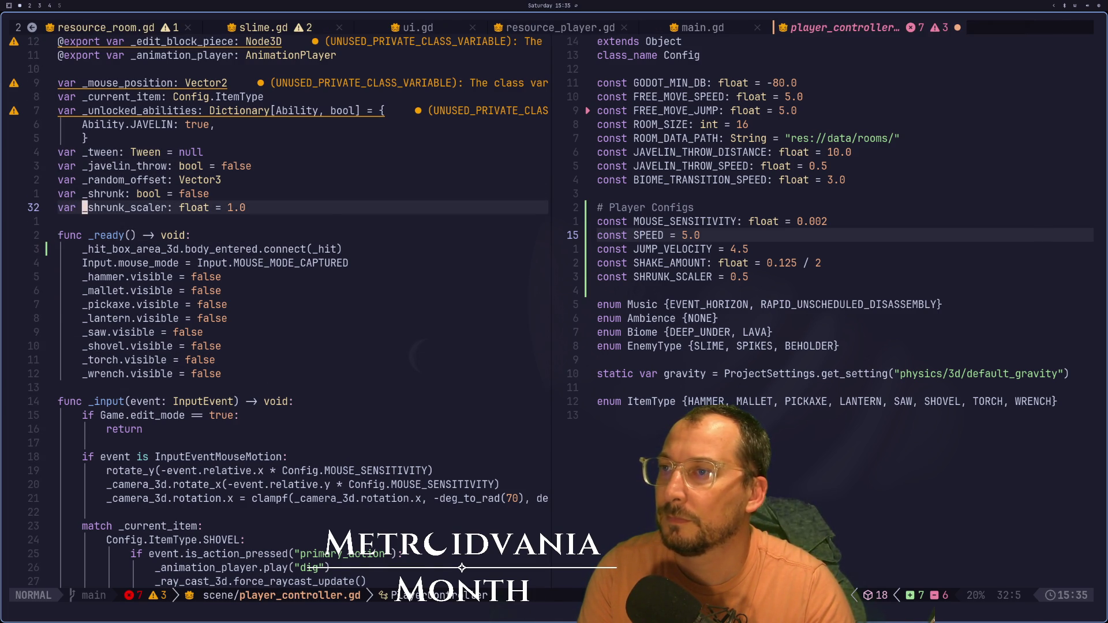
key("asterisk")
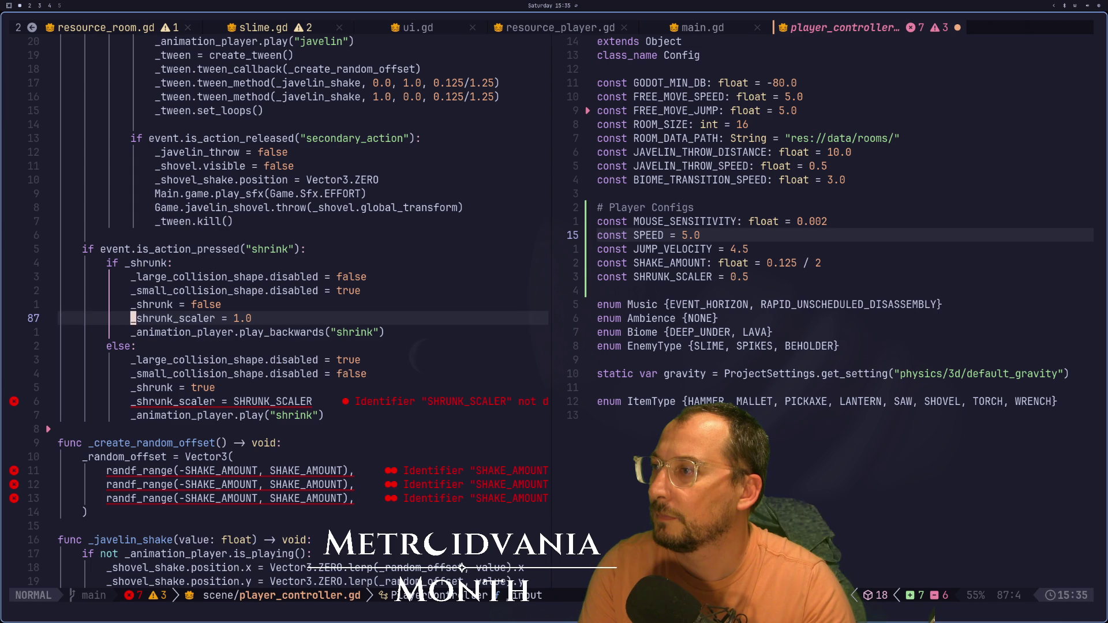